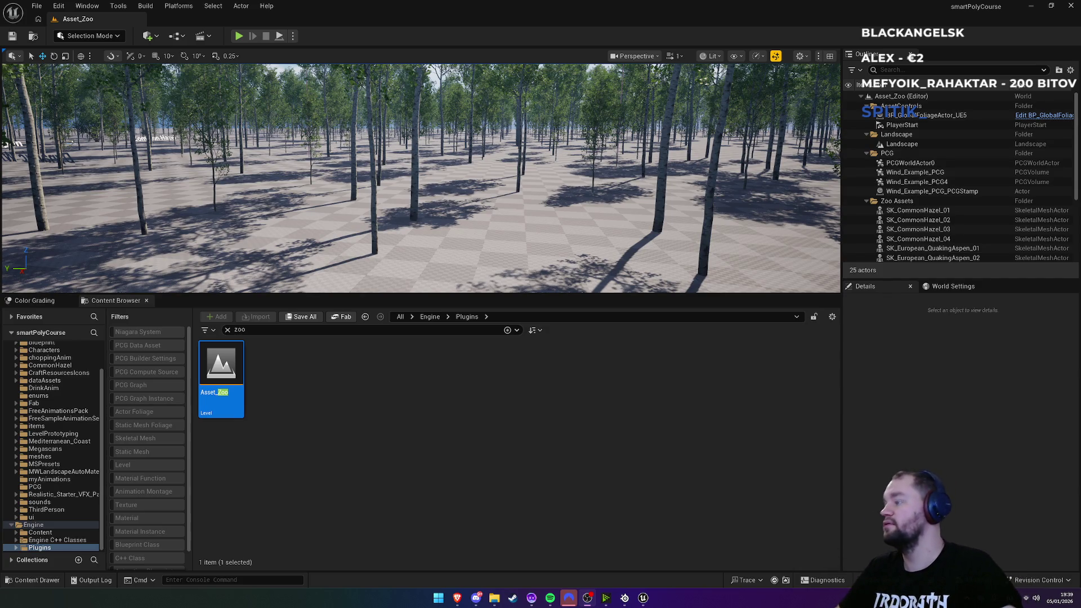
Step: Fly through the forest's tree rows and select the SK_CommonHazel_01 actor in the level
key("w")
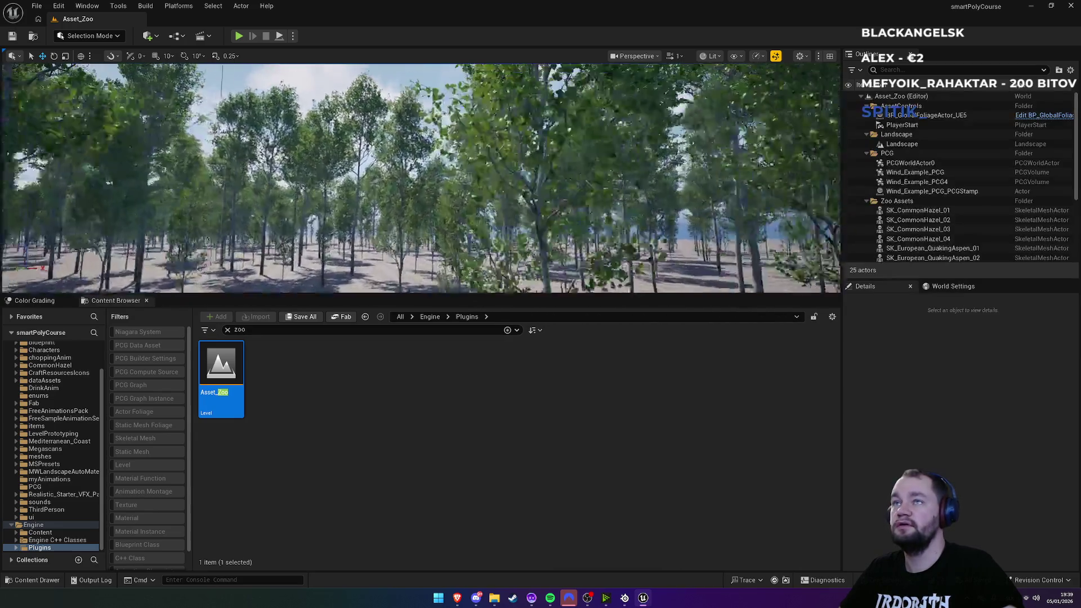
key("e")
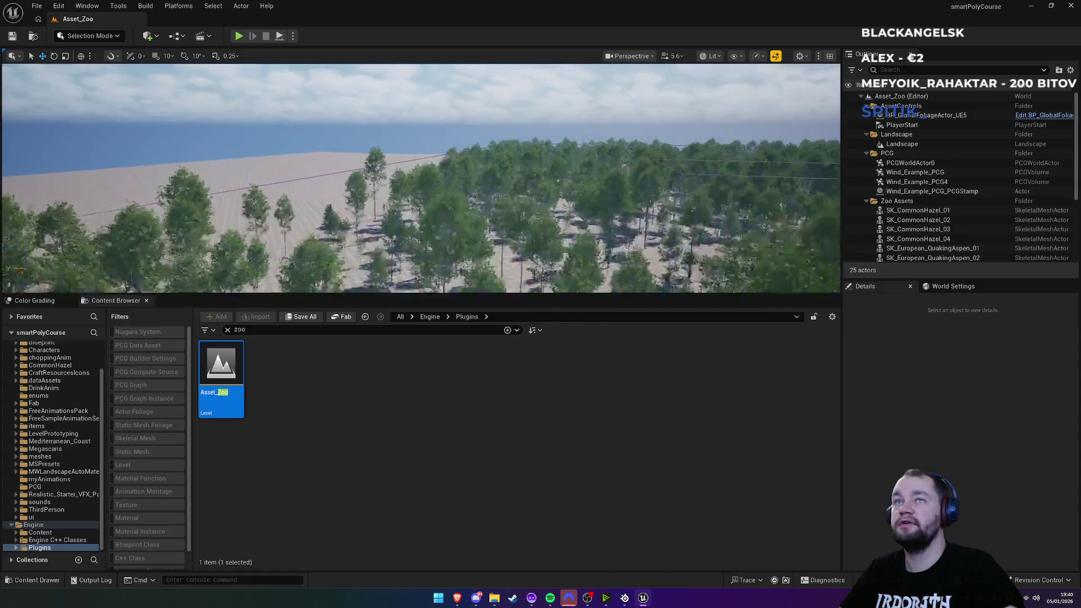
key("s")
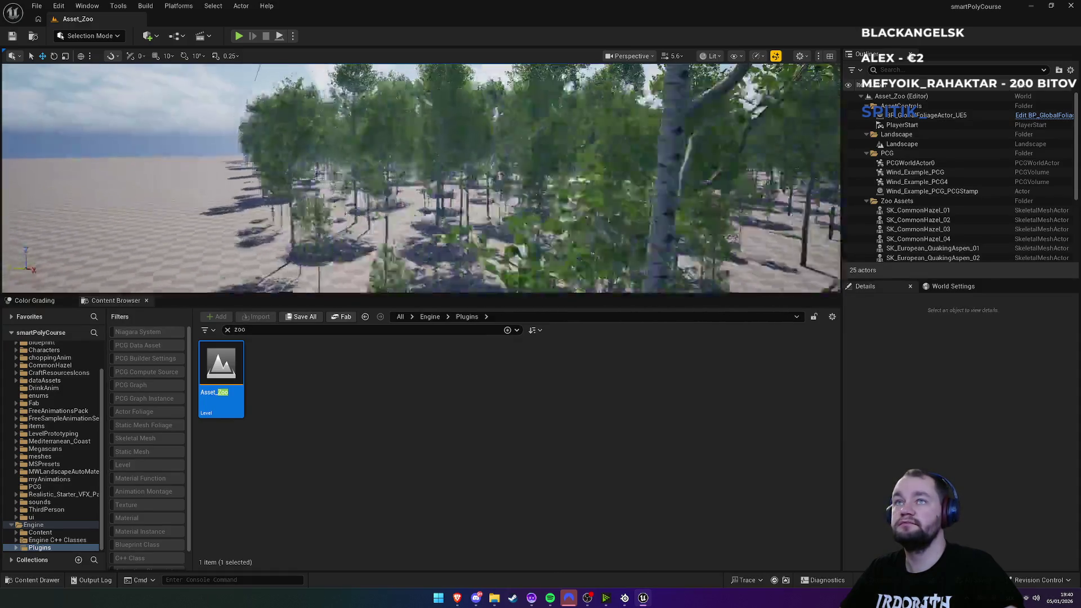
key("w")
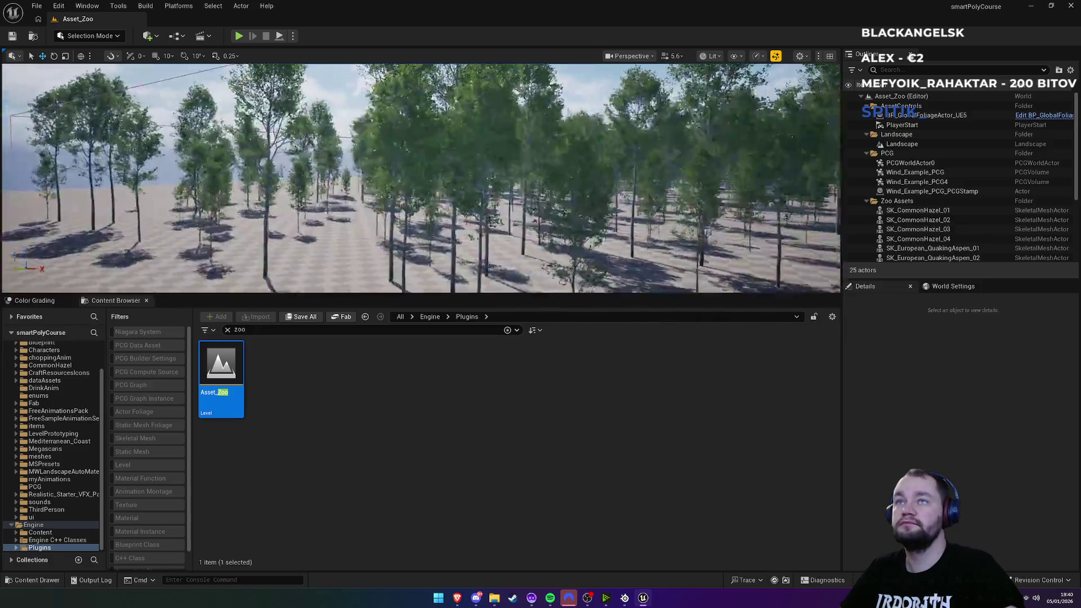
key("s")
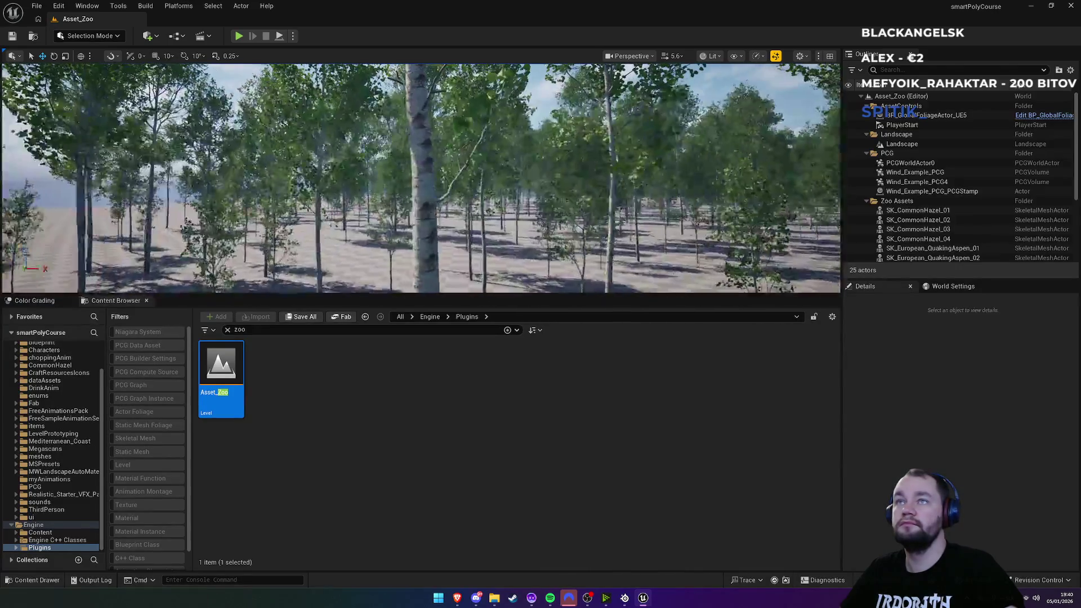
key("w")
key("s")
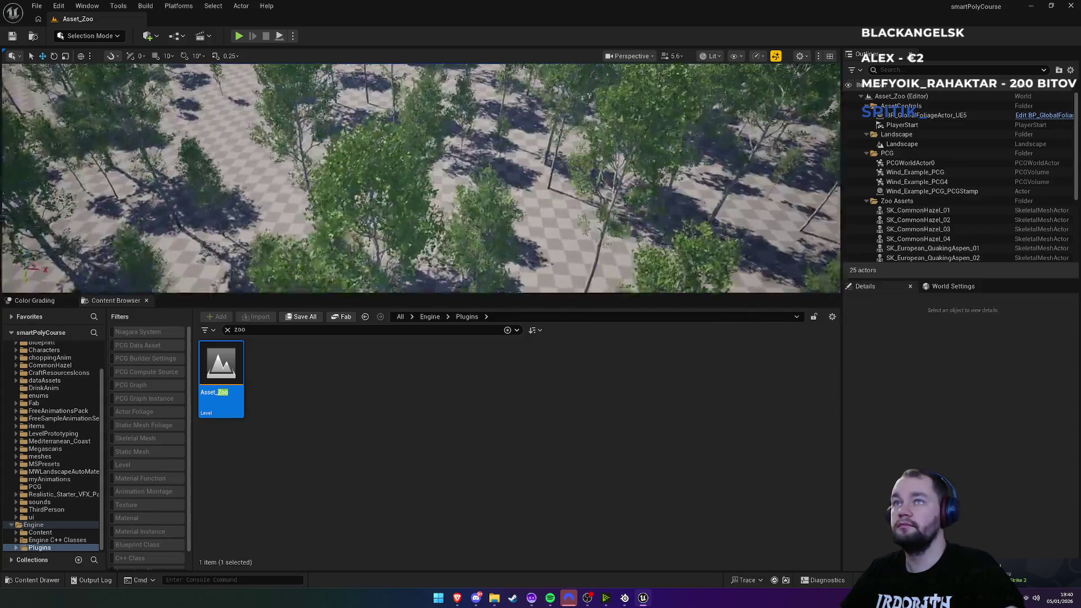
key("w")
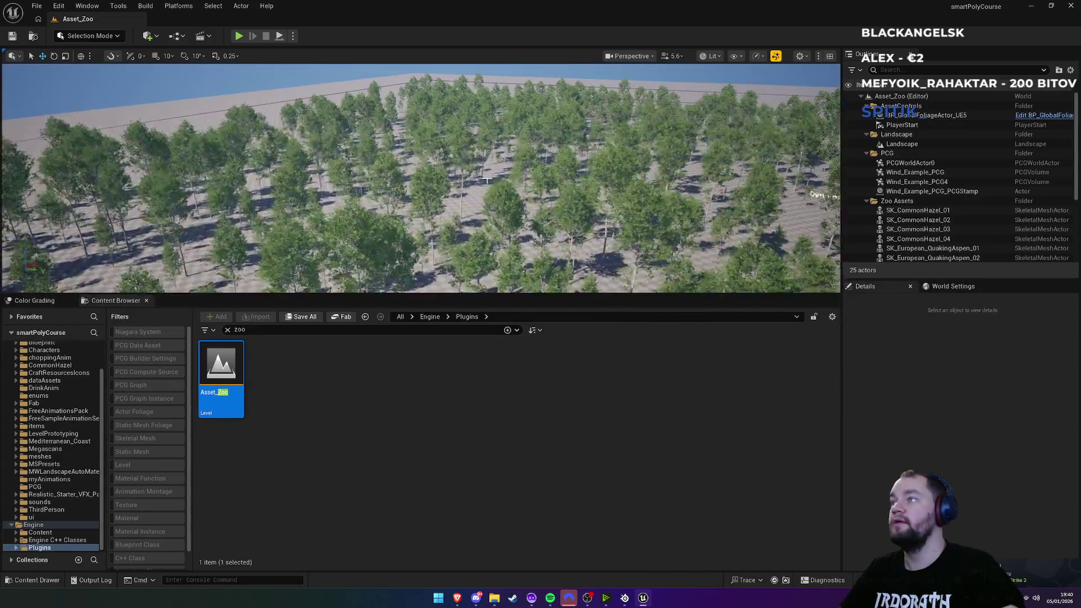
left_click(918, 210)
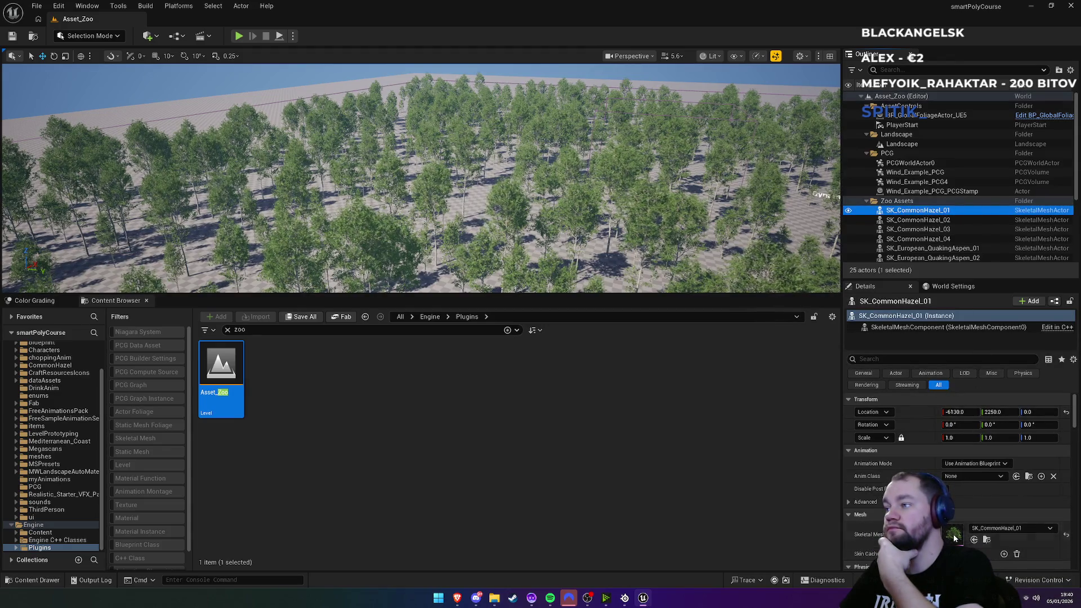
Step: Search the Content Browser for 'foliage' and scroll through the results
left_click(227, 330)
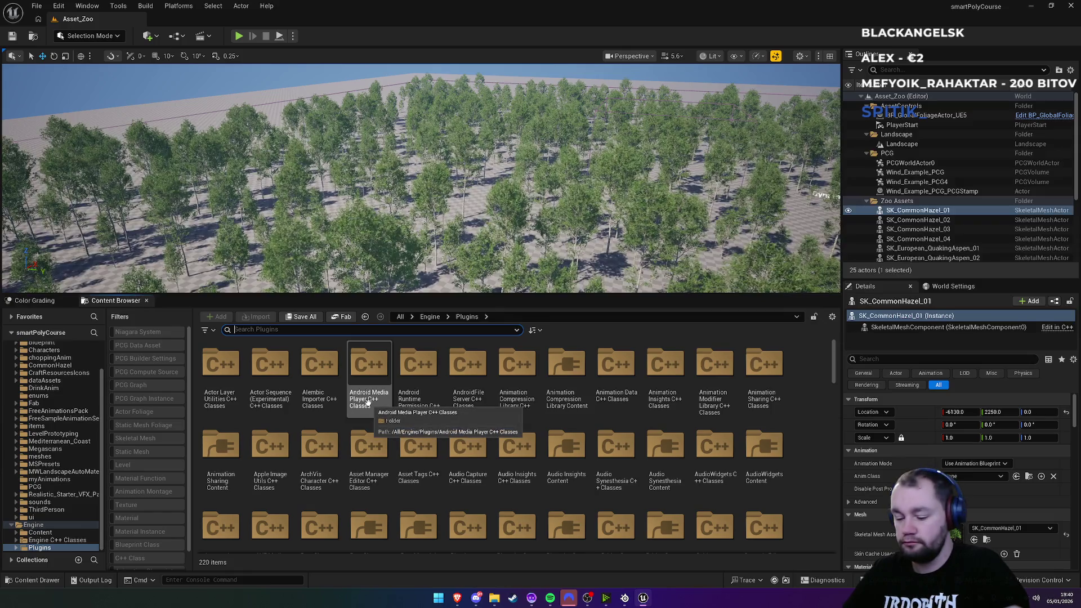
type("foli")
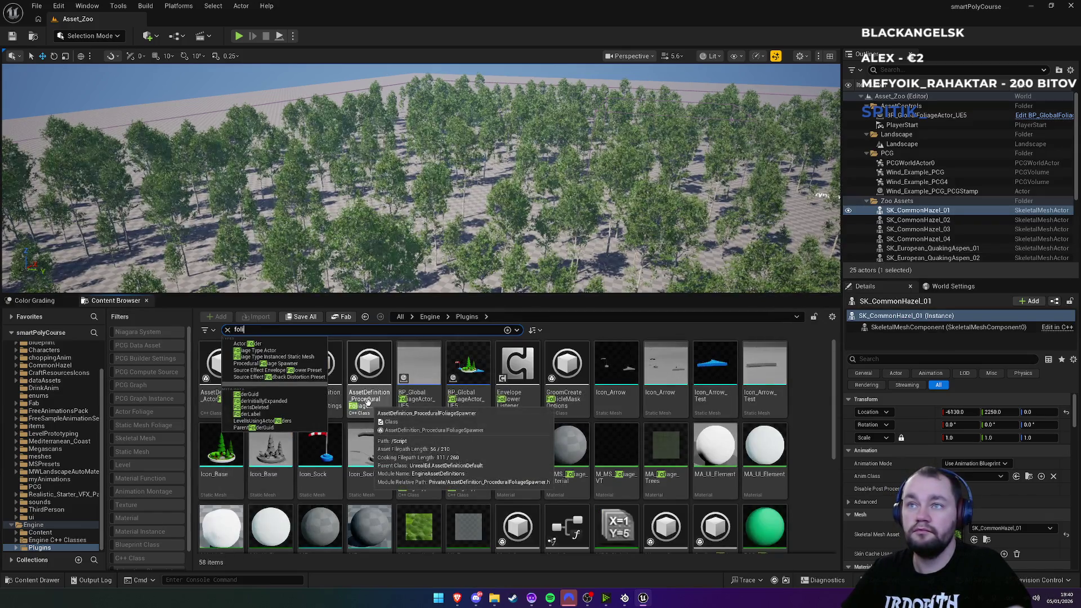
type("age")
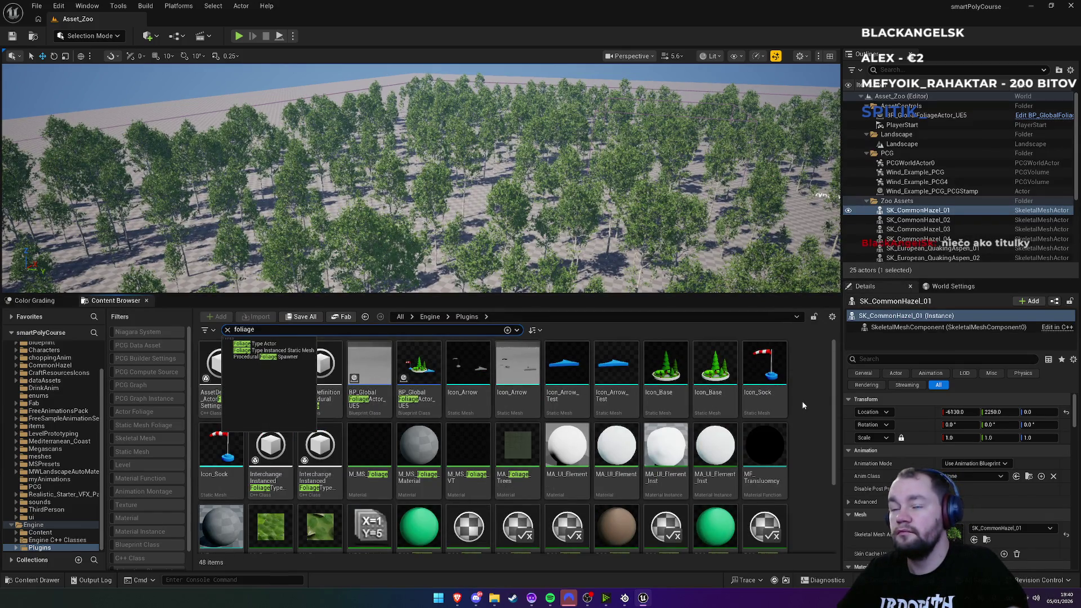
key("Return")
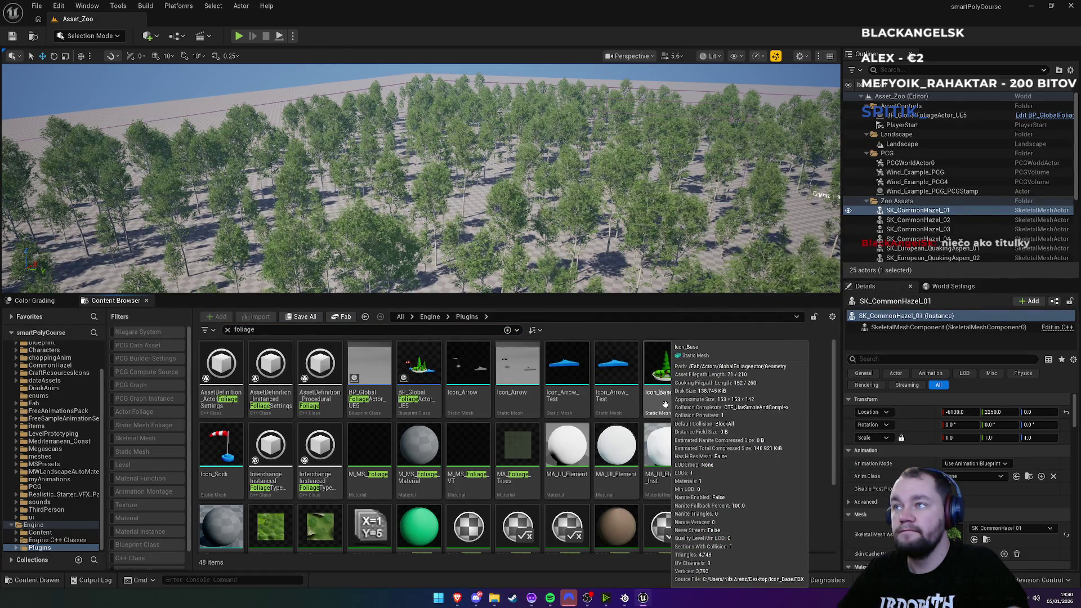
scroll(402, 482, "down", 3)
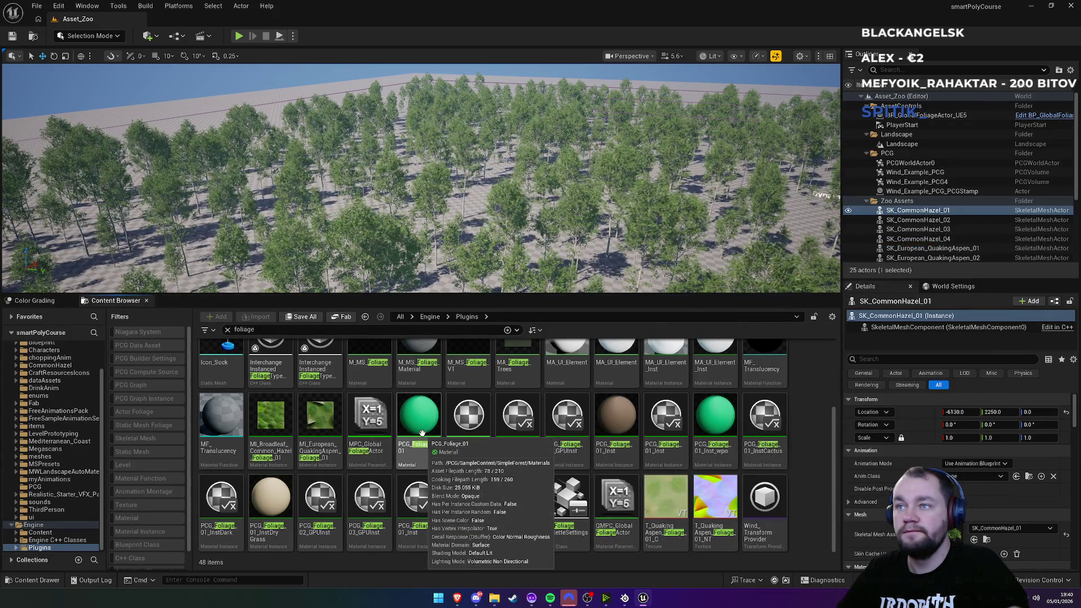
scroll(422, 433, "up", 3)
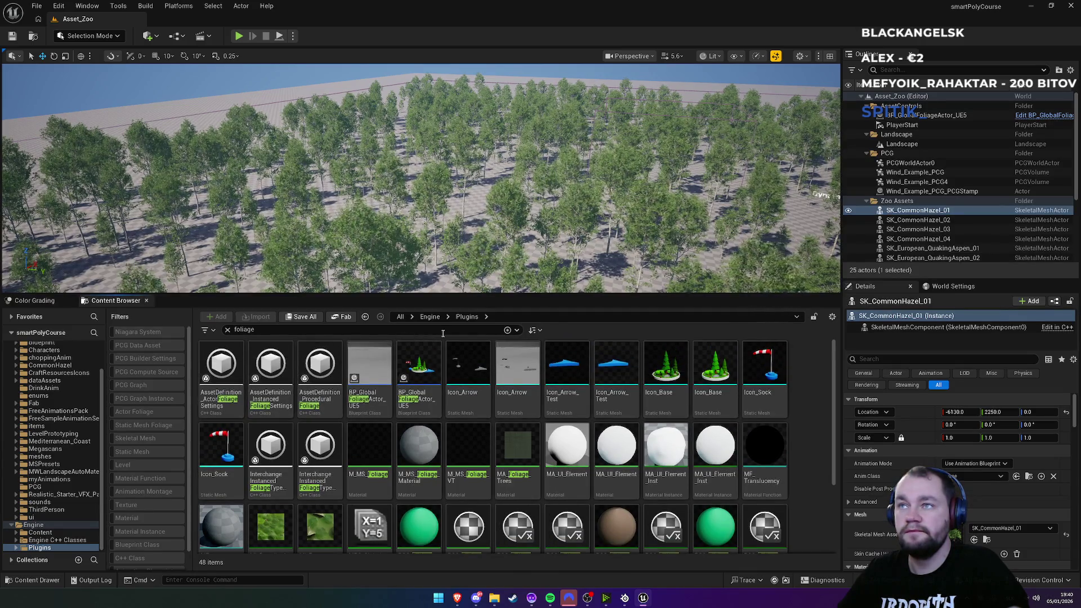
Step: Search for 'vegeta' and open the BrLeaf_000 leaf mesh in the Static Mesh editor
left_click(227, 330)
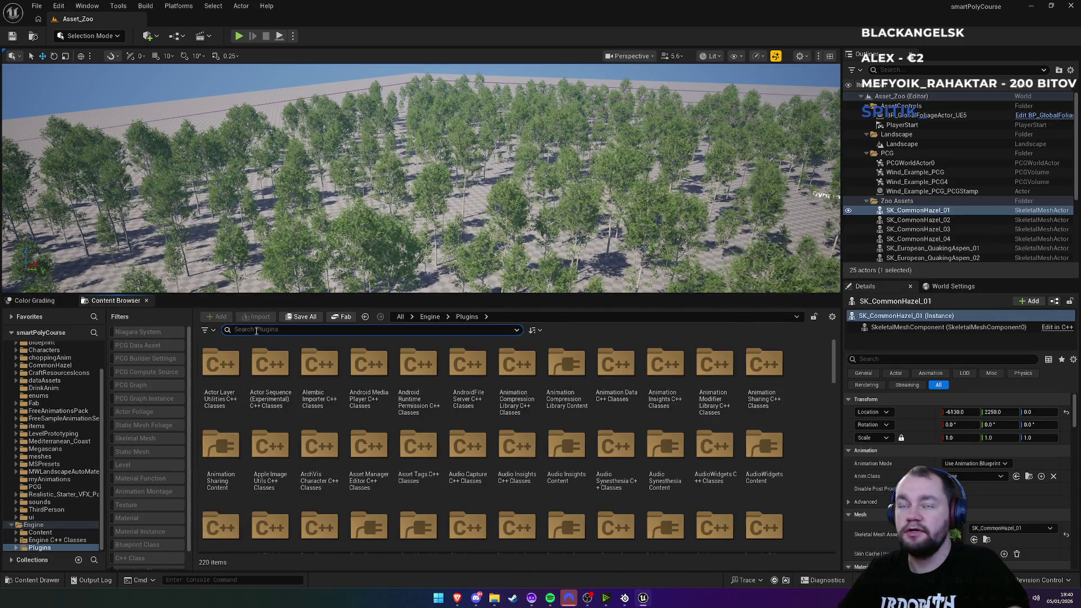
type("zoo")
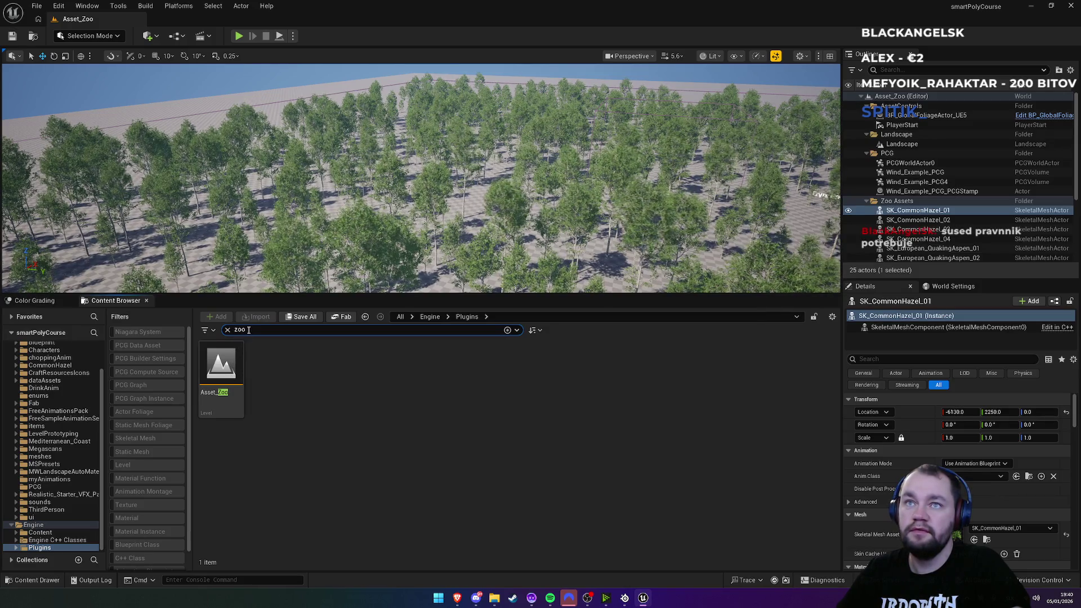
type("vegeta")
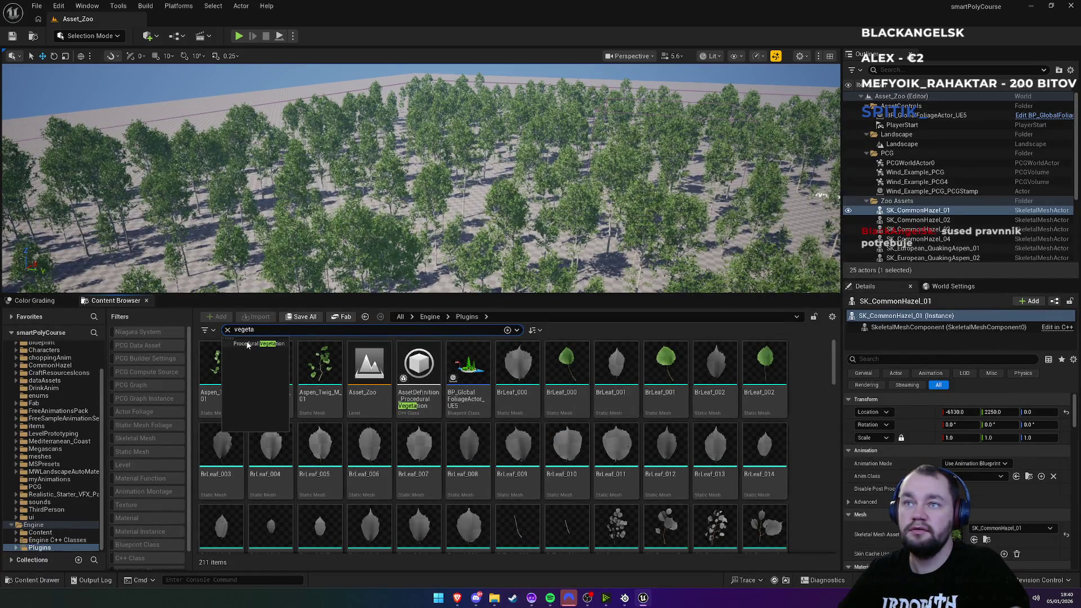
mouse_move(415, 386)
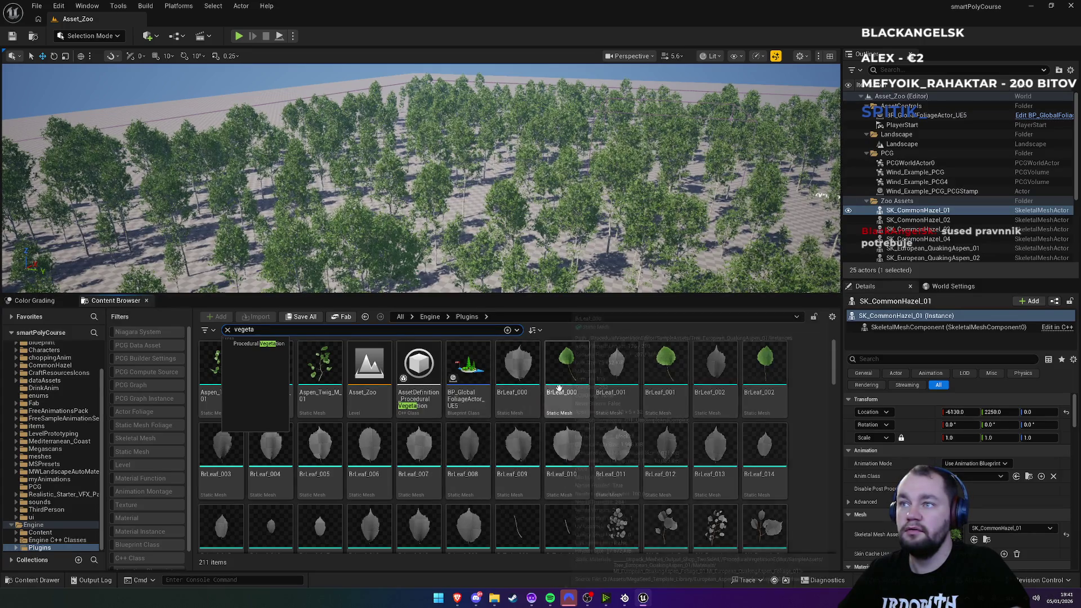
left_click_drag(566, 372, 428, 241)
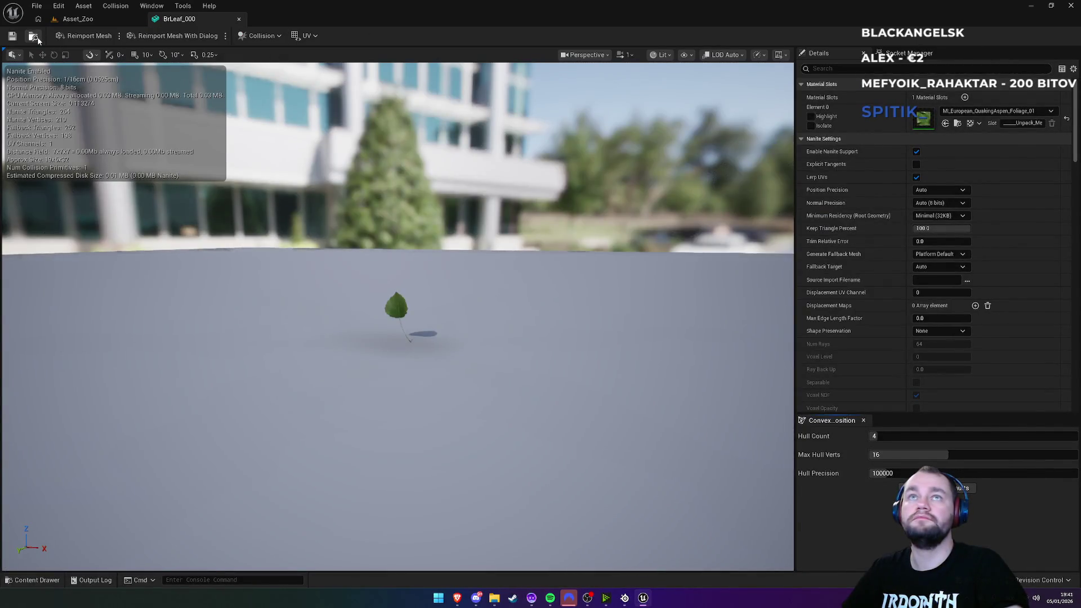
Step: Back in Asset_Zoo, browse SampleAssets into the Tree_Common_Hazel_01 folder
left_click(76, 19)
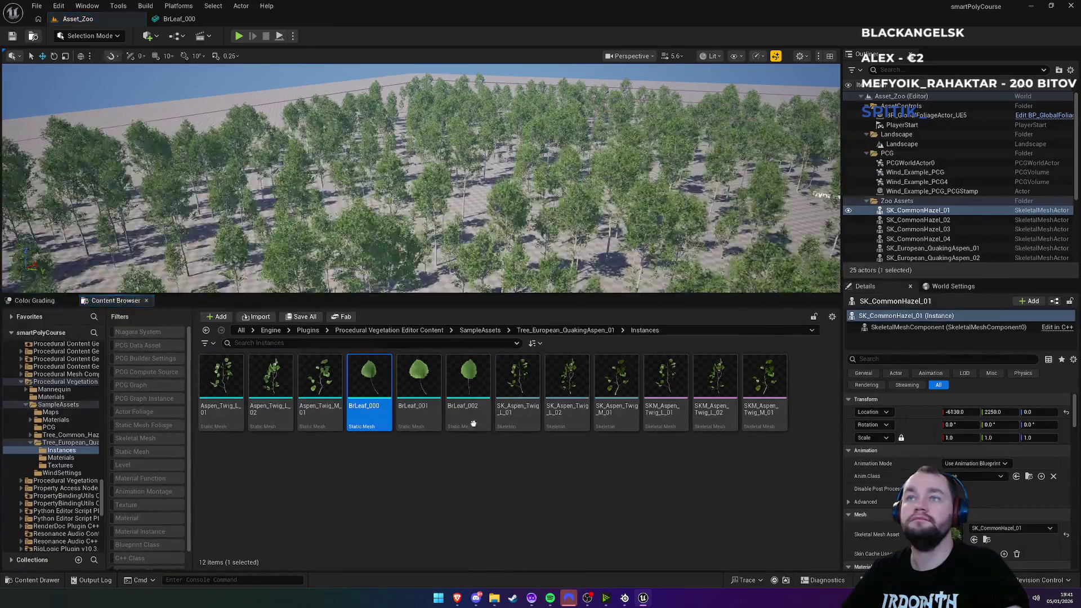
left_click(481, 330)
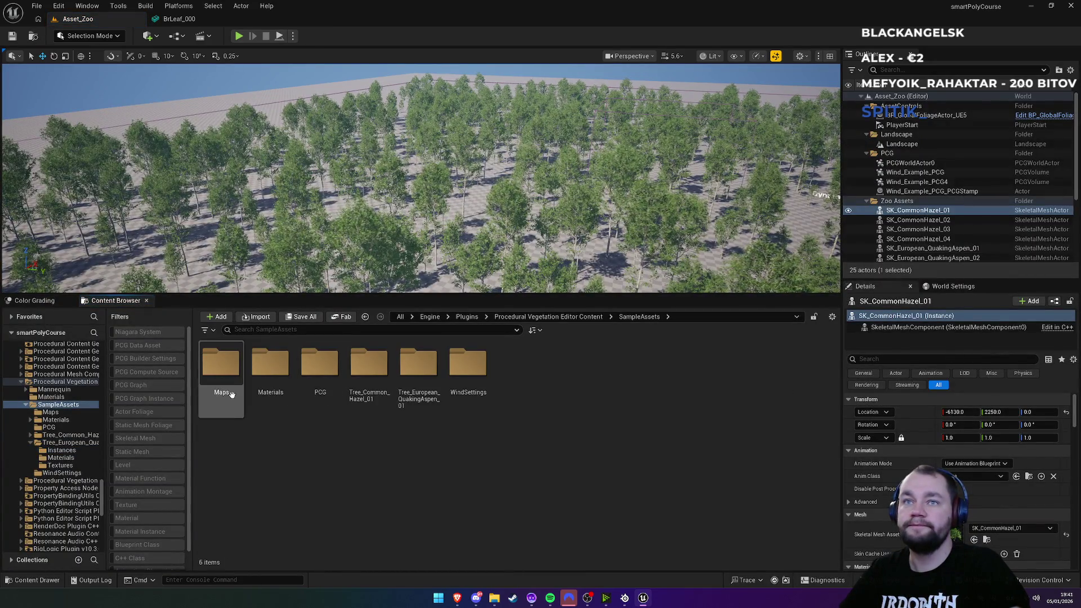
double_click(221, 365)
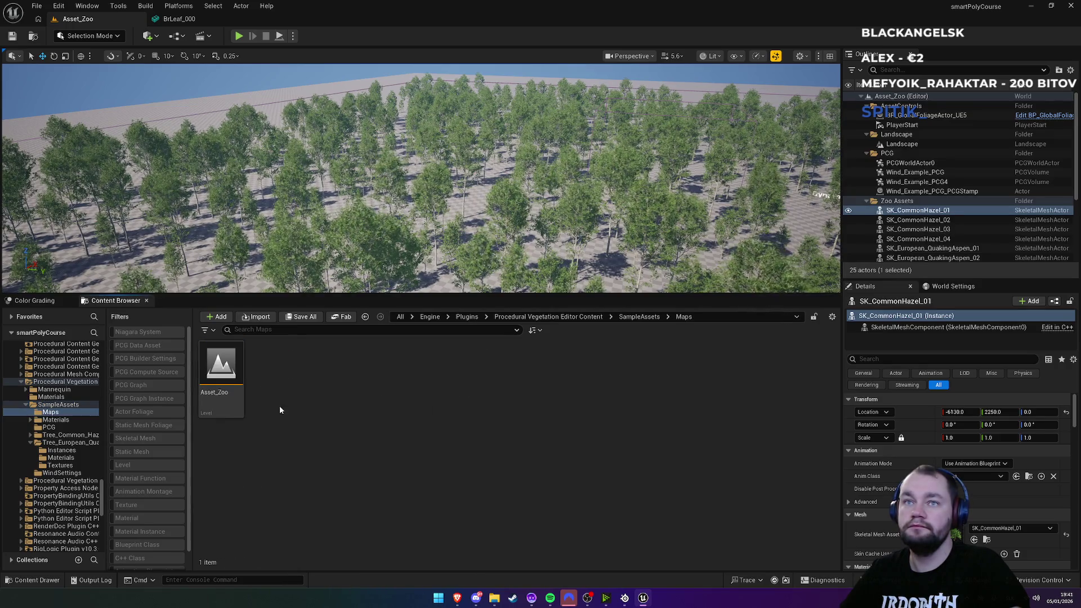
left_click(639, 317)
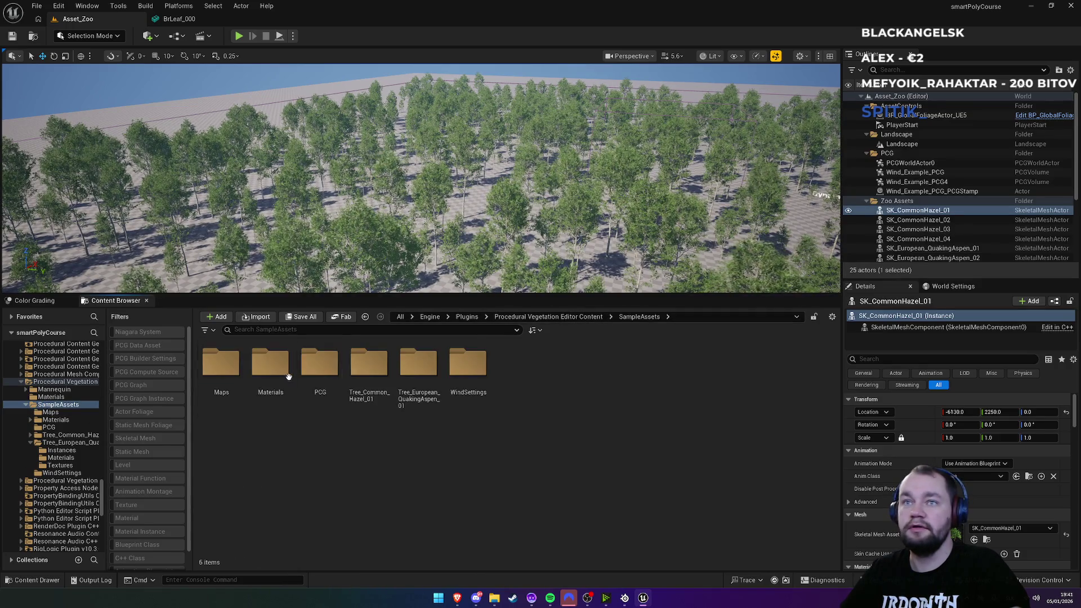
double_click(369, 394)
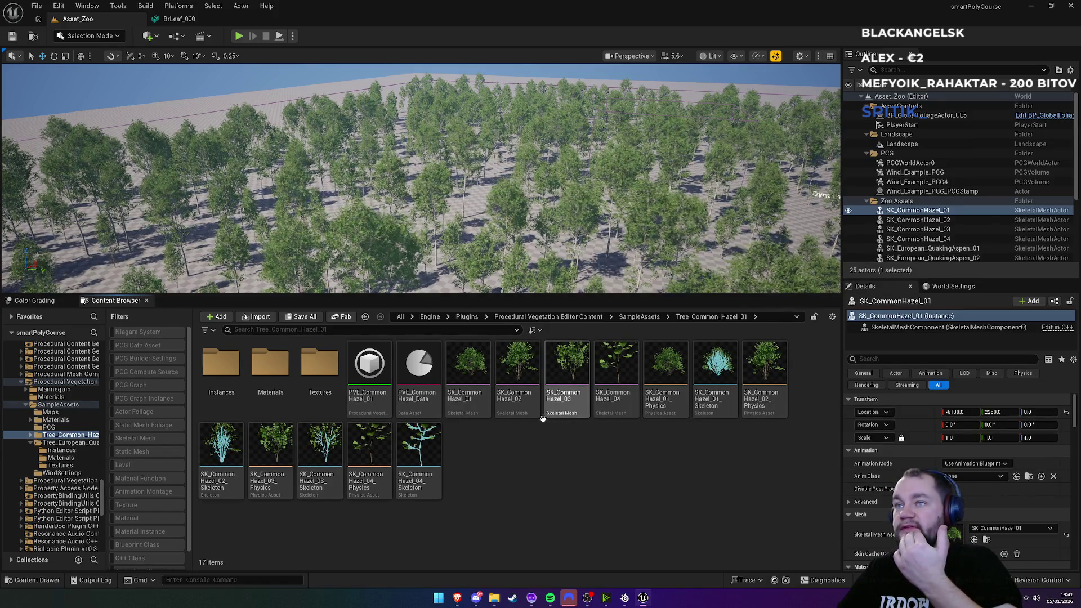
Step: Open SK_CommonHazel_01, orbit and zoom around the hazel bush, then return to Asset_Zoo
left_click(477, 371)
double_click(478, 372)
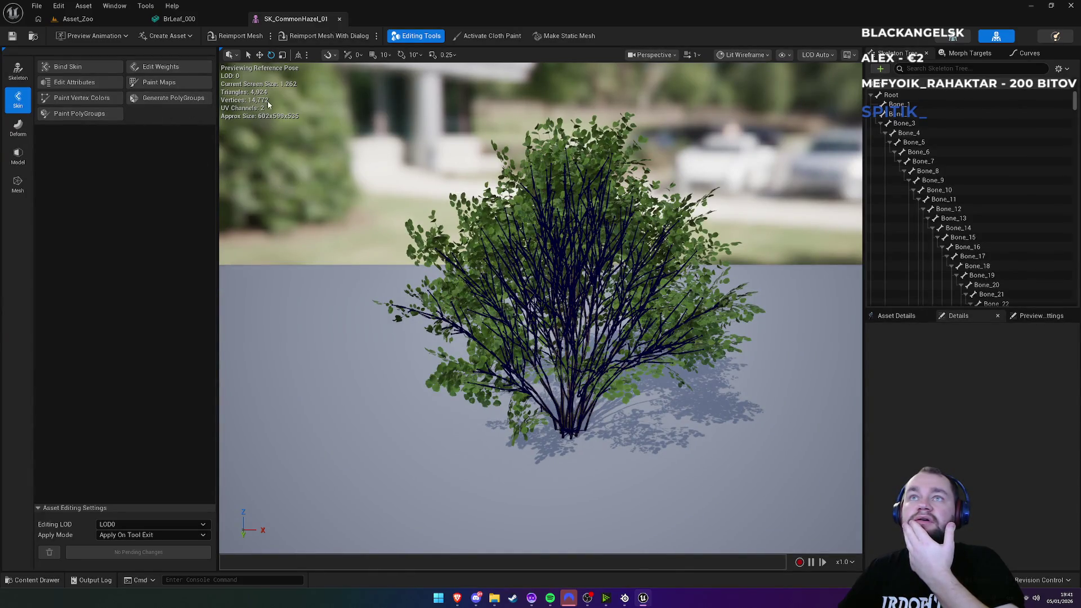
mouse_move(541, 304)
left_mouse_down()
mouse_move(529, 304)
mouse_move(597, 298)
mouse_move(563, 304)
mouse_move(540, 282)
mouse_move(541, 259)
mouse_move(541, 304)
mouse_move(507, 338)
mouse_move(529, 326)
mouse_move(524, 265)
mouse_move(523, 304)
mouse_move(524, 281)
left_mouse_up()
scroll(540, 304, "up", 3)
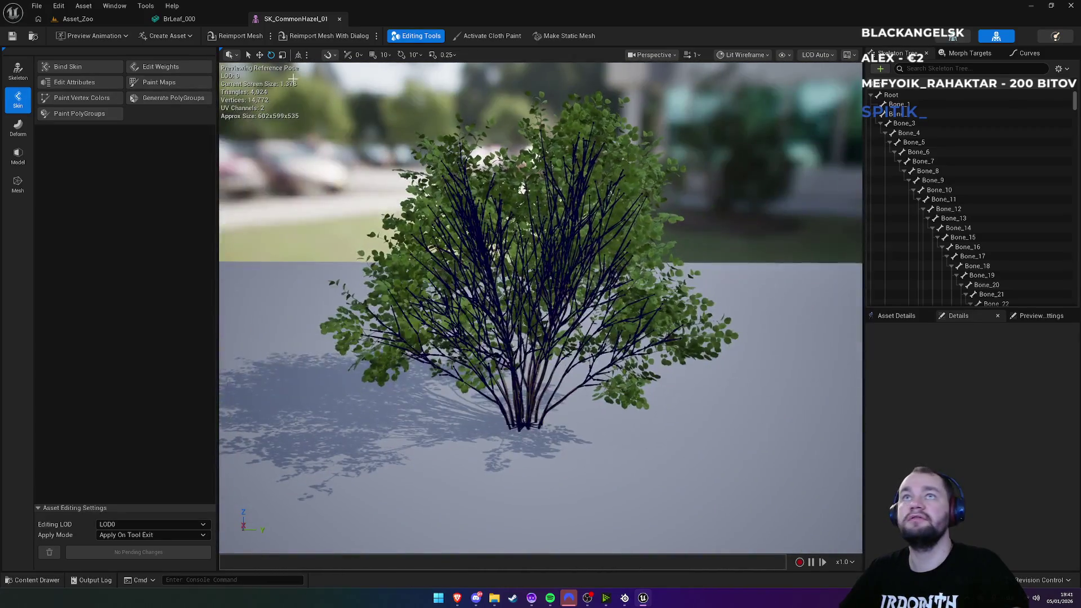
left_click(201, 17)
left_click(73, 19)
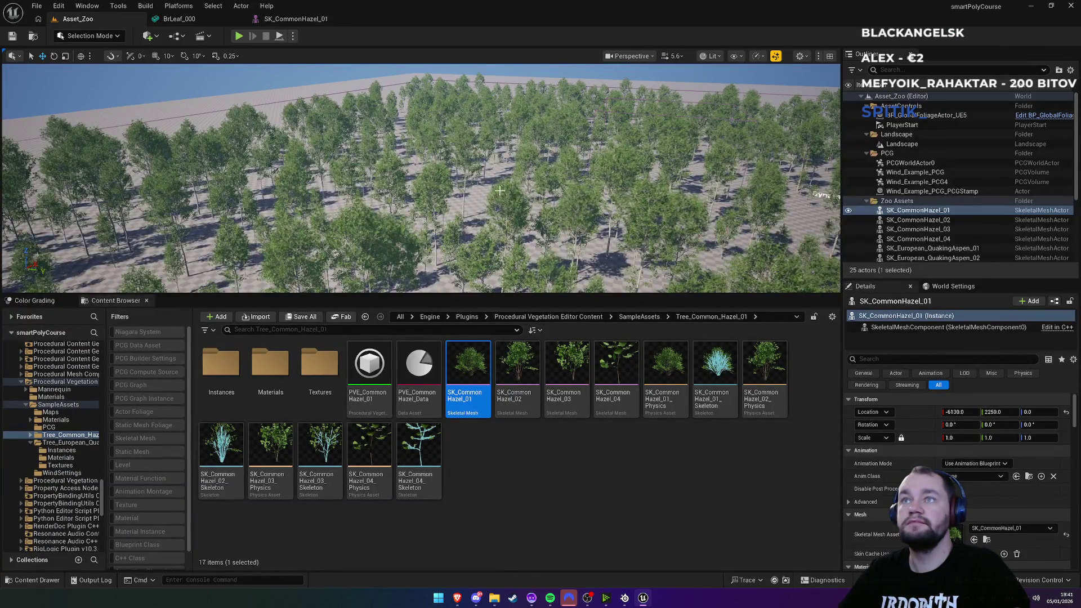
Step: Frame the hazel, then open SK_European_QuakingAspen_01 from the Tree_European_QuakingAspen_01 folder
key("f")
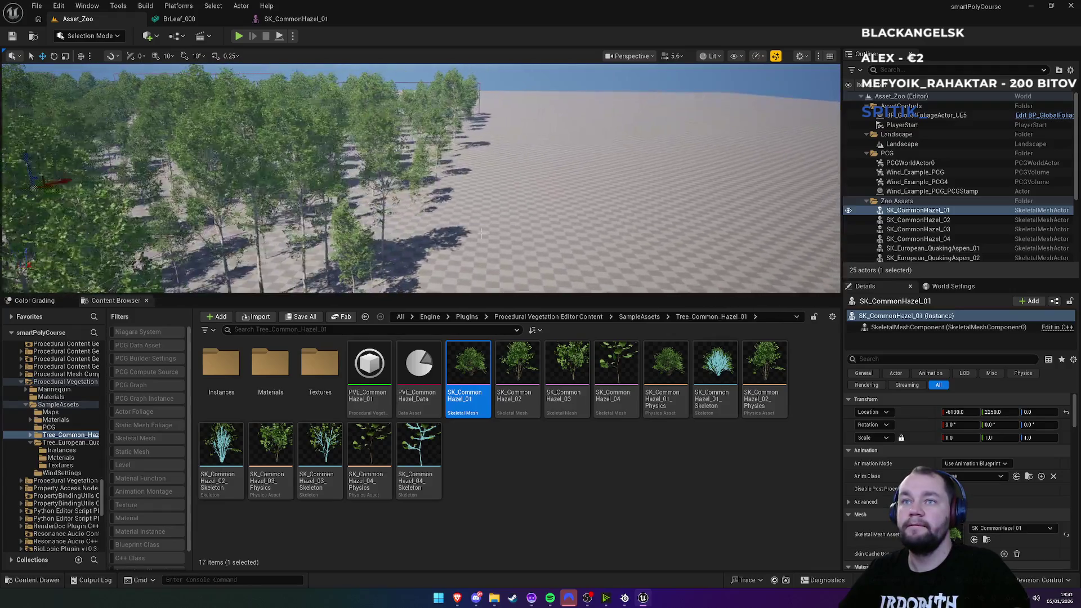
left_click(641, 316)
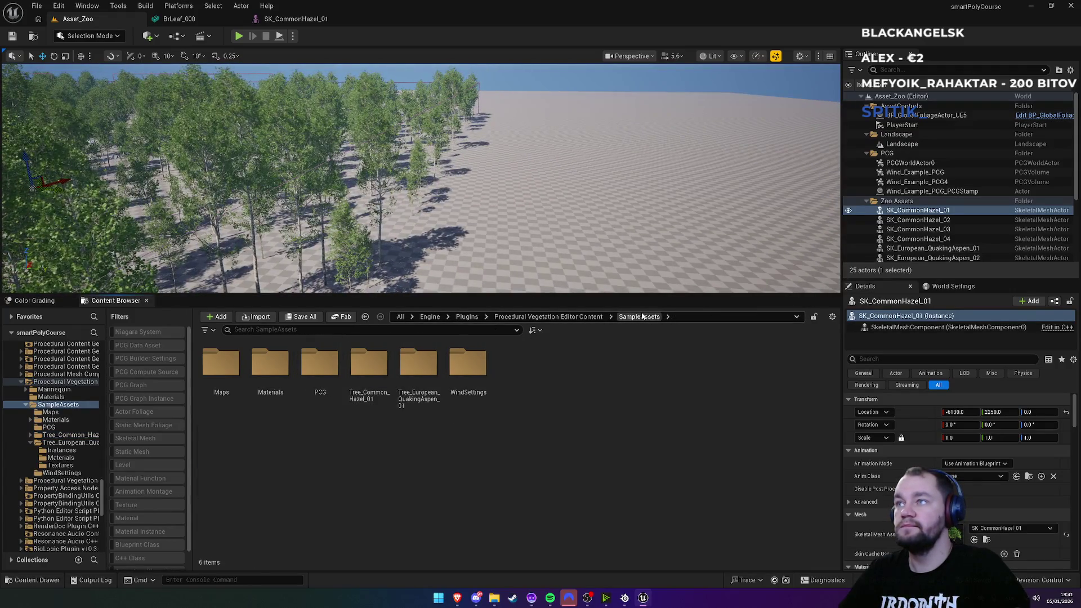
double_click(419, 366)
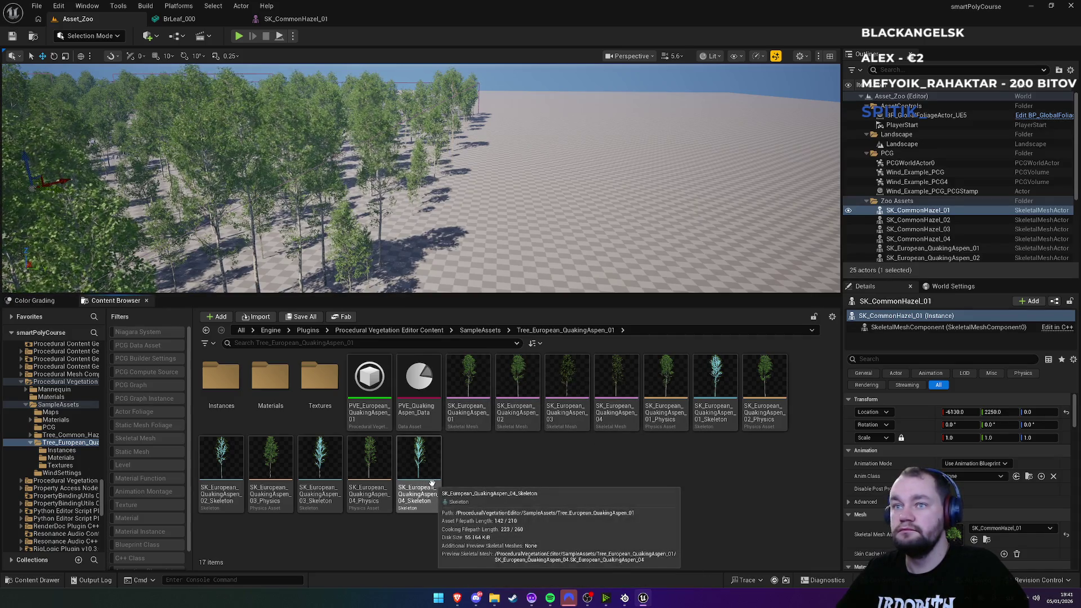
left_click(480, 398)
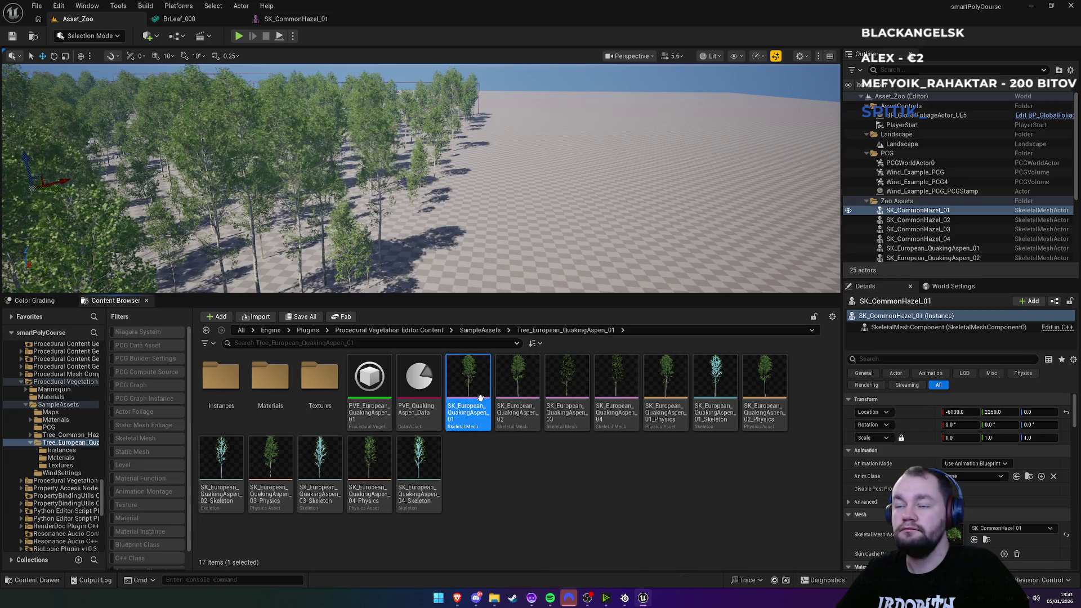
double_click(482, 402)
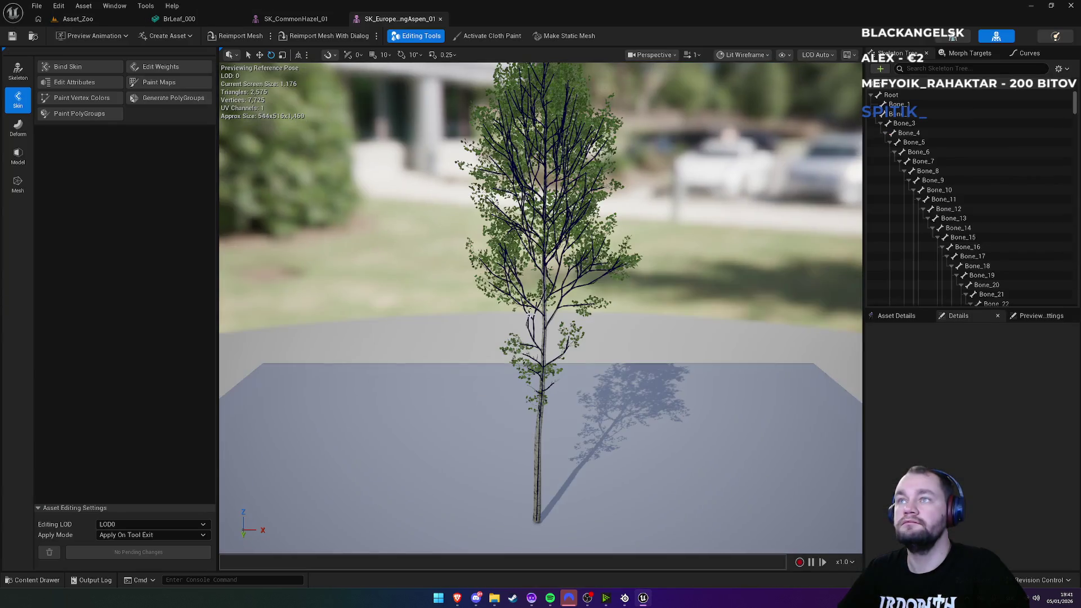
Step: Zoom in on the aspen preview and set Show > Bones to Selected Only
scroll(541, 307, "up", 5)
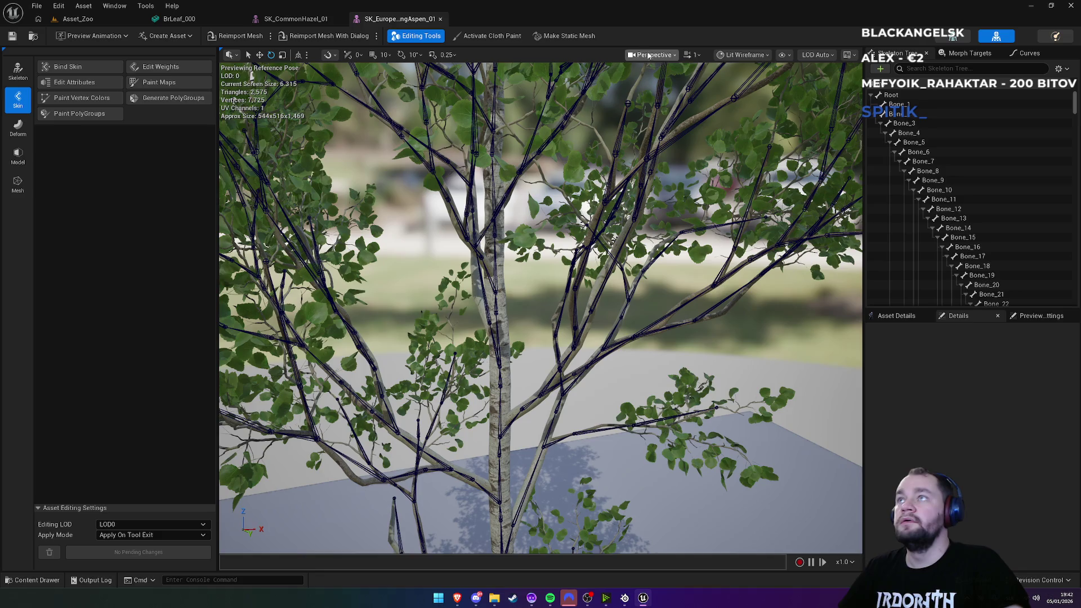
left_click(742, 55)
left_click(783, 55)
left_click(783, 55)
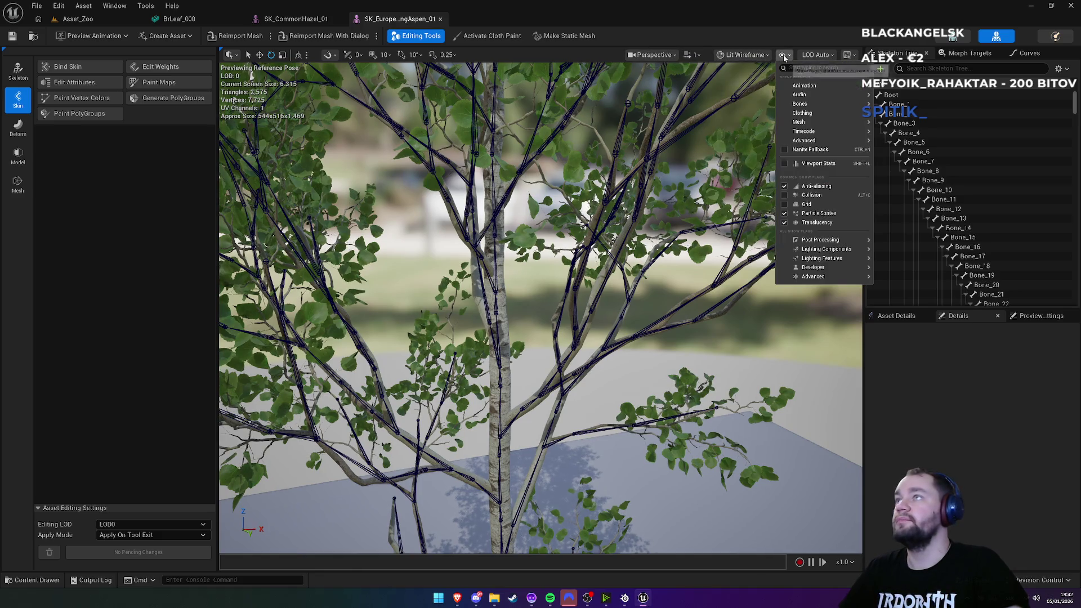
mouse_move(817, 104)
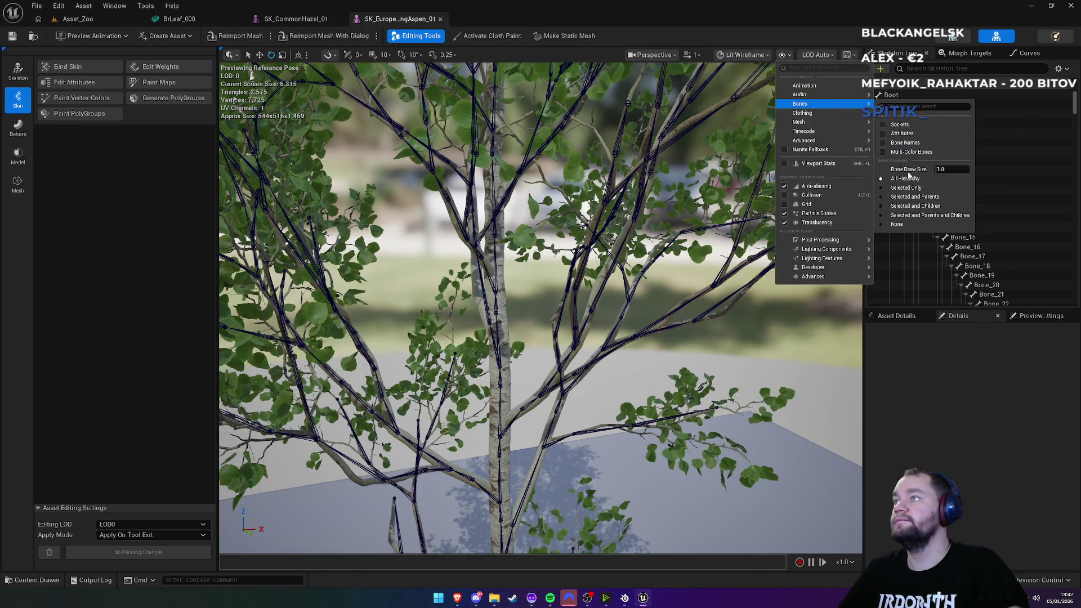
left_click(914, 188)
Step: Fly the preview camera around the aspen trunk, then go back to Asset_Zoo
key("w")
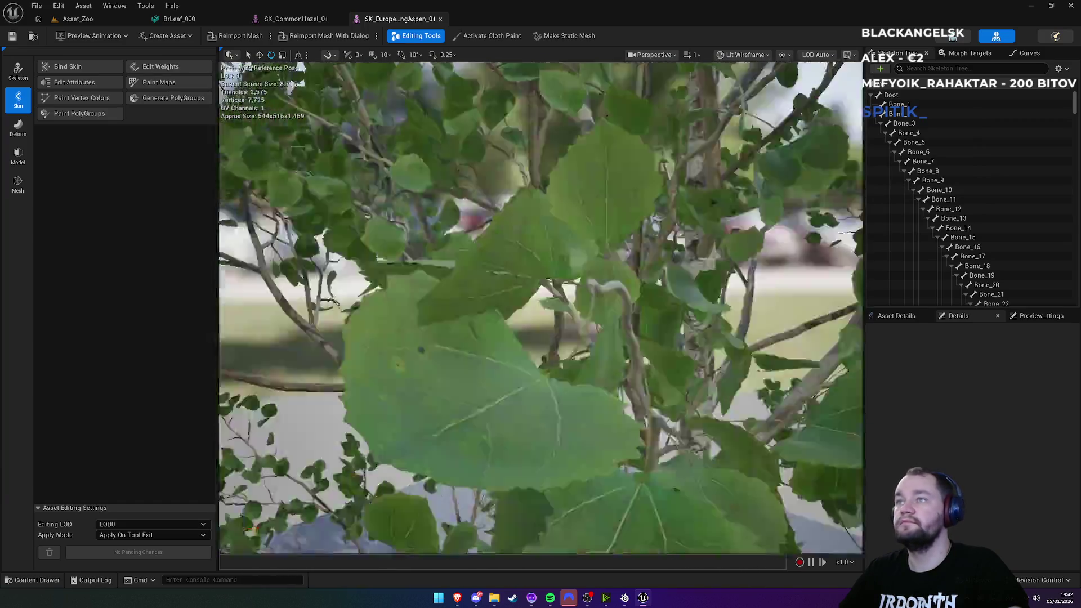
key("s")
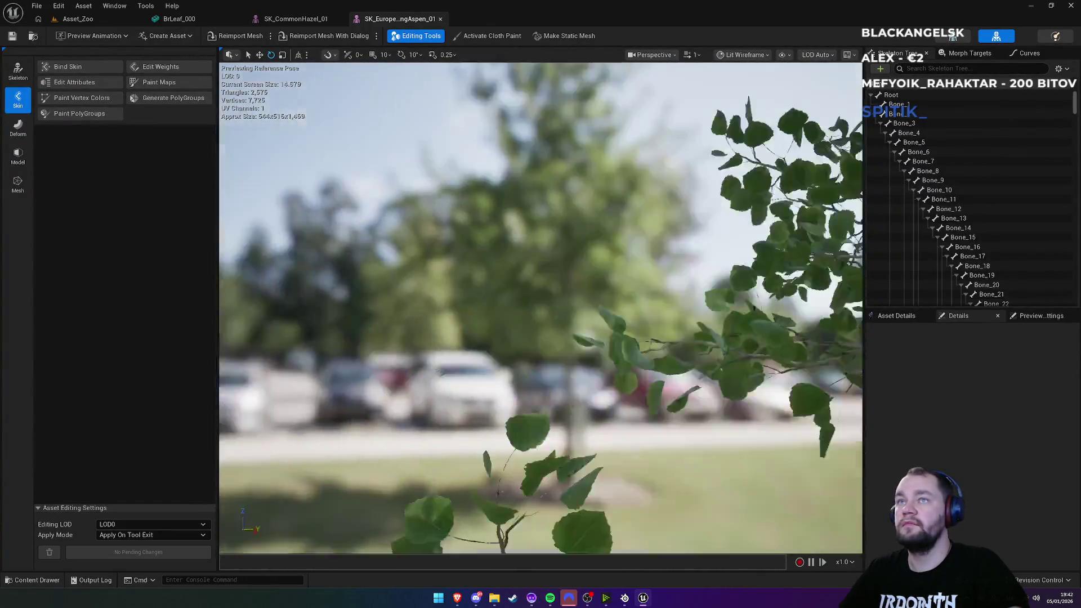
key("w")
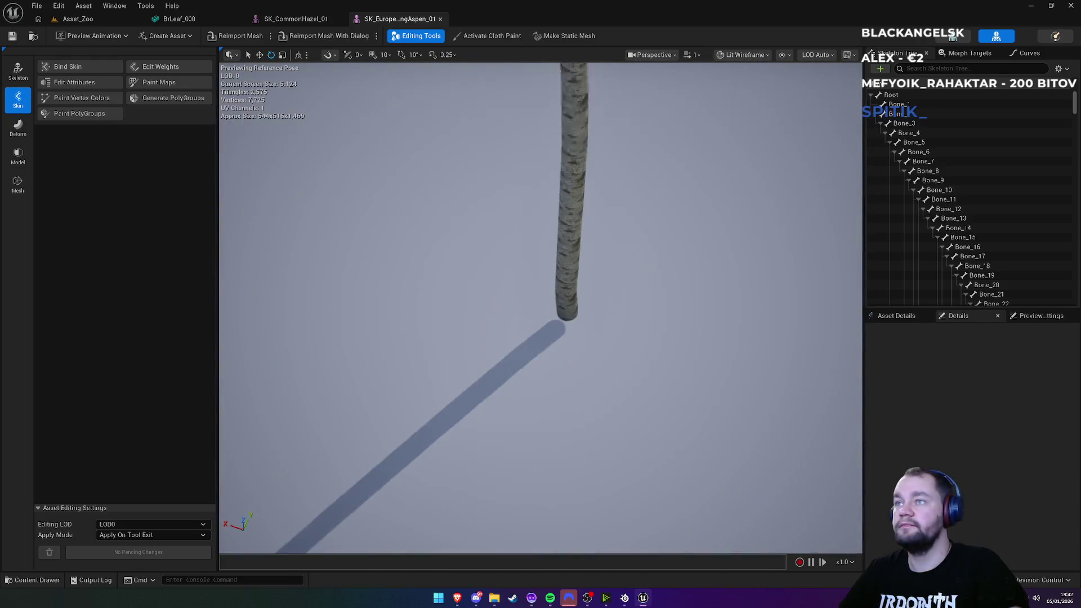
key("s")
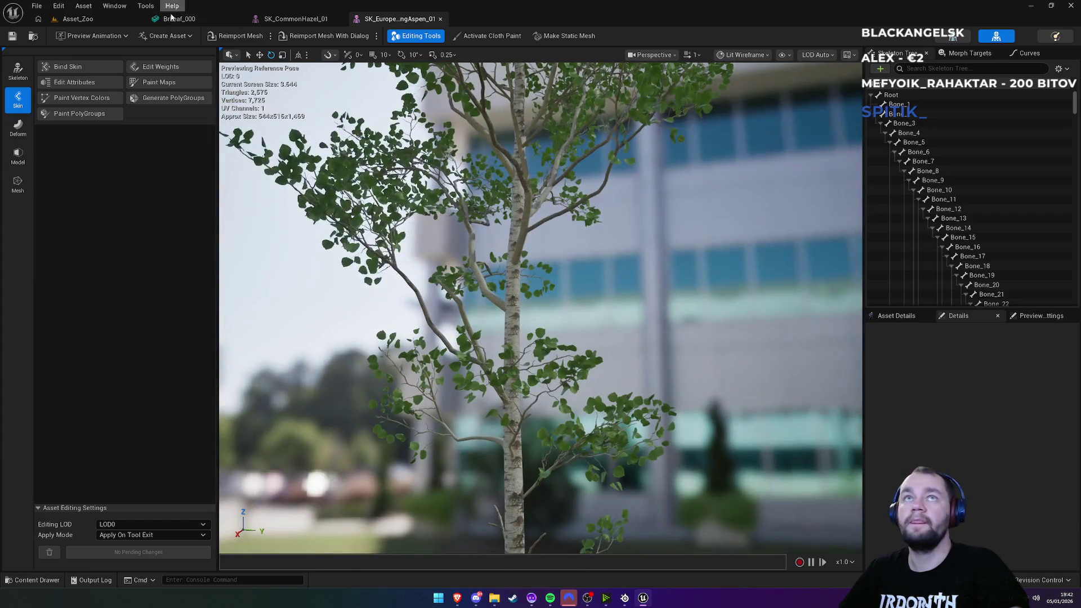
left_click(113, 20)
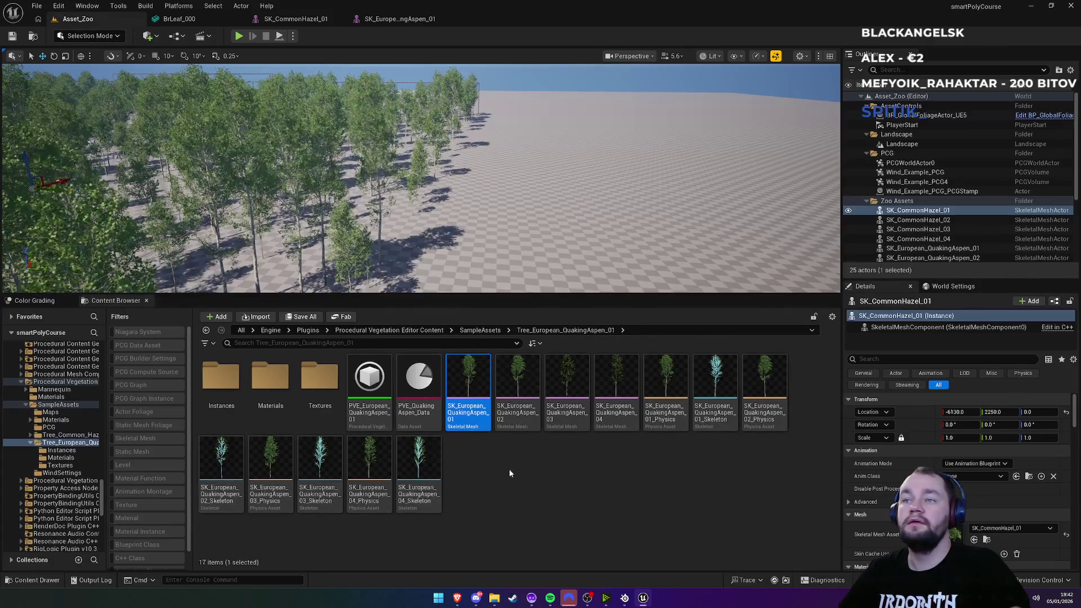
left_click(541, 468)
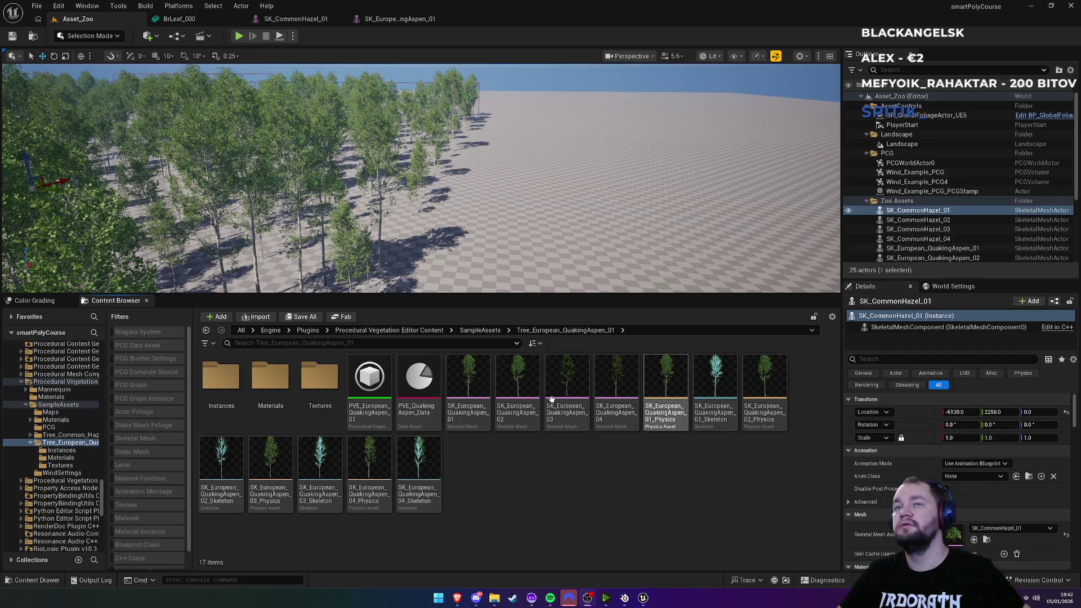
mouse_move(535, 225)
left_mouse_down()
mouse_move(512, 157)
mouse_move(512, 112)
mouse_move(512, 157)
mouse_move(501, 169)
mouse_move(501, 158)
left_mouse_up()
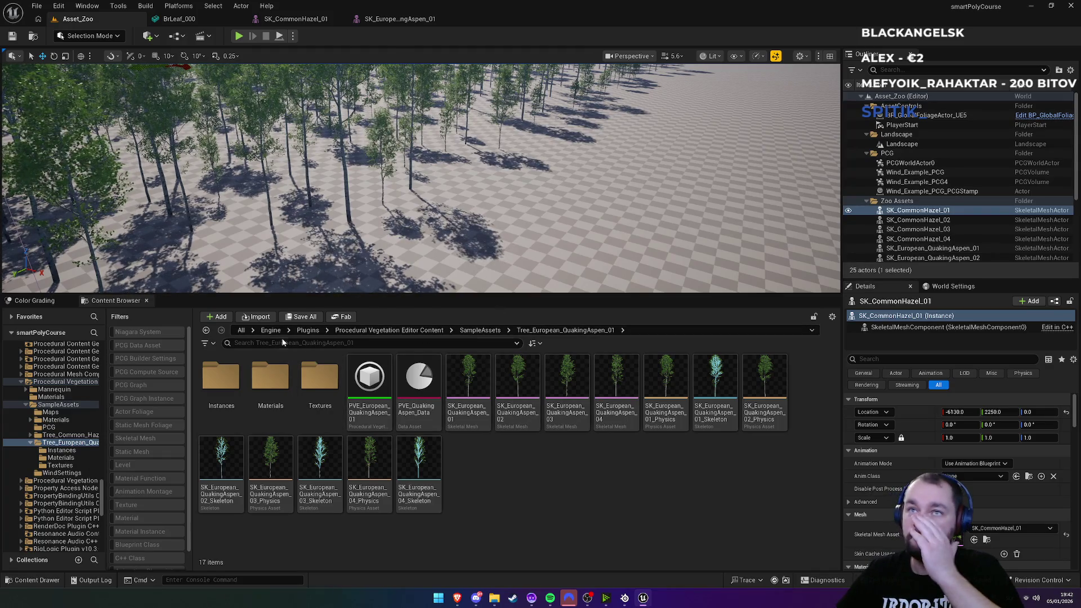
Step: Browse the top-level Content folder, peeking into the items folder and back
left_click(241, 331)
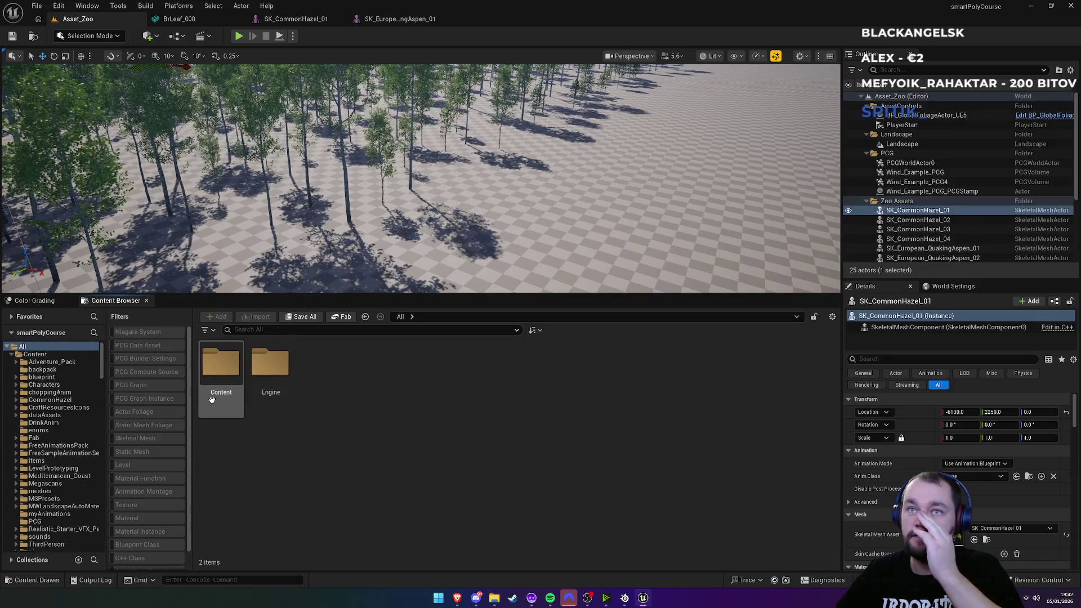
double_click(221, 366)
scroll(462, 496, "down", 1)
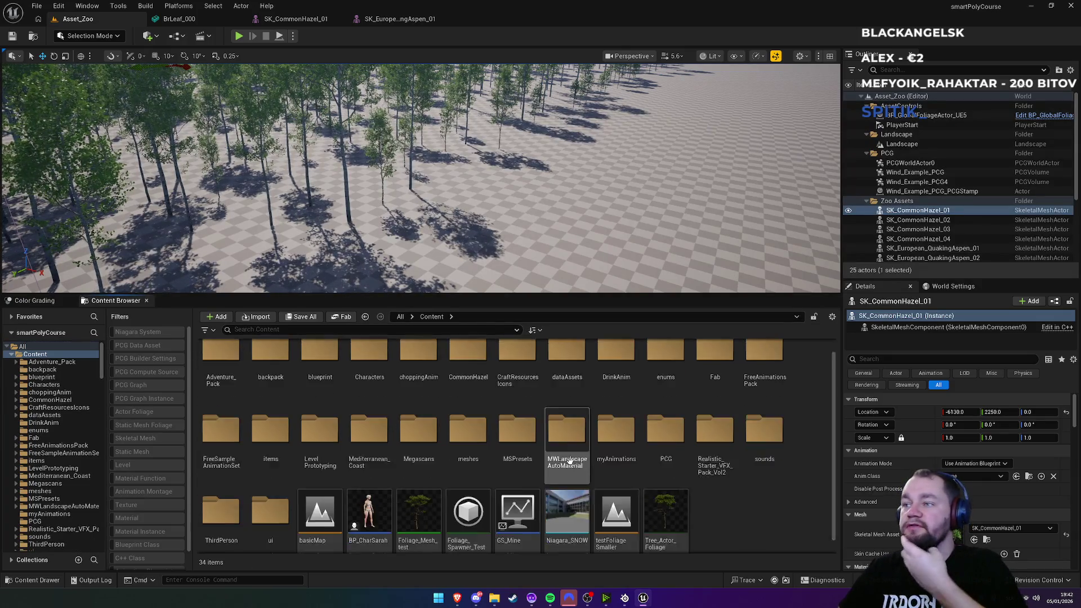
scroll(478, 485, "up", 1)
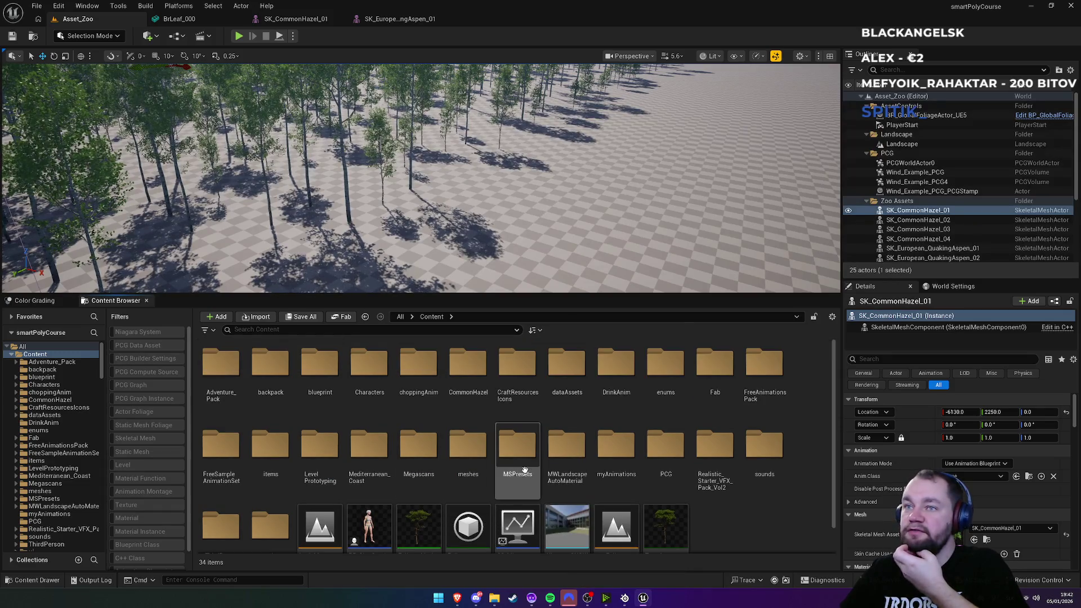
scroll(467, 456, "down", 1)
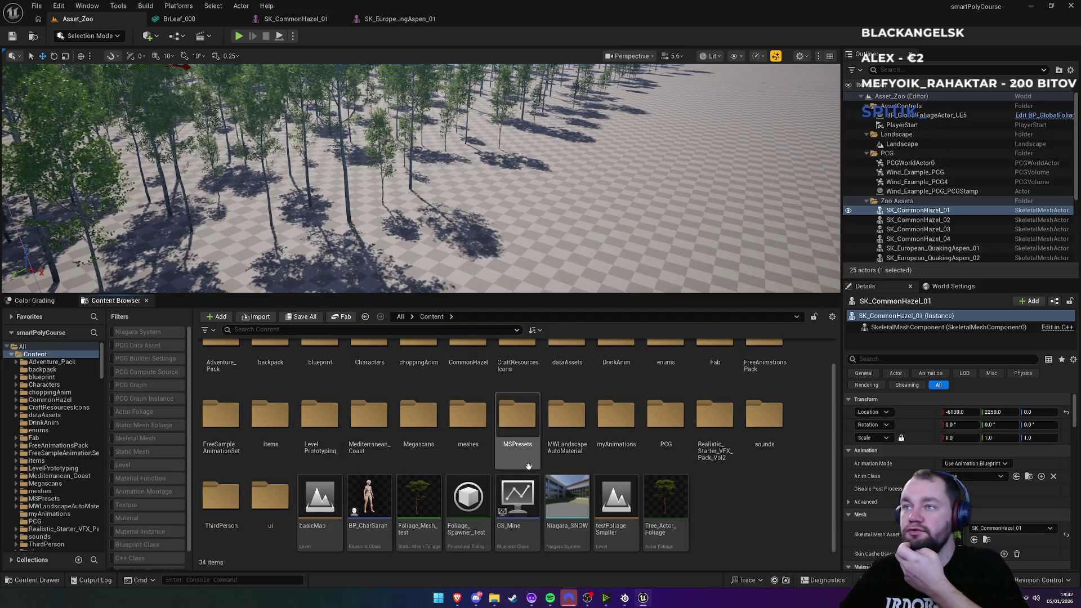
scroll(355, 455, "up", 1)
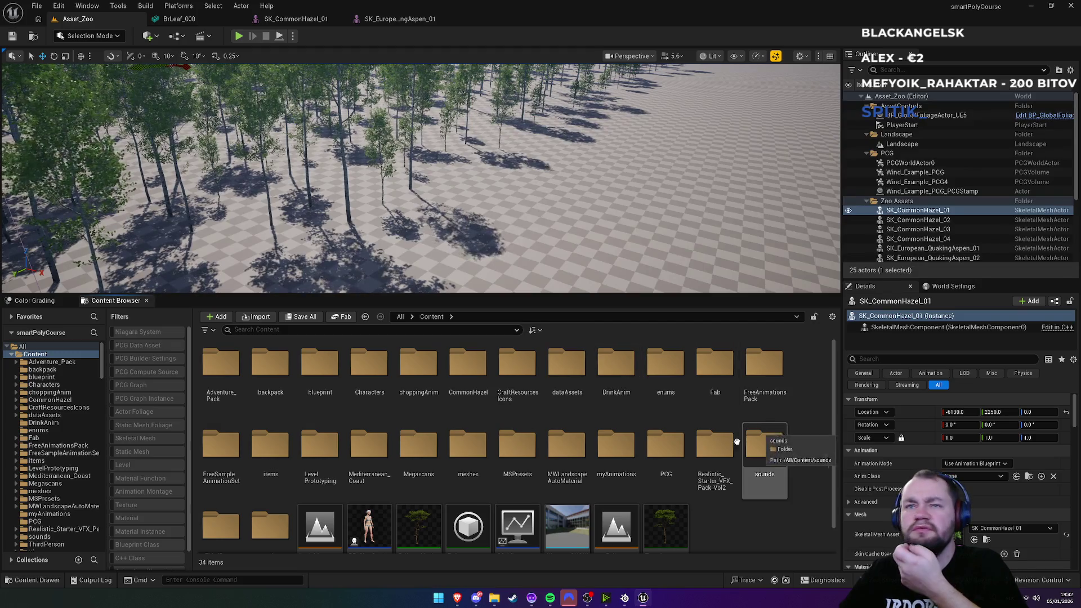
scroll(543, 484, "down", 1)
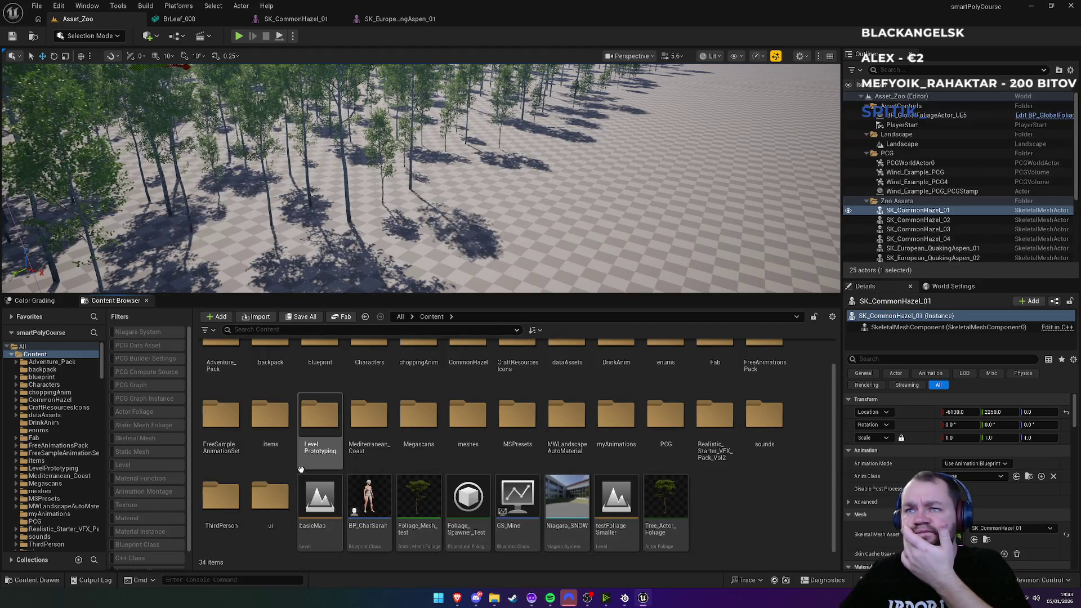
double_click(275, 435)
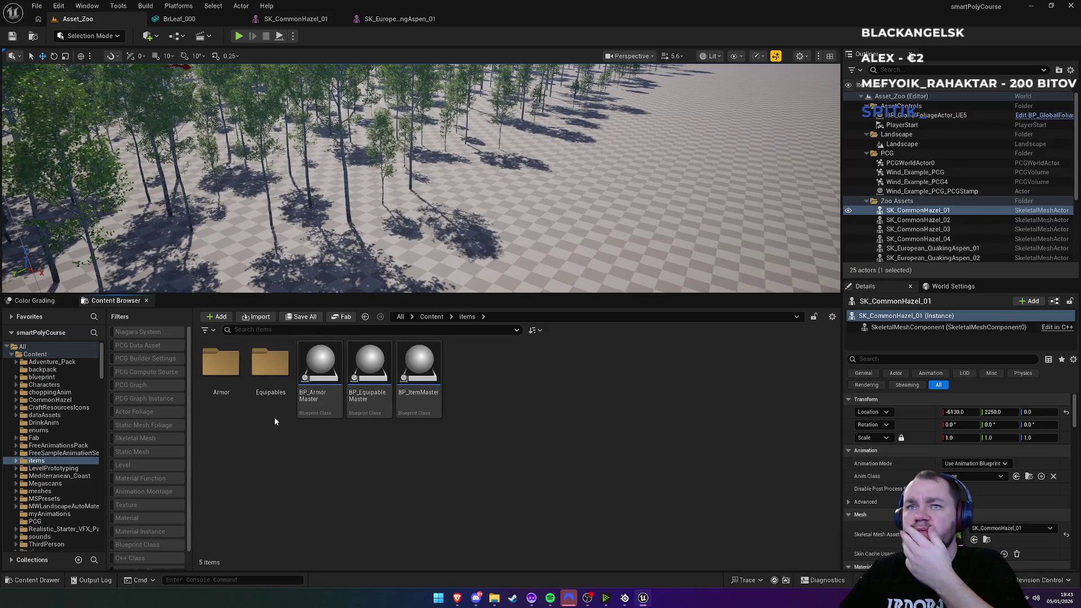
left_click(429, 320)
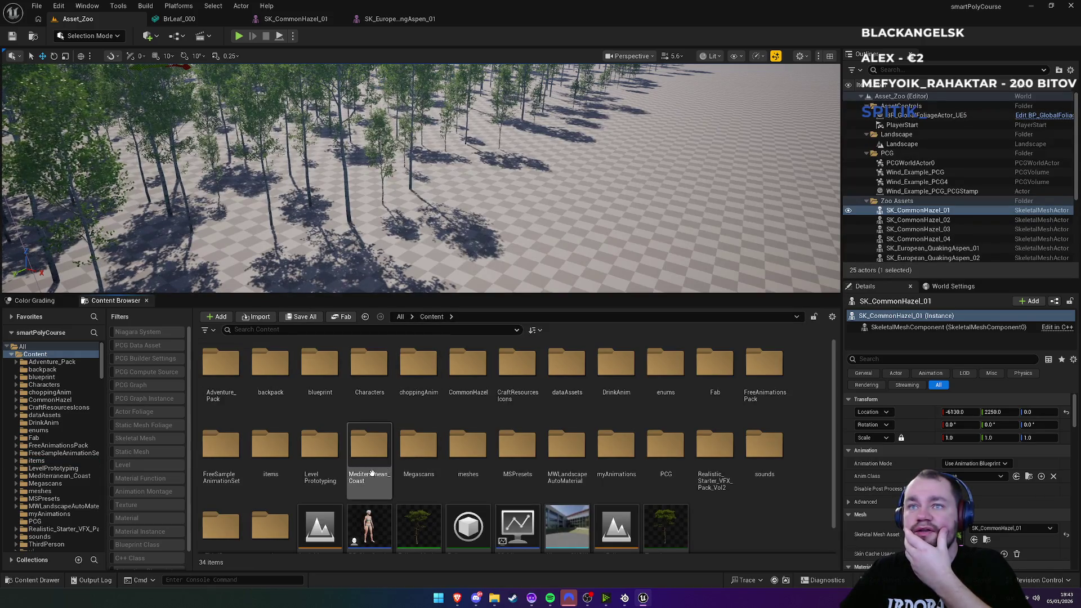
Step: Go through blueprint > harvestingSystem > ChildClasses > LargeItemClasses > Trees and open BP_Tree_2
double_click(320, 406)
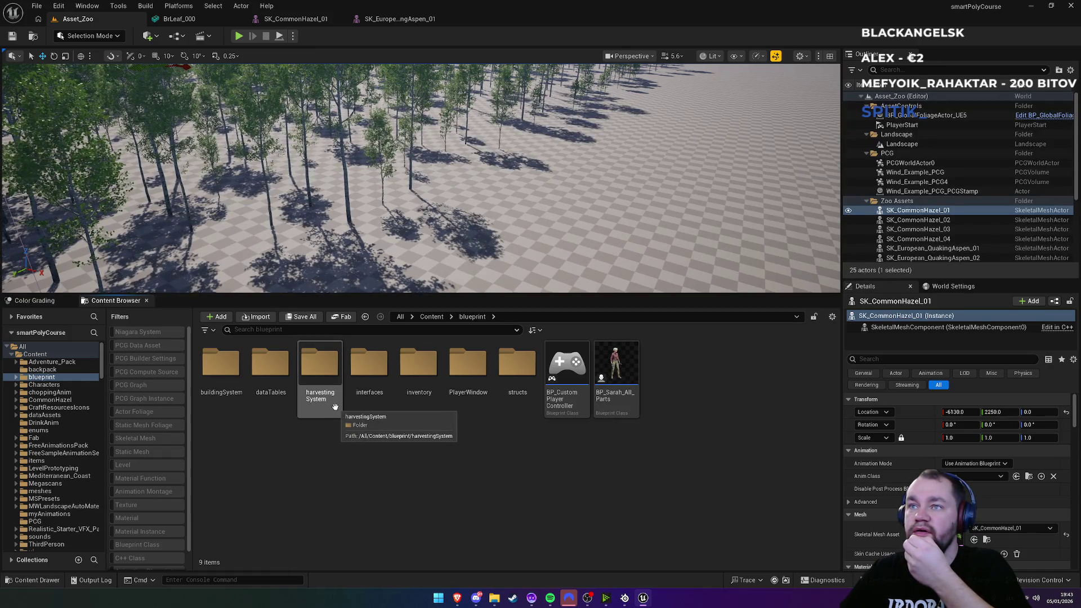
double_click(332, 404)
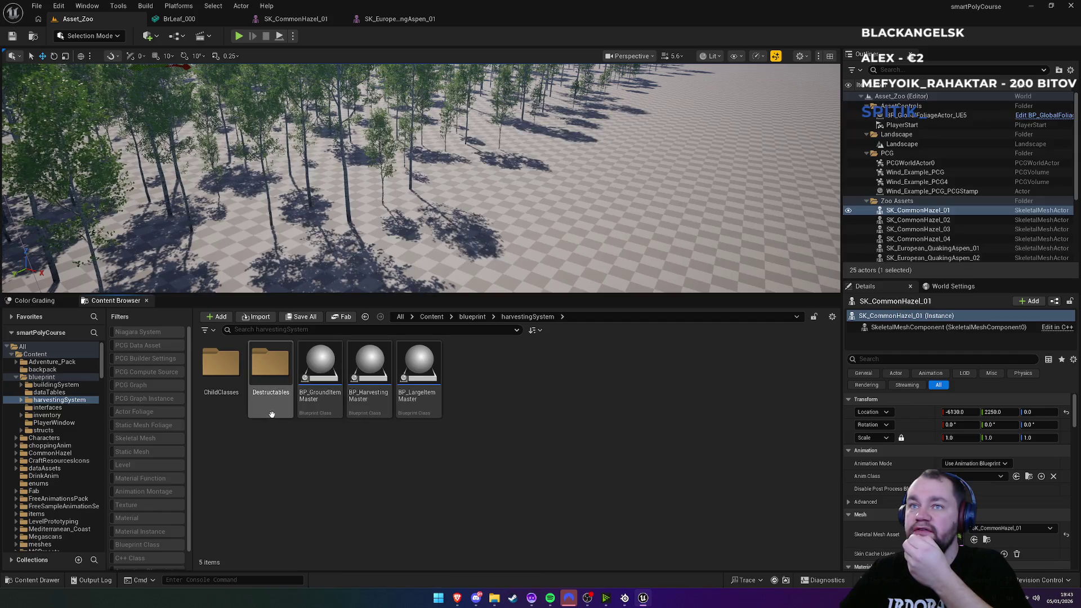
double_click(238, 413)
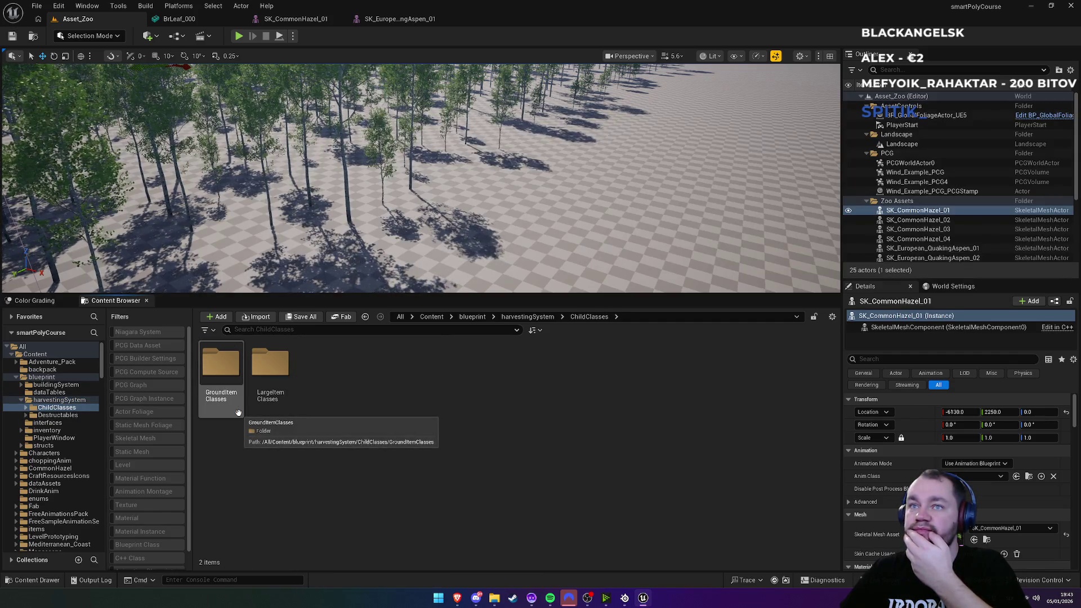
left_click(268, 409)
double_click(269, 409)
double_click(269, 410)
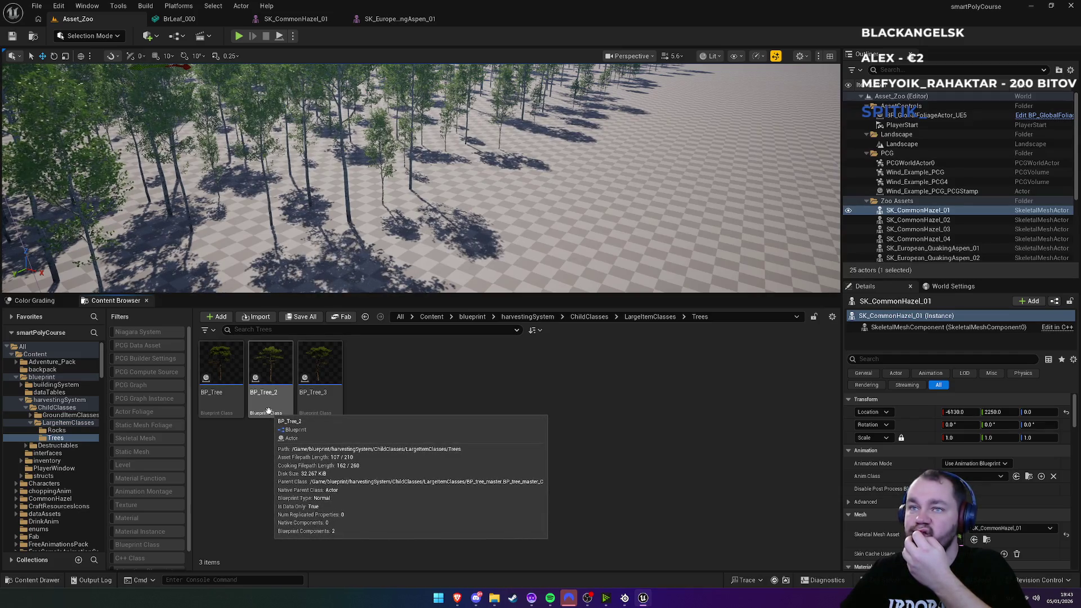
left_click(268, 411)
double_click(268, 411)
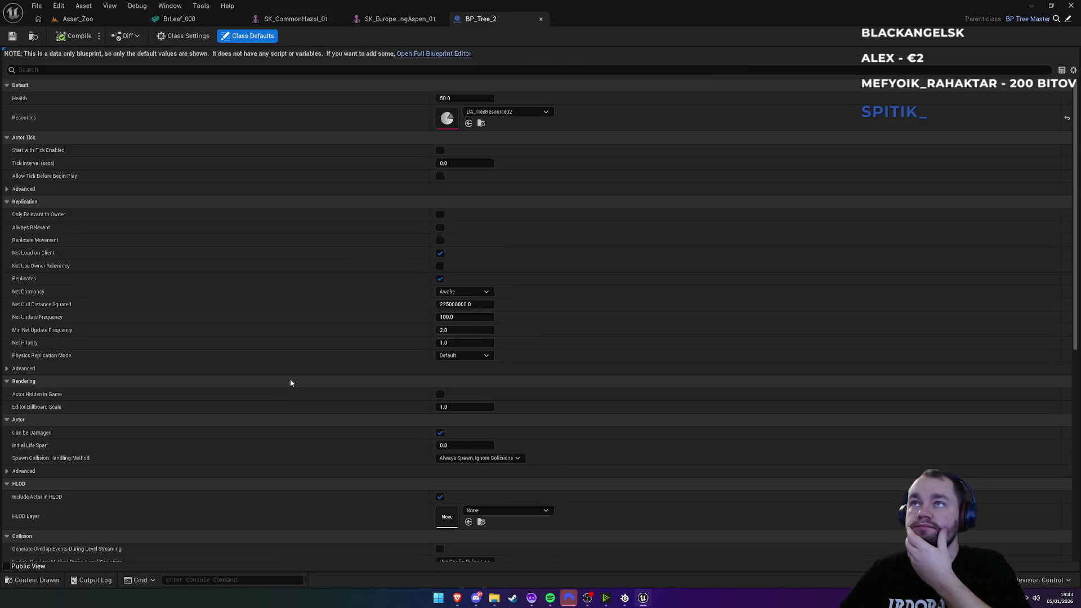
Step: Show BP_Tree_2 in the full blueprint editor viewport and select its StaticMesh component
left_click(444, 56)
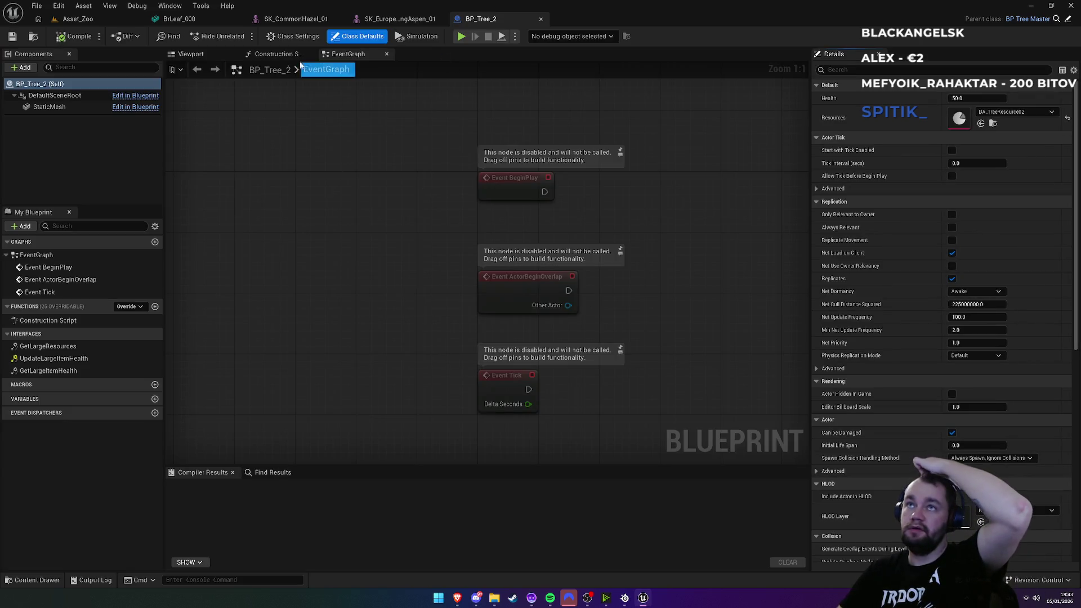
left_click(210, 54)
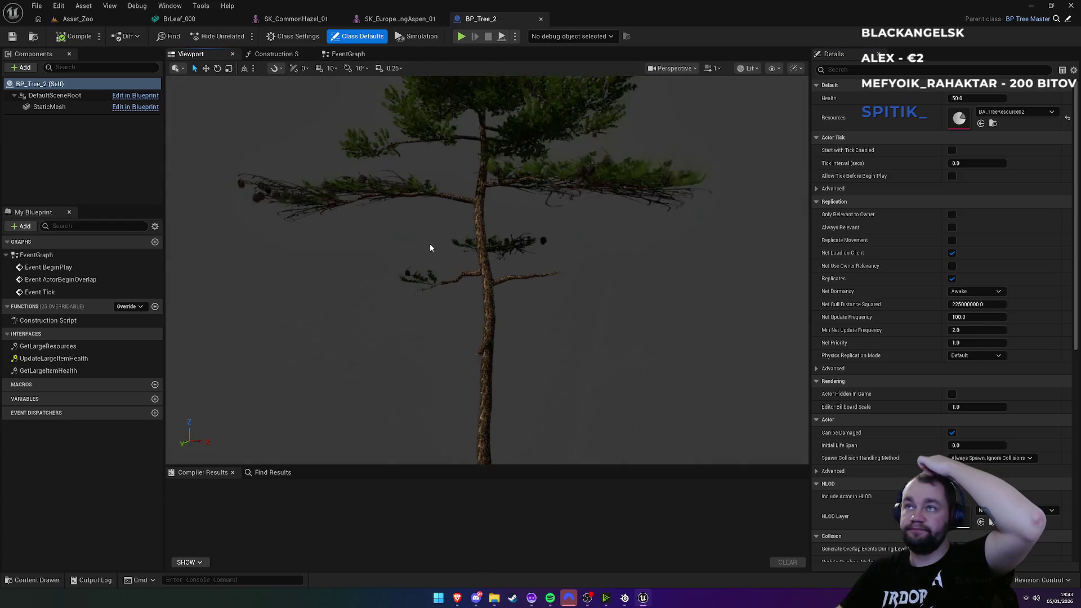
left_click(45, 107)
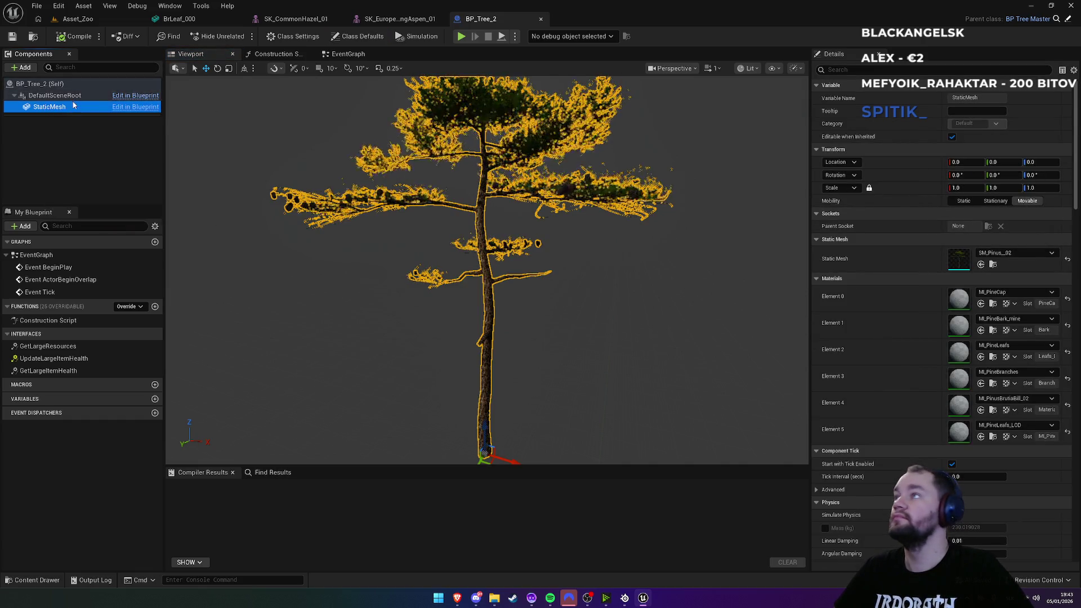
Step: Open parent BP_tree_master, inspect DefaultSceneRoot and Class Defaults, then return to Asset_Zoo
left_click(1067, 22)
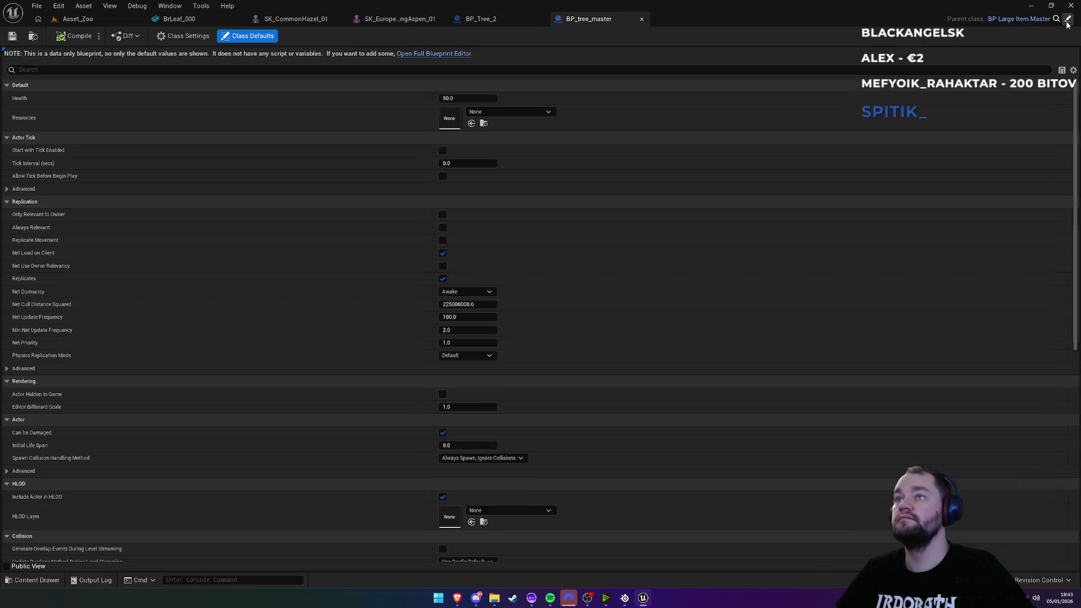
left_click(434, 54)
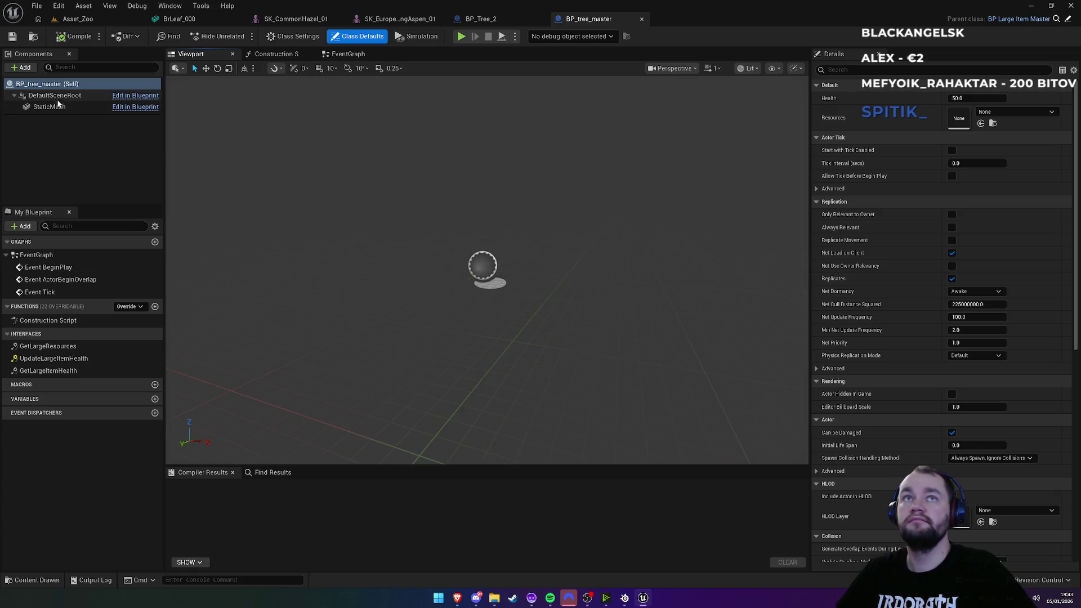
left_click(50, 106)
left_click(54, 95)
left_click(58, 85)
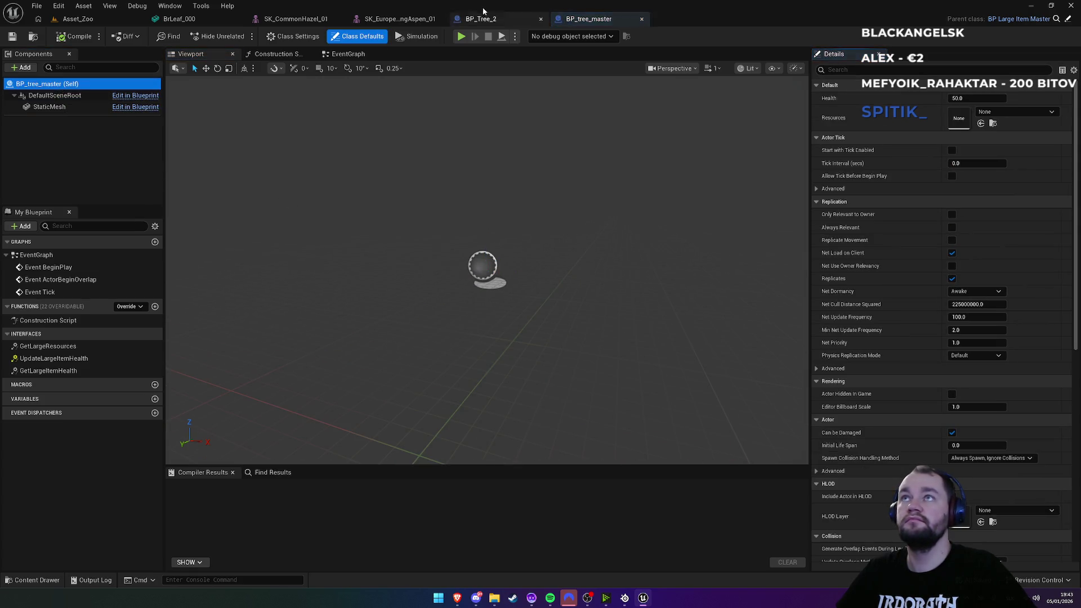
left_click(480, 19)
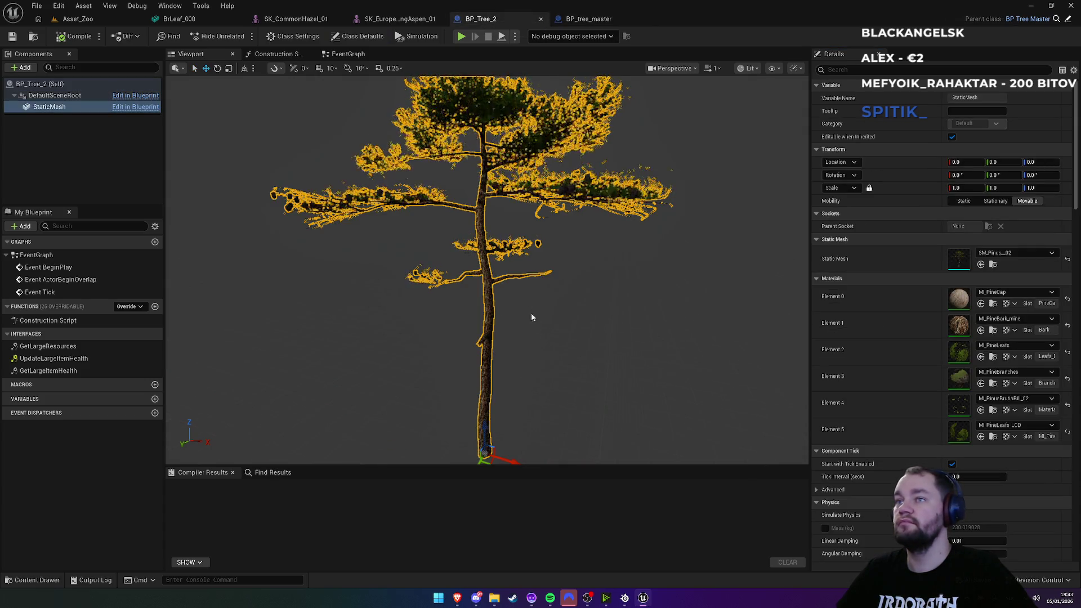
left_click(84, 19)
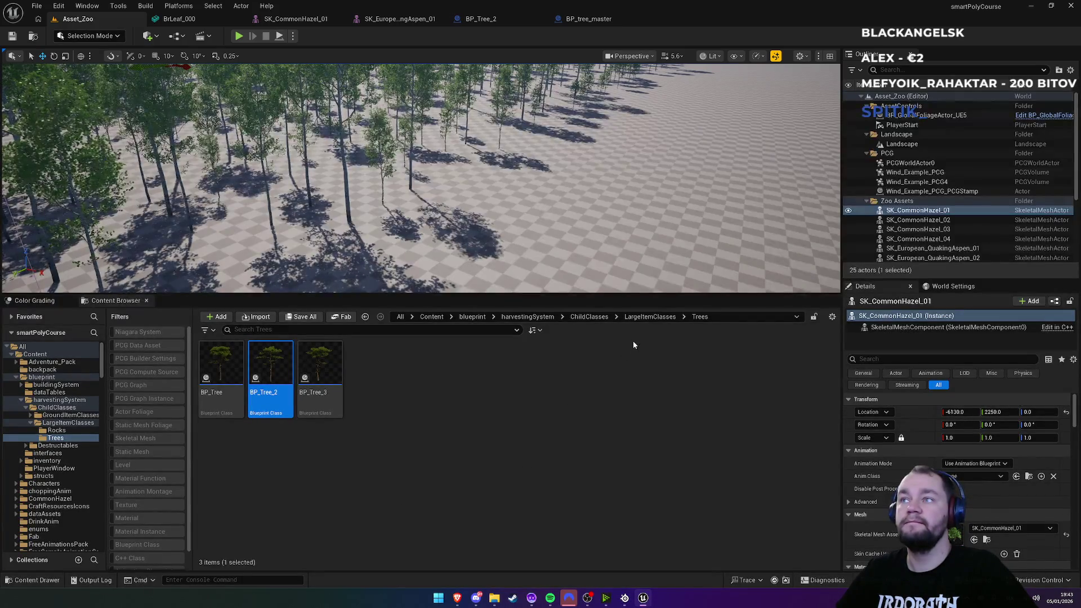
Step: Go to harvestingSystem > Destructables > trees > children and open BP_TreeDestructable02
left_click(526, 316)
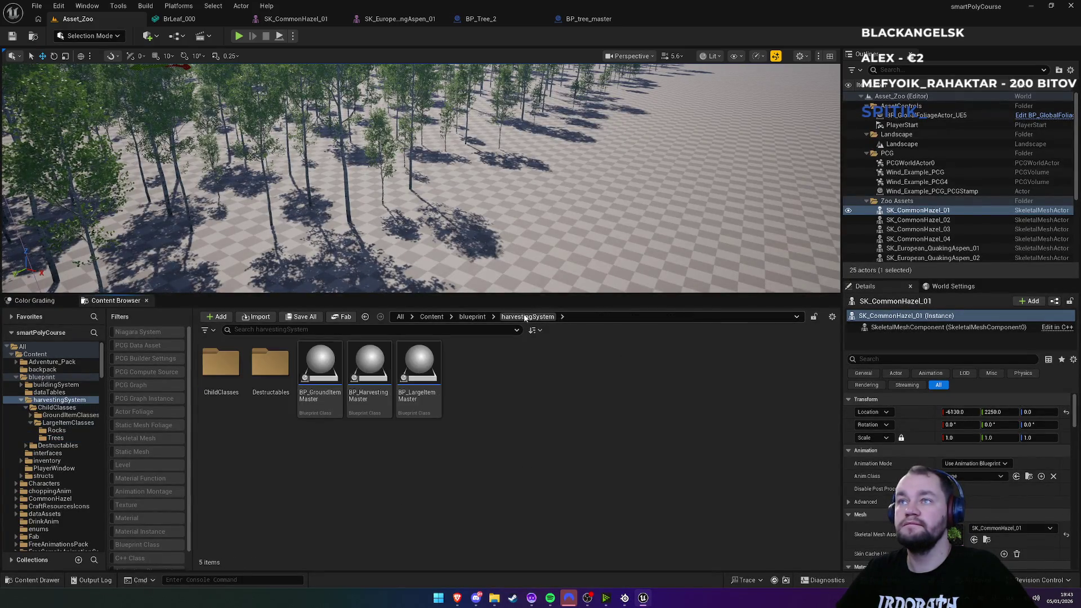
double_click(276, 411)
double_click(312, 411)
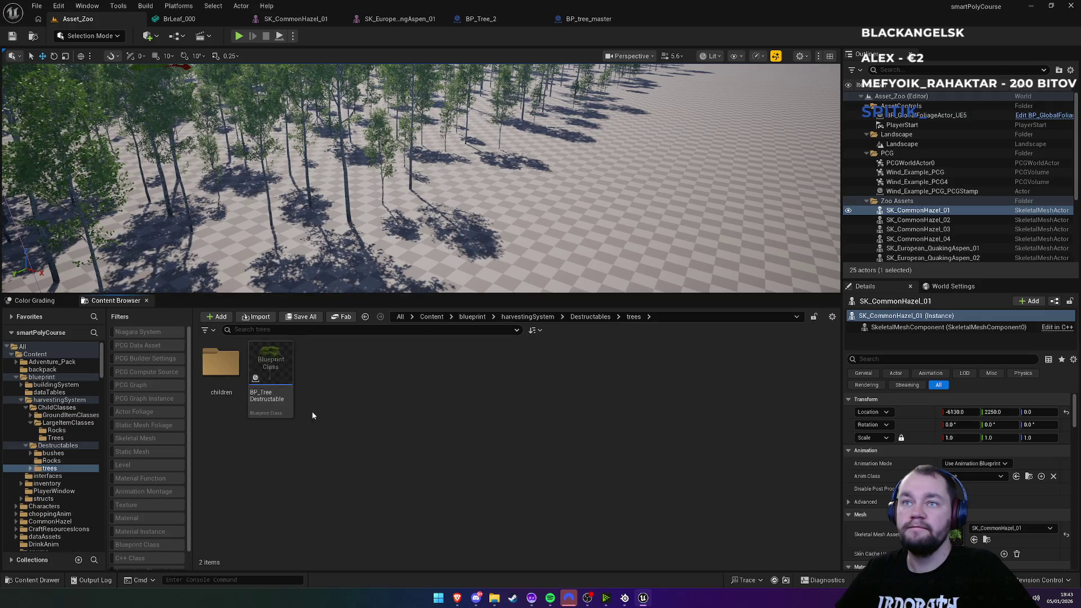
left_click(226, 412)
double_click(225, 412)
double_click(280, 413)
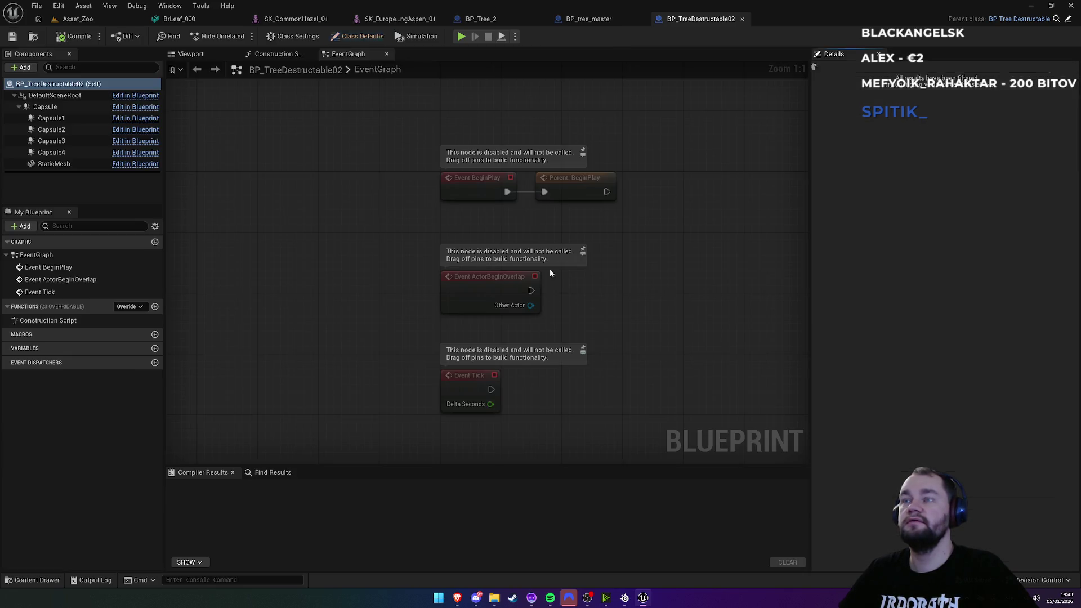
Step: View BP_TreeDestructable02's viewport, check the BP_tree_master and BP_Tree_2 tabs, and return to Trees
left_click(206, 55)
scroll(482, 248, "down", 5)
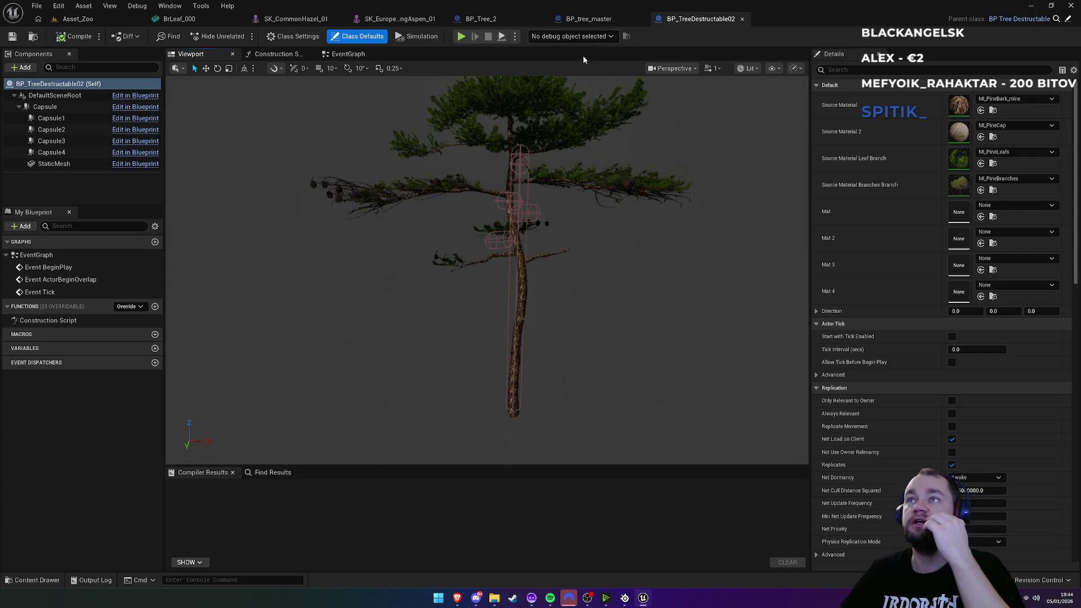
left_click(611, 19)
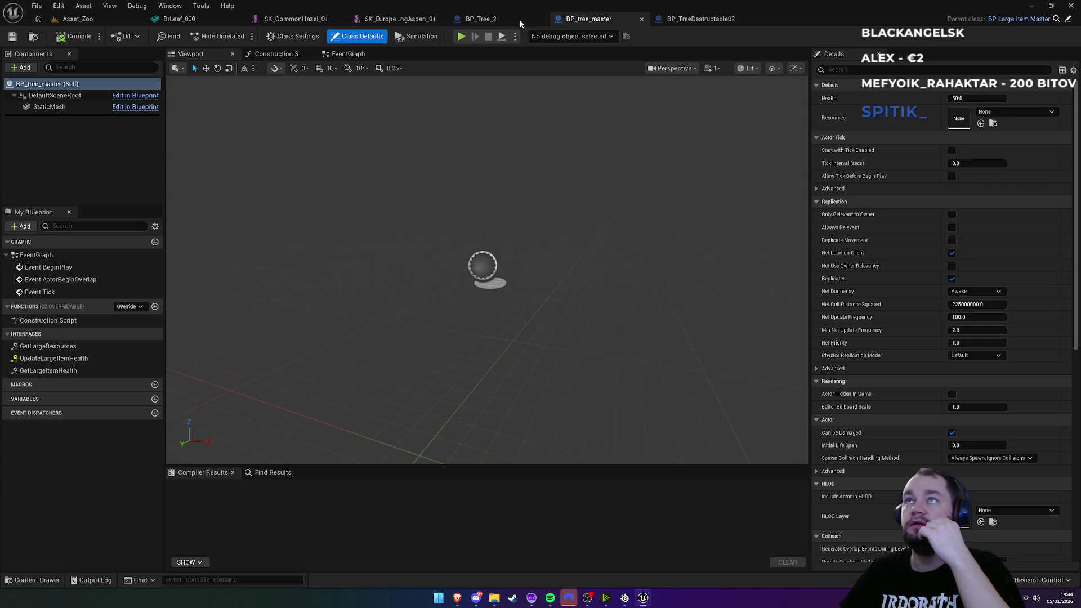
left_click(496, 20)
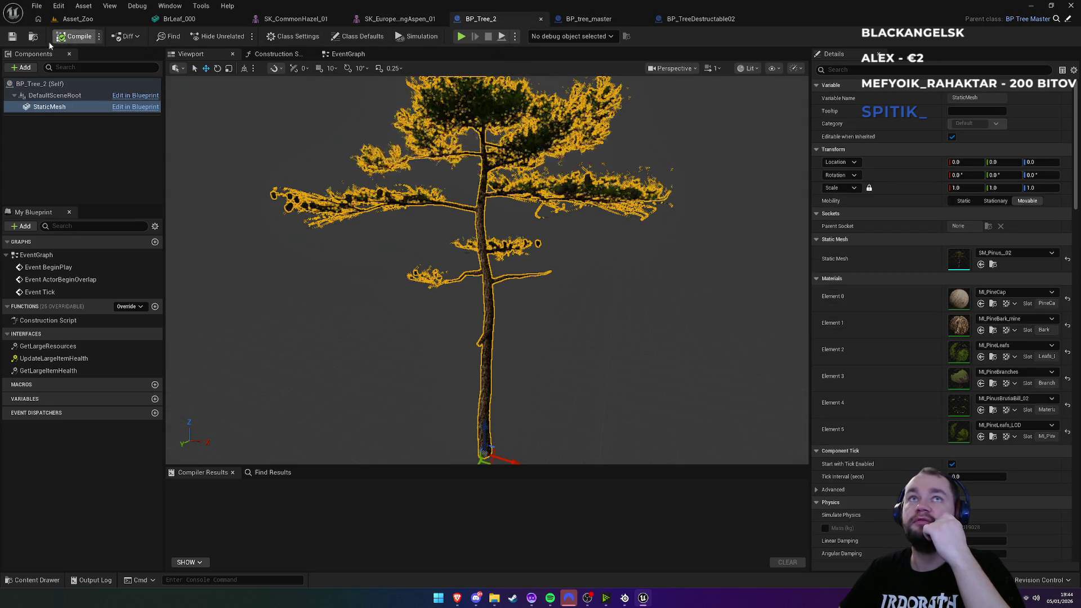
left_click(32, 37)
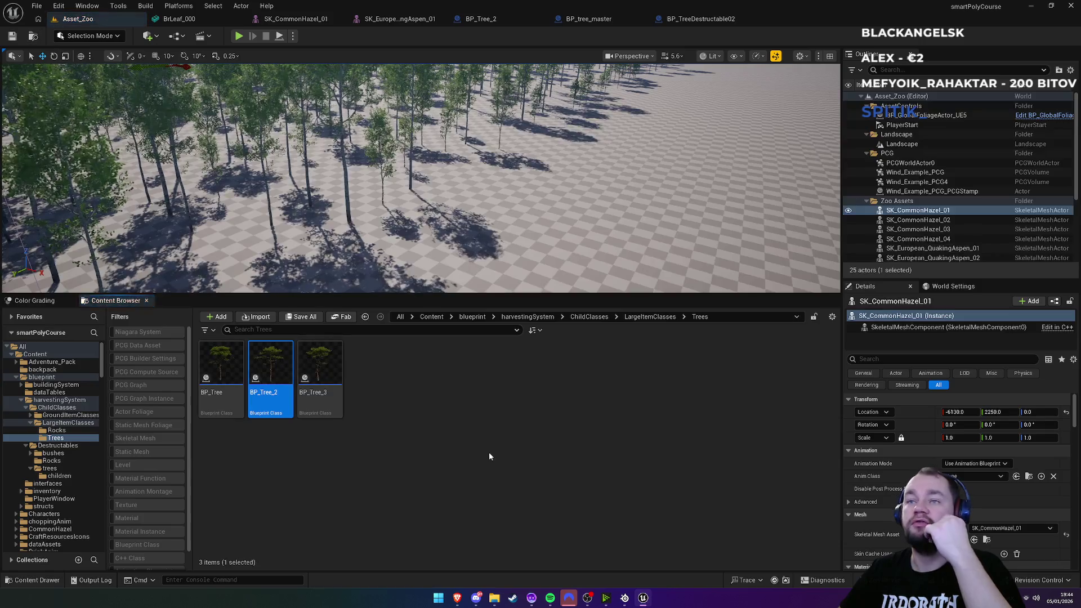
Step: Duplicate BP_Tree_3 as BP_EuropeTree_01 and save it
left_click(317, 413)
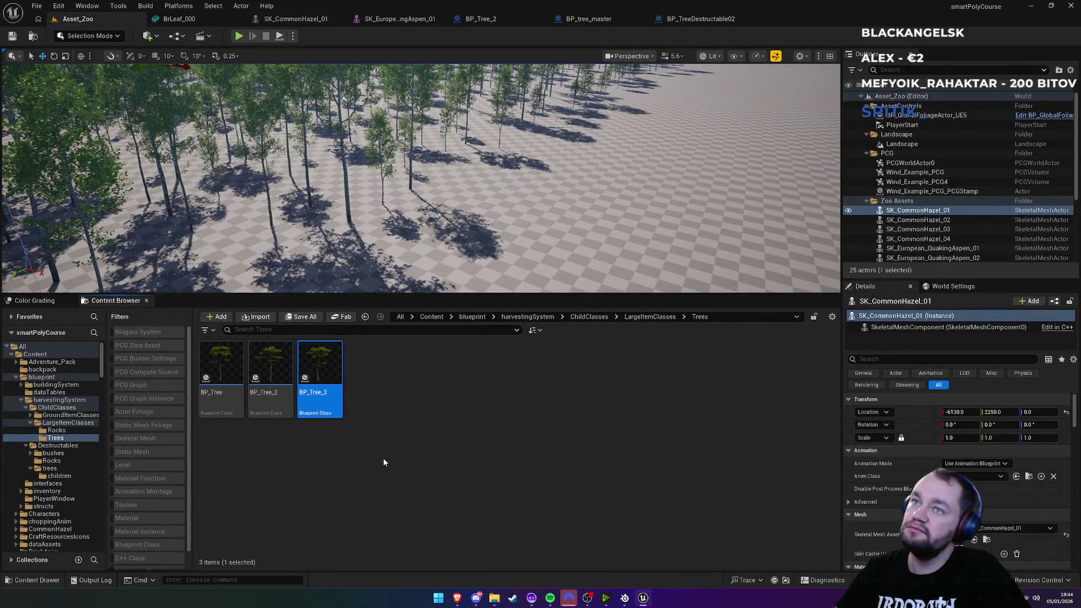
key("ctrl+d")
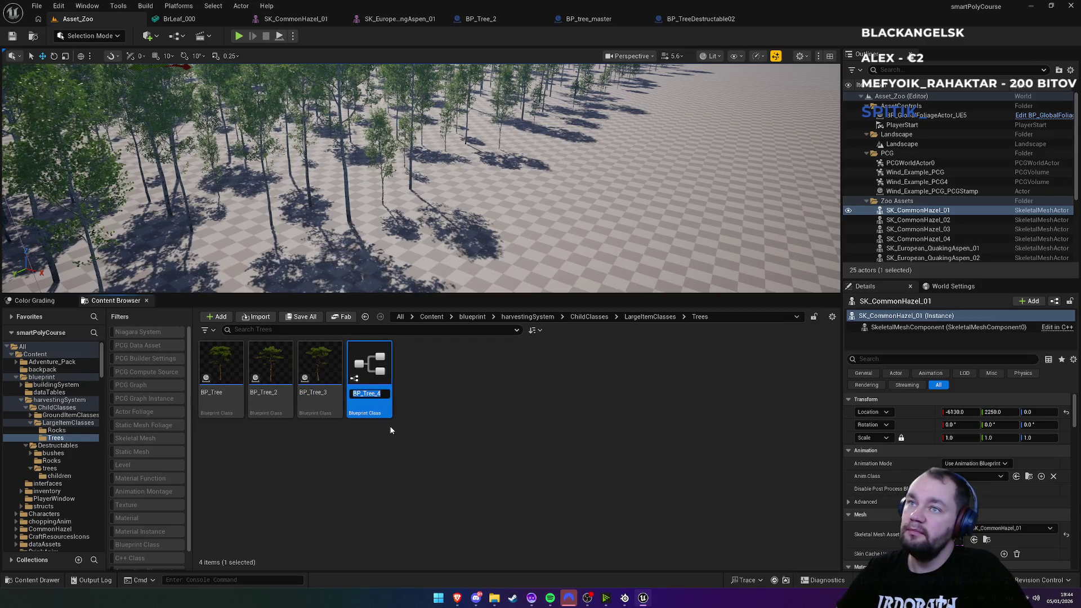
type("BP_")
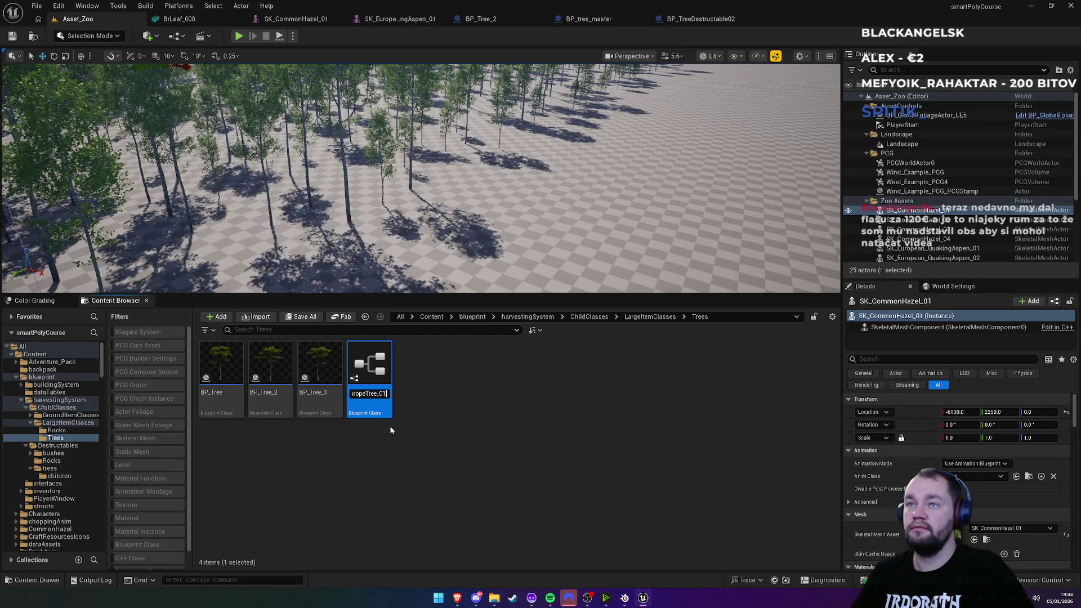
key("Return")
key("ctrl+s")
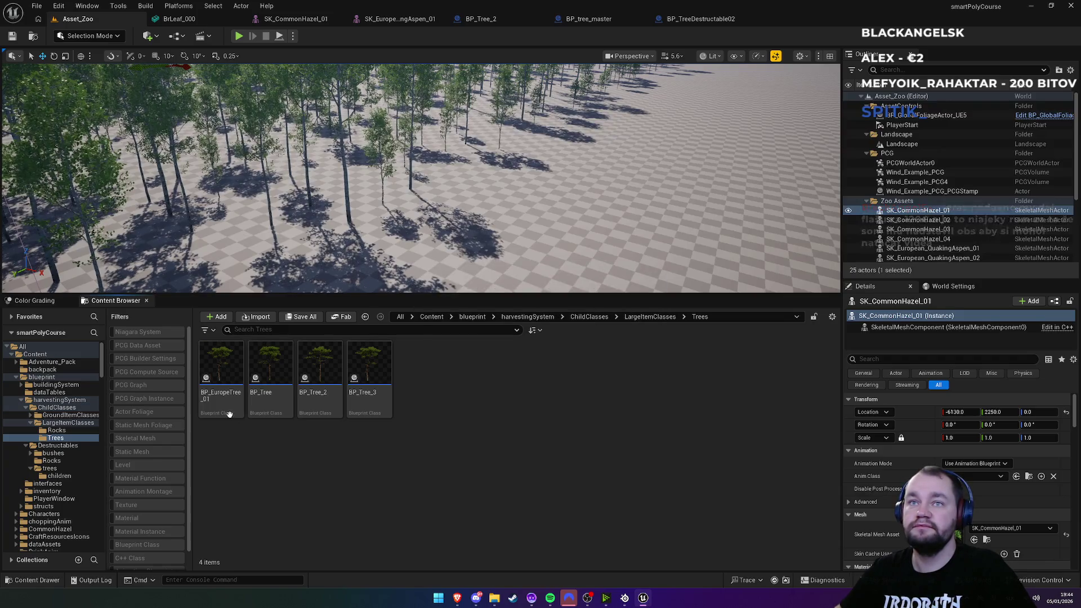
Step: Open BP_EuropeTree_01, select its StaticMesh component and preview the SM_Pinus_03 tree
double_click(222, 403)
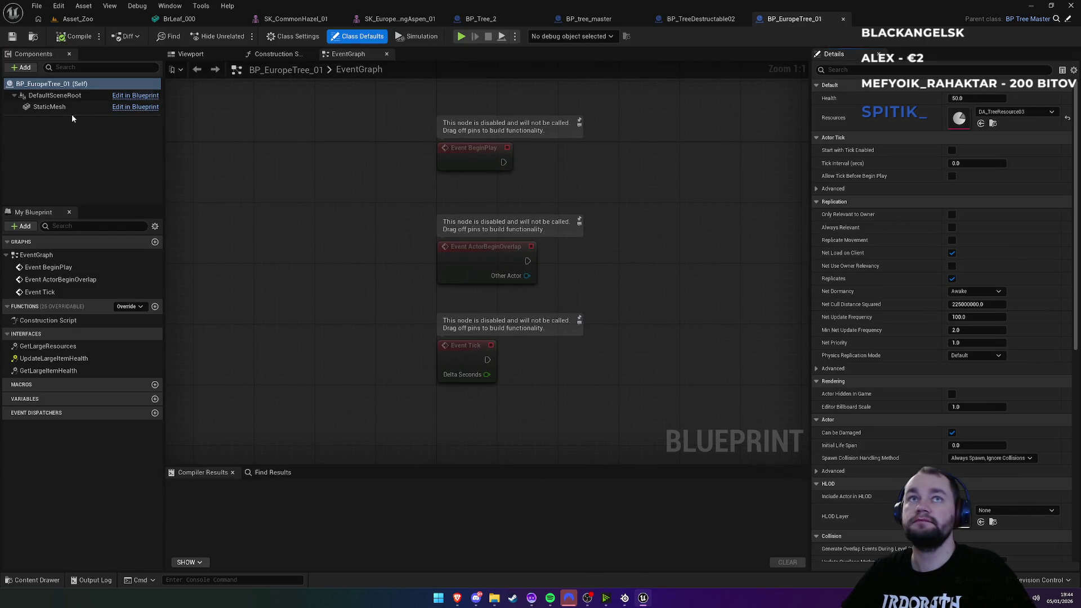
left_click(62, 107)
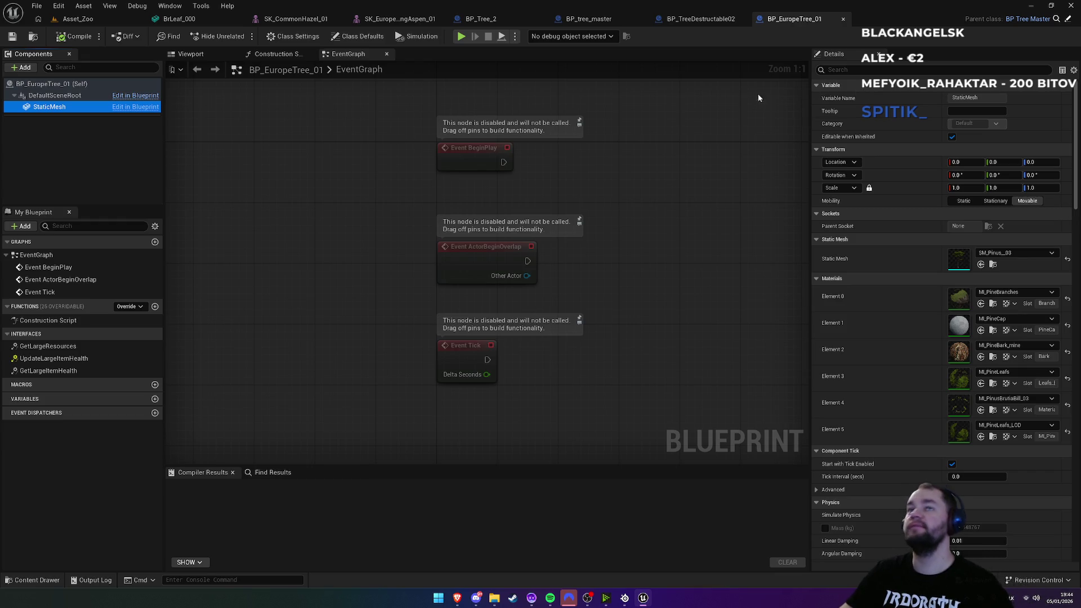
left_click(191, 54)
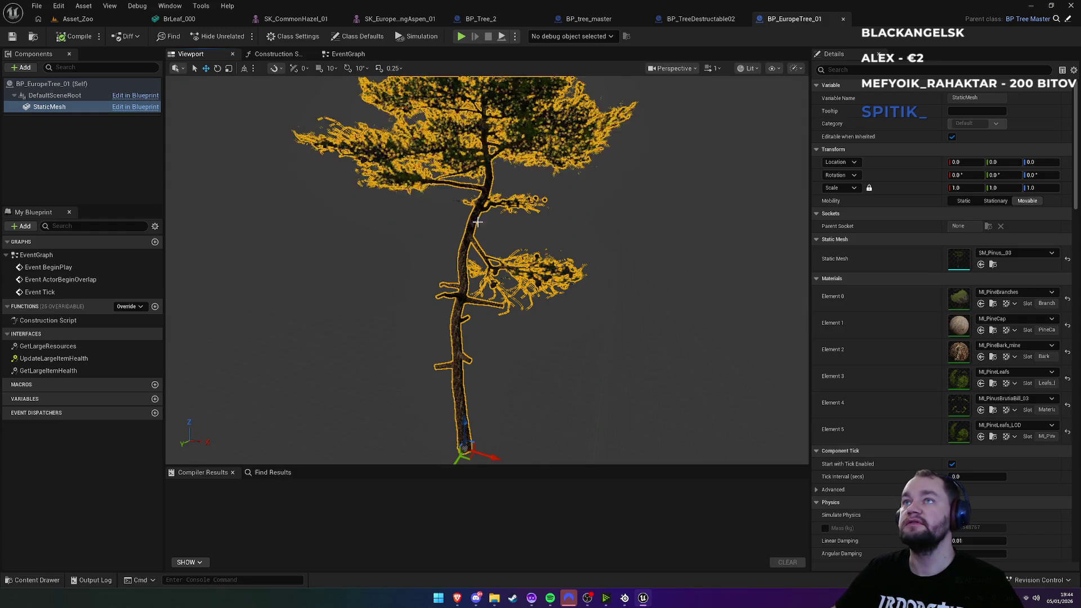
left_click(378, 20)
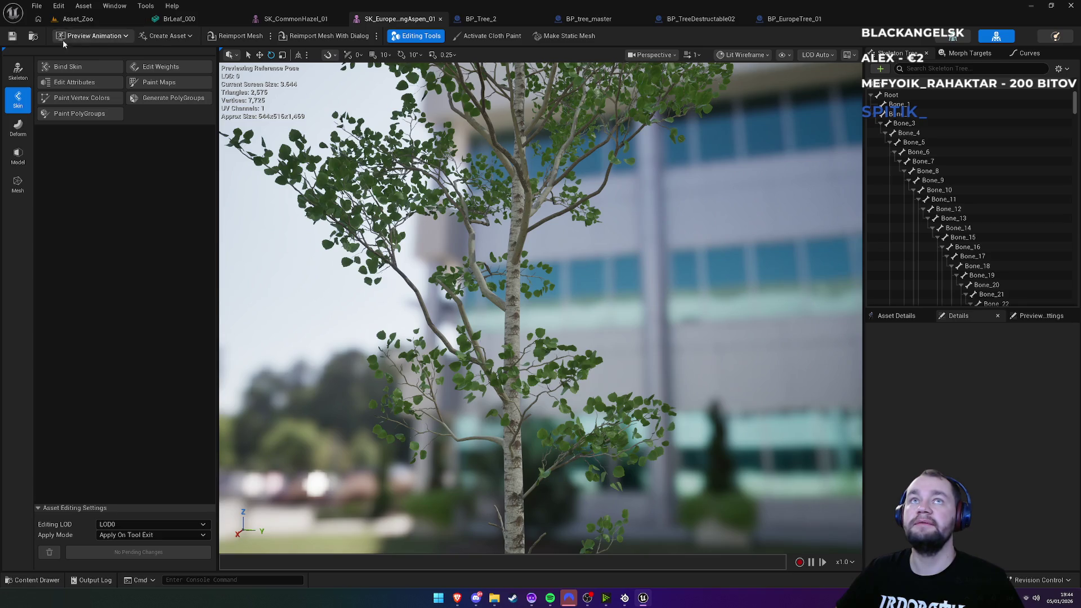
Step: View BP_tree_master's event graph, then open parent BP_LargeItemMaster and its event graph
left_click(108, 22)
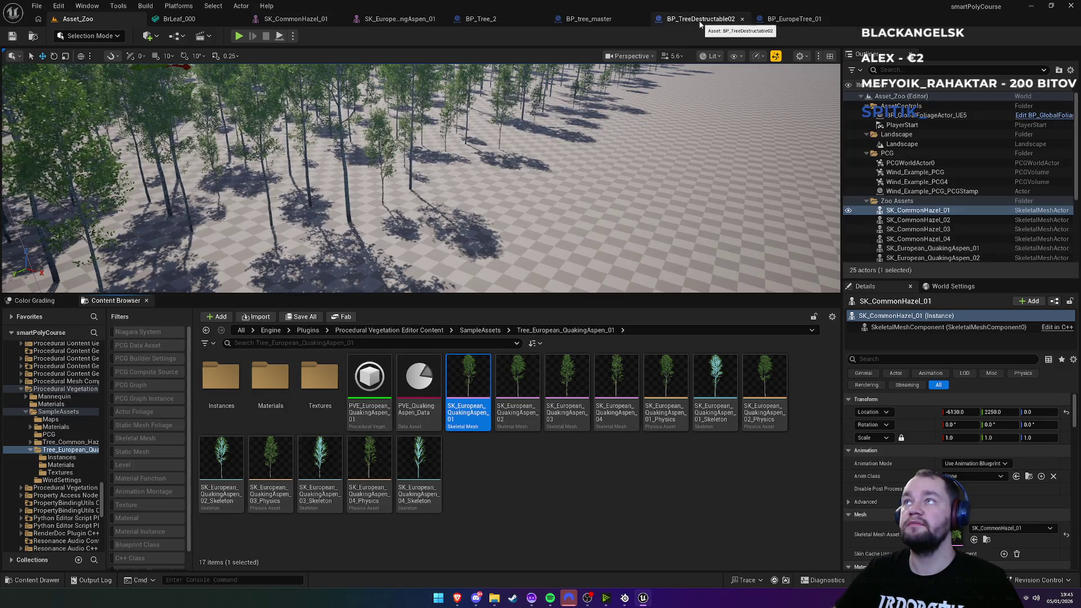
left_click(590, 19)
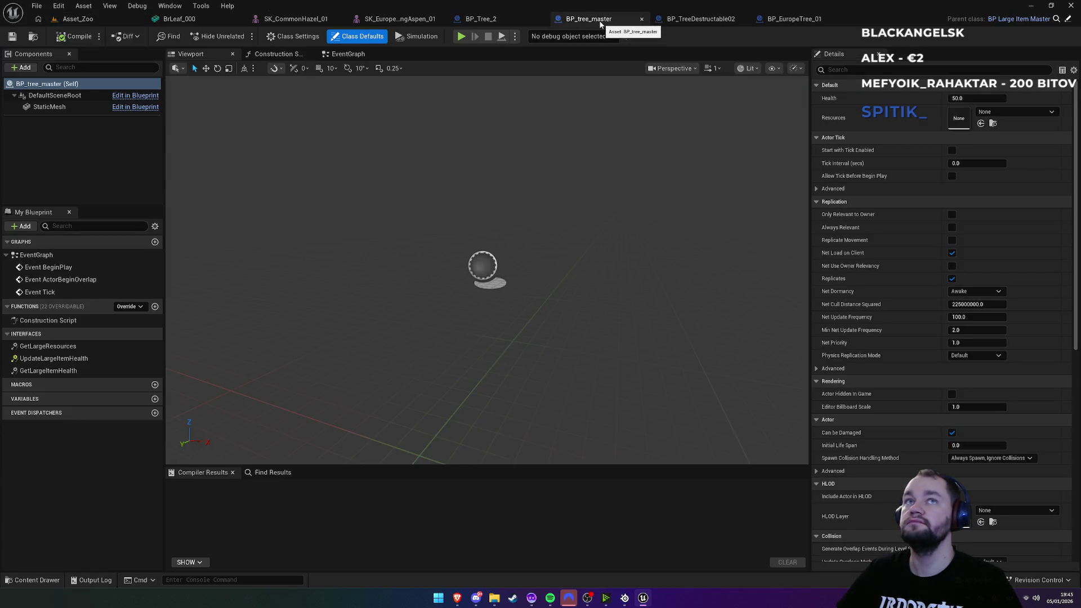
left_click(347, 55)
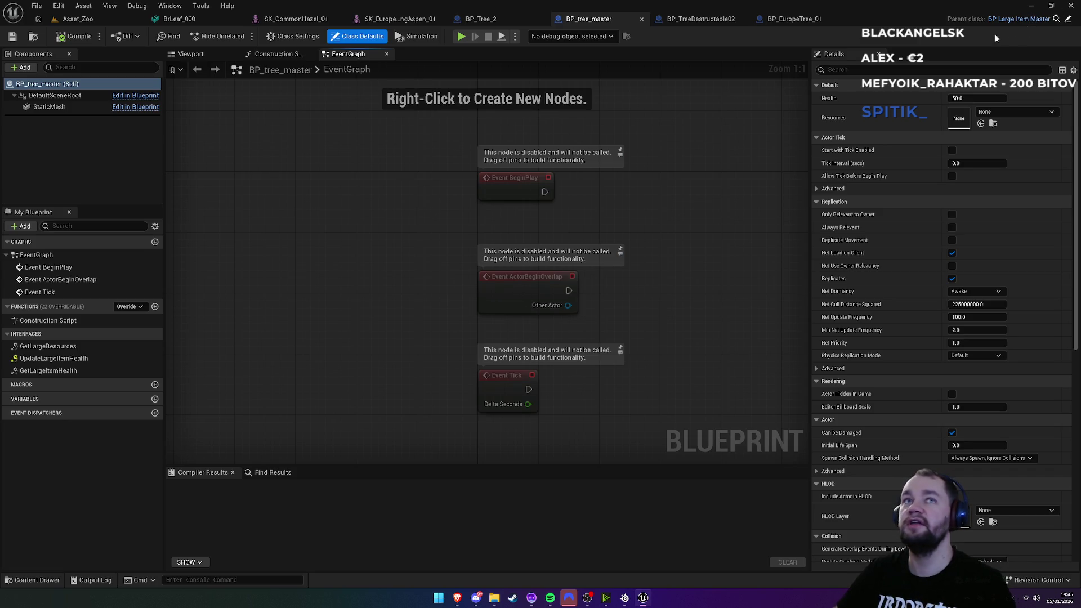
left_click(1067, 20)
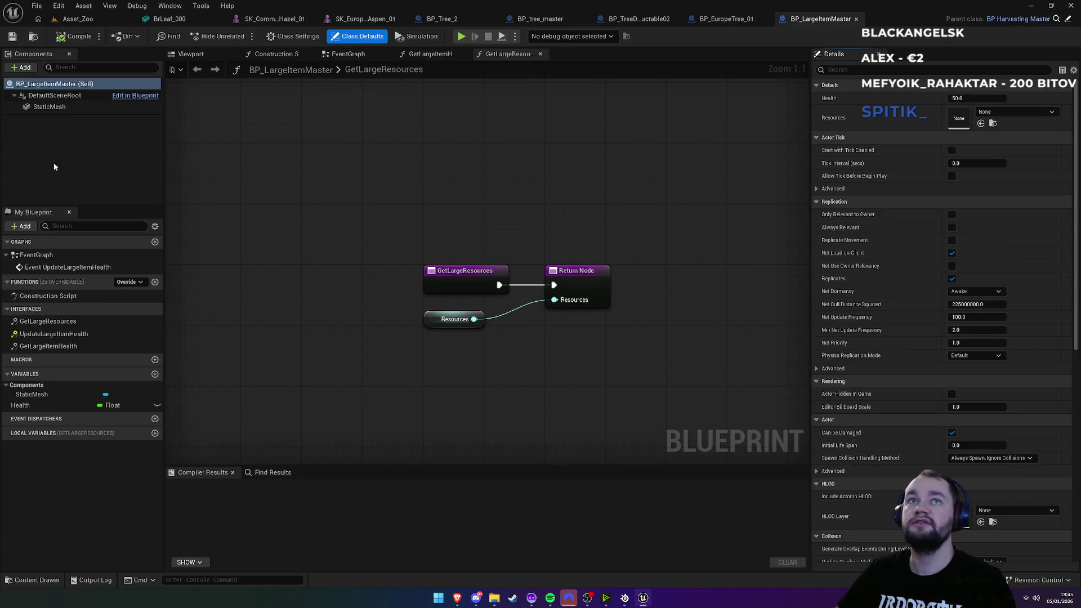
left_click(435, 54)
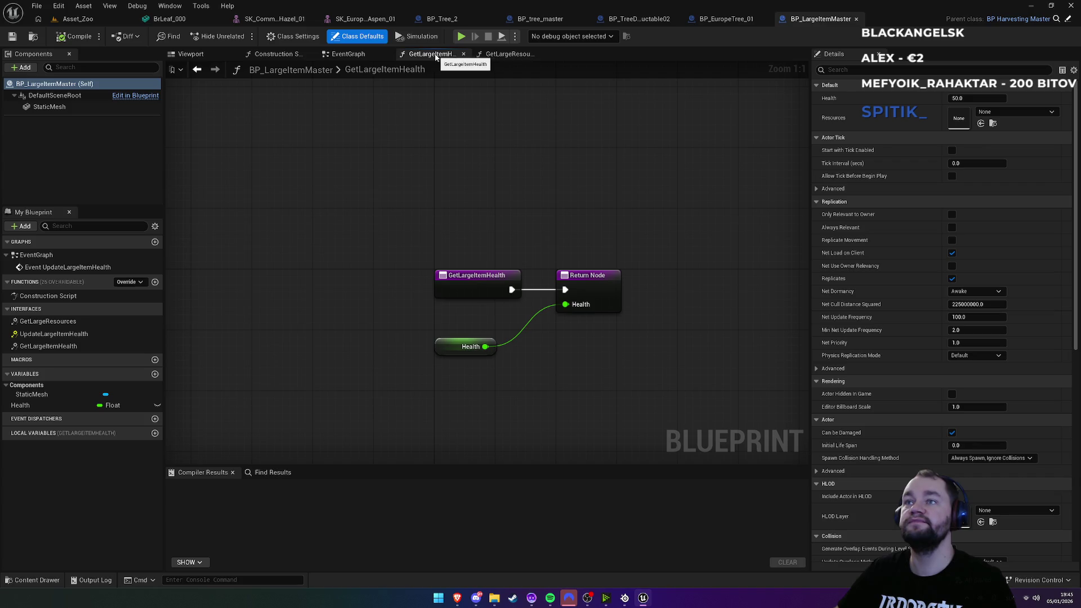
left_click(347, 54)
scroll(472, 269, "down", 6)
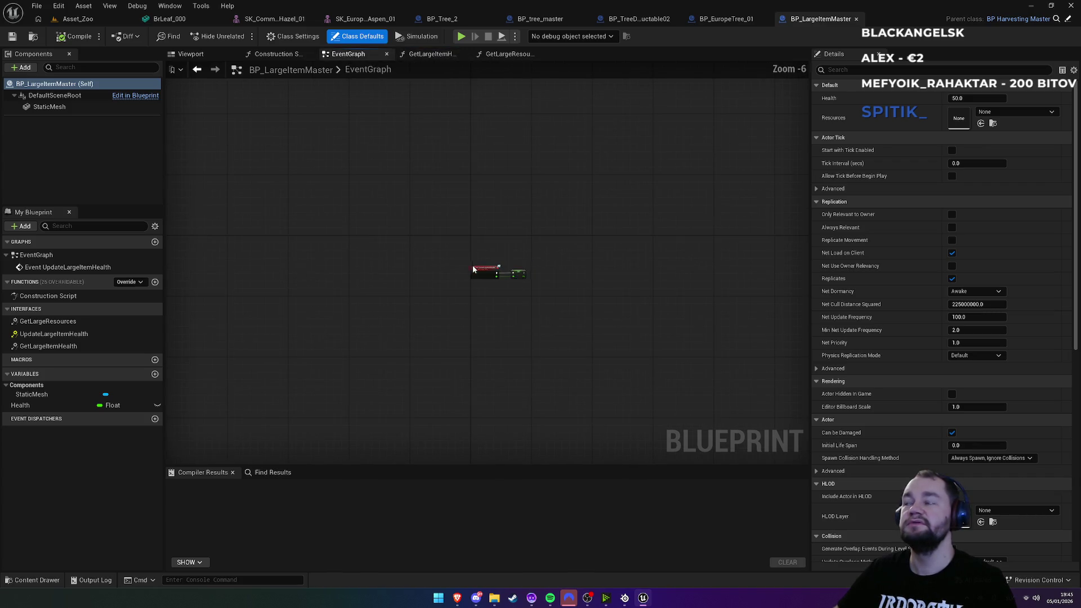
scroll(473, 241, "up", 6)
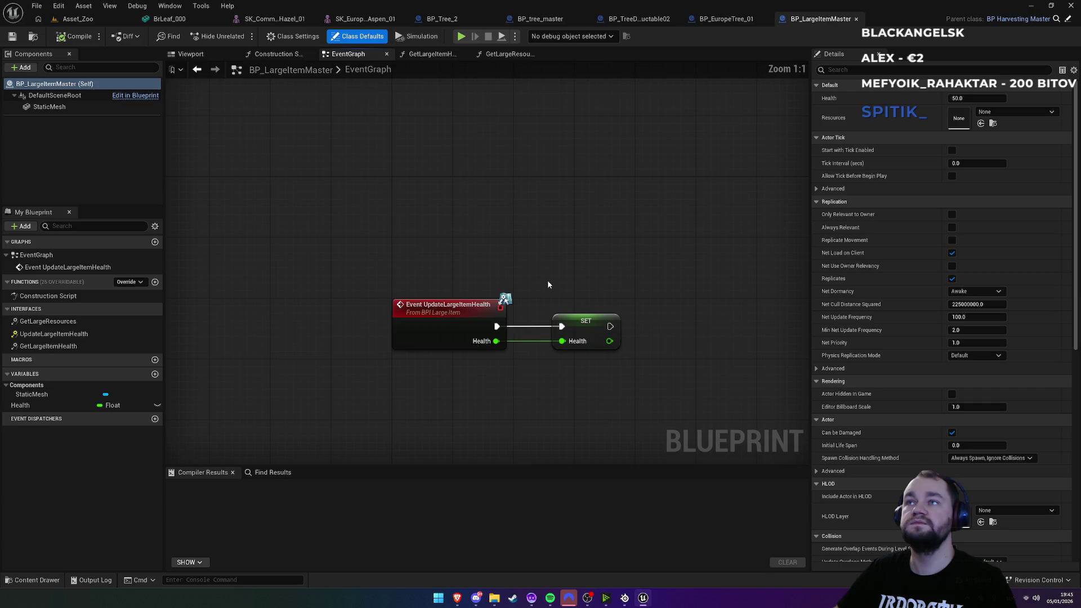
Step: Inspect BP_HarvestingMaster's construction script and event graph, then close it
left_click(1069, 21)
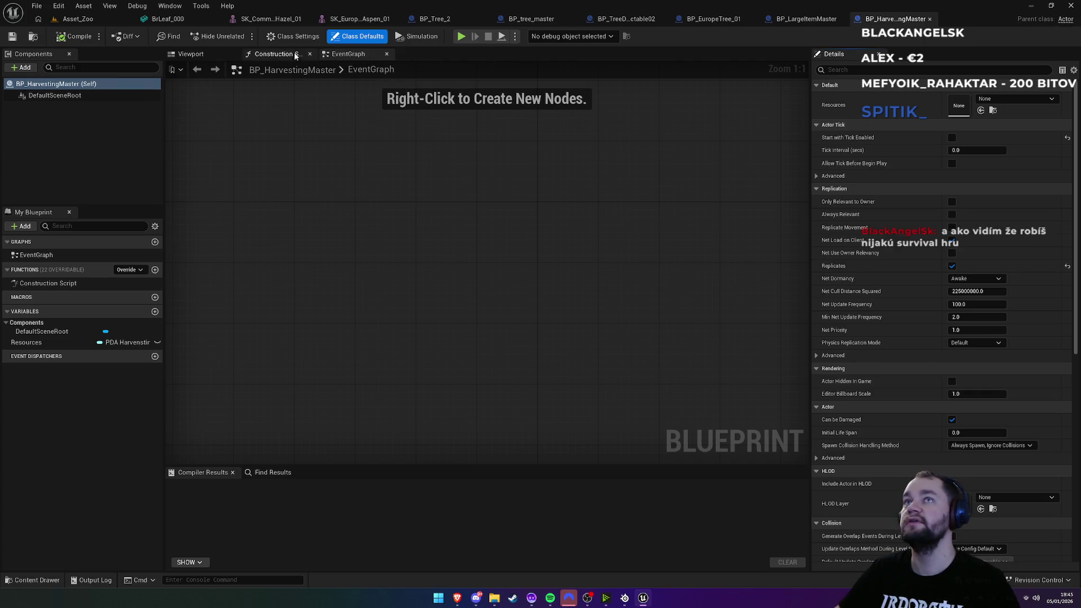
left_click(275, 55)
left_click(348, 53)
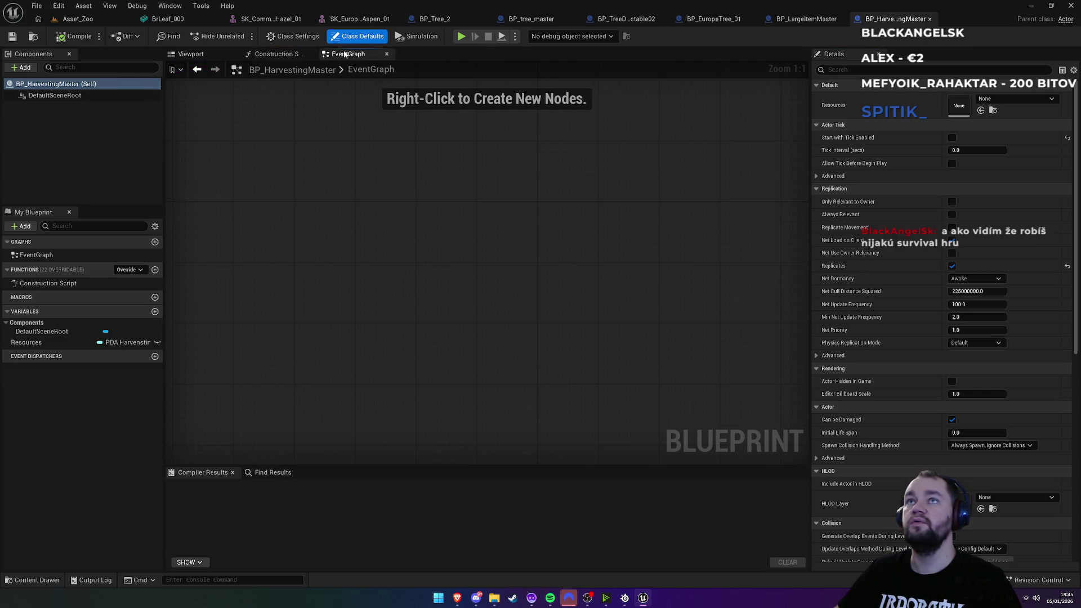
double_click(39, 286)
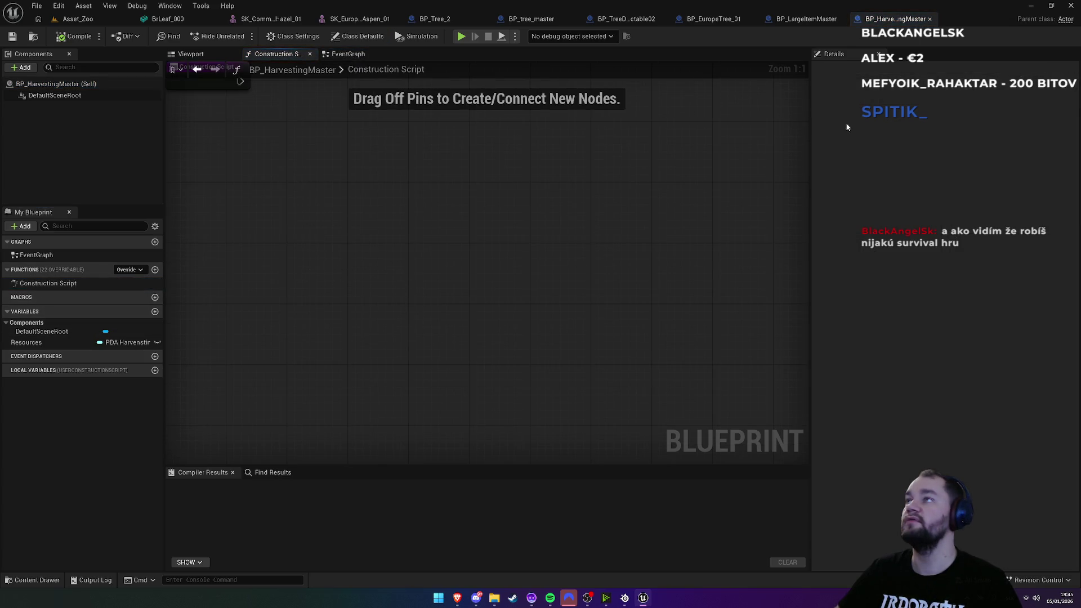
middle_click(886, 21)
Step: View BP_LargeItemMaster's construction script and GetLargeItemHealth and GetLargeResources functions, then return to BP_EuropeTree_01
left_click(278, 54)
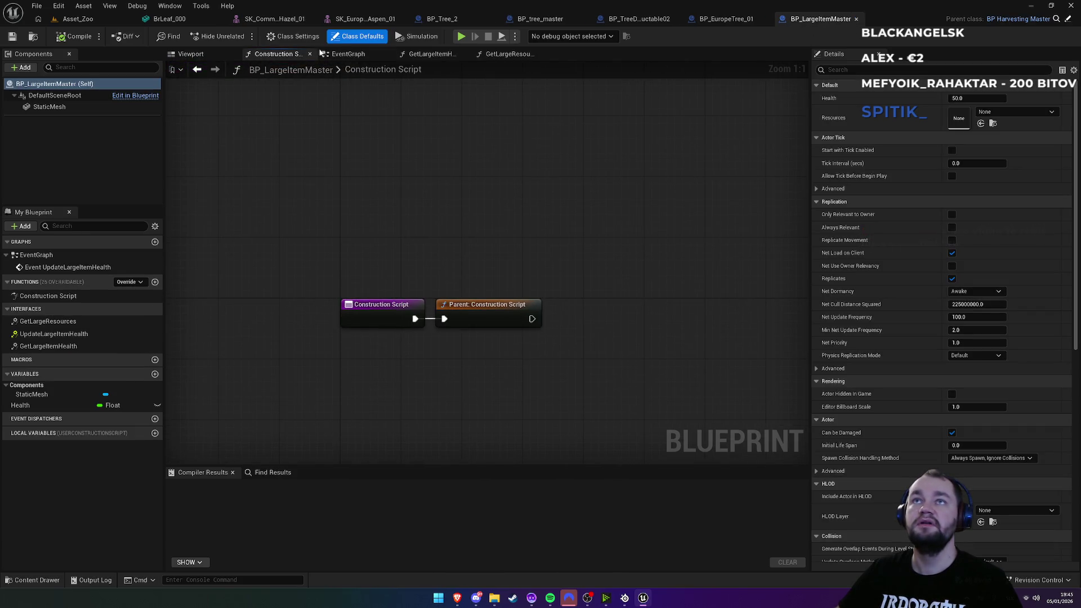
left_click(366, 56)
left_click(427, 54)
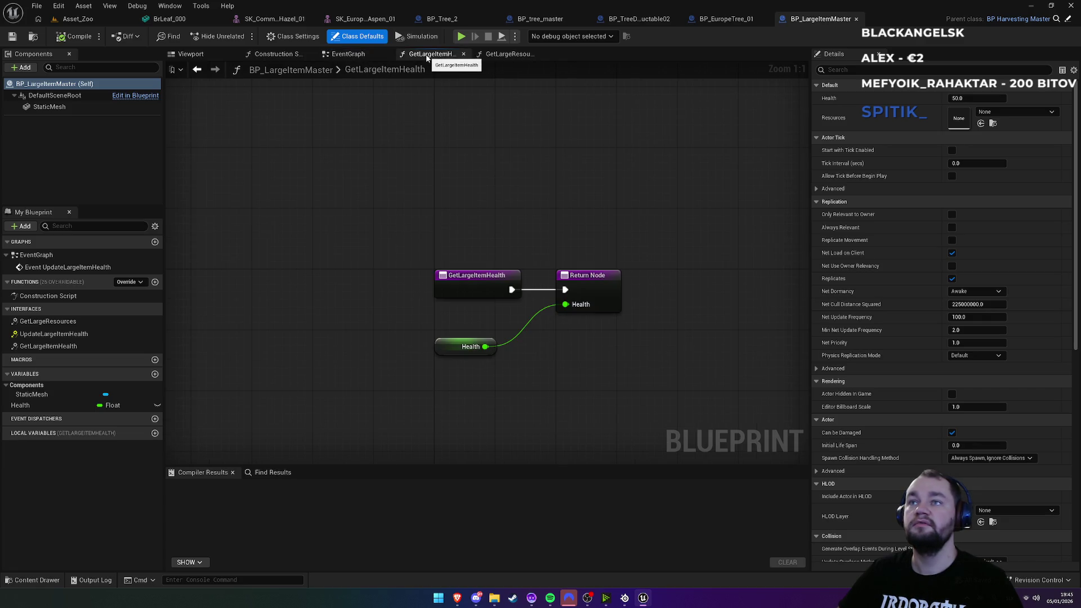
left_click(508, 55)
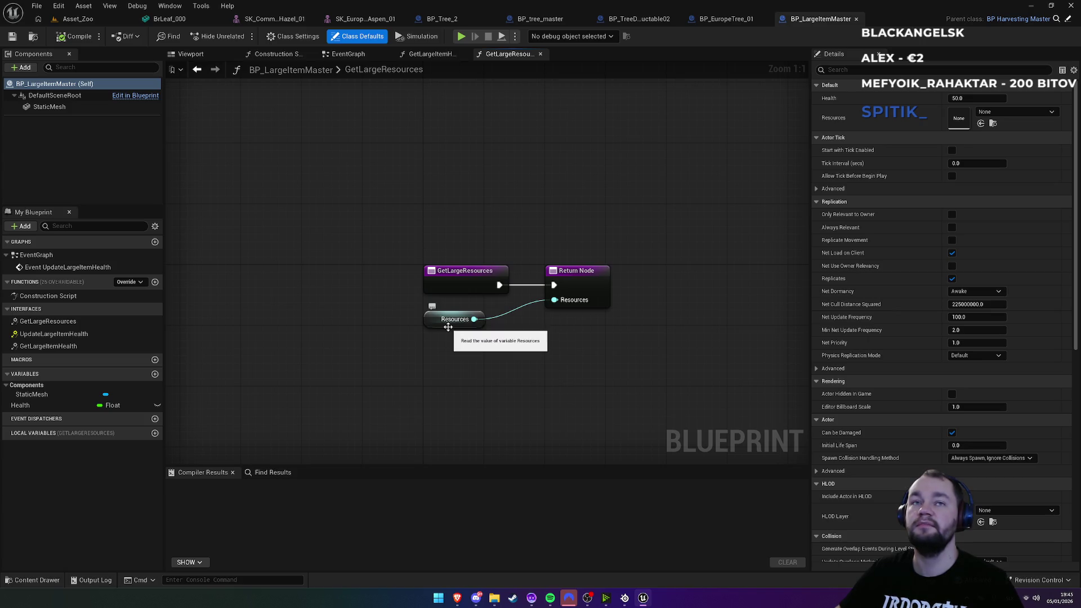
left_click(726, 18)
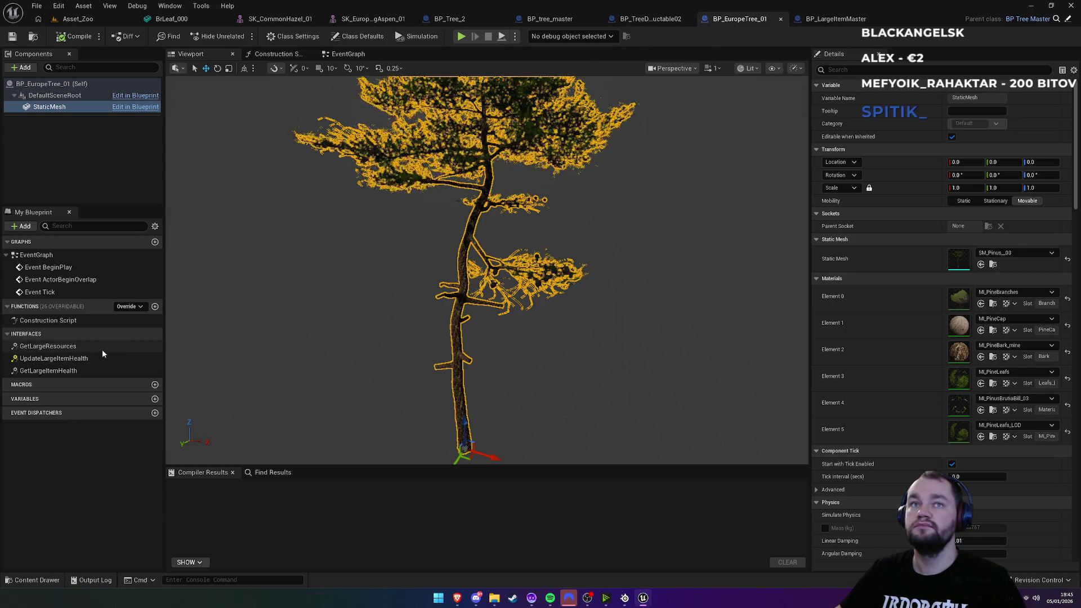
Step: Clear the Static Mesh of BP_EuropeTree_01's StaticMesh component
left_click(648, 18)
left_click(546, 20)
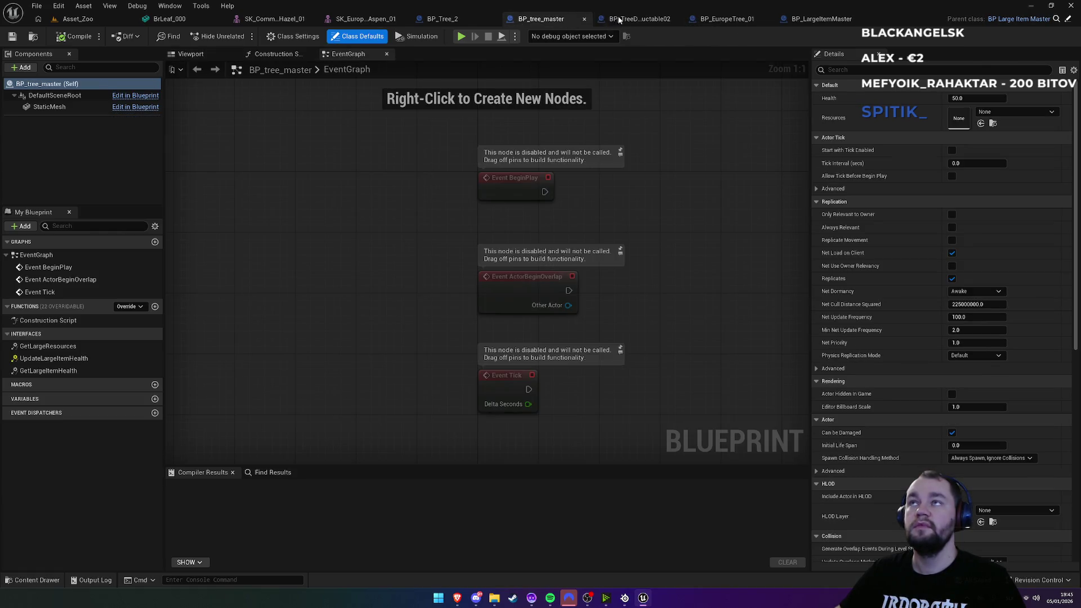
left_click(636, 19)
left_click(739, 20)
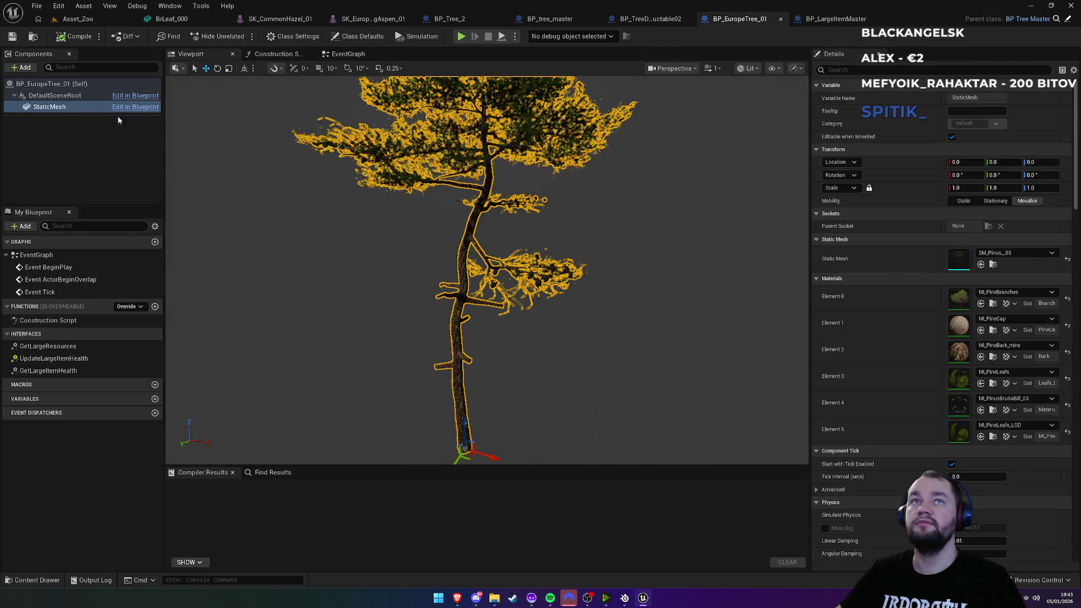
left_click(999, 254)
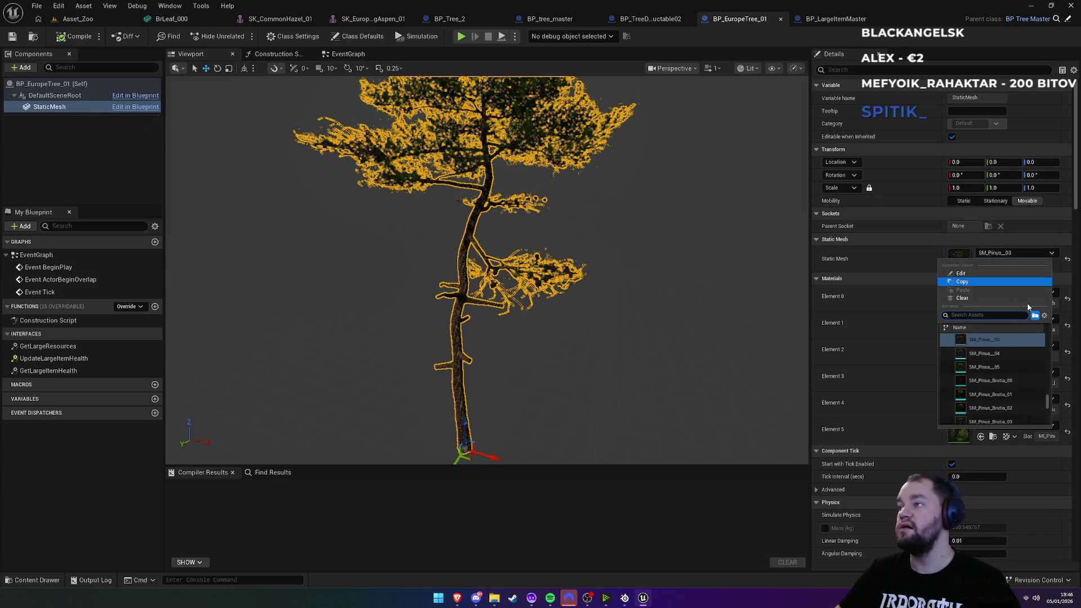
left_click(962, 297)
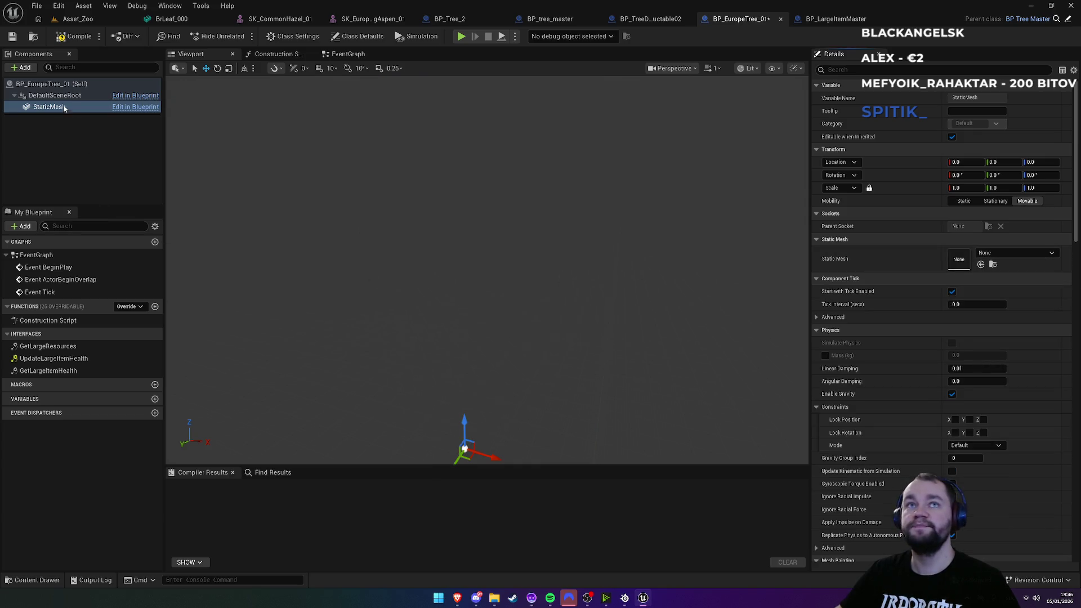
Step: Add an SK_European_QuakingAspen_01 skeletal mesh component with its default name and compile the blueprint
left_click(22, 67)
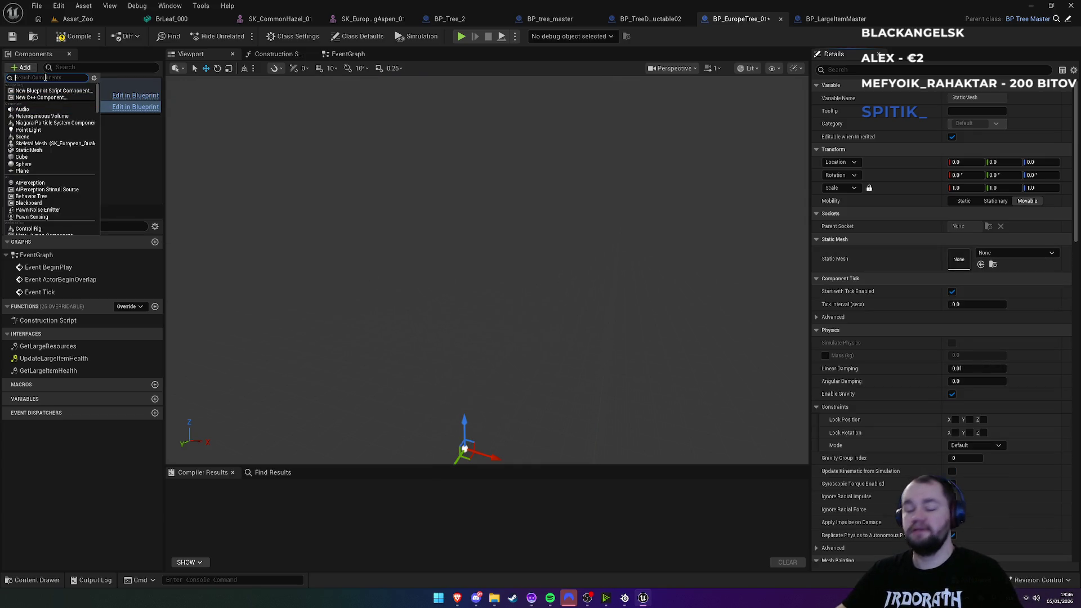
type("ske")
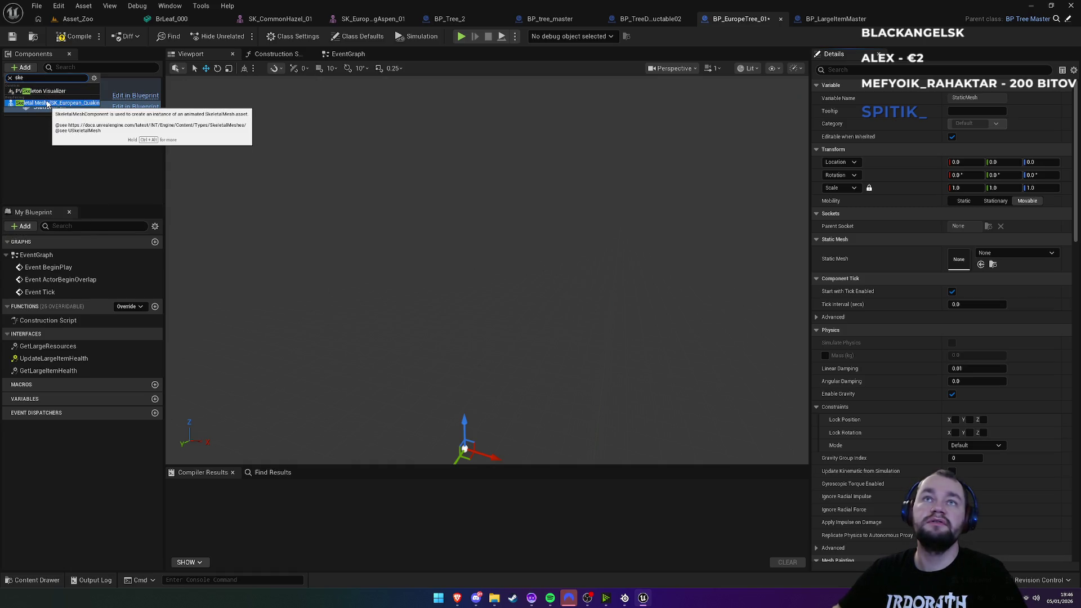
left_click(45, 104)
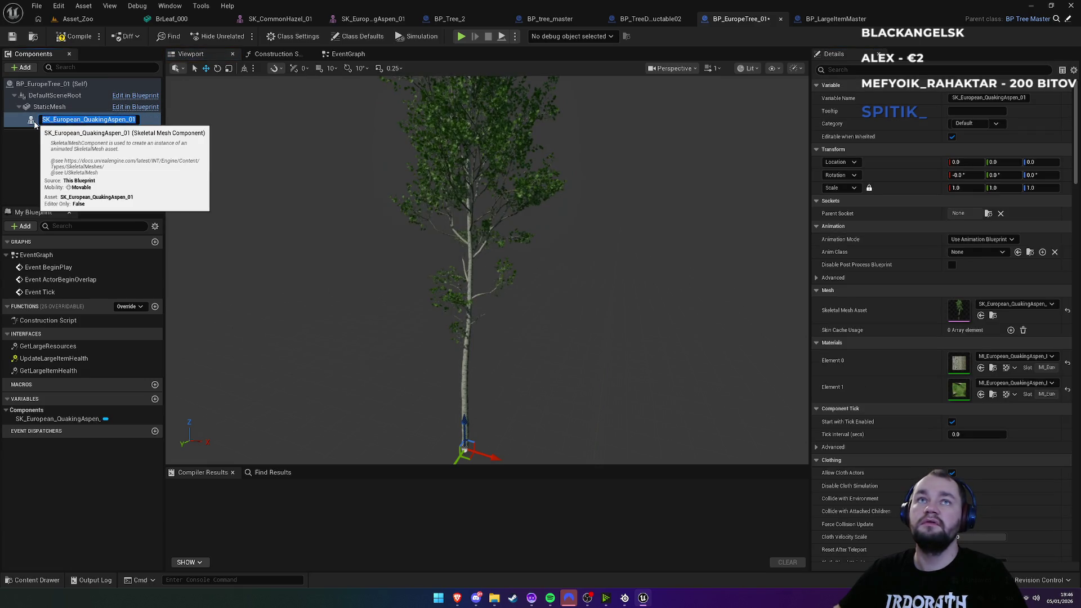
key("Return")
mouse_move(343, 238)
left_mouse_down()
mouse_move(326, 194)
mouse_move(296, 240)
left_mouse_up()
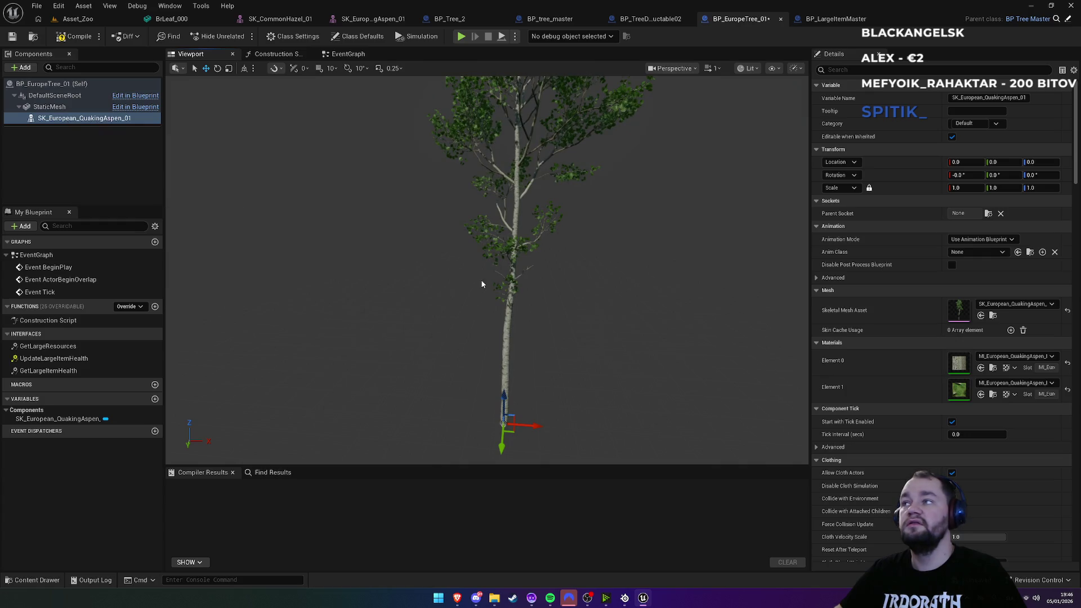
mouse_move(498, 225)
left_mouse_down()
mouse_move(498, 189)
mouse_move(498, 236)
left_mouse_up()
left_click(73, 41)
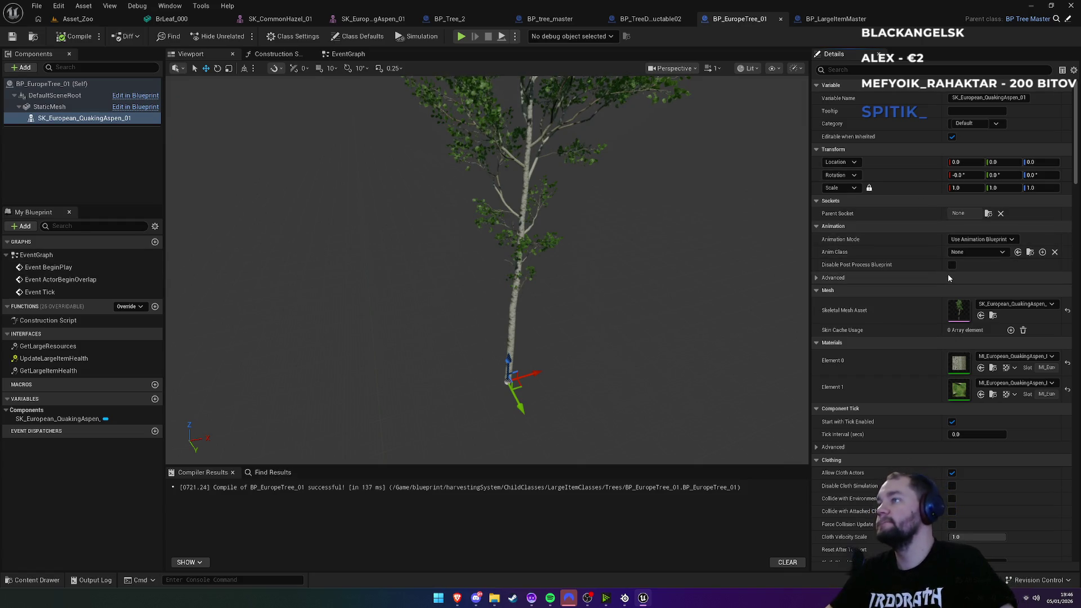
Step: Reframe the blueprint viewport so the aspen tree sits higher in view
scroll(911, 301, "down", 8)
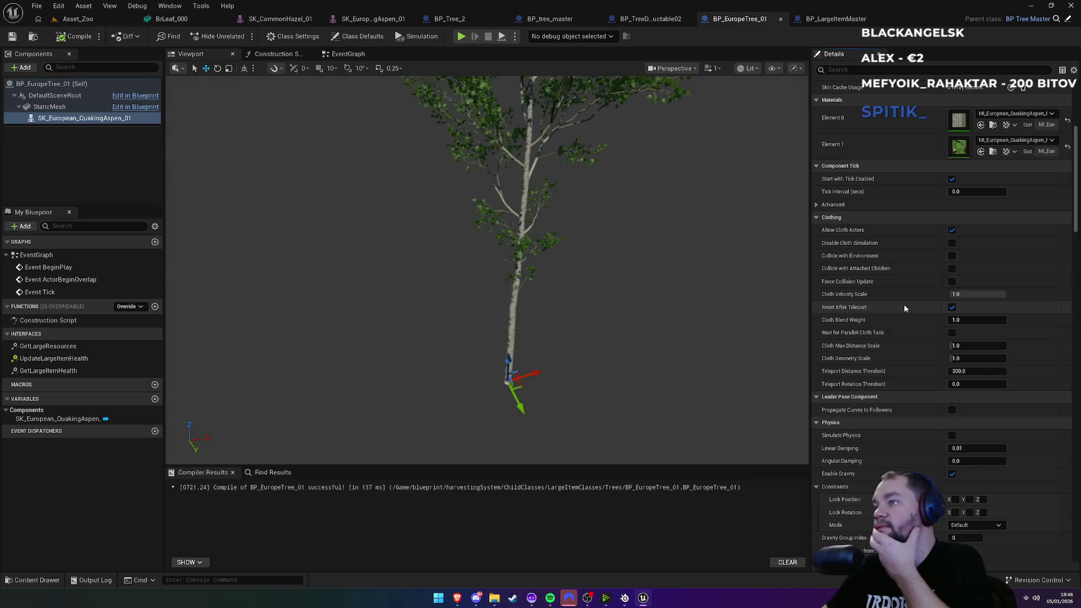
scroll(903, 307, "up", 9)
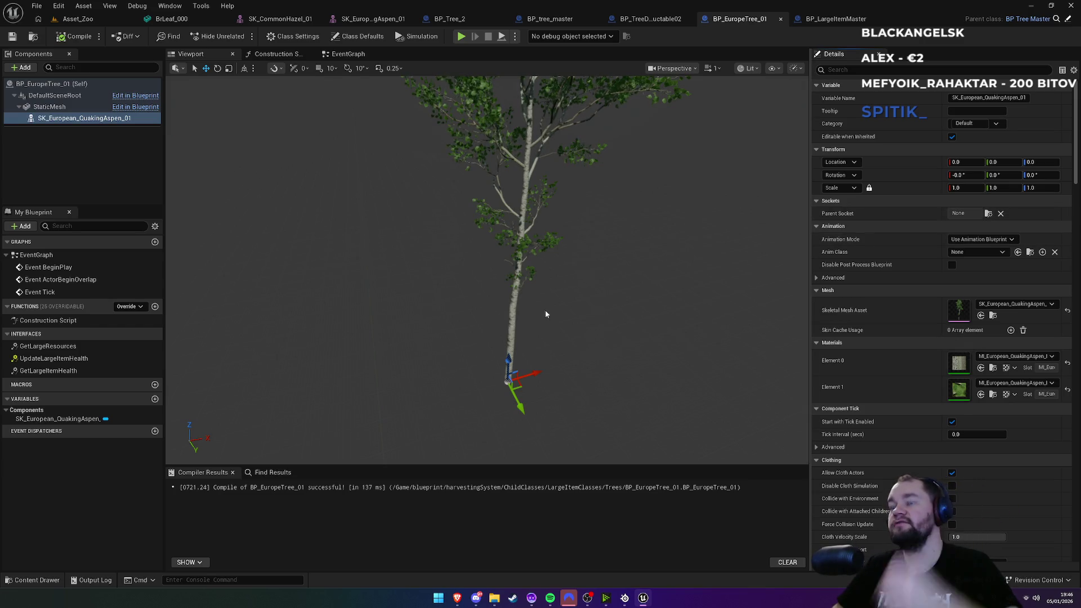
mouse_move(545, 309)
left_mouse_down()
mouse_move(545, 338)
mouse_move(545, 301)
left_mouse_up()
Step: Review the SkeletalMesh component's details: origin location, scale 1.0 and two materials
scroll(927, 445, "down", 7)
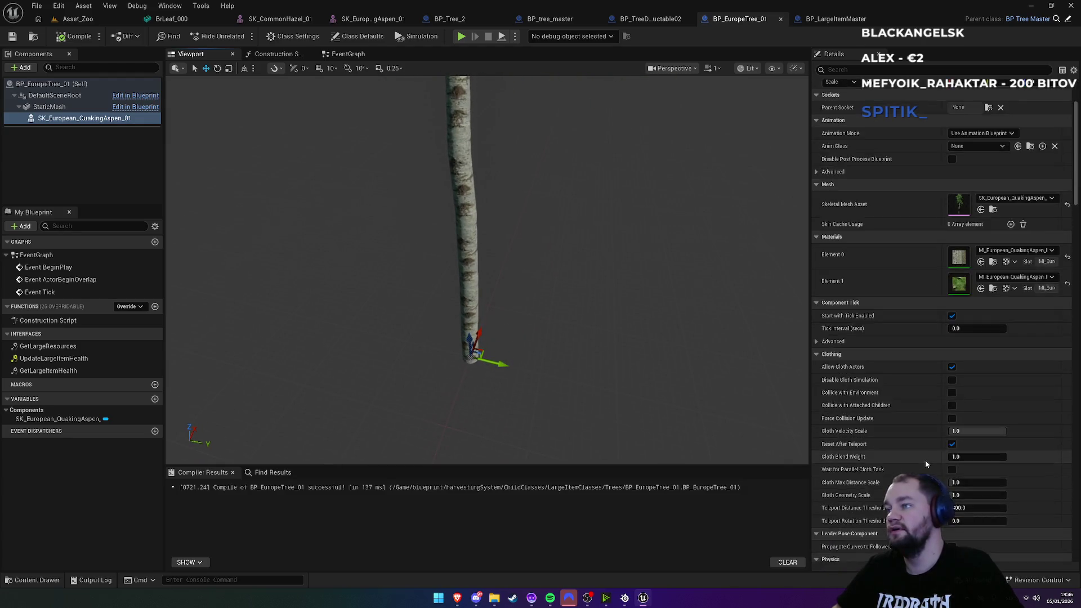
scroll(921, 461, "down", 10)
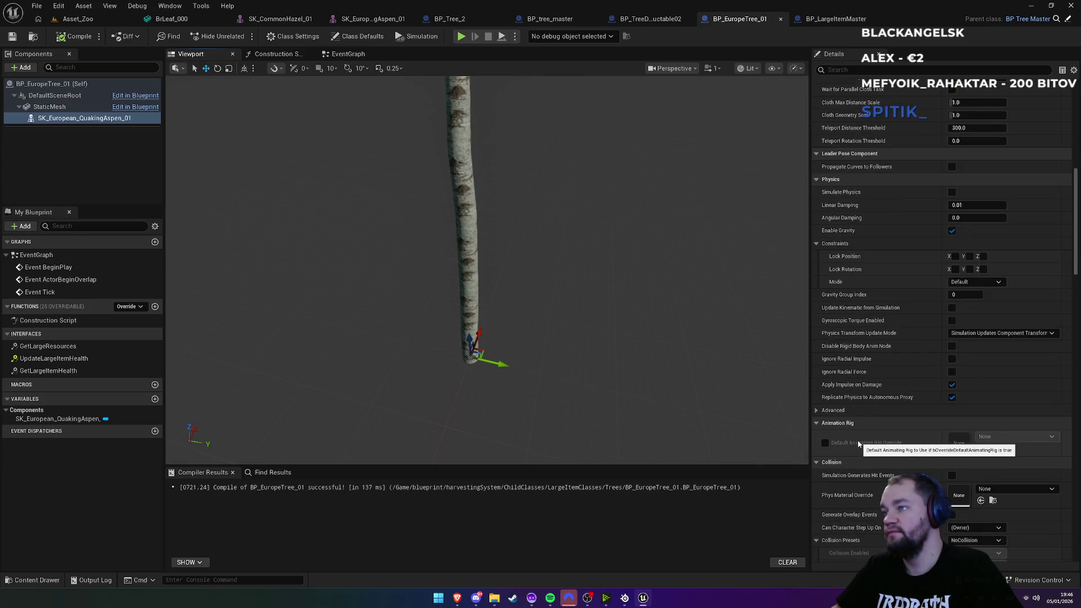
scroll(860, 438, "down", 10)
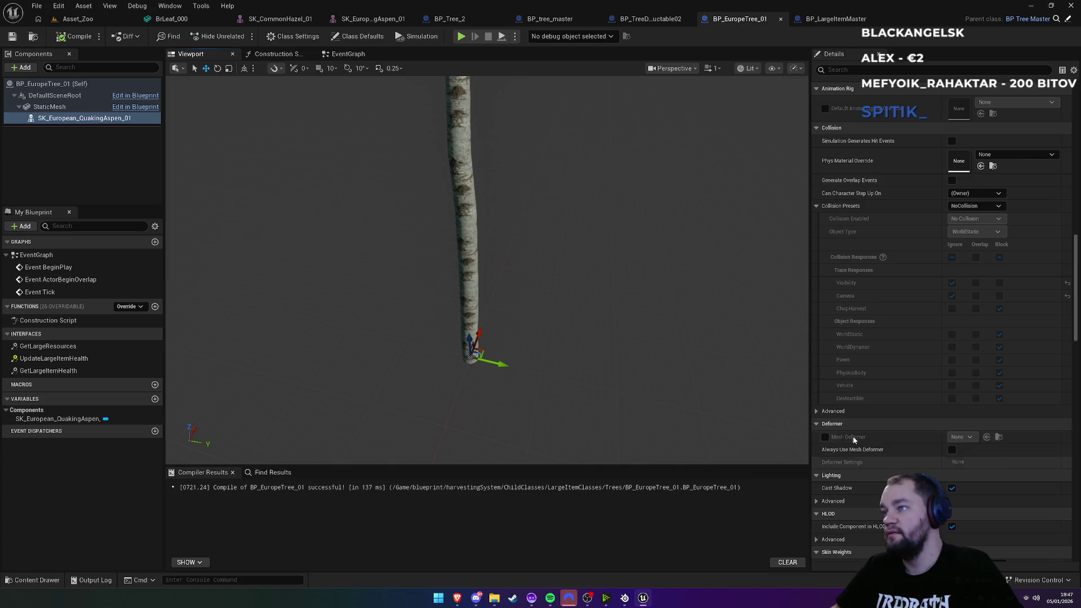
scroll(856, 439, "down", 3)
scroll(855, 443, "down", 7)
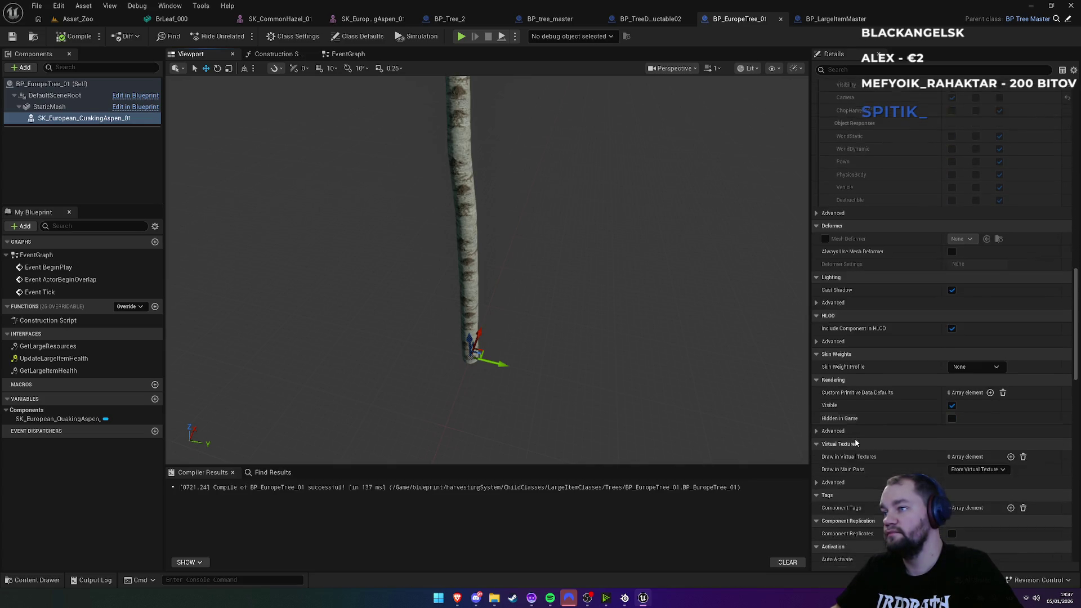
scroll(859, 444, "down", 15)
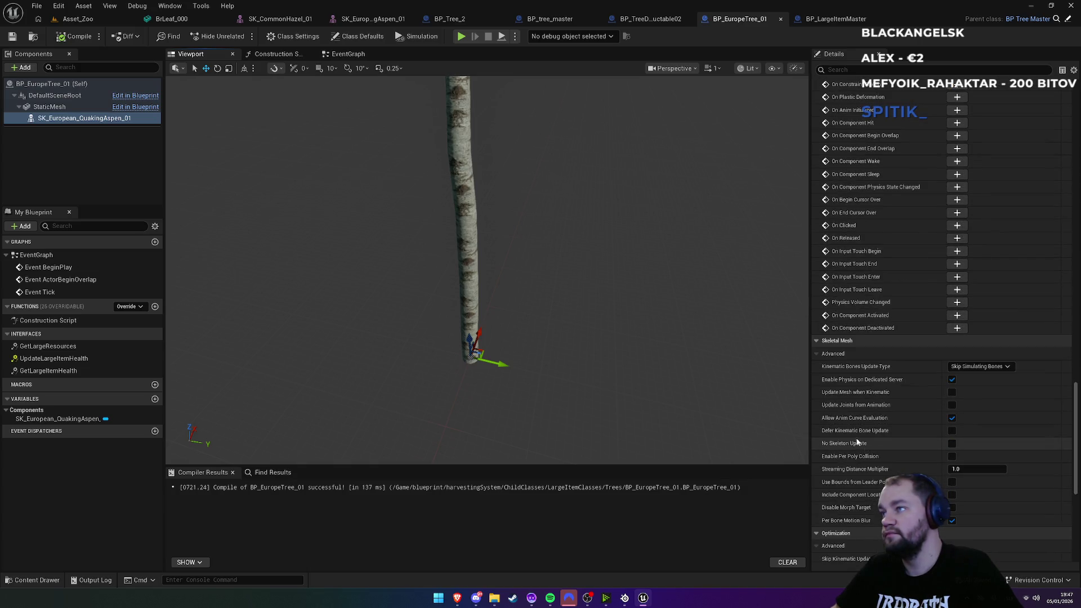
scroll(857, 442, "down", 3)
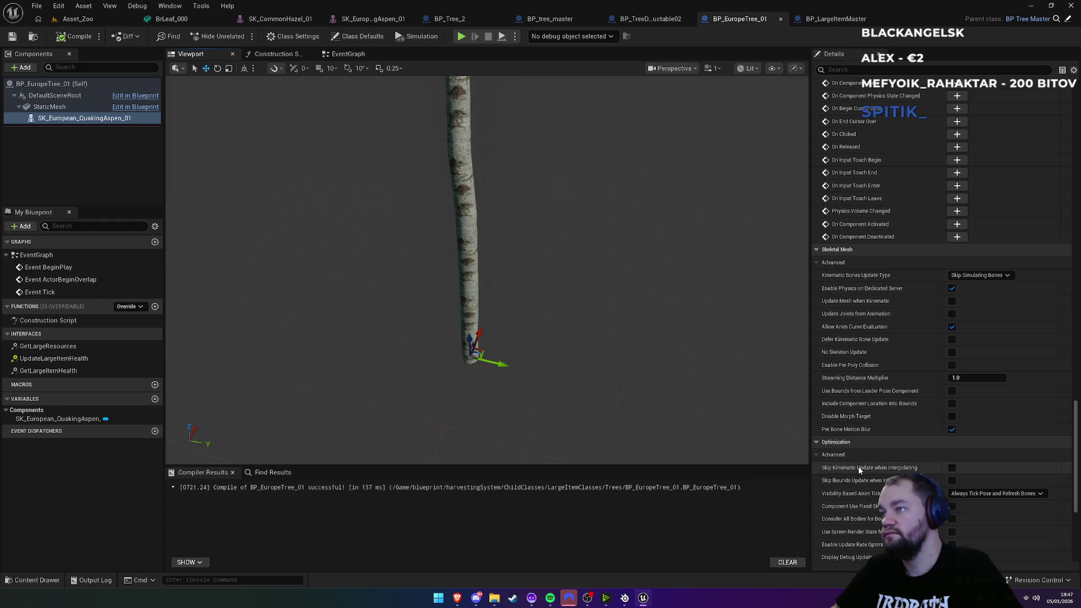
scroll(867, 471, "down", 3)
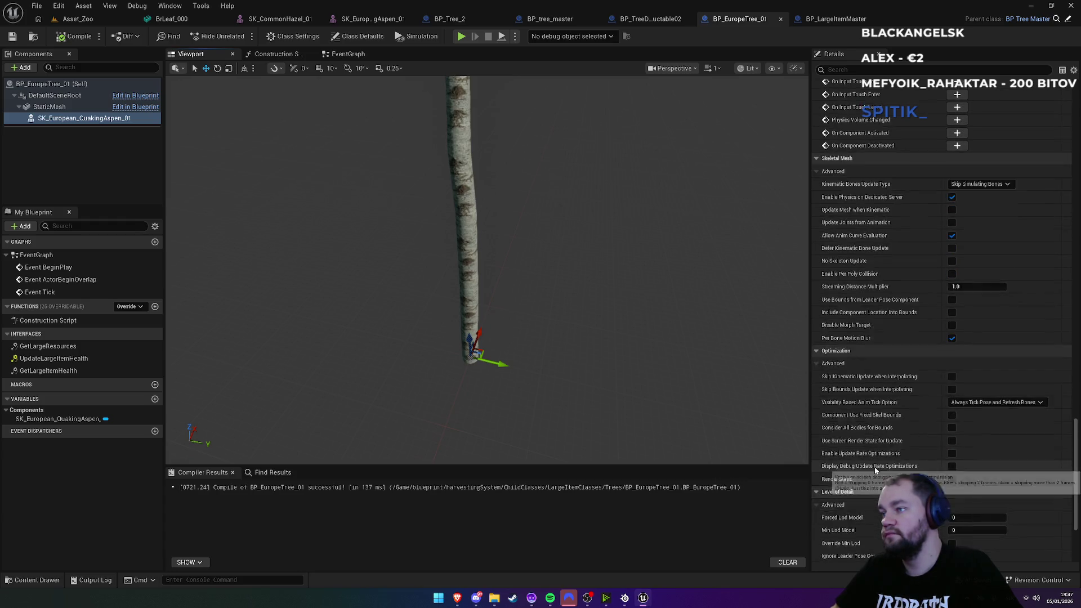
scroll(874, 467, "down", 4)
scroll(865, 463, "down", 2)
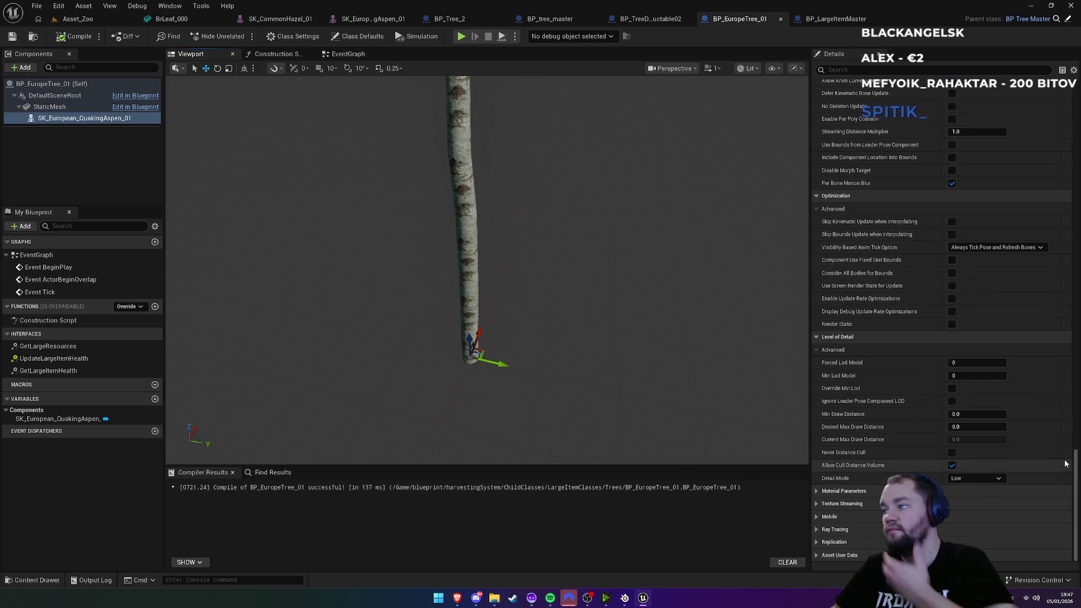
left_click_drag(1074, 461, 1071, 315)
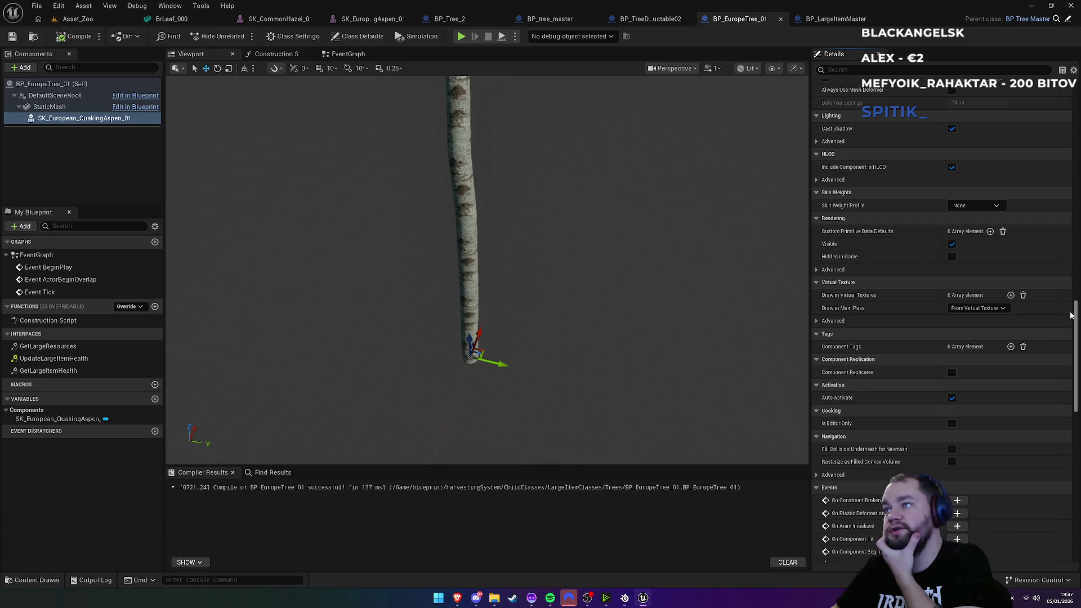
left_click_drag(1072, 316, 1078, 94)
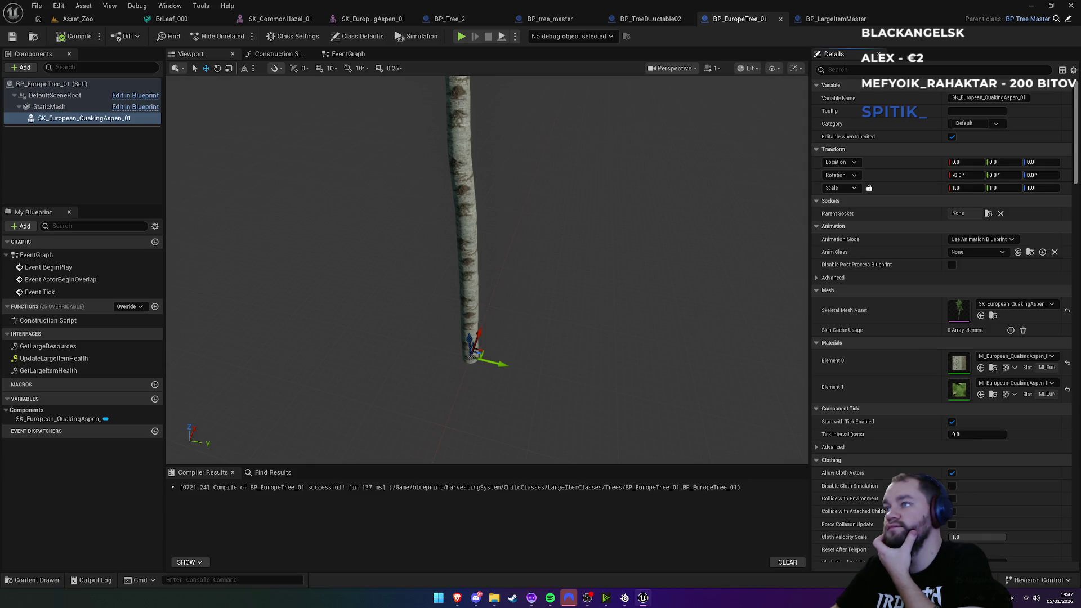
Step: Review the tree blueprint's class settings and defaults, then browse to its Resources asset
left_click(301, 39)
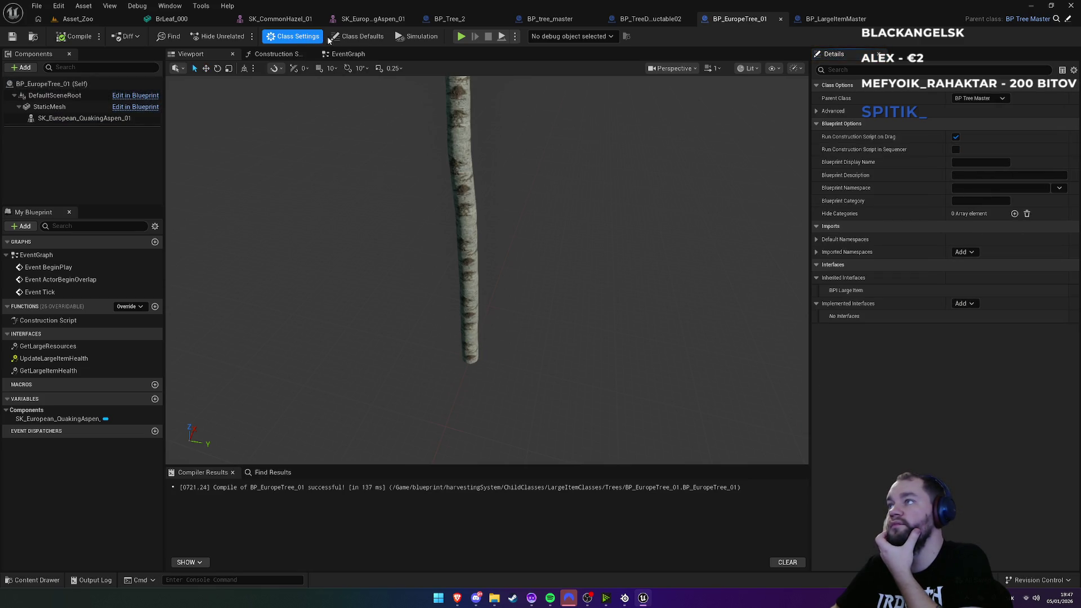
left_click(359, 37)
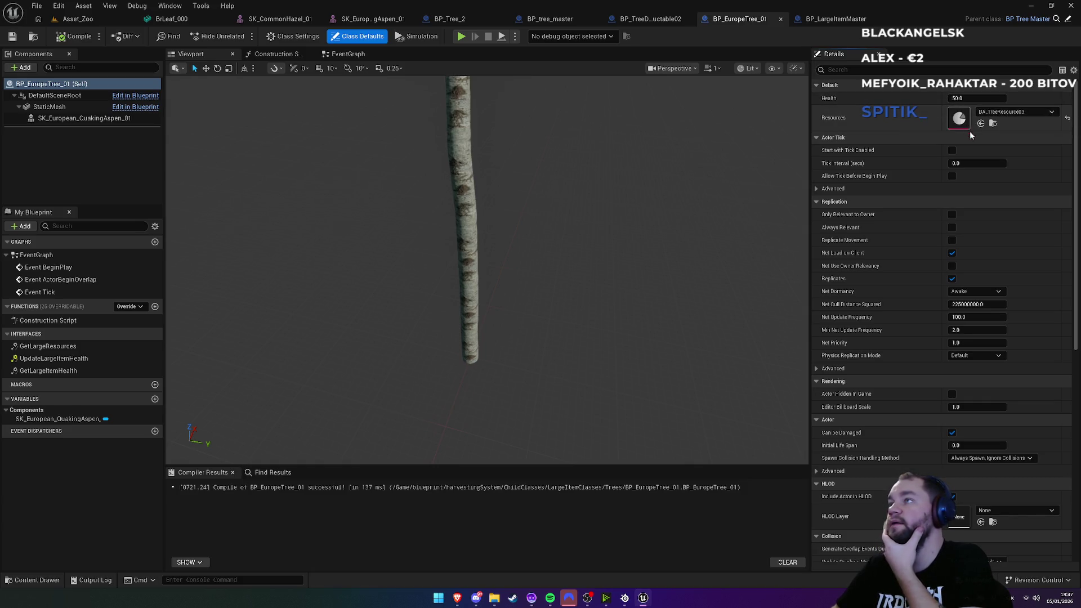
left_click(993, 124)
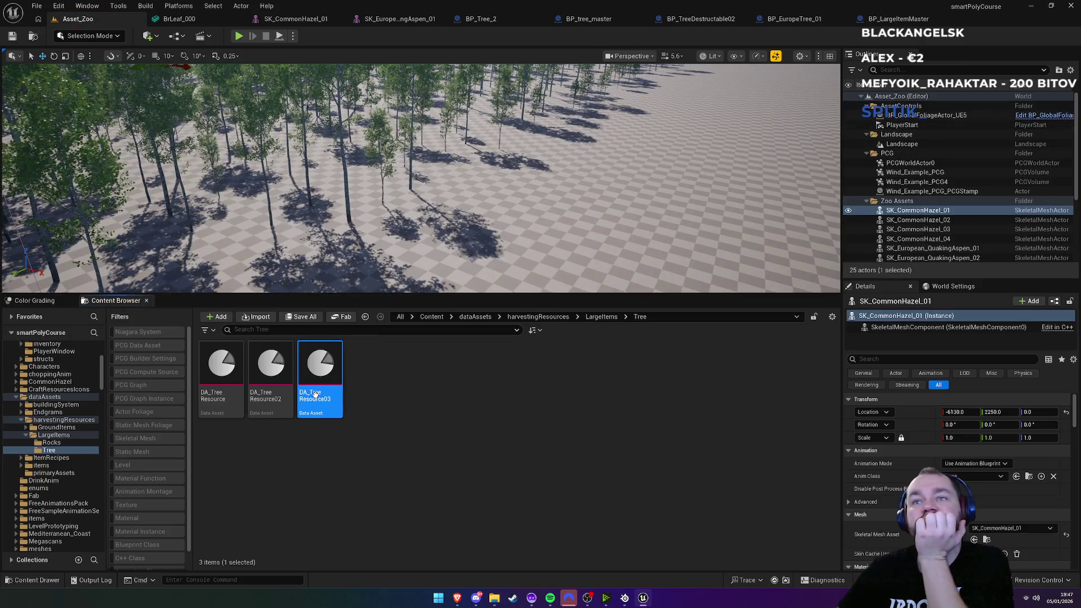
Step: Open DA_TreeResource03, then bring up BP_LargeItemMaster's GetLargeResources graph
double_click(316, 393)
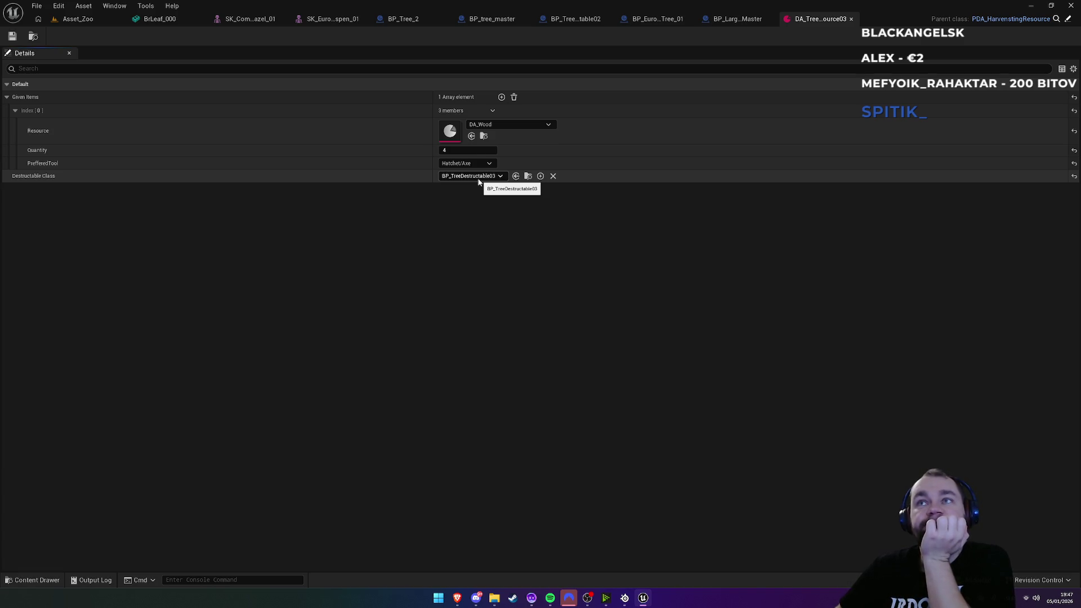
left_click(92, 20)
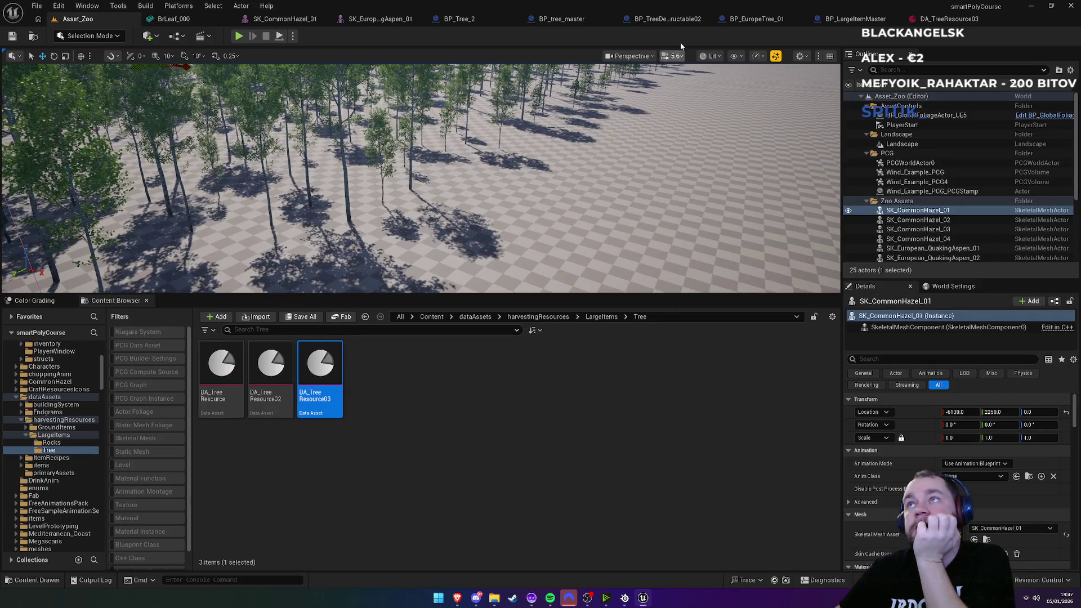
left_click(843, 21)
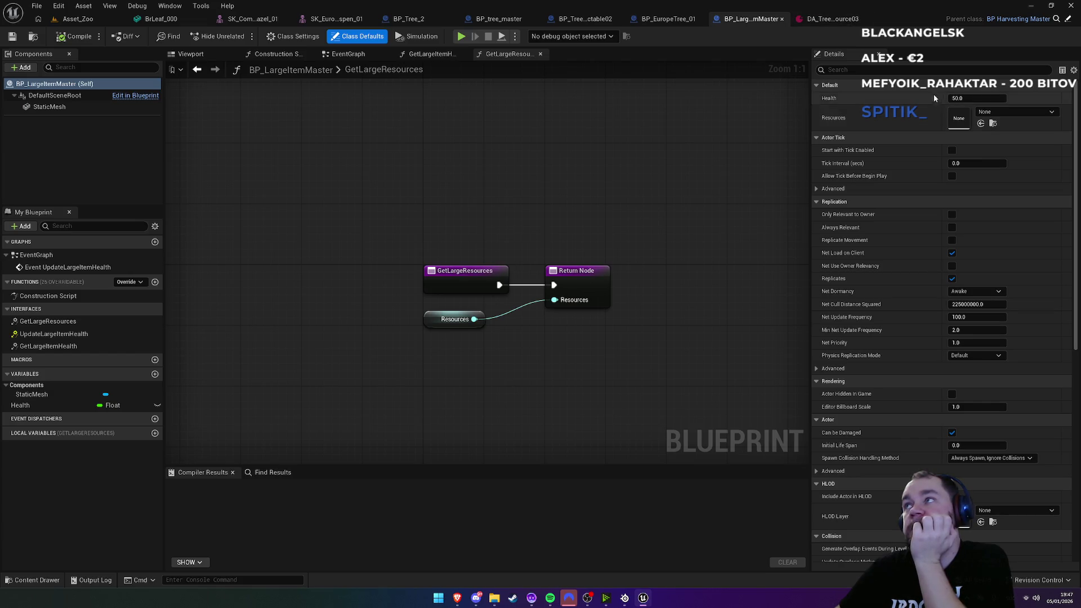
Step: Compare the BP_tree_master, BP_LargeItemMaster and BP_TreeDestructable02 blueprint graphs
left_click(667, 19)
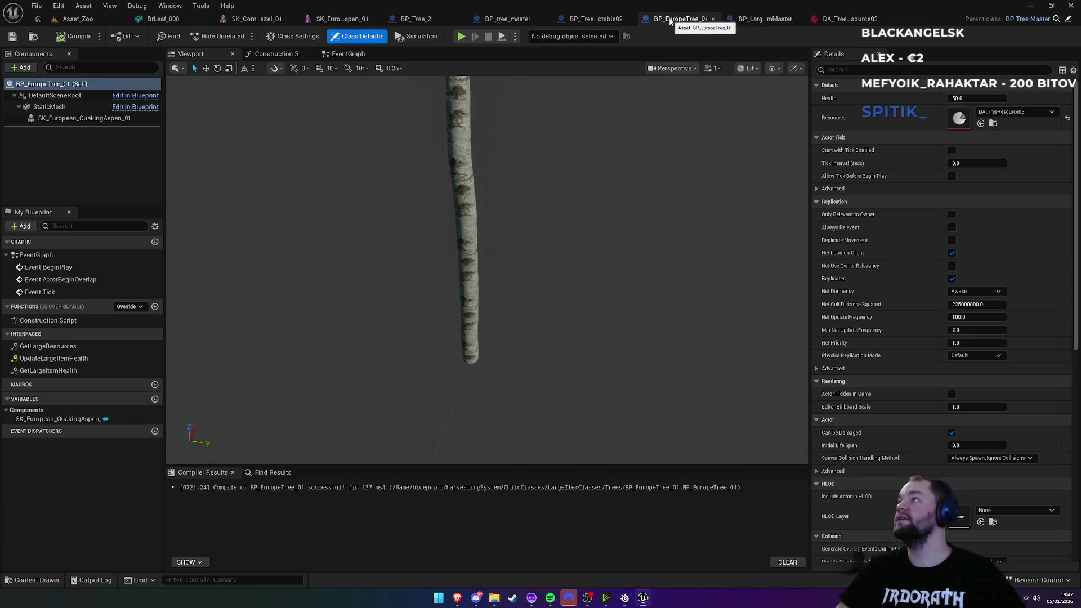
left_click(515, 19)
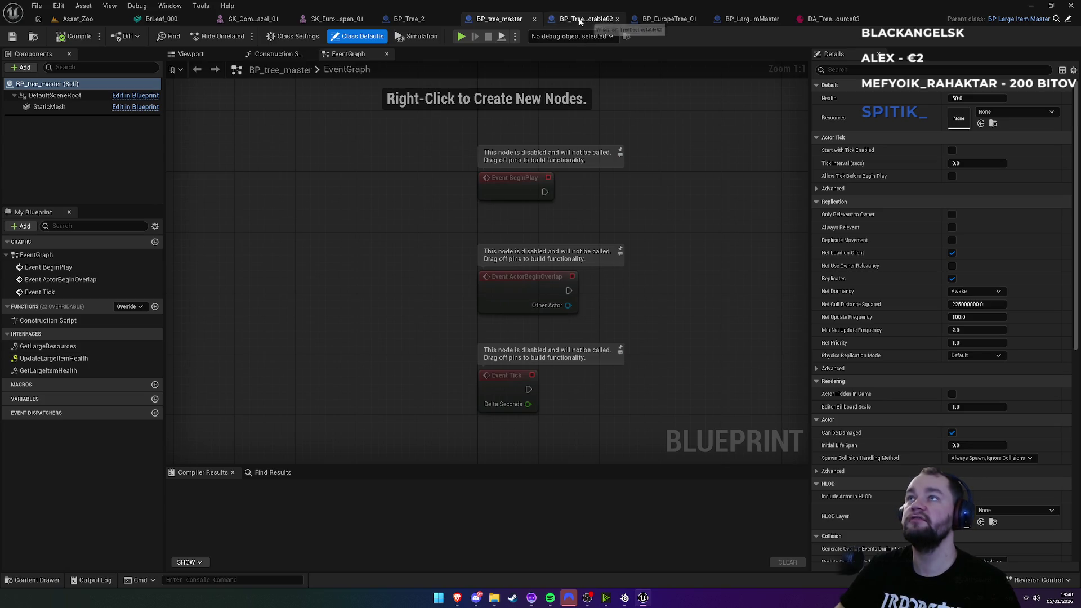
left_click(752, 20)
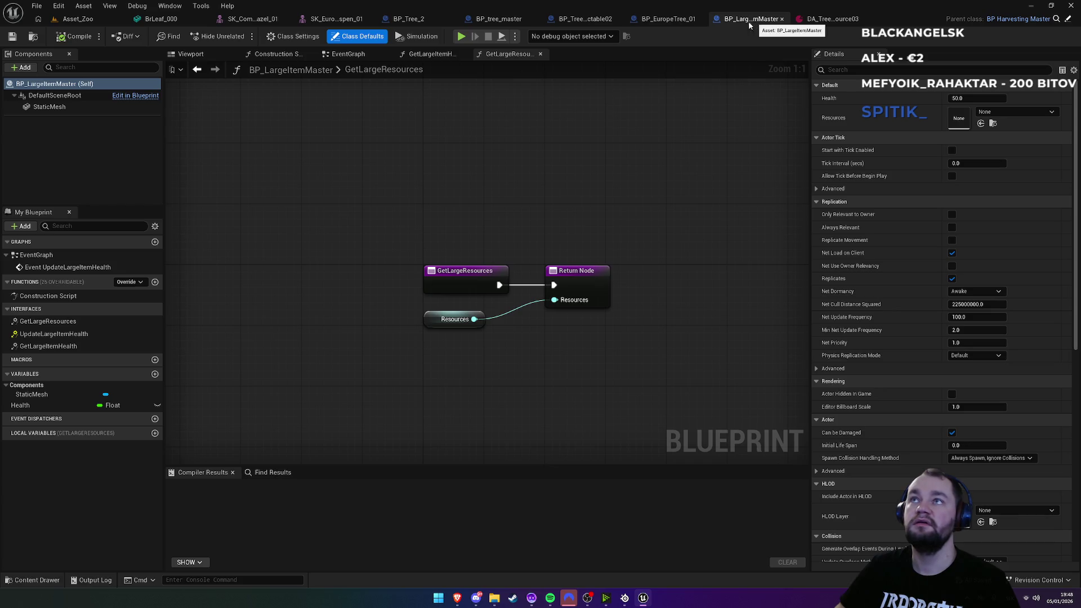
left_click(507, 20)
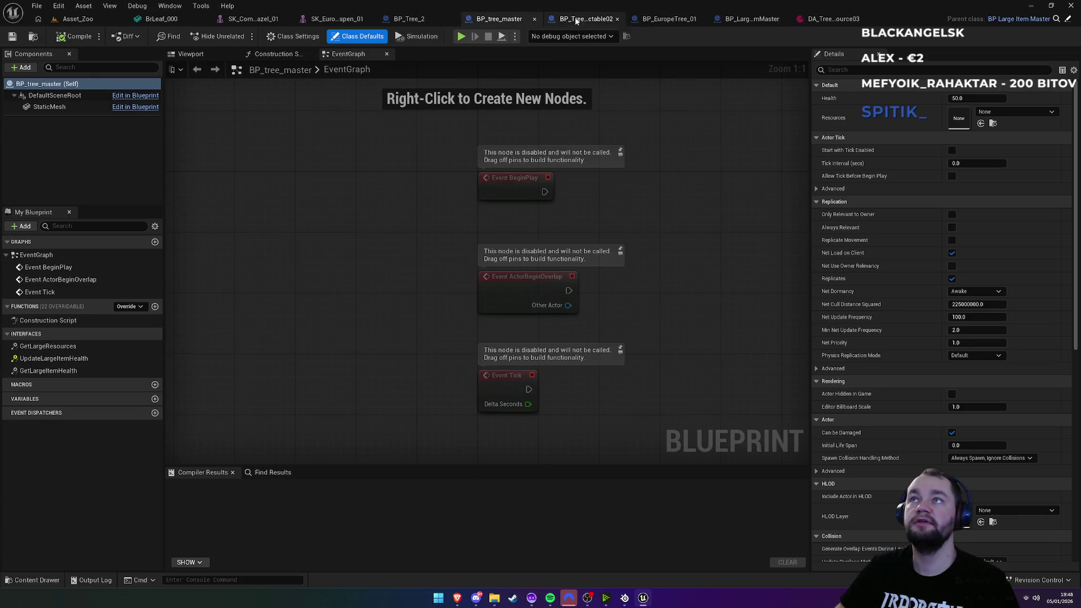
left_click(564, 20)
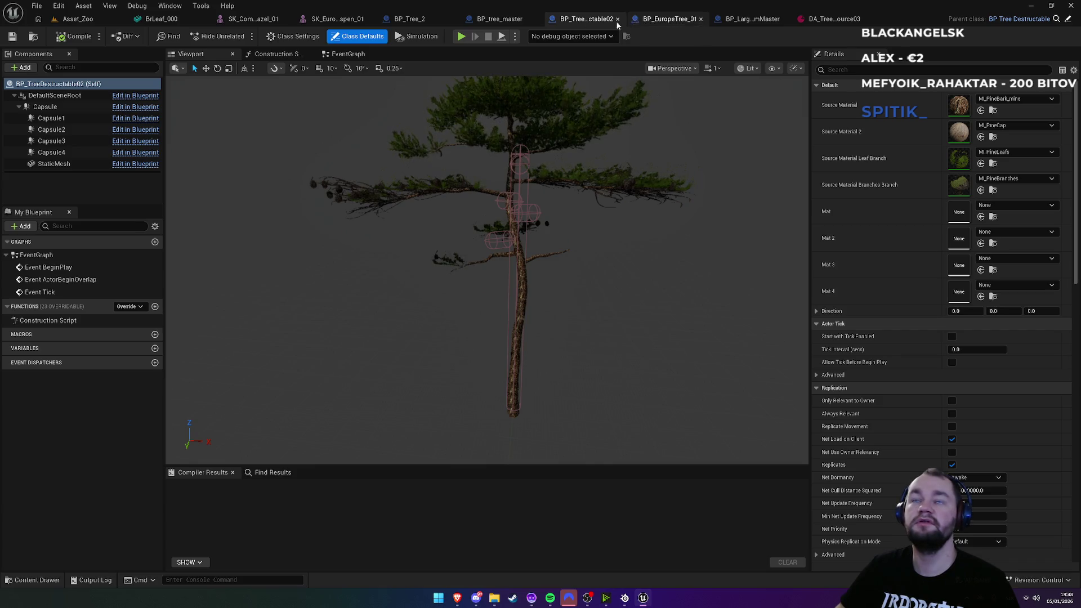
left_click(499, 19)
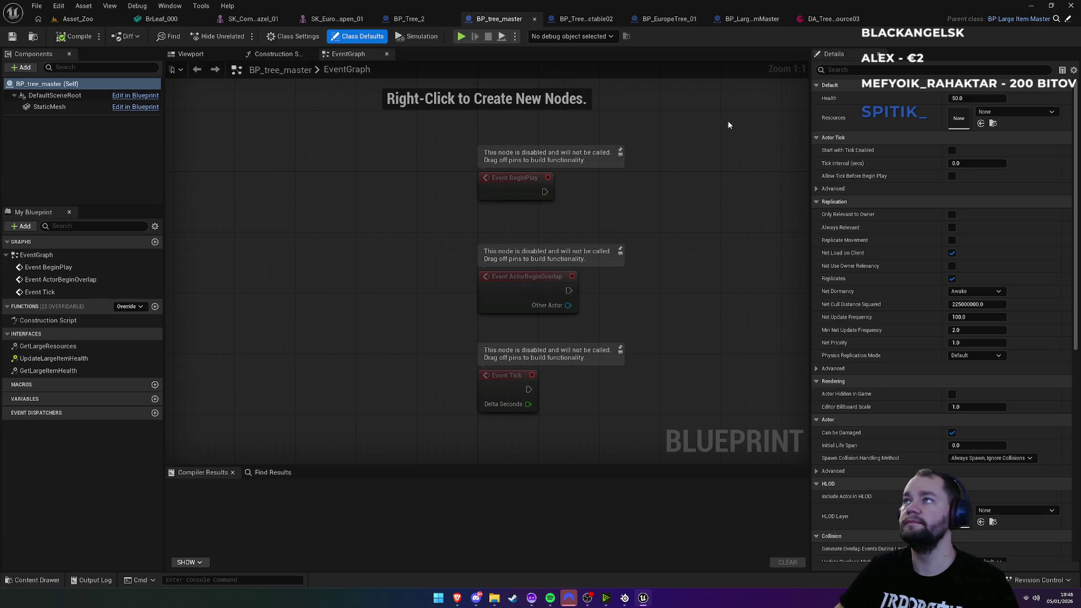
left_click(761, 19)
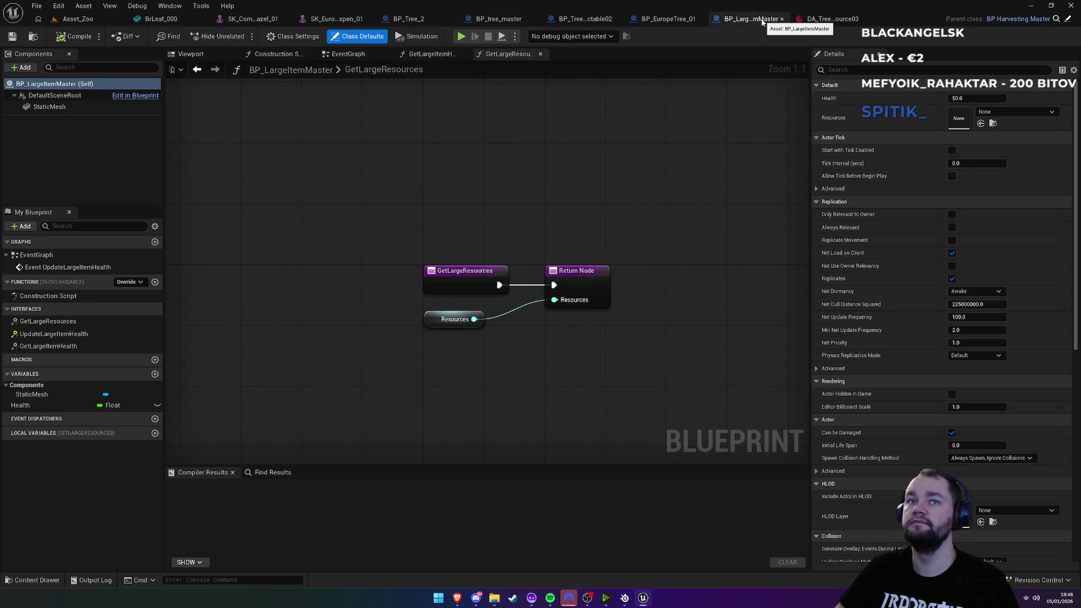
left_click(470, 25)
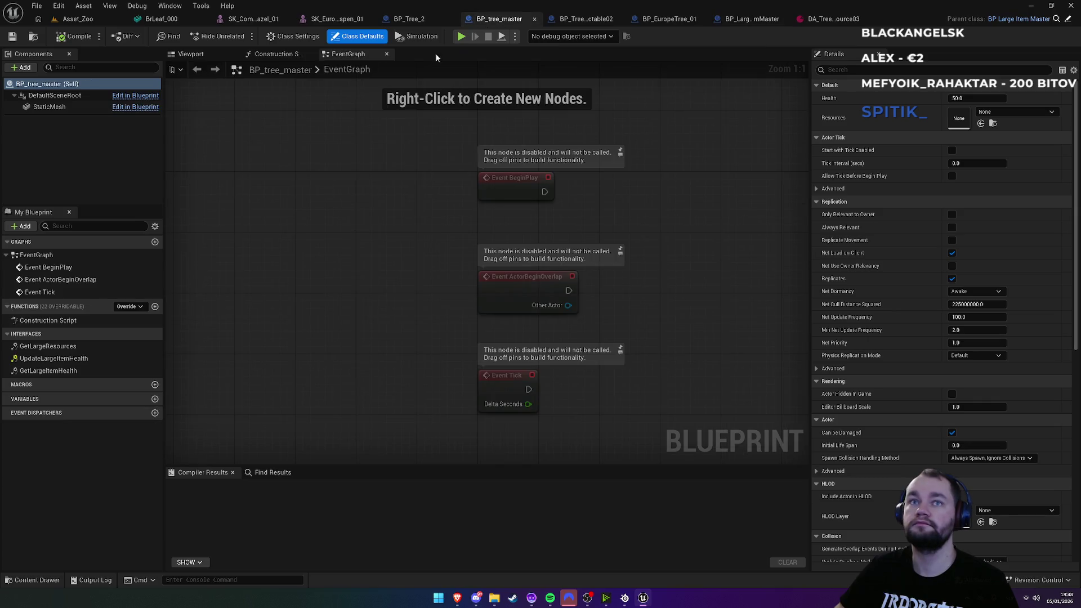
Step: Override GetLargeResources in BP_tree_master, undo the override, and return to BP_EuropeTree_01
double_click(122, 347)
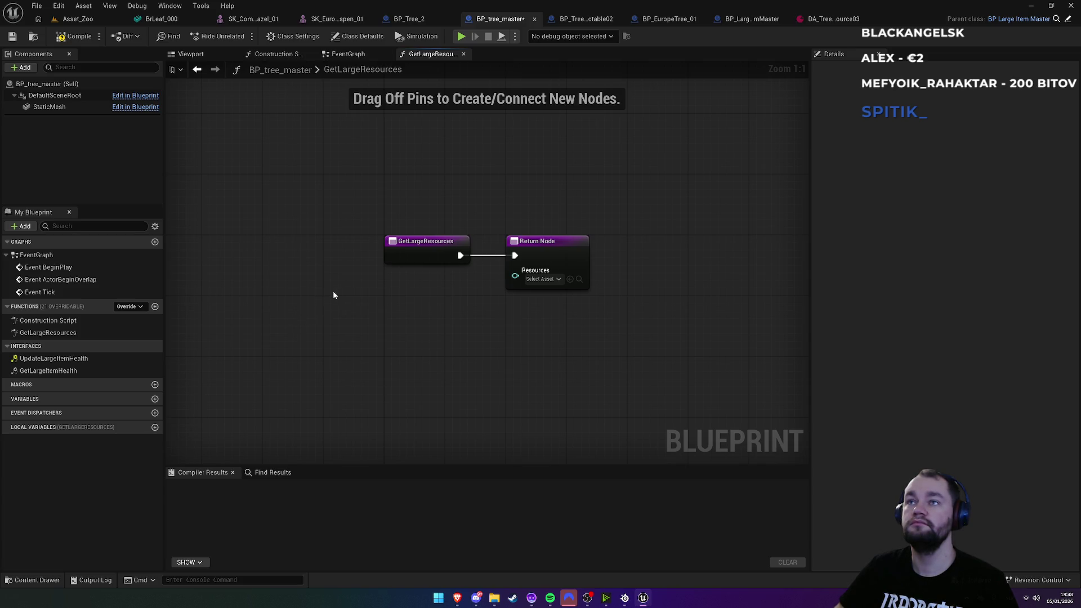
left_click_drag(417, 211, 556, 319)
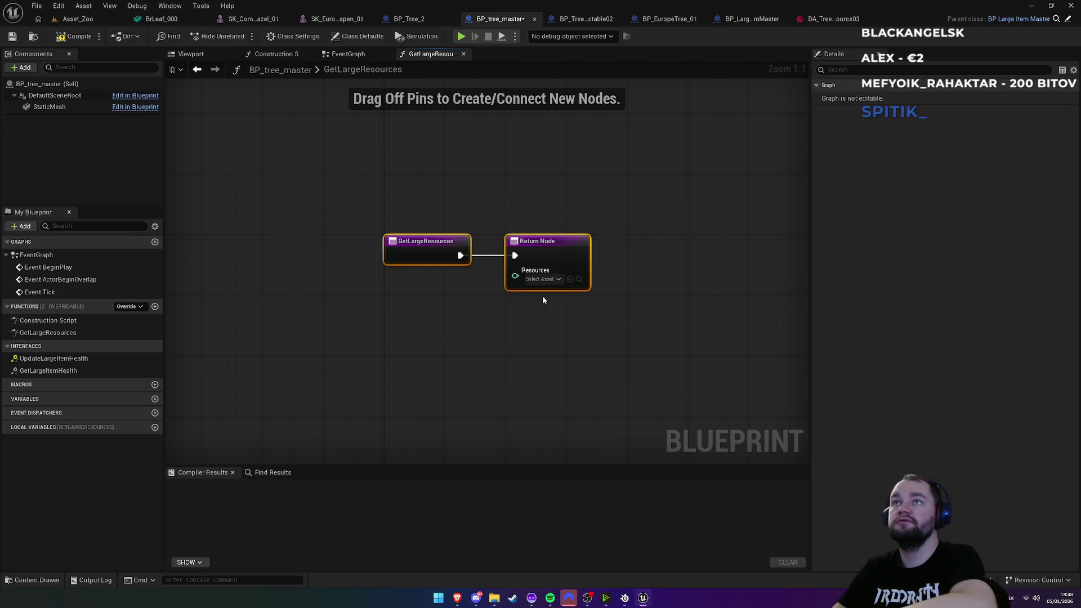
left_click(435, 231)
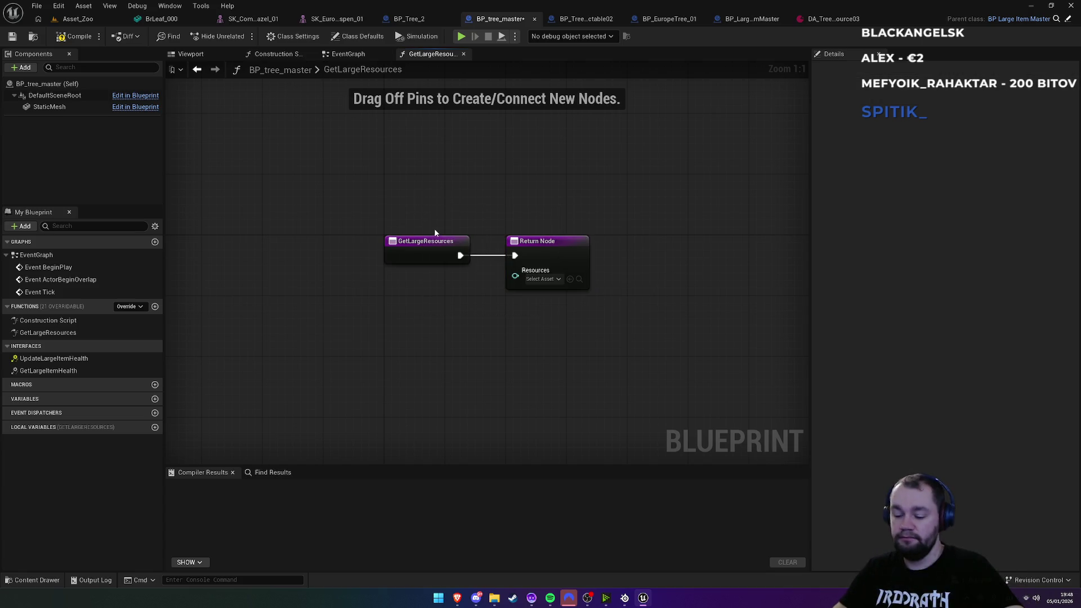
key("ctrl+z")
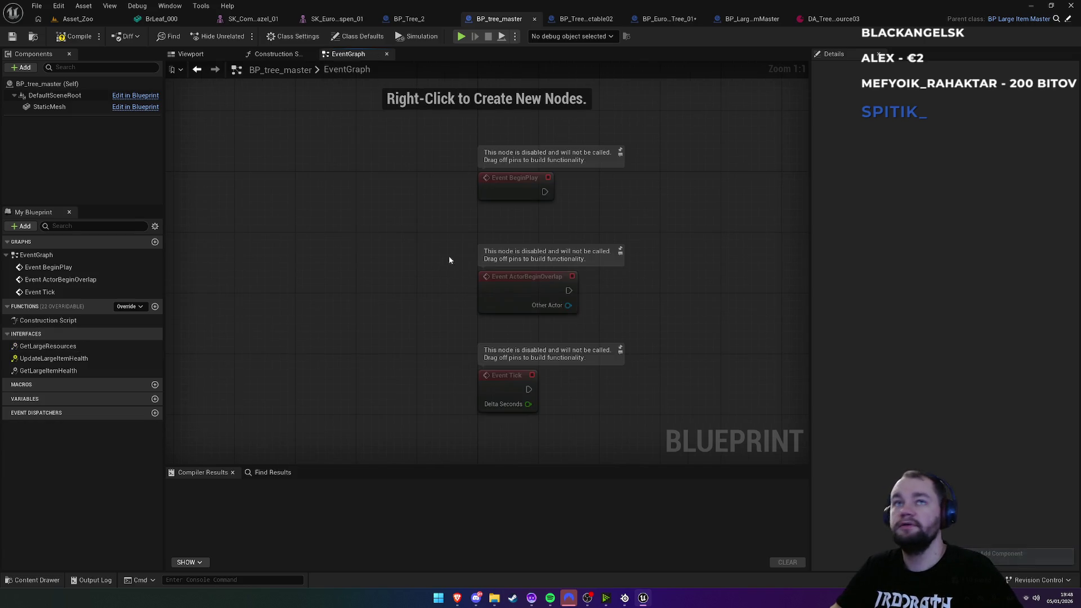
left_click(751, 19)
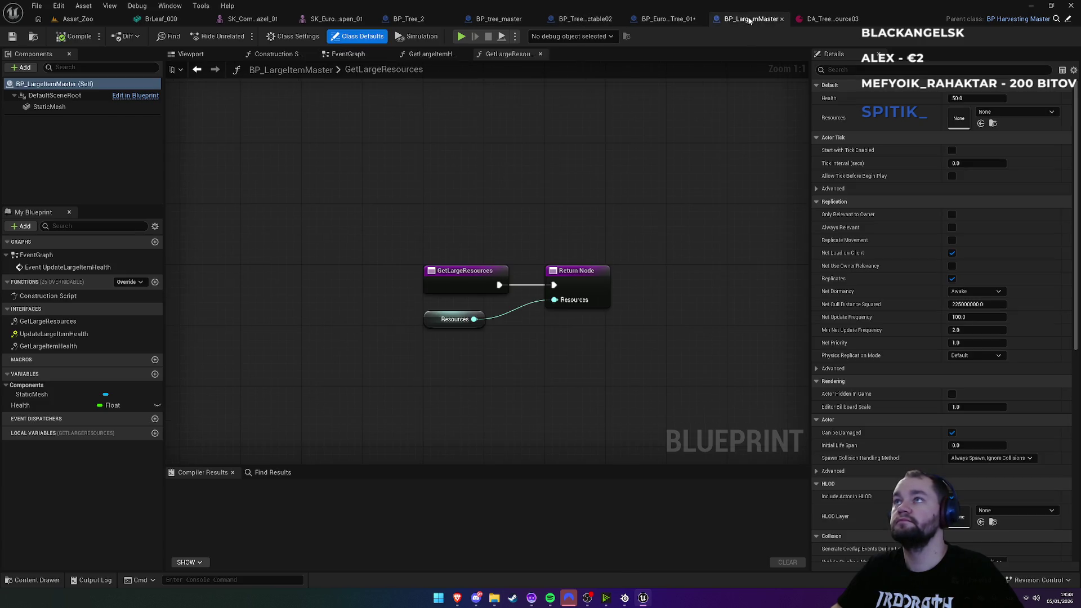
left_click(670, 24)
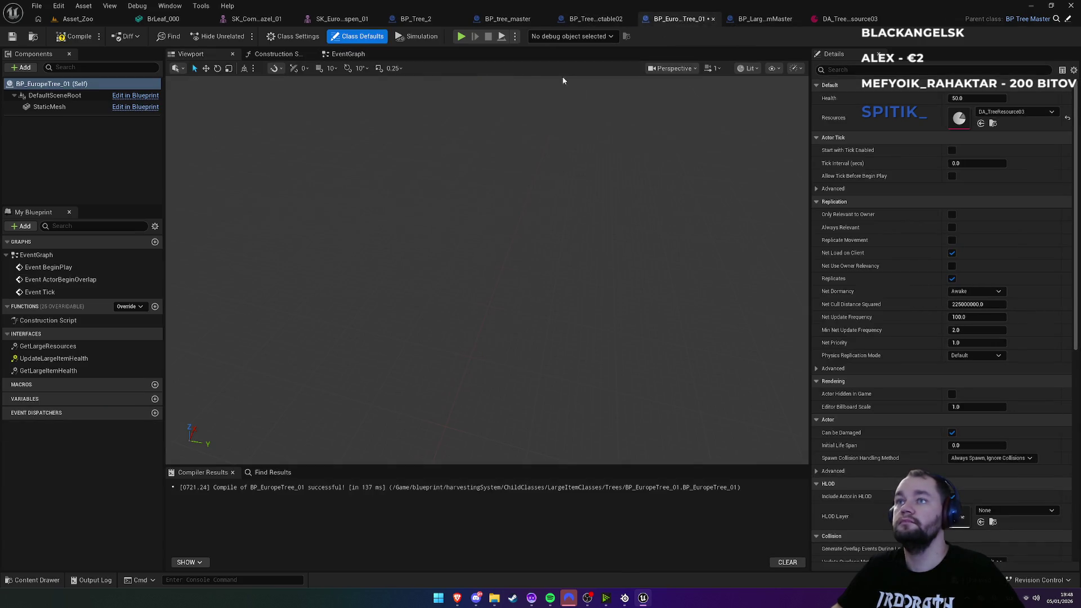
Step: Add a SkeletalMesh component under the StaticMesh component in BP_EuropeTree_01
left_click(51, 107)
left_click(24, 68)
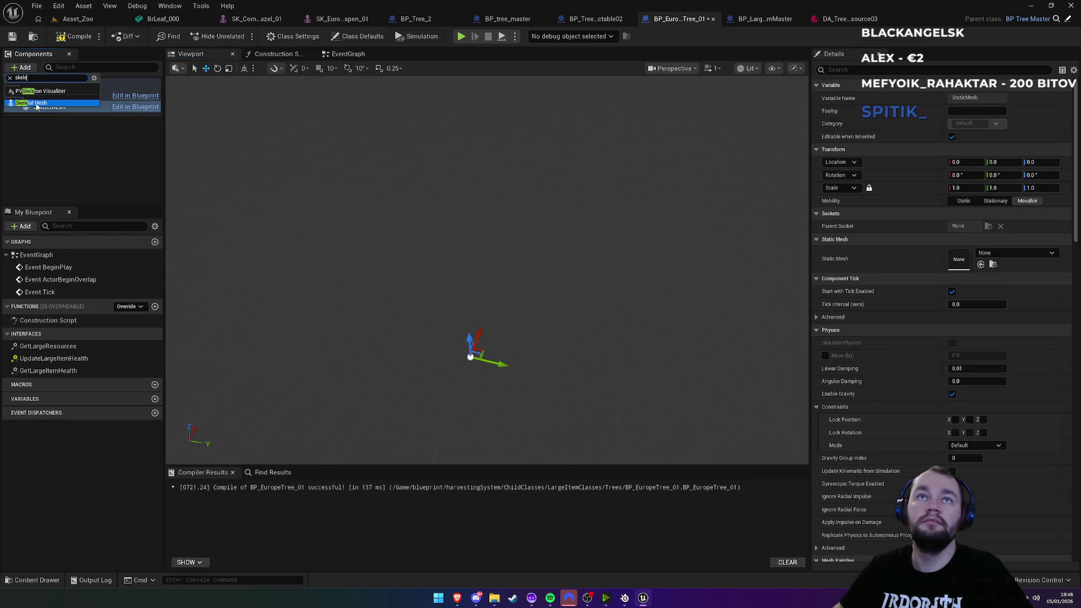
left_click(50, 105)
key("Return")
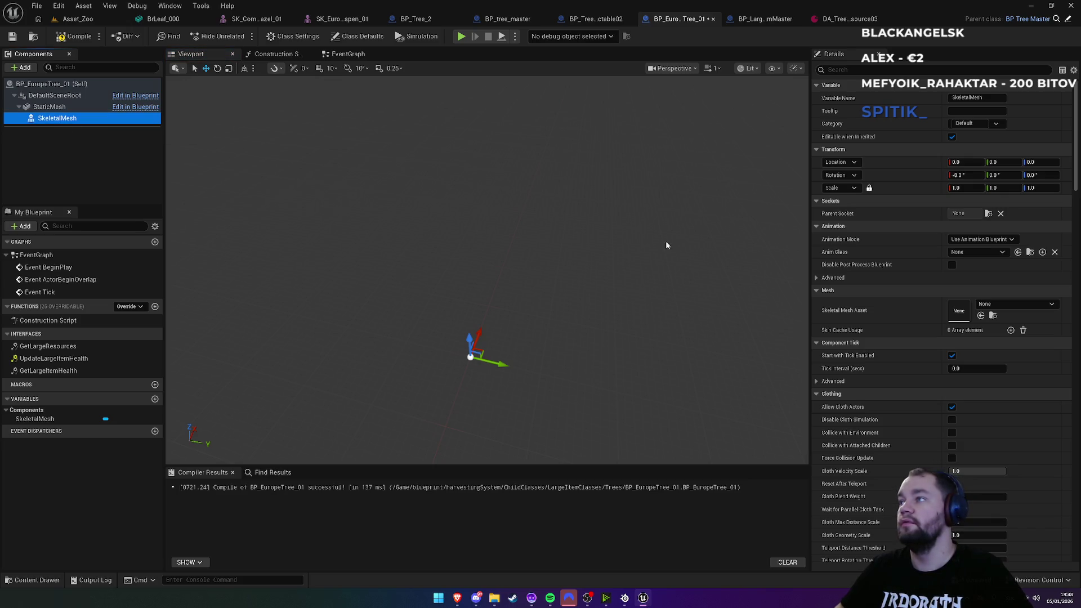
Step: Assign SK_European_QuakingAspen_01 as the skeletal mesh asset and compile the blueprint
left_click(1008, 307)
type("euro")
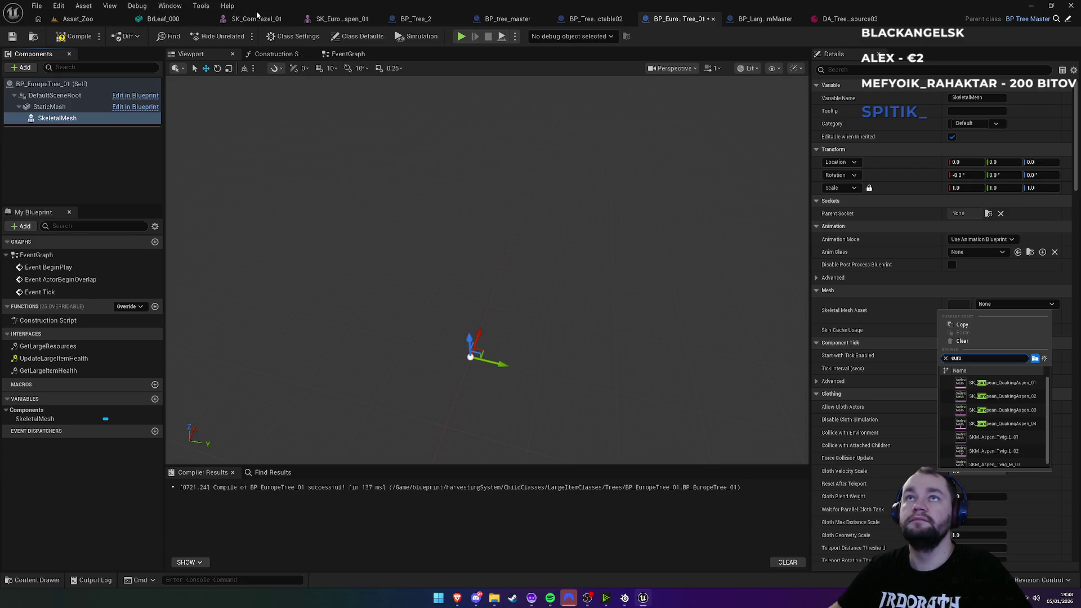
left_click(323, 19)
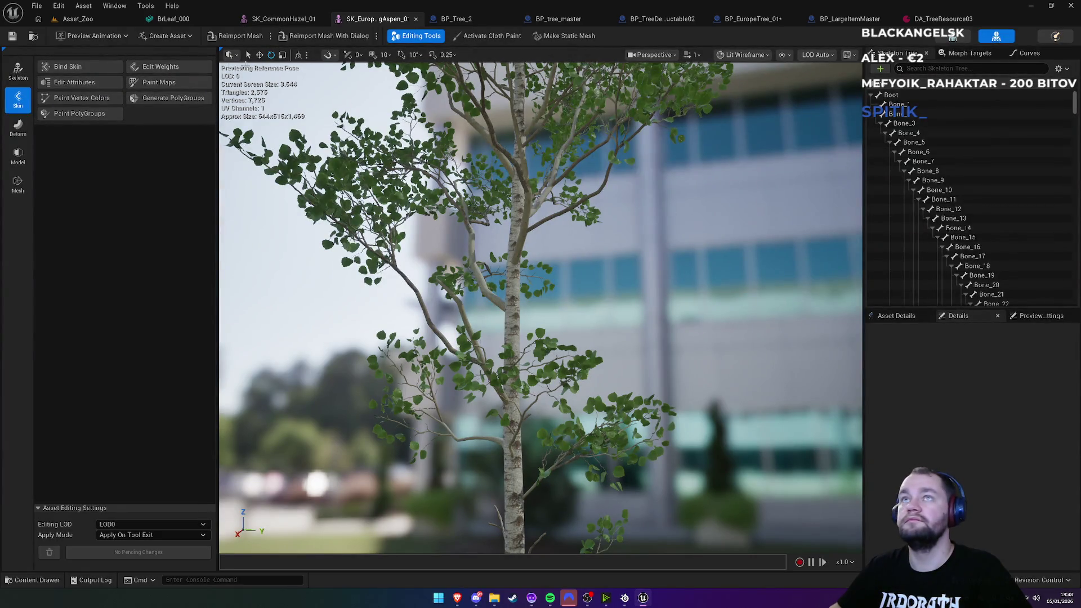
left_click(33, 37)
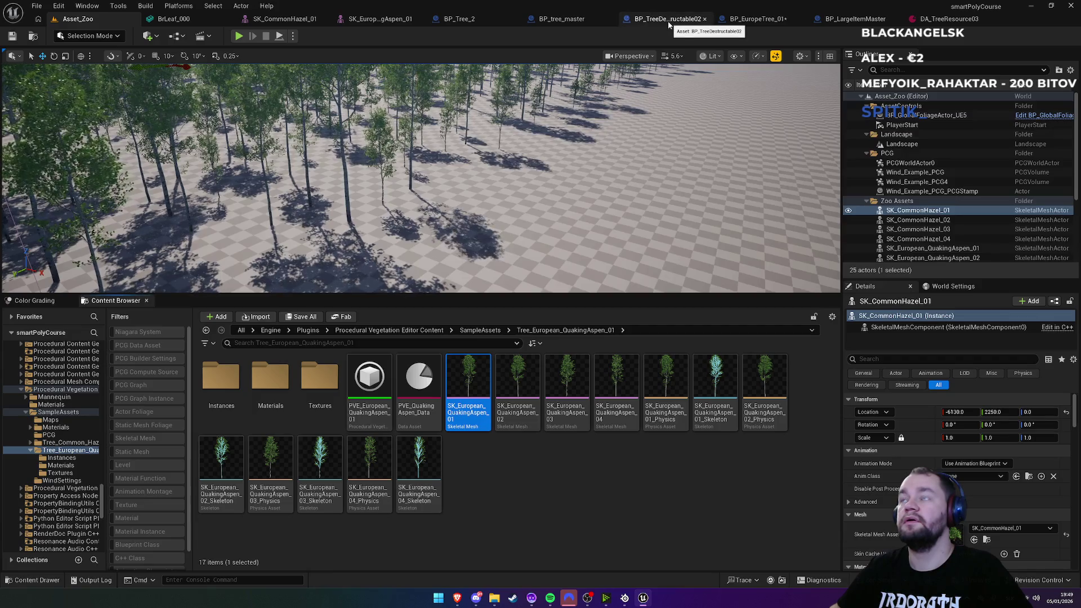
left_click(747, 23)
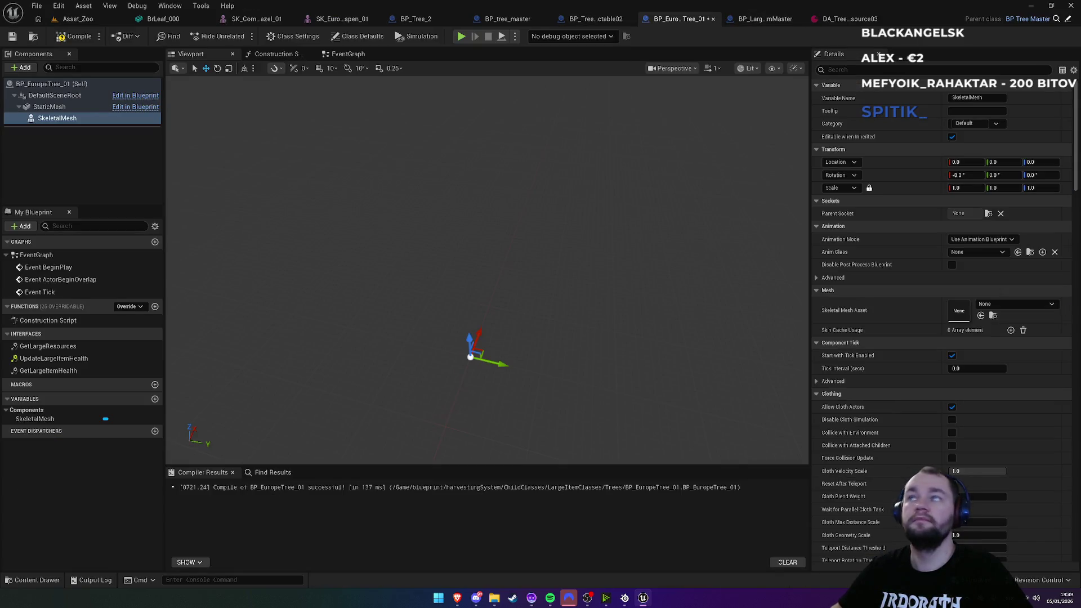
left_click(981, 316)
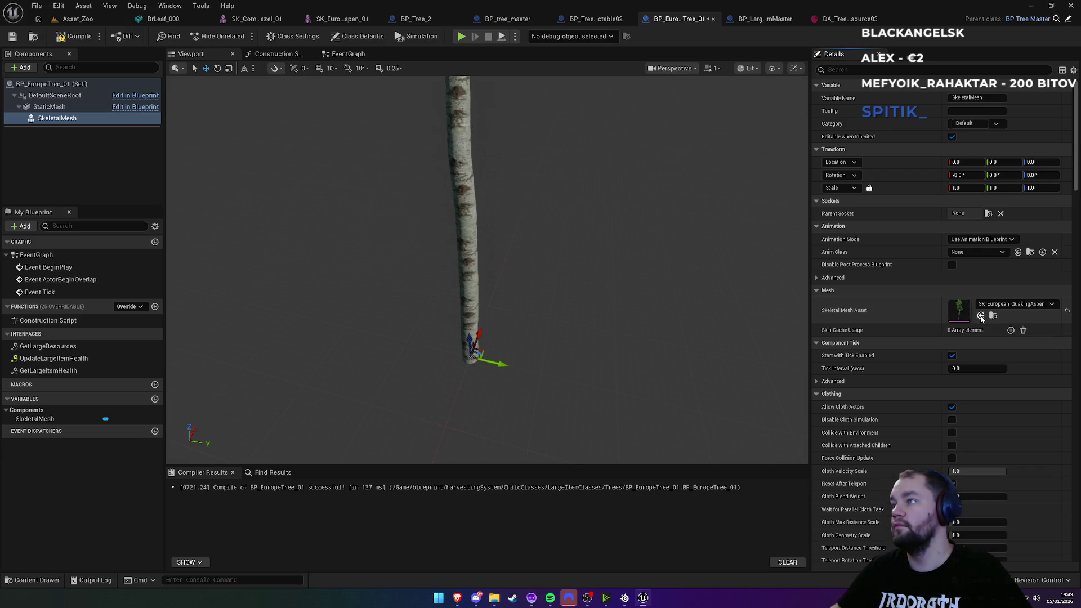
left_click(80, 39)
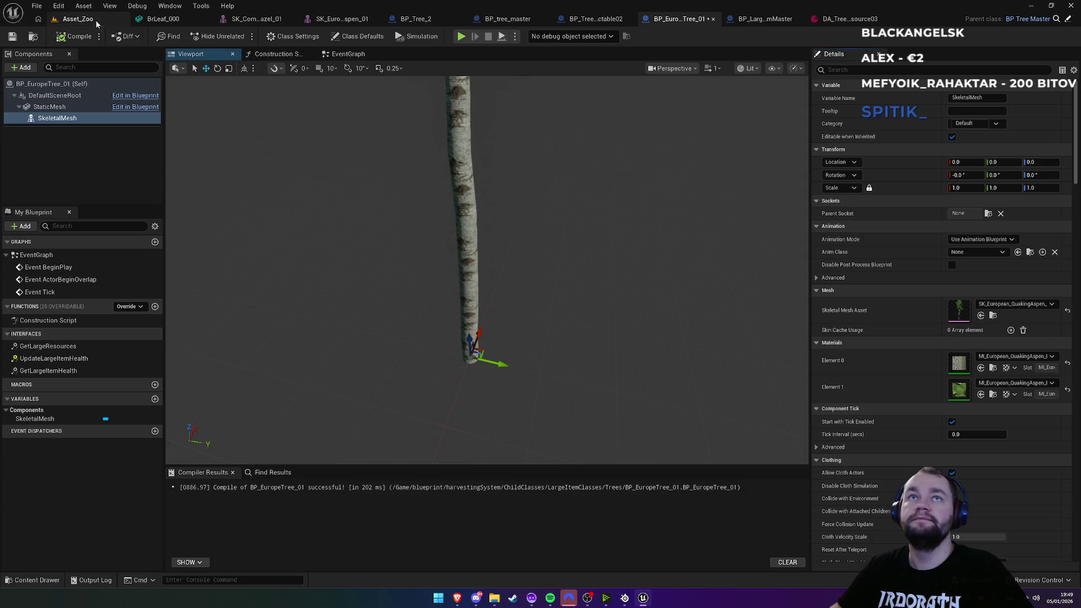
left_click(93, 19)
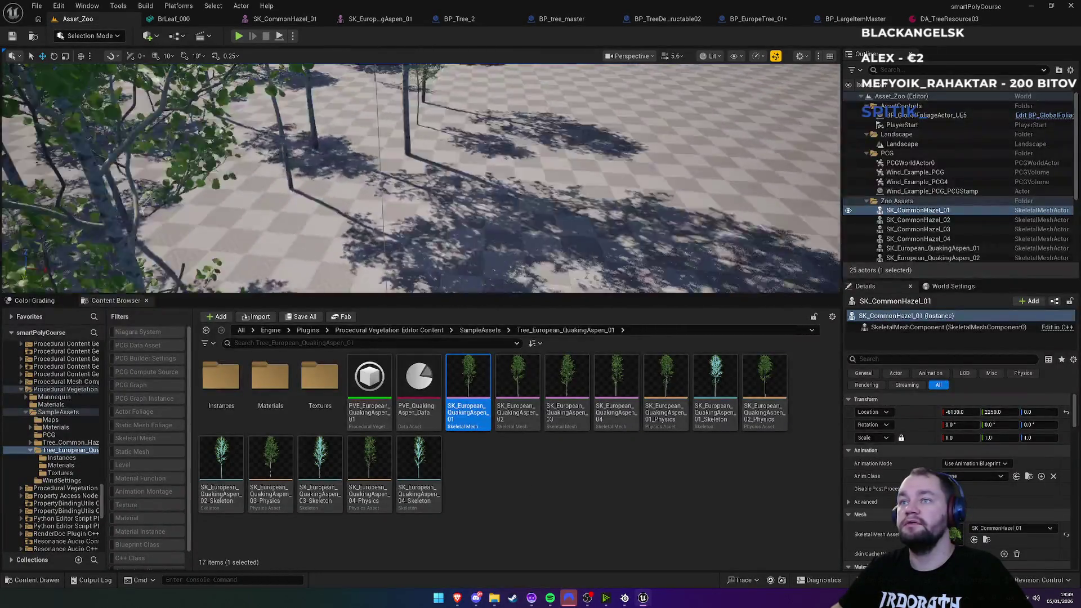
Step: Place a BP_EuropeTree_01 tree in the Asset_Zoo level and frame it in view
left_click(292, 36)
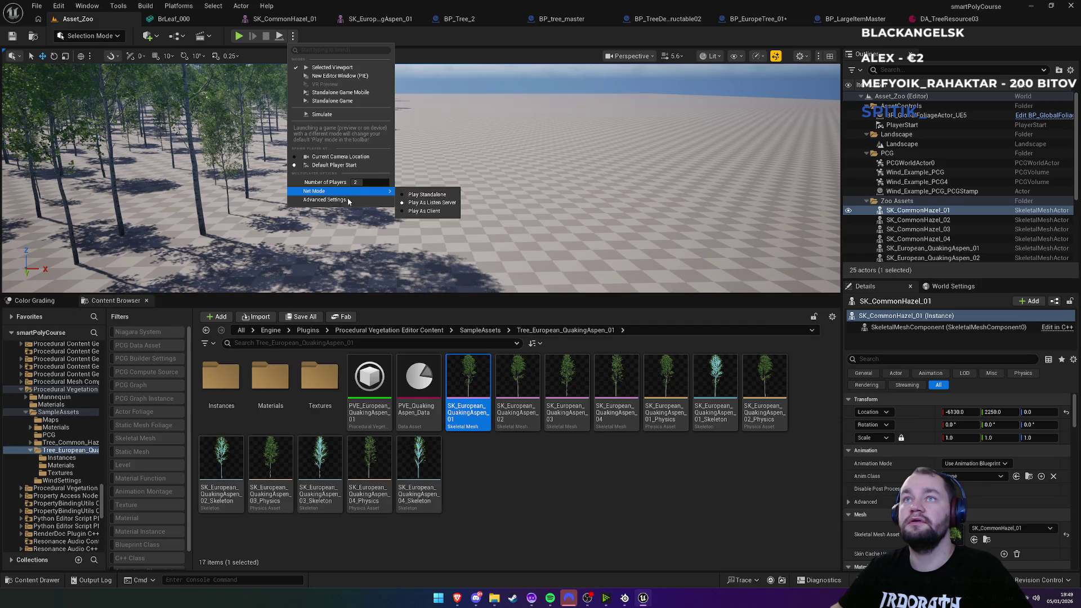
left_click(573, 513)
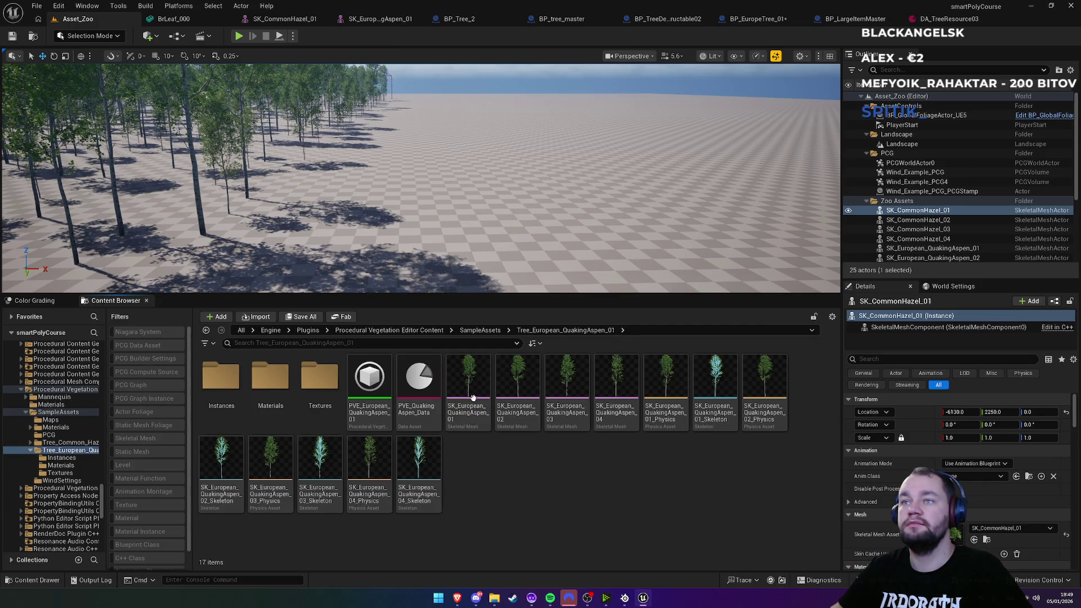
left_click(758, 19)
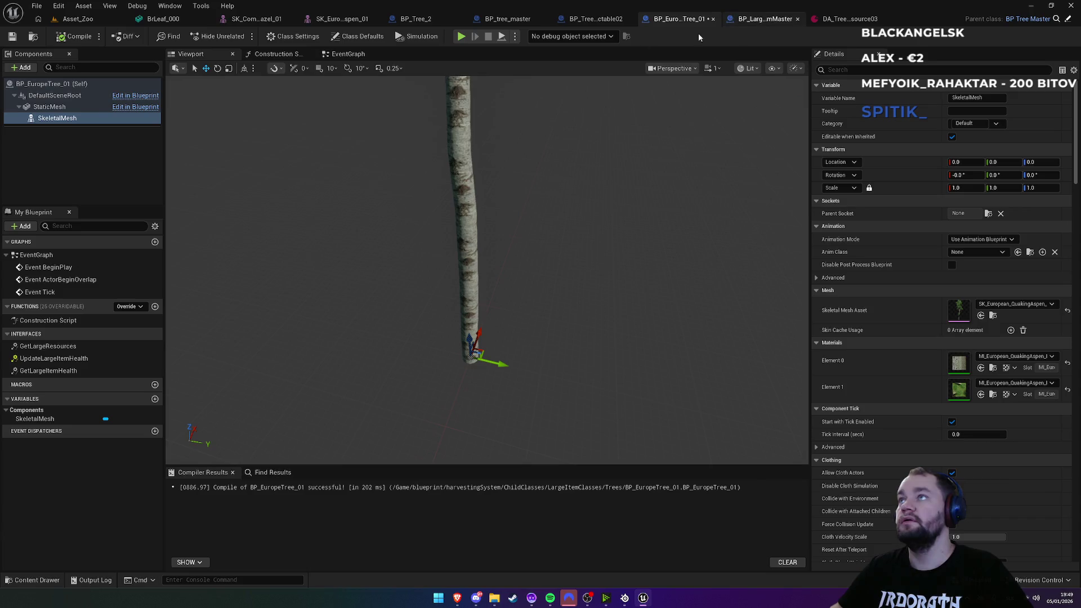
left_click(32, 36)
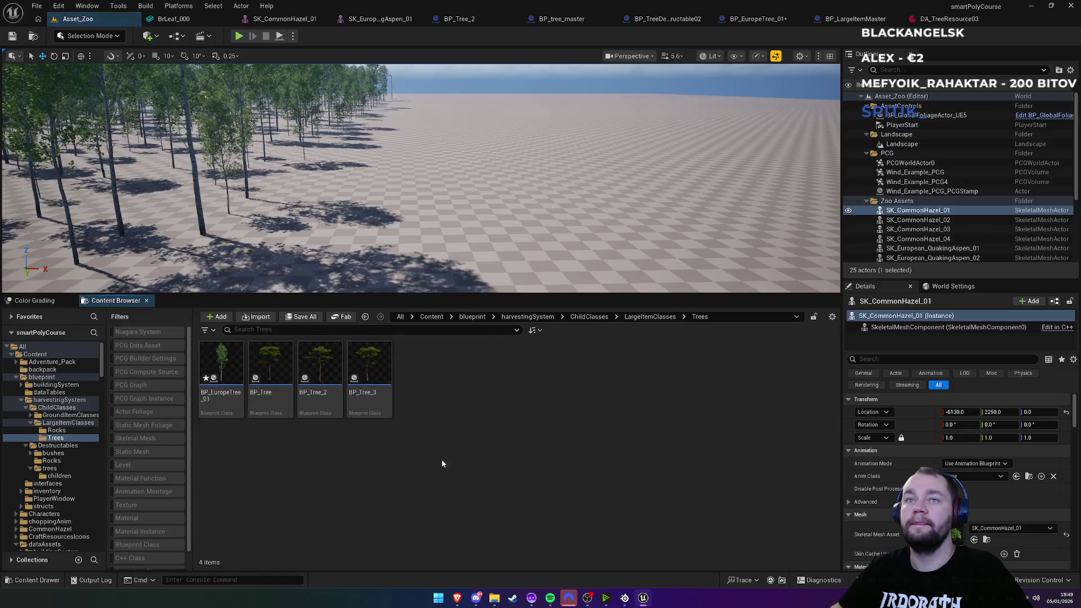
mouse_move(221, 369)
left_mouse_down()
mouse_move(394, 219)
mouse_move(488, 236)
left_mouse_up()
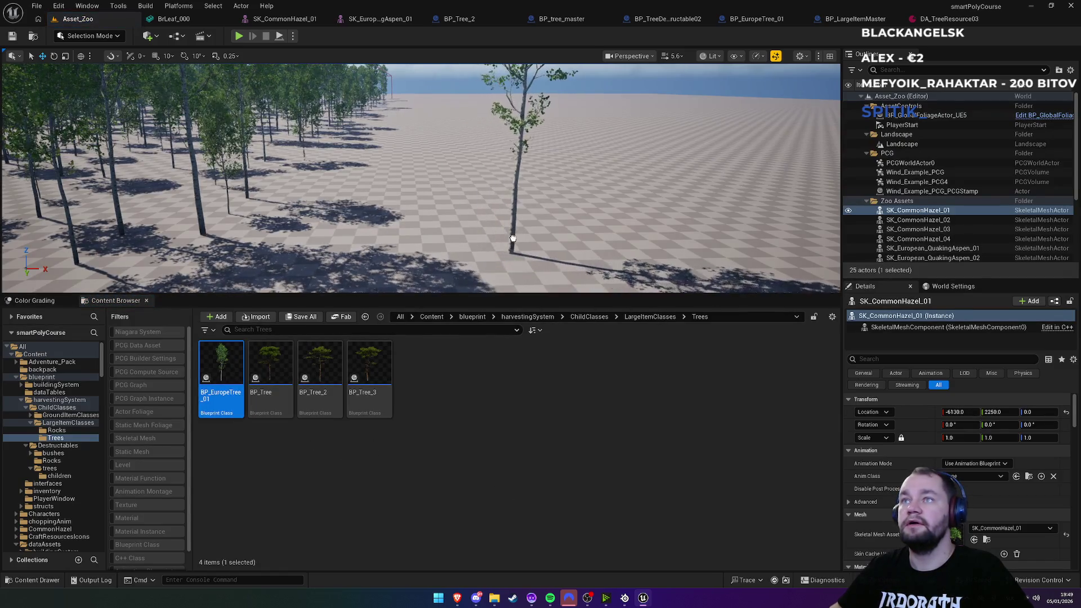
key("f")
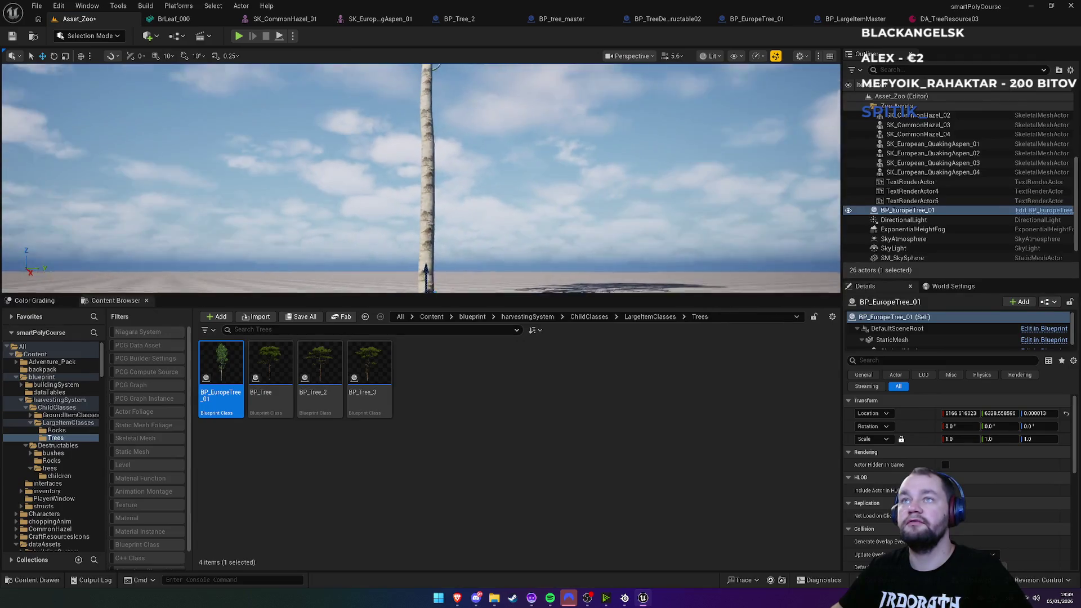
Step: Play-test the level in the editor, then stop the session
left_click(239, 36)
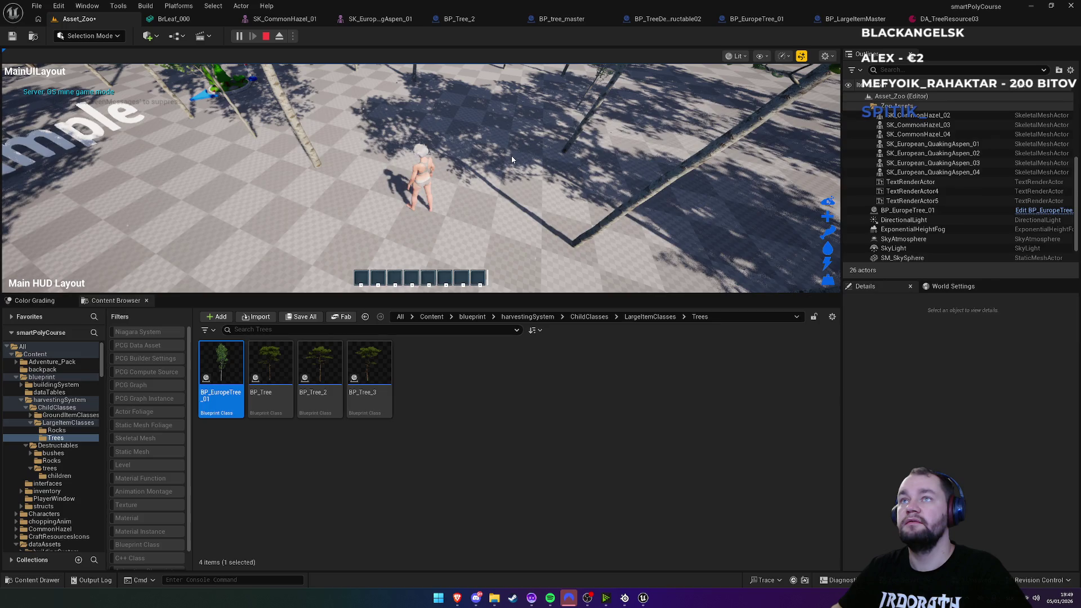
left_click(512, 160)
key("super")
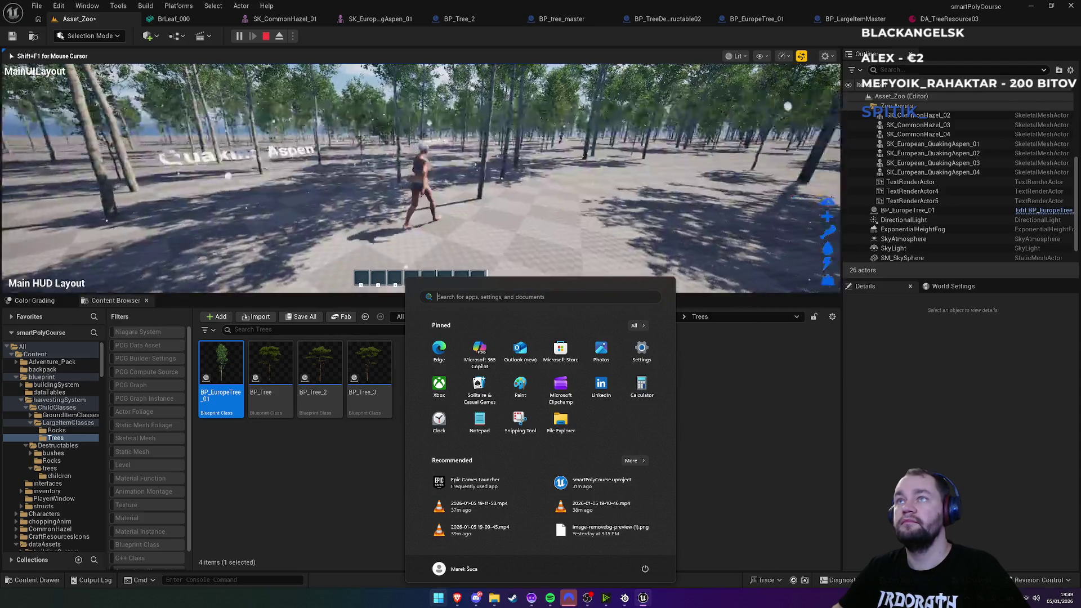
key("Escape")
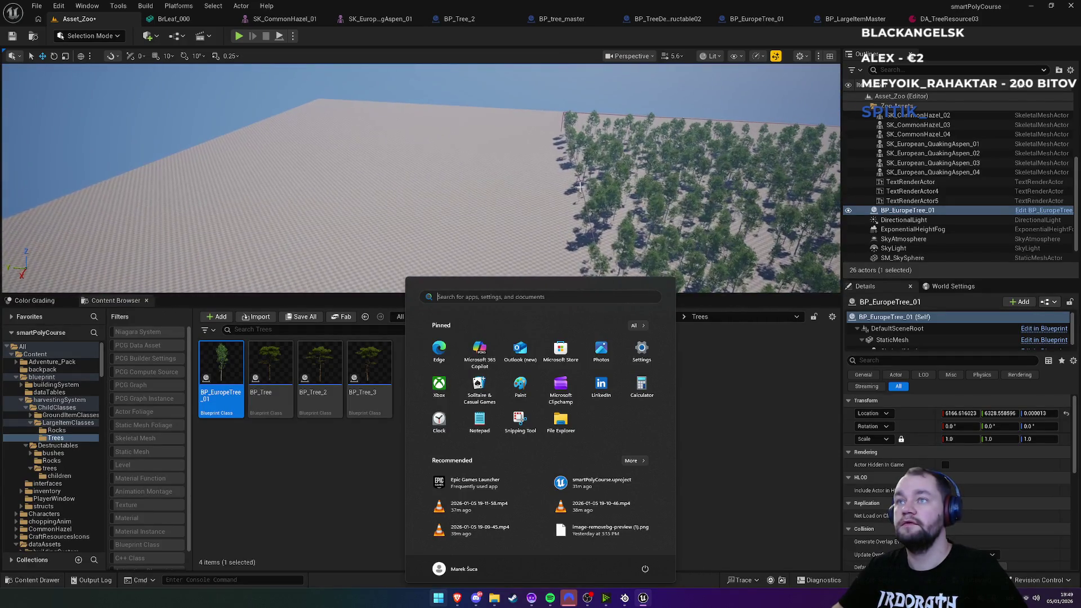
Step: Place a second BP_EuropeTree_01 aspen in the level, leaving the landscape selected
left_click(471, 191)
left_click(694, 407)
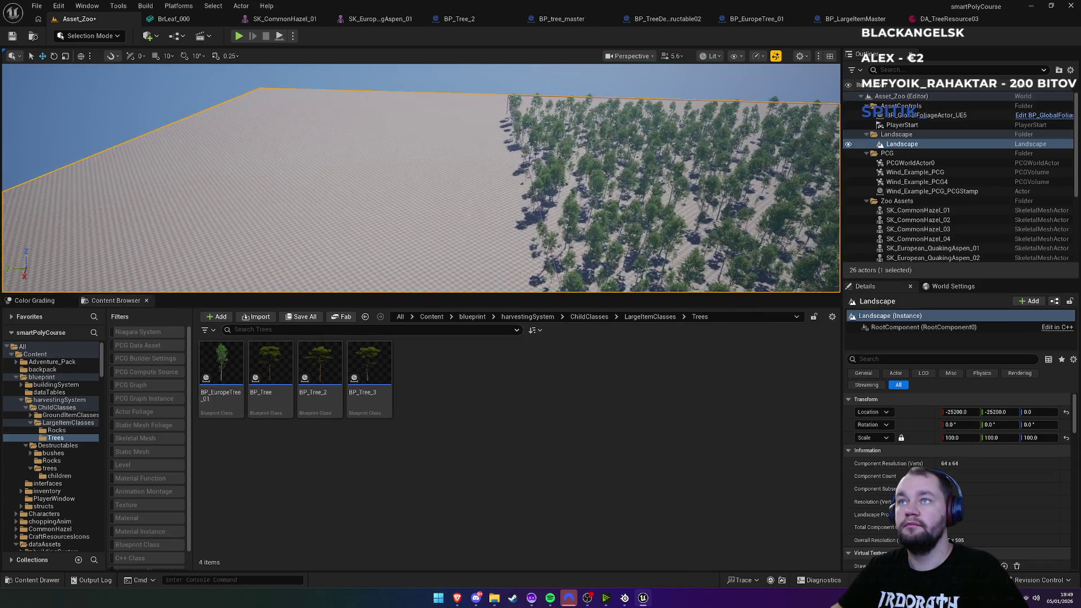
mouse_move(222, 365)
left_mouse_down()
mouse_move(411, 242)
mouse_move(414, 250)
left_mouse_up()
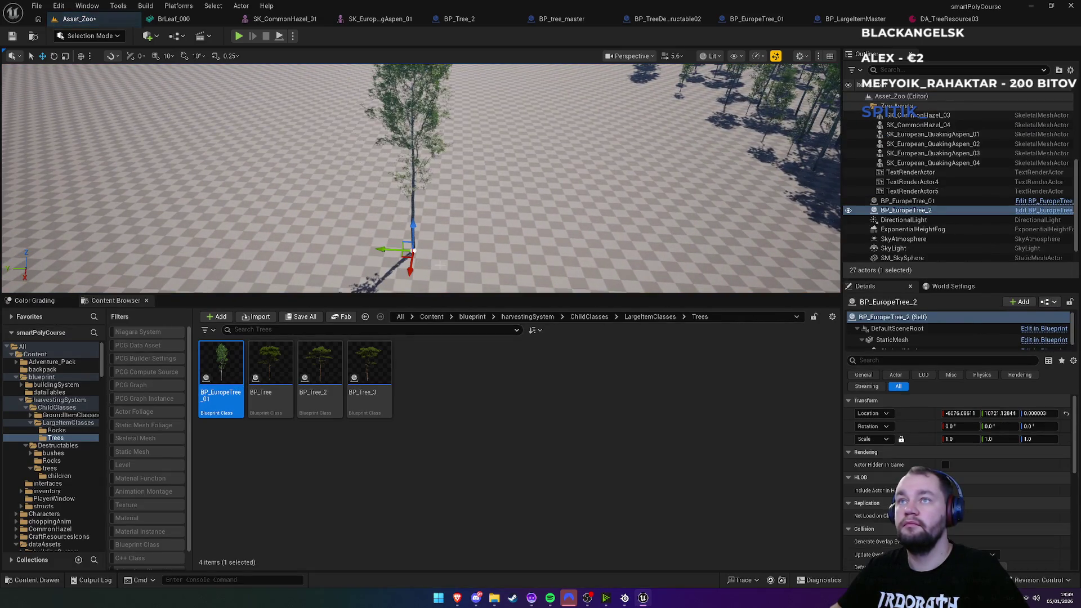
right_click(438, 260)
left_click(472, 511)
Step: Play-test the level, swing the axe at the new aspen, then stop playing
key("alt+p")
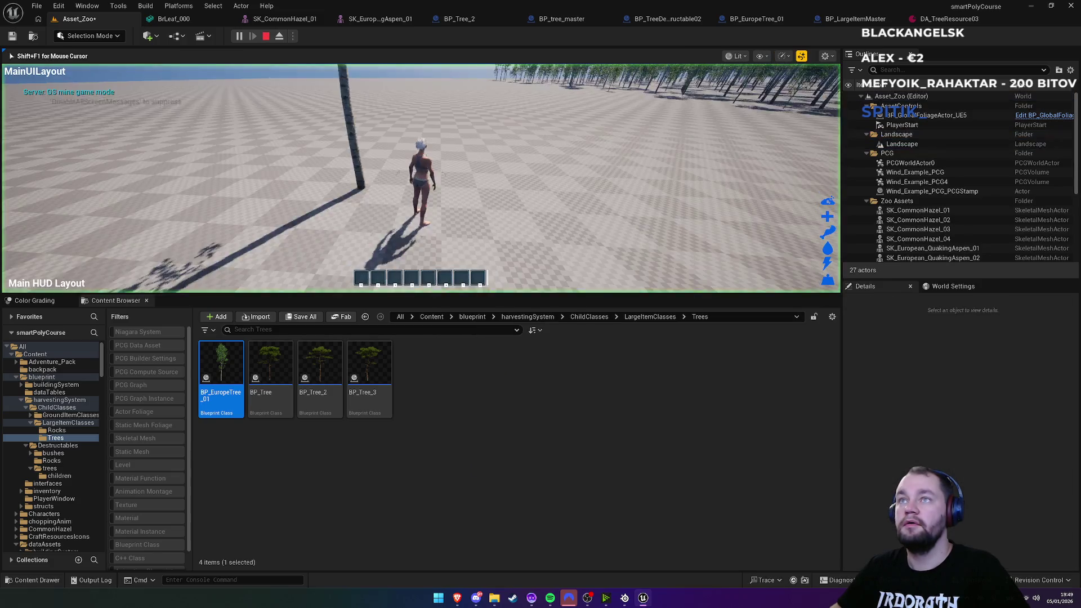
key("super")
key("super")
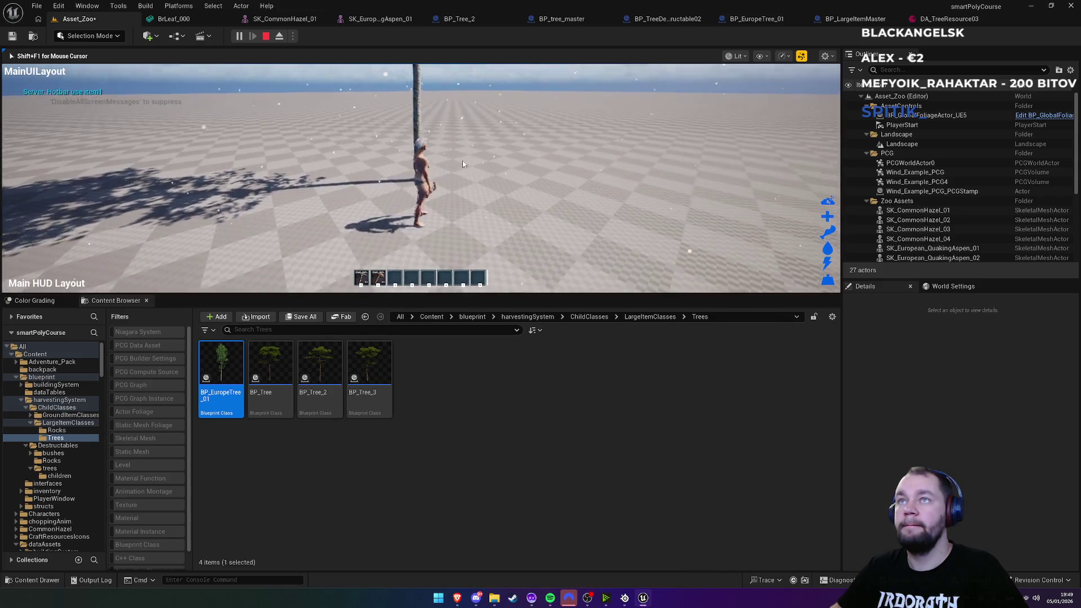
left_click(451, 166)
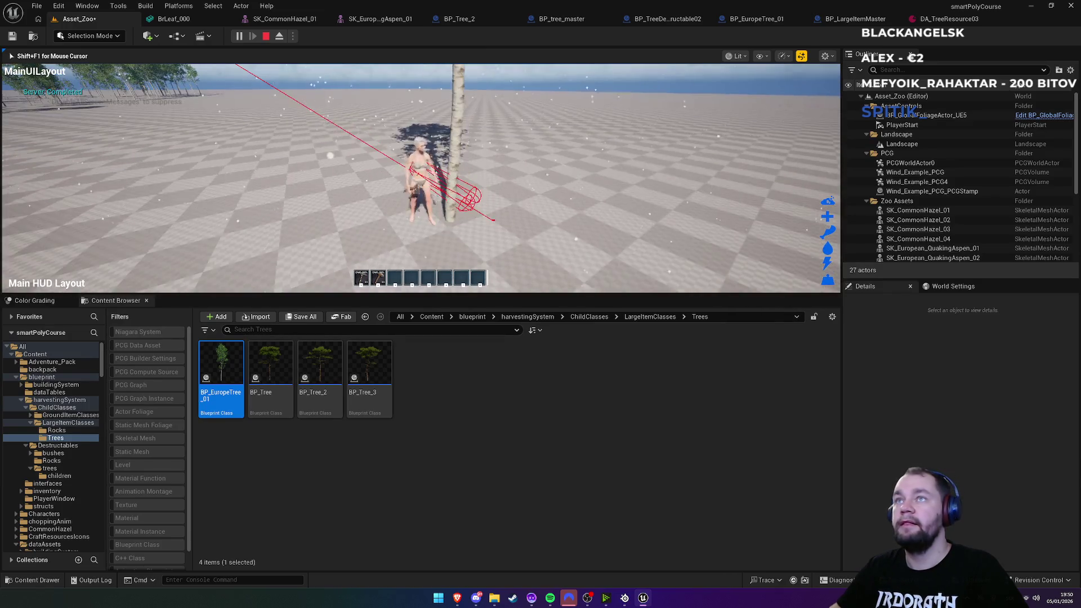
key("Escape")
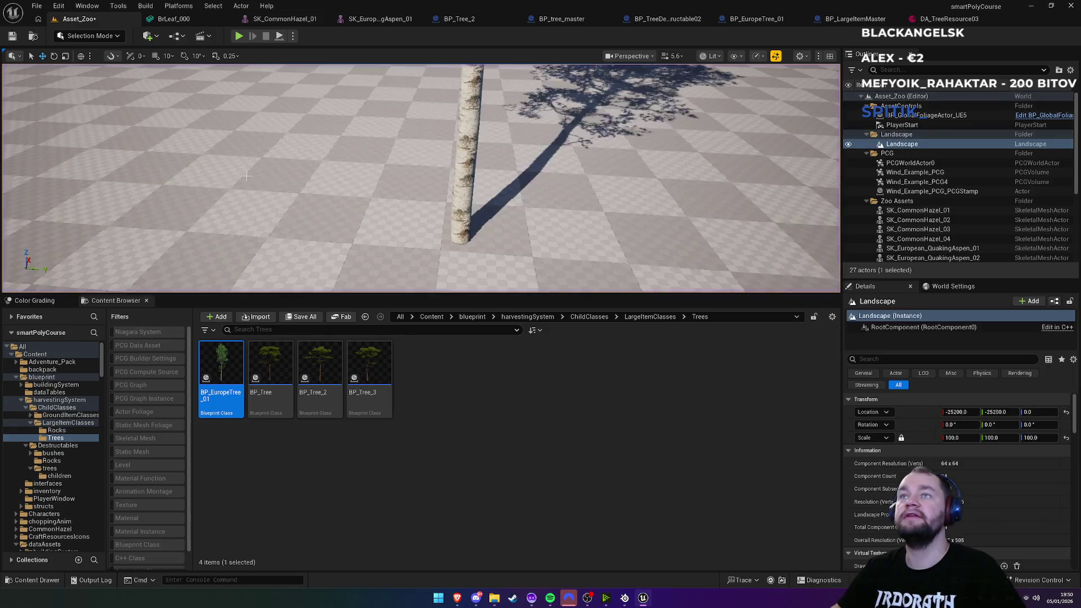
left_click(438, 21)
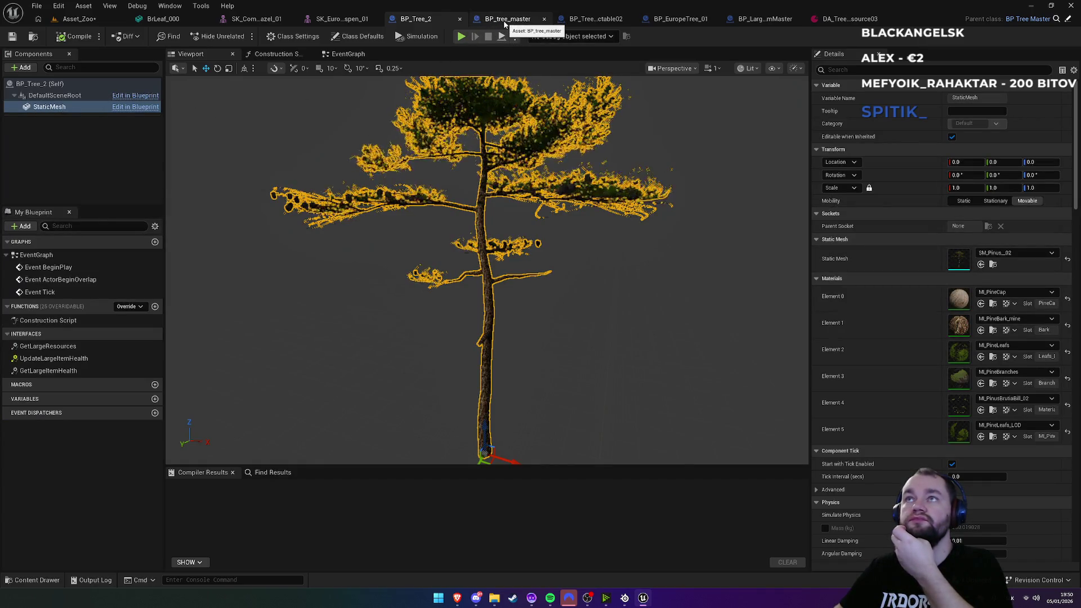
Step: Compare the StaticMesh and SkeletalMesh components' collision settings in BP_EuropeTree_01
left_click(680, 21)
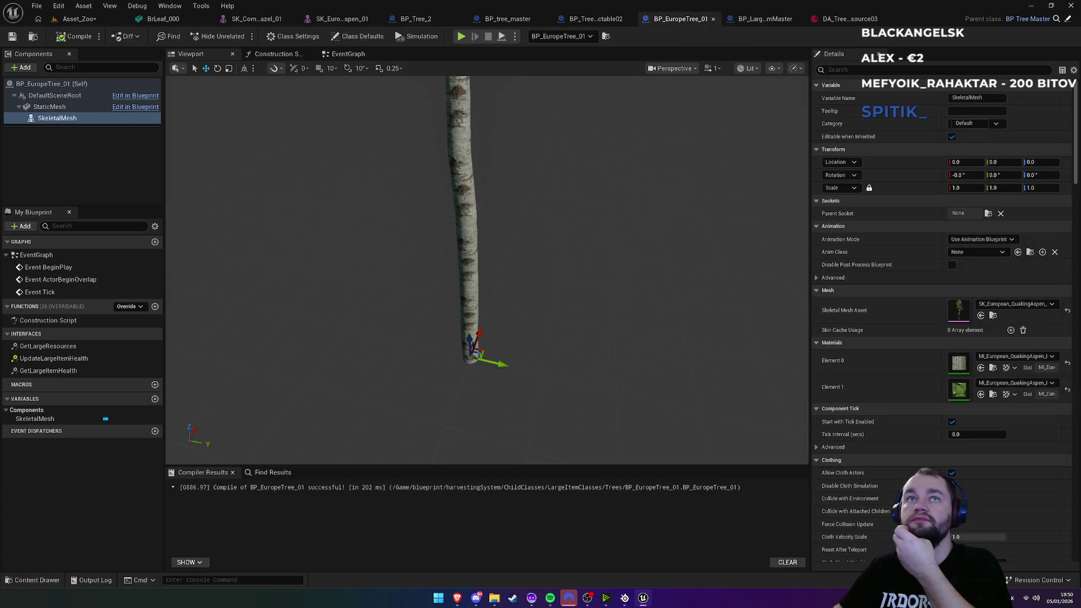
left_click(65, 110)
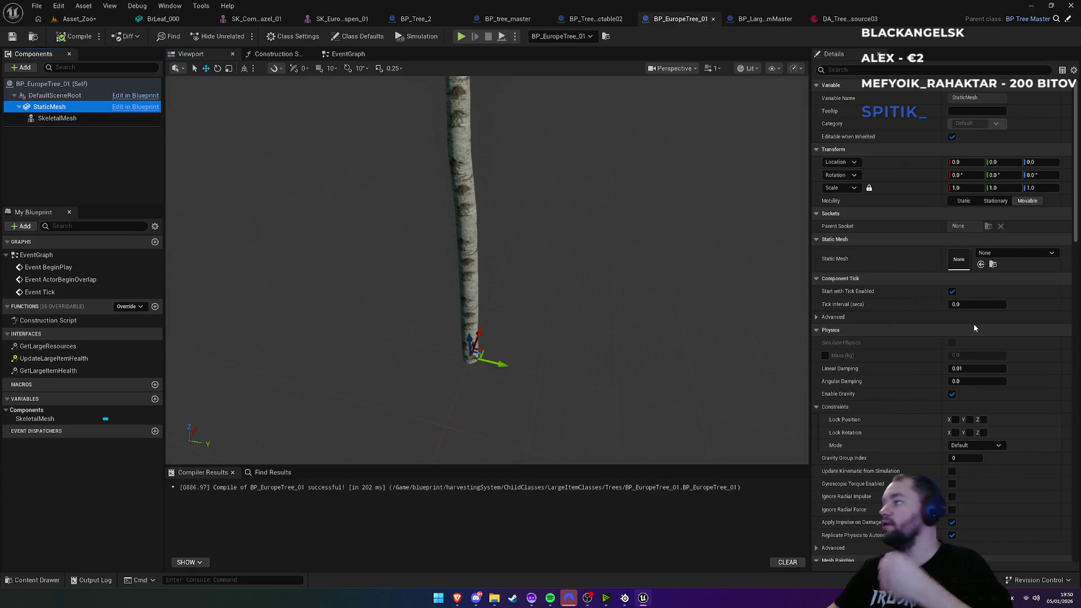
left_click(857, 69)
type("coll")
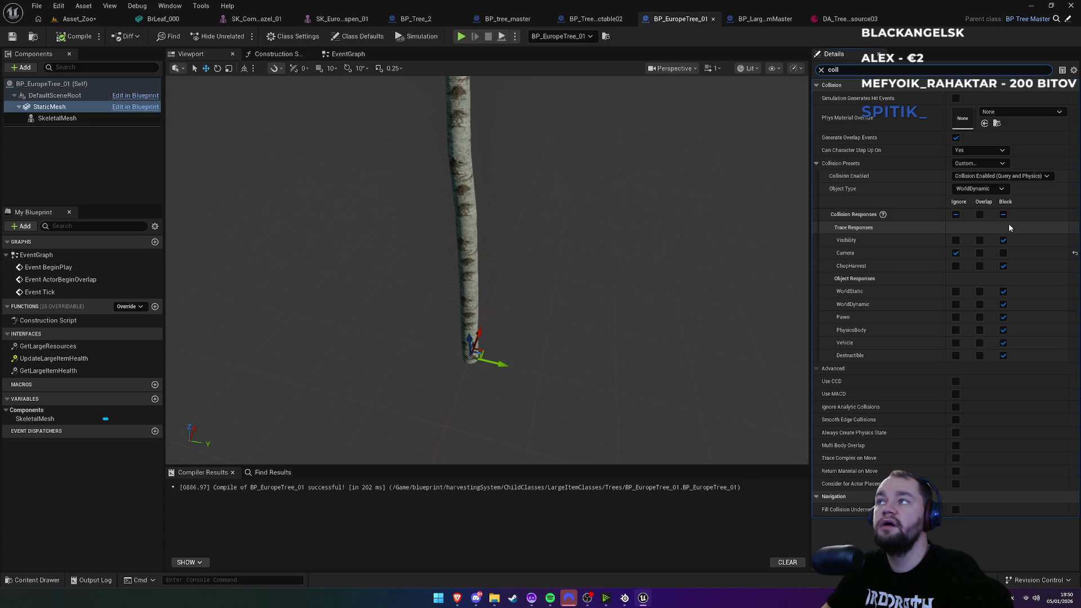
left_click(87, 118)
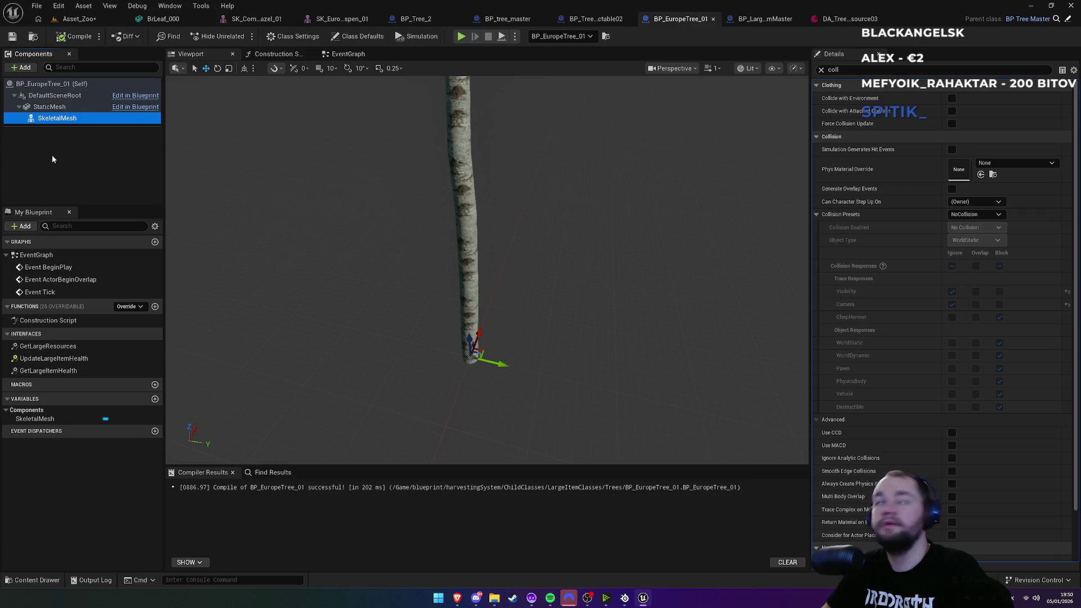
left_click(56, 108)
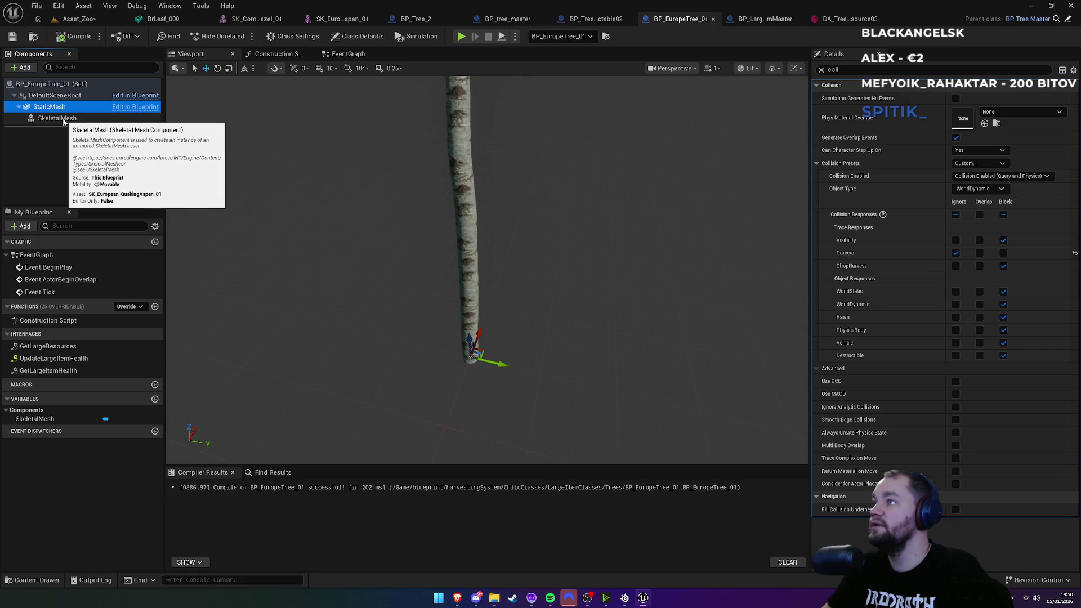
left_click(64, 120)
Step: Set SkeletalMesh collision to Custom, Query and Physics, object type WorldDynamic, and compile
left_click(996, 214)
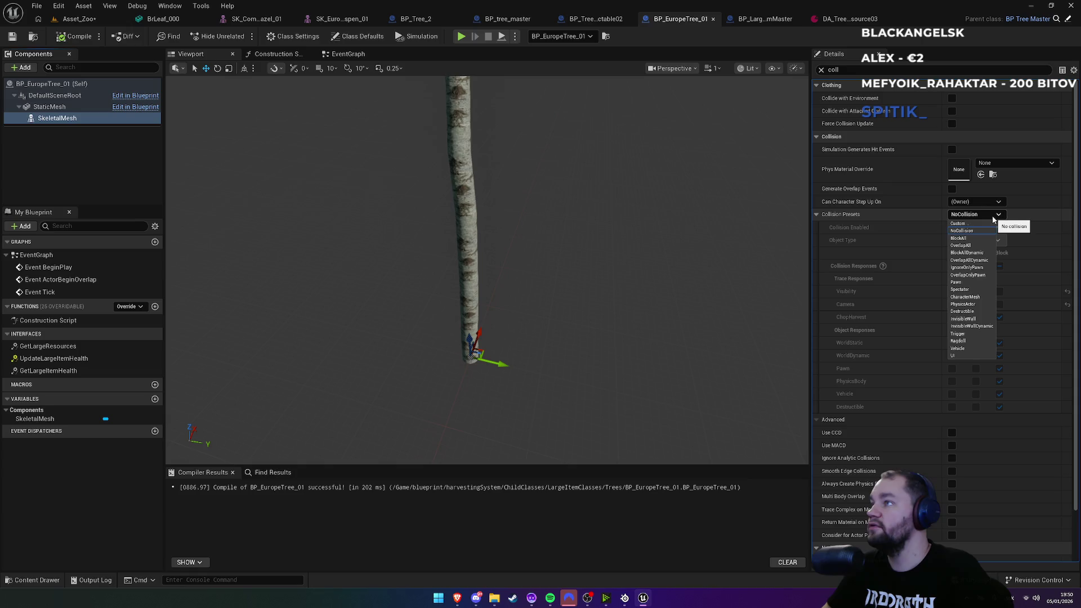
left_click(959, 223)
left_click(976, 228)
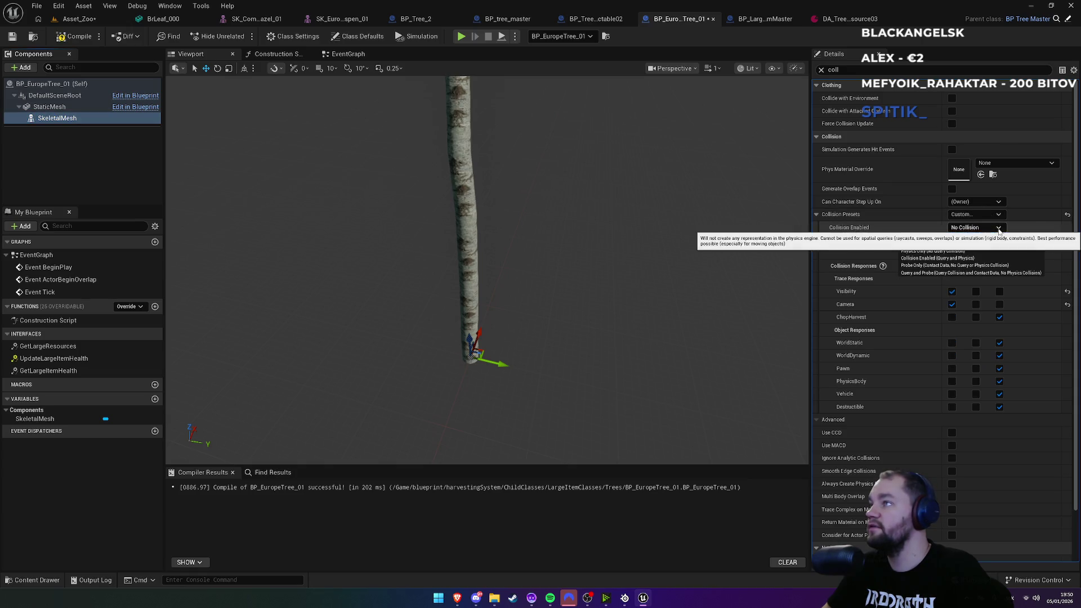
left_click(935, 257)
left_click(56, 107)
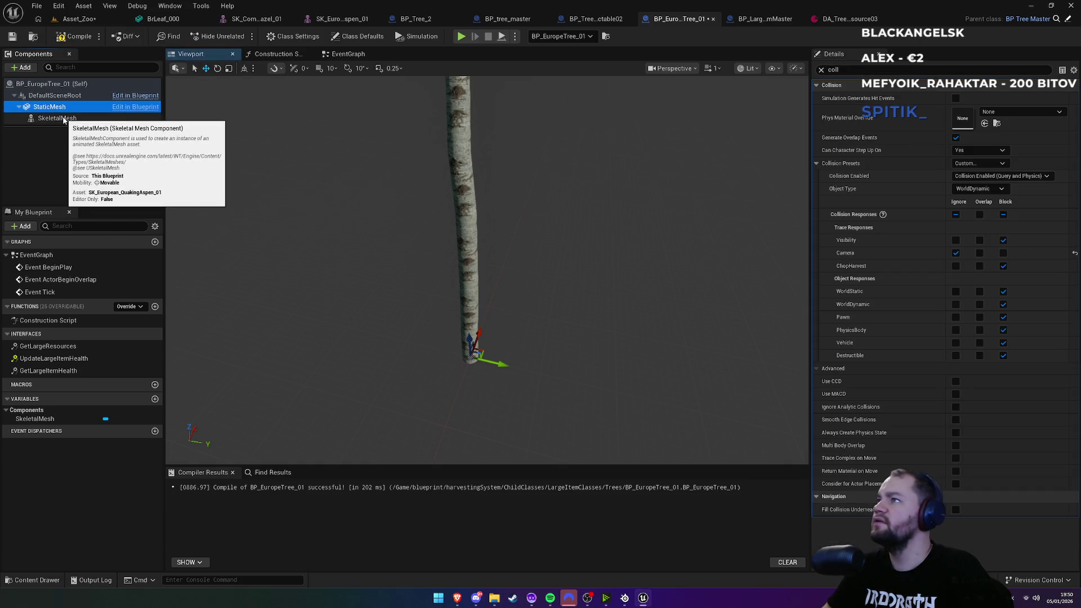
left_click(62, 119)
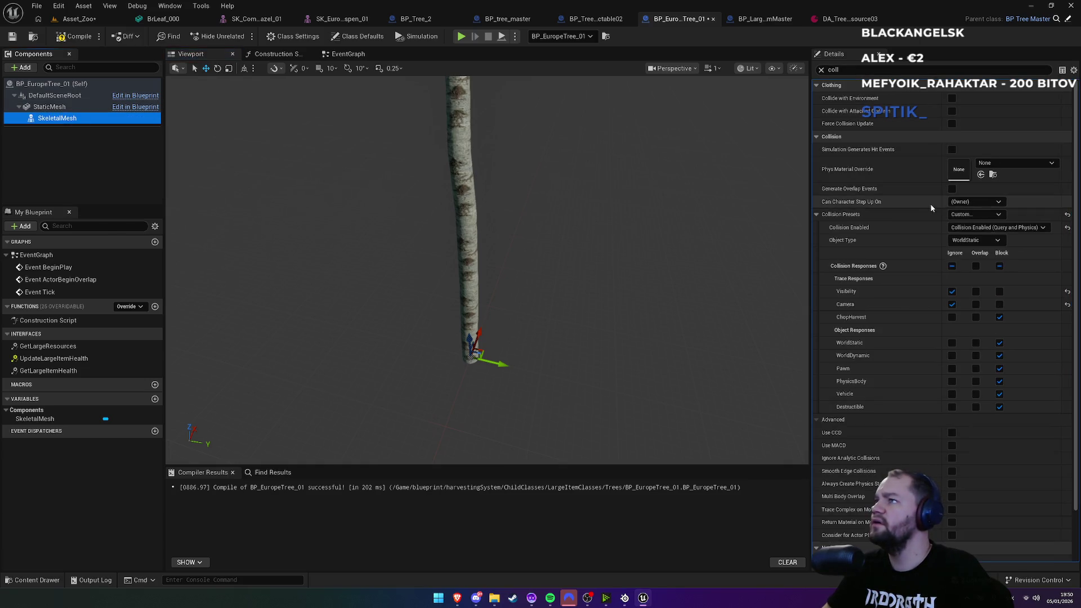
left_click(960, 241)
left_click(976, 257)
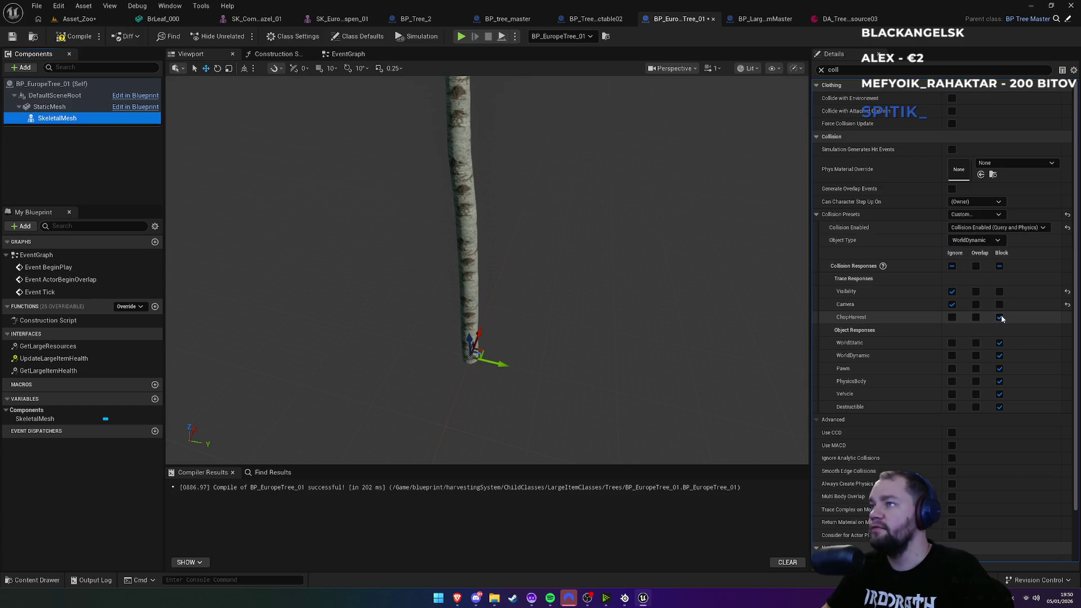
left_click(75, 39)
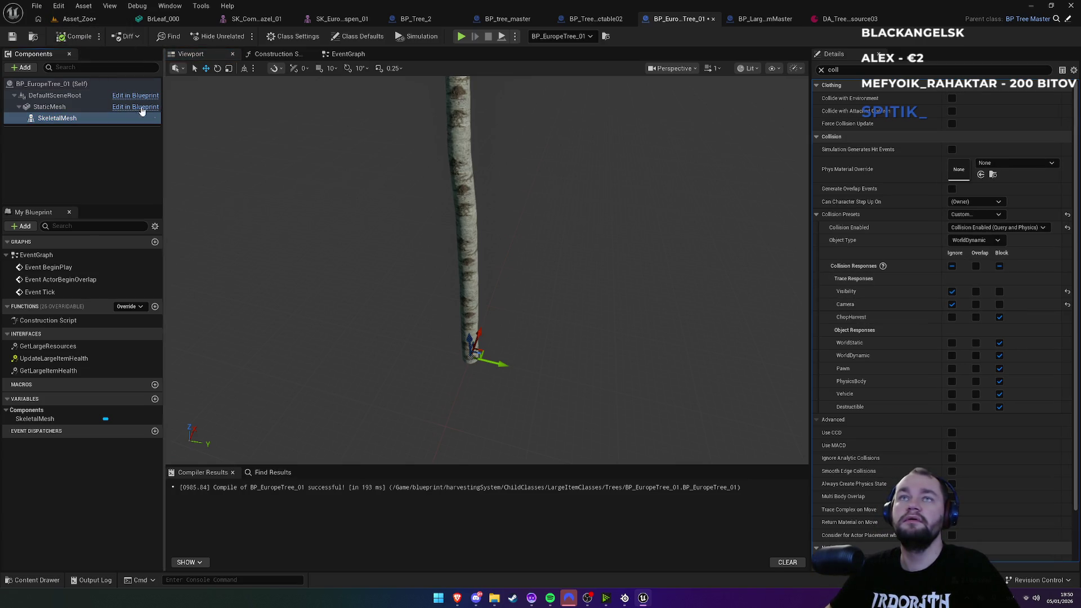
left_click(79, 18)
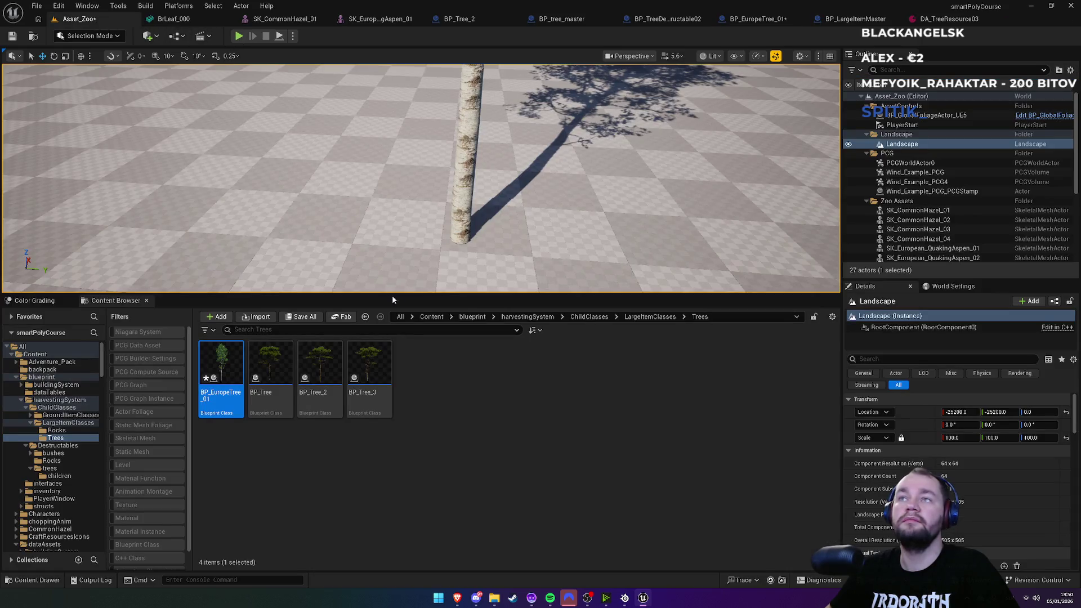
right_click(343, 418)
left_click(366, 491)
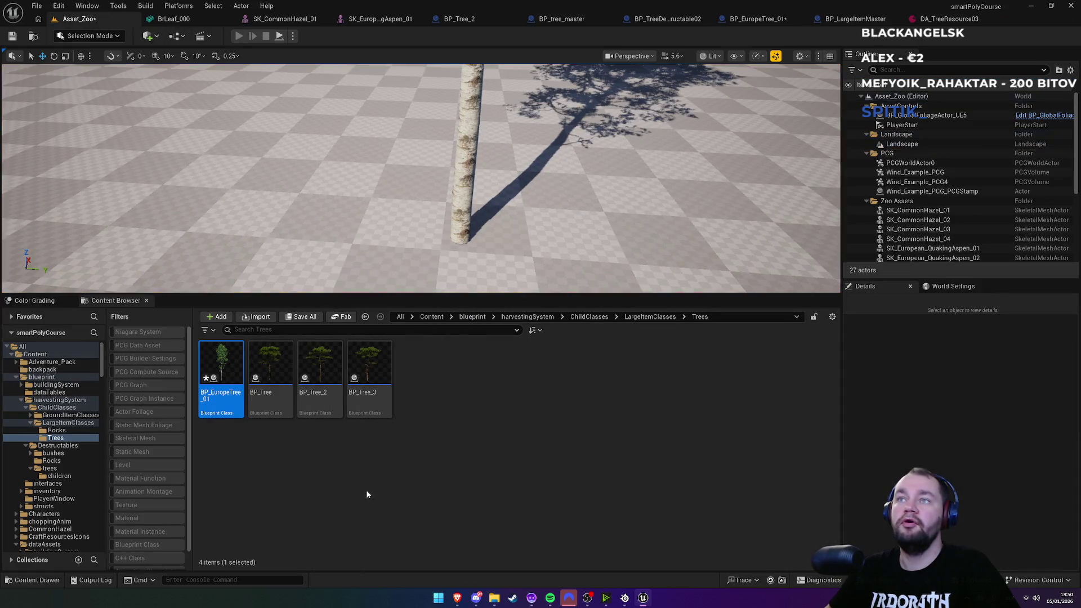
key("alt+p")
key("super")
left_click(340, 168)
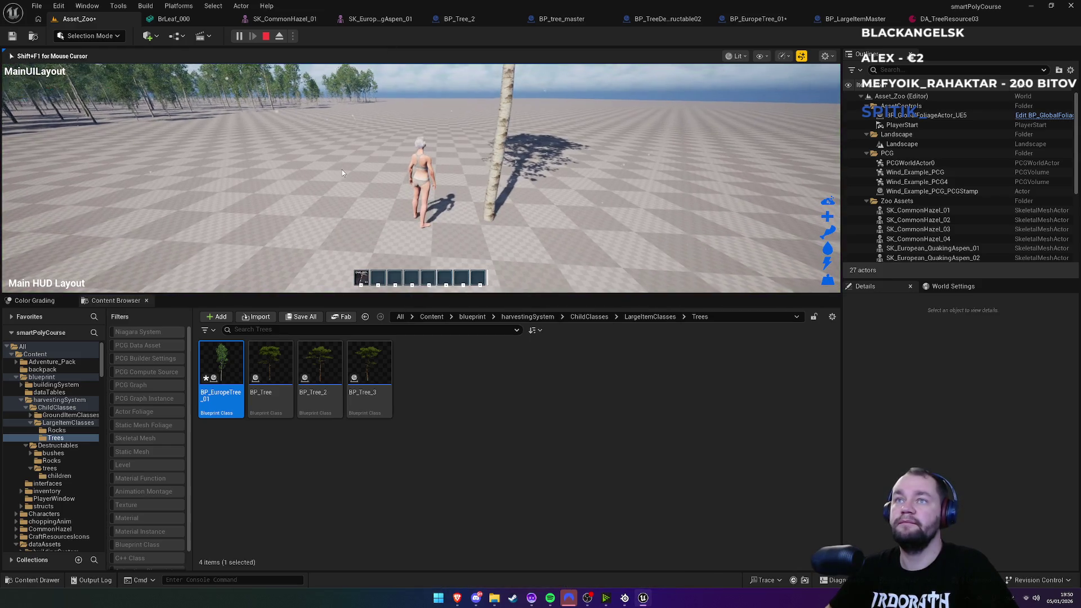
key("w")
left_click(352, 179)
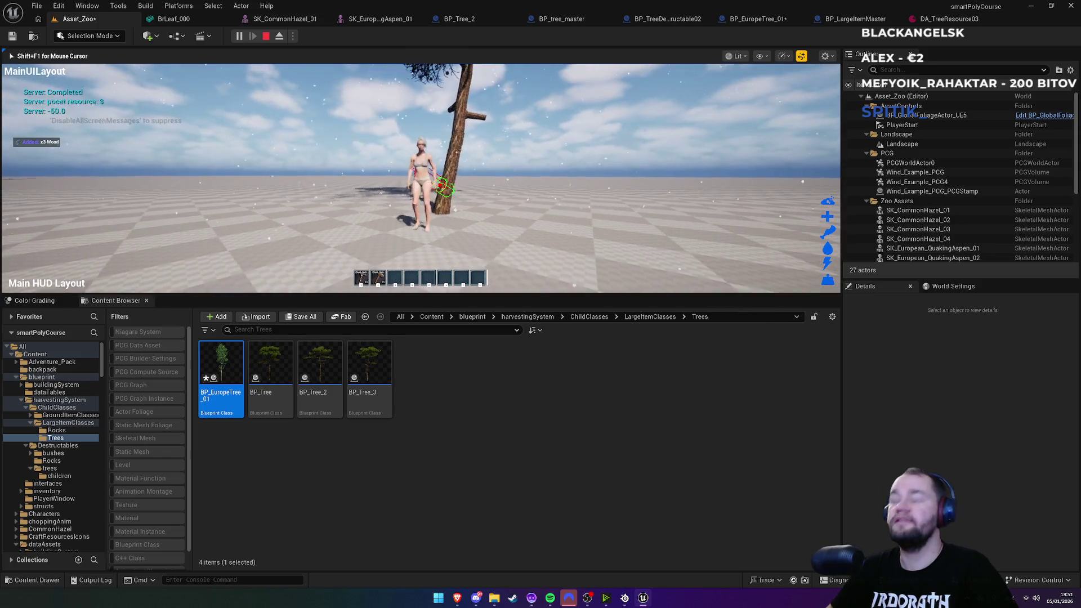
key("F11")
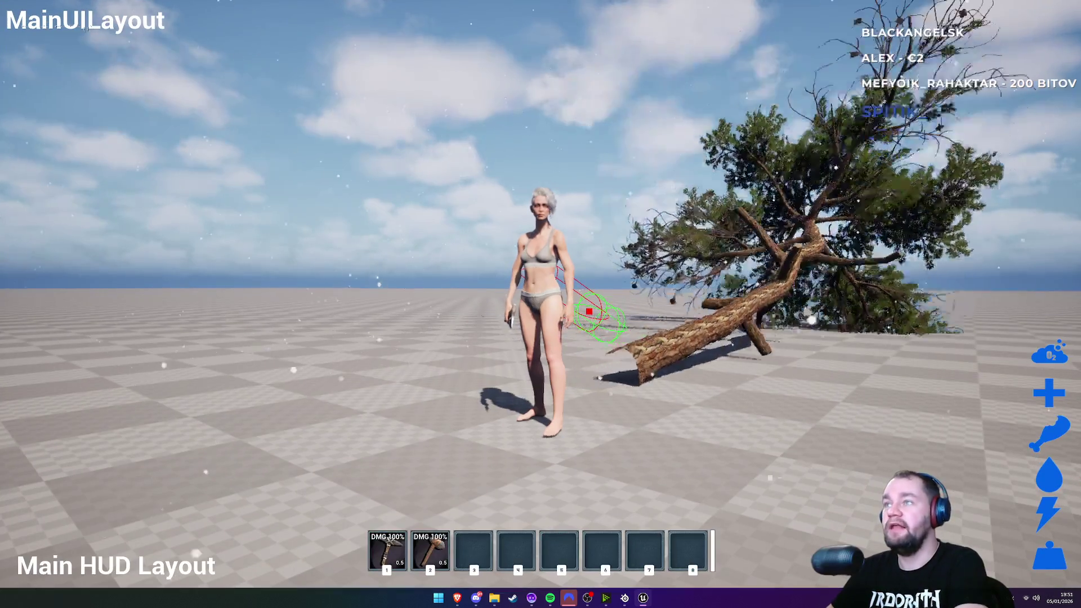
key("F11")
key("Escape")
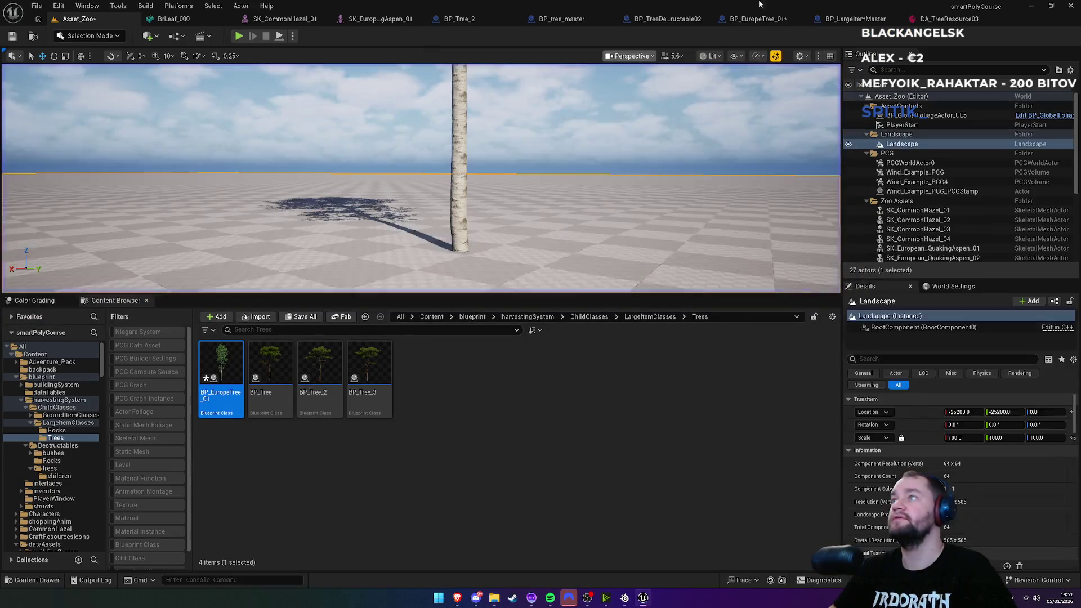
left_click(955, 18)
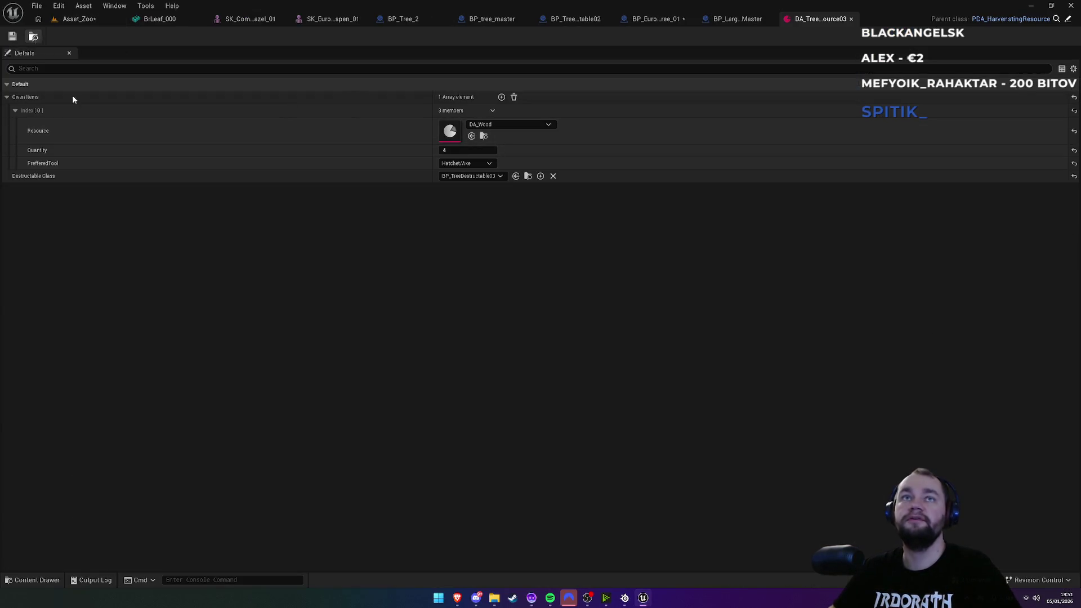
Step: Duplicate DA_TreeResource03 and rename the copy DA_EuropeTreeResource01
left_click(33, 35)
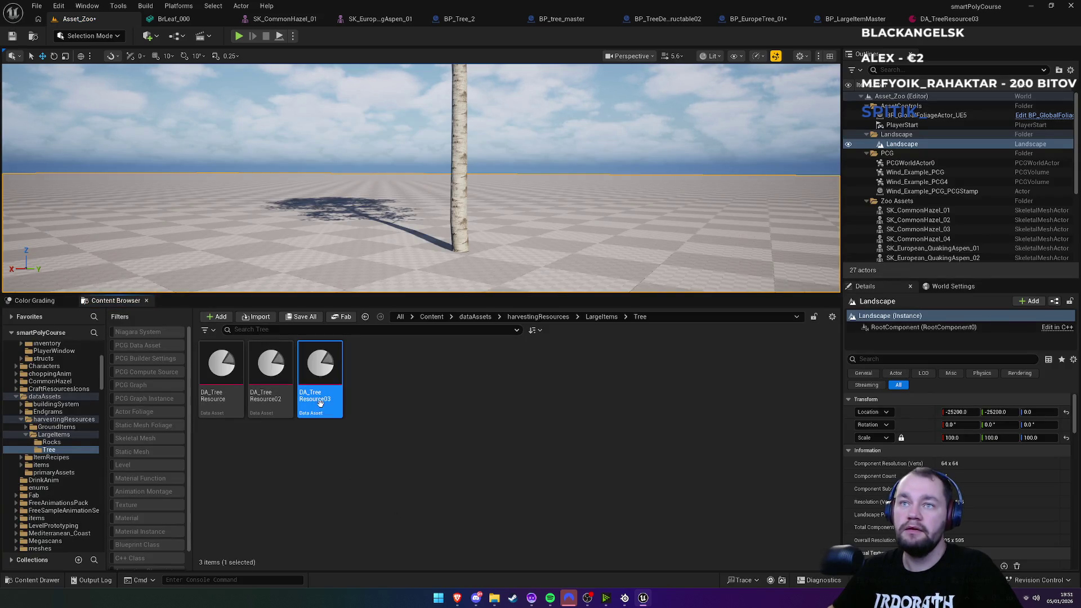
key("ctrl+d")
key("End")
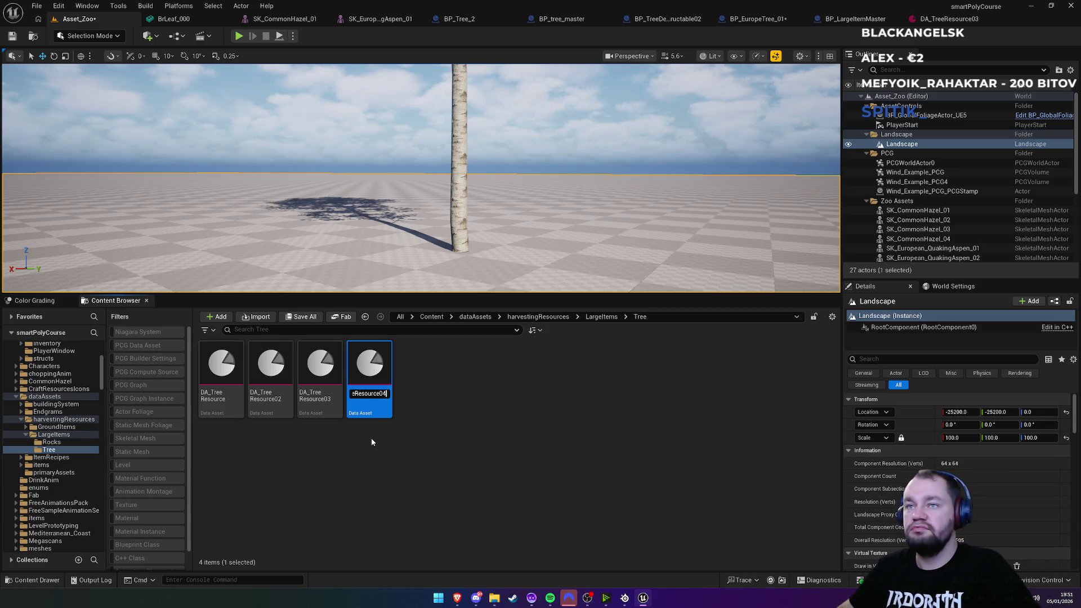
key("shift+Left")
key("shift+Left")
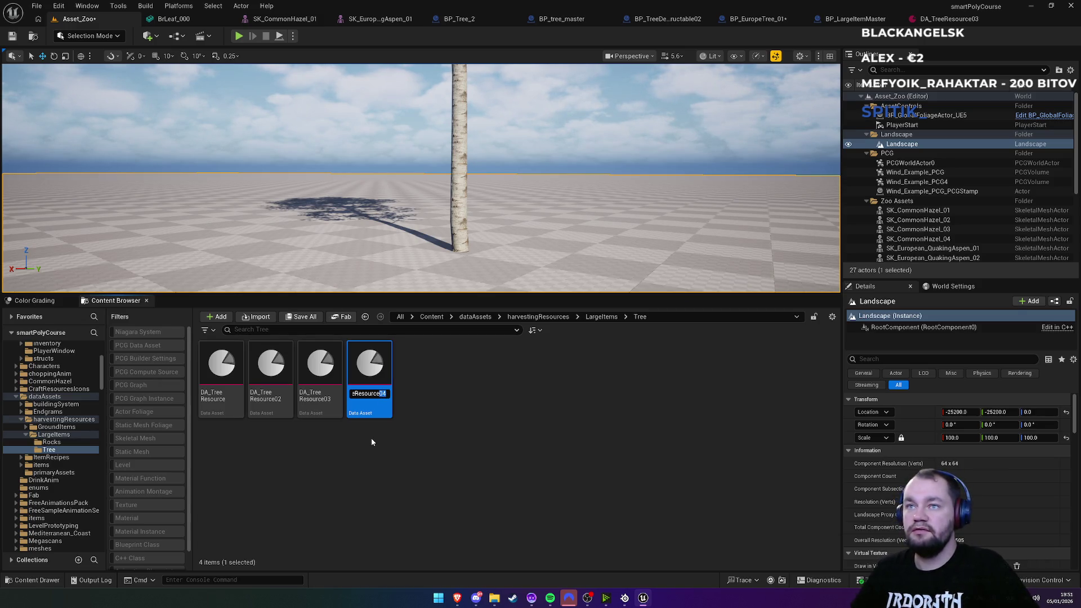
key("BackSpace")
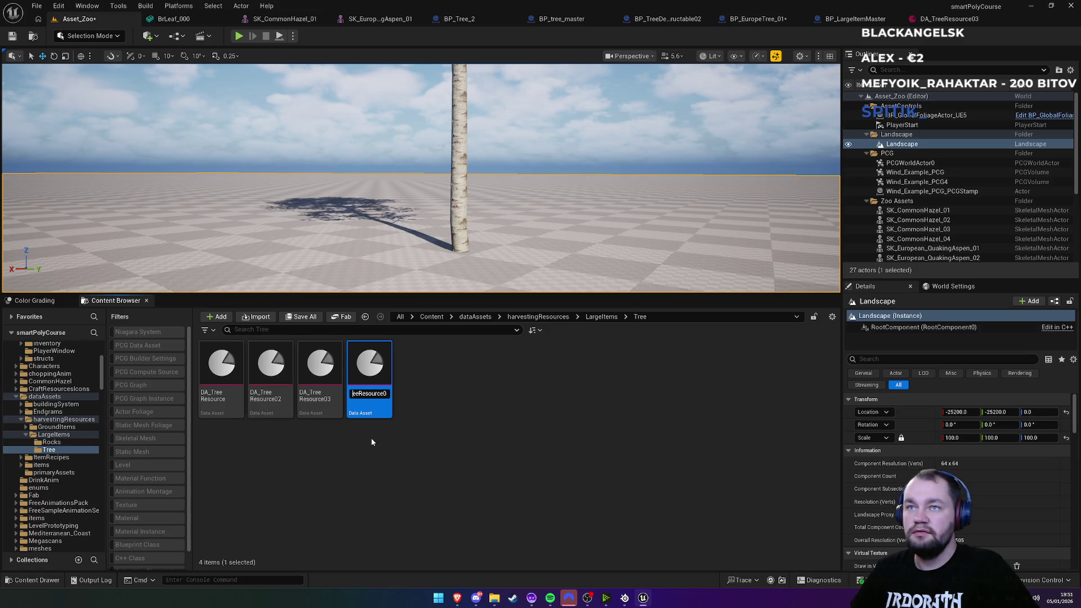
type("EuropeTreeR")
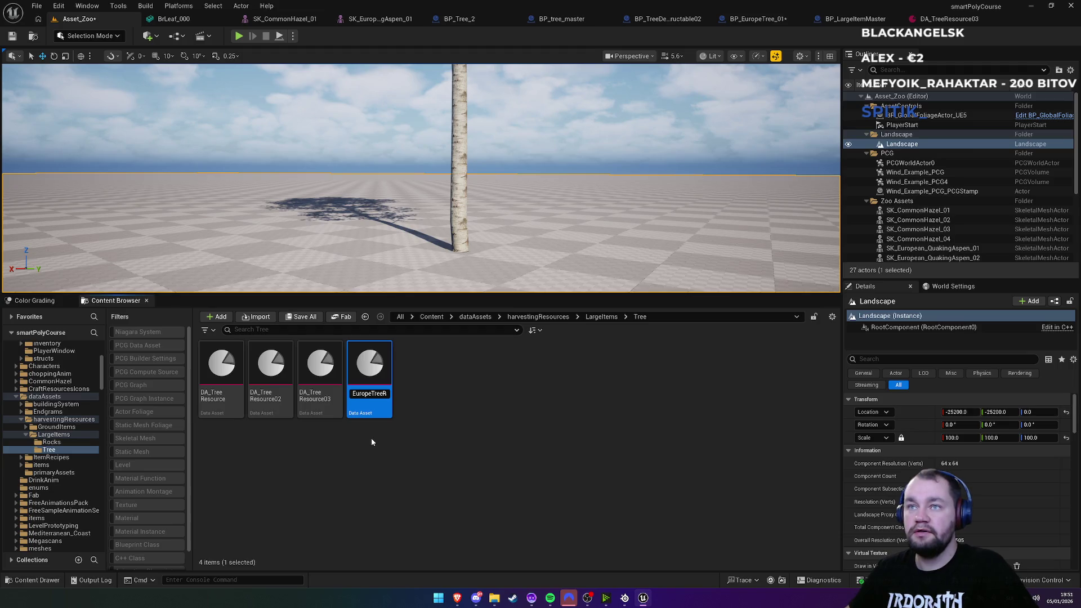
key("End")
type("01")
key("Return")
left_click(371, 438)
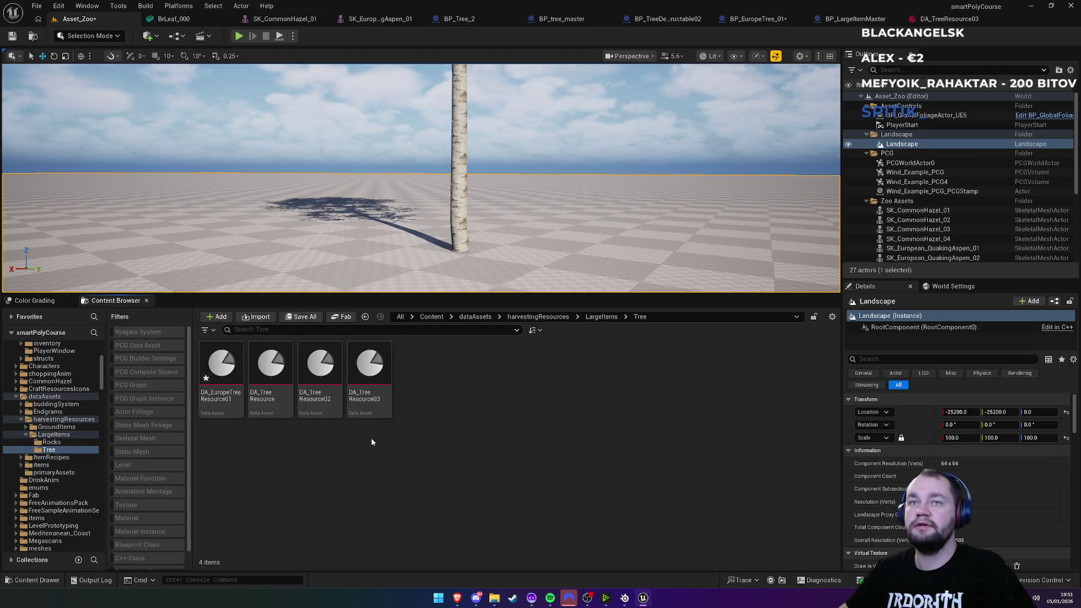
left_click(855, 19)
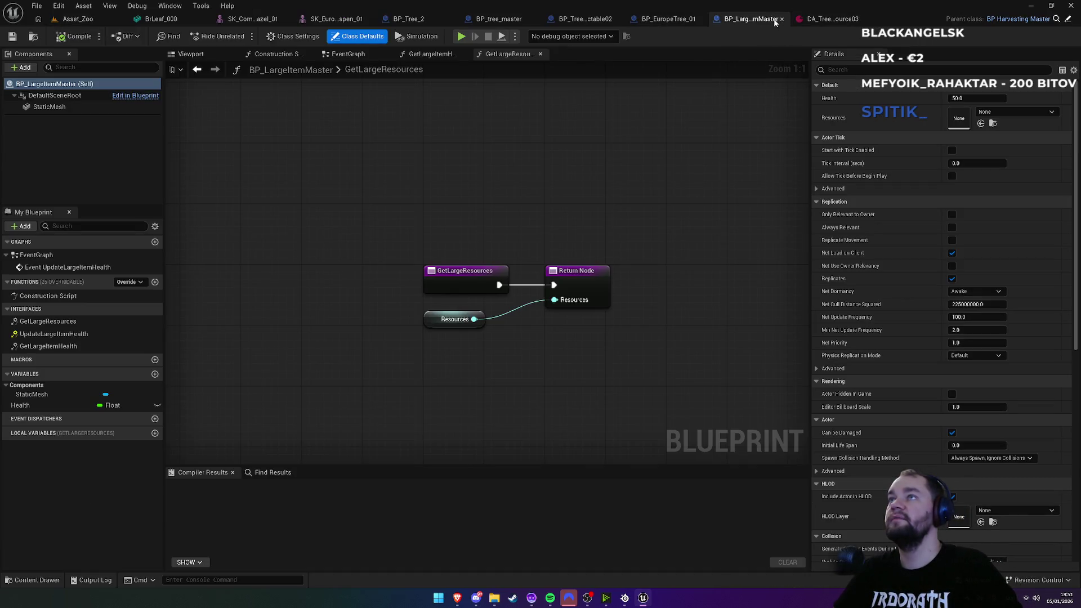
Step: Close the BP_LargeItemMaster and BP_tree_master blueprint editors
left_click(782, 20)
left_click(555, 19)
left_click(585, 20)
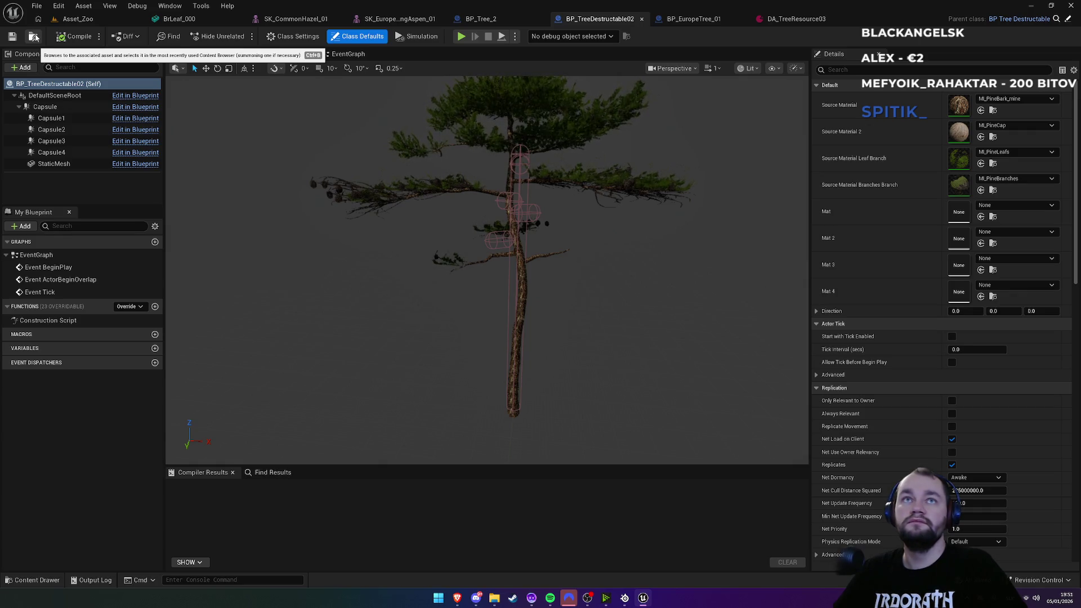
Step: Duplicate BP_TreeDestructable03 as BP_EuropeanTreeDestructable01 in the children folder
left_click(34, 37)
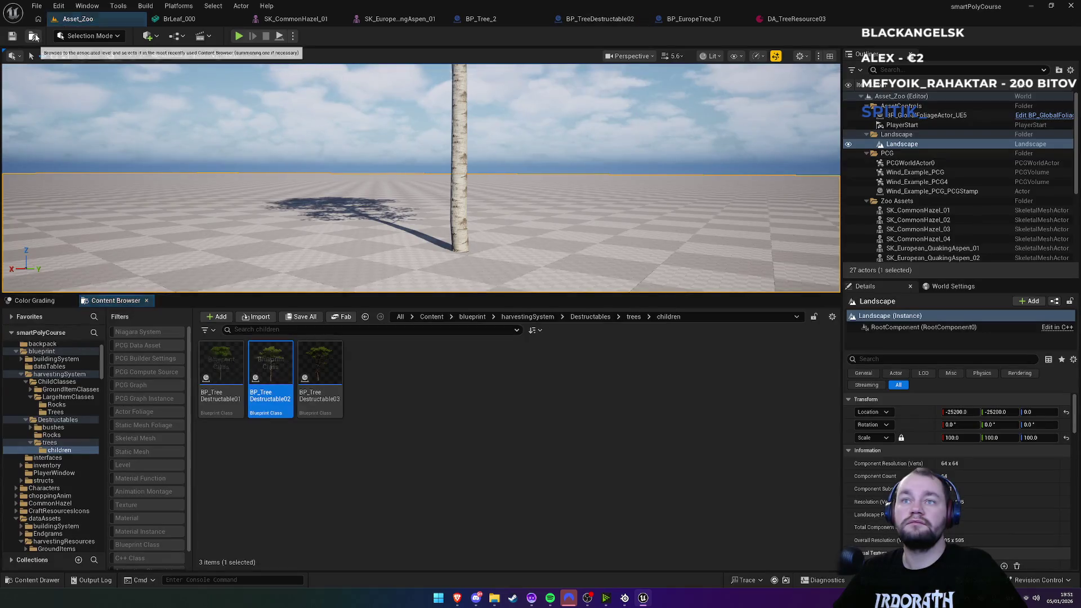
left_click(321, 408)
key("ctrl+d")
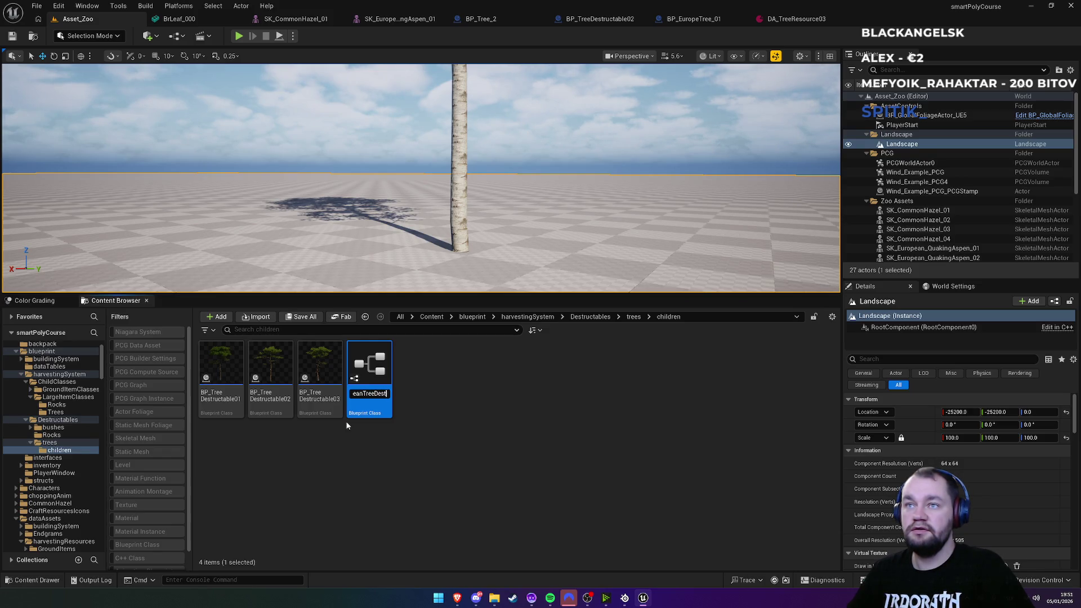
key("Return")
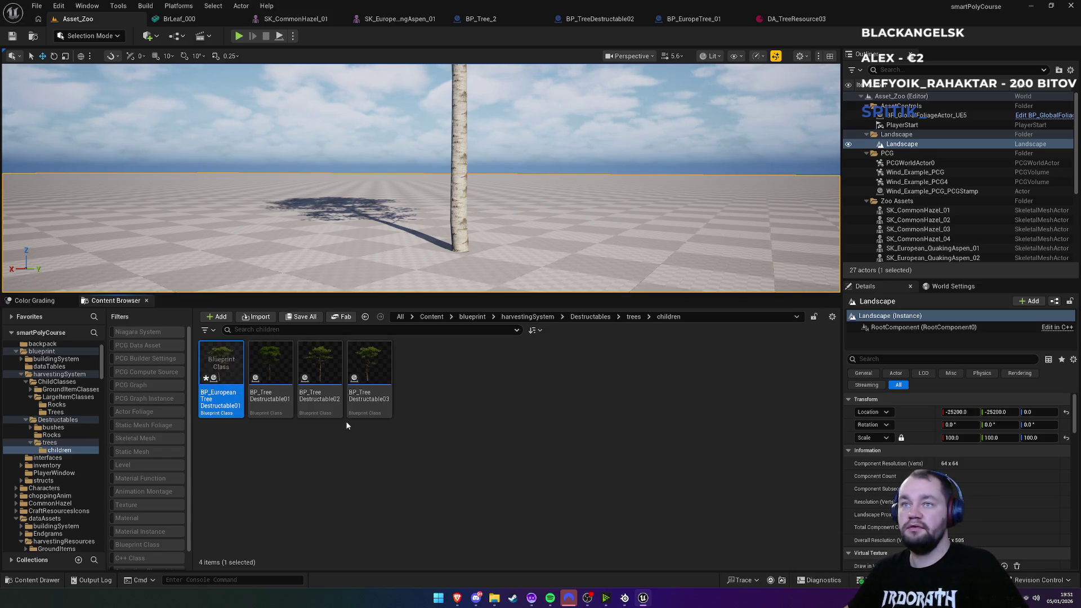
left_click(539, 360)
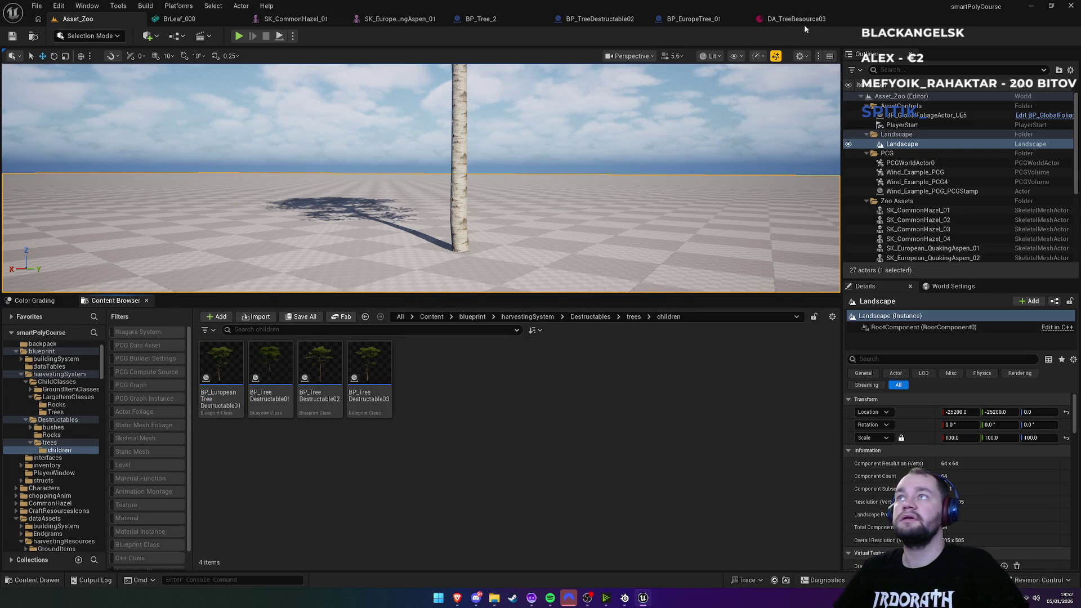
Step: Open DA_EuropeTreeResource01 for editing and close the DA_TreeResource03 editor
left_click(802, 22)
left_click(34, 37)
left_click(222, 369)
double_click(221, 369)
left_click(753, 18)
Step: Set Destructable Class to BP_EuropeanTreeDestructable01 and Quantity to 3, and save
left_click(487, 176)
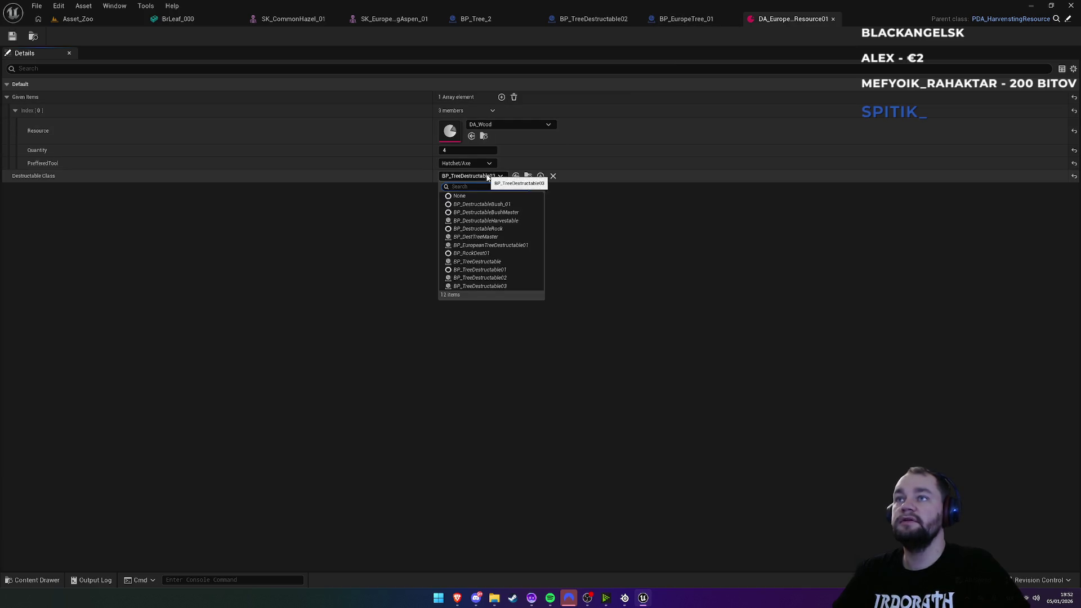
left_click(513, 245)
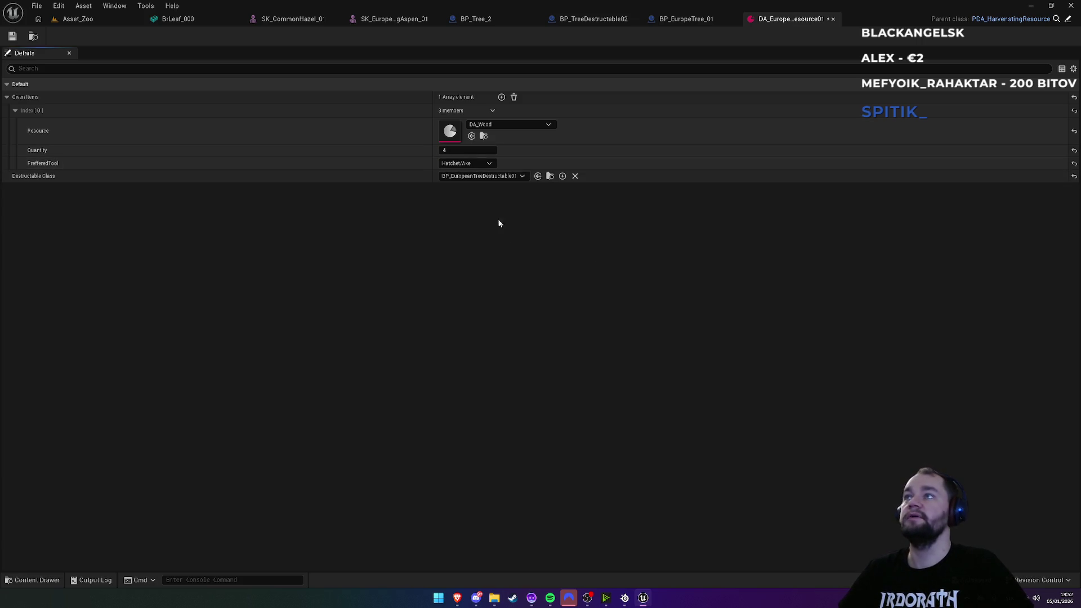
key("ctrl+s")
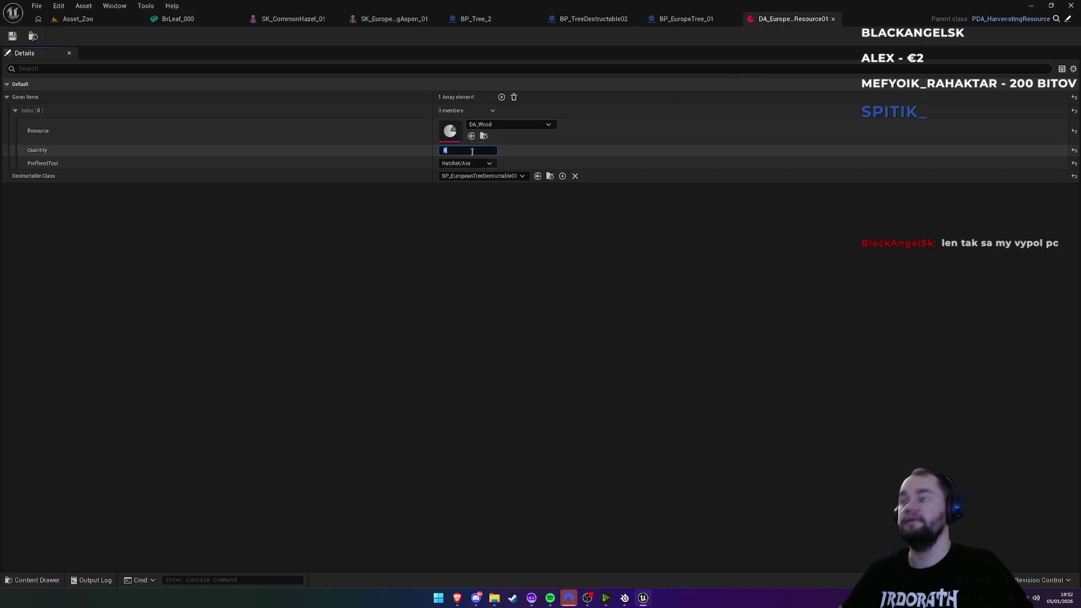
left_click(460, 287)
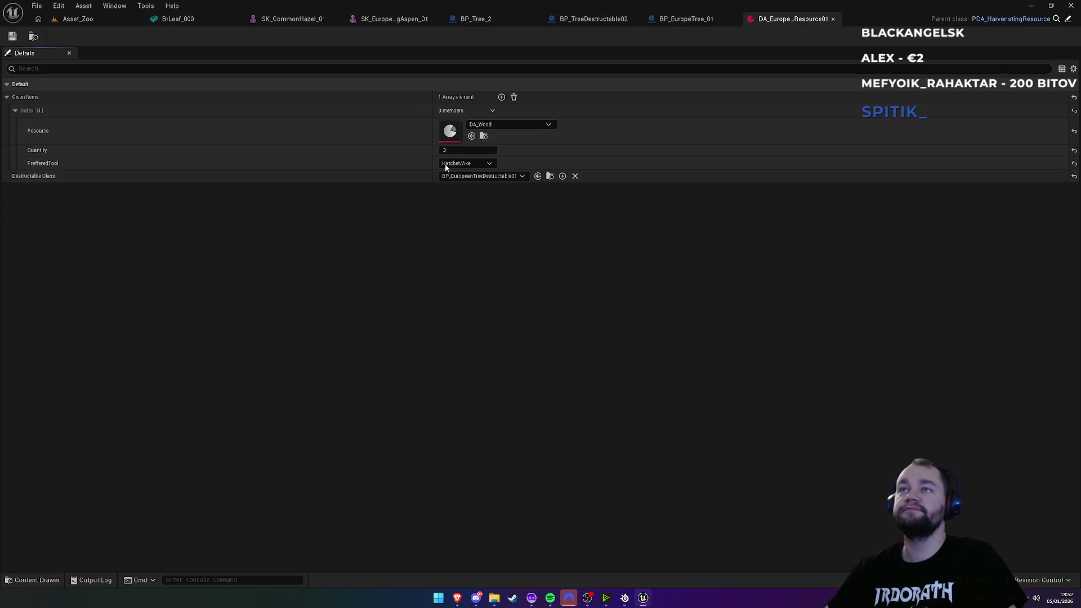
Step: Locate BP_EuropeanTreeDestructable01 in the Content Browser from the data asset
left_click(87, 21)
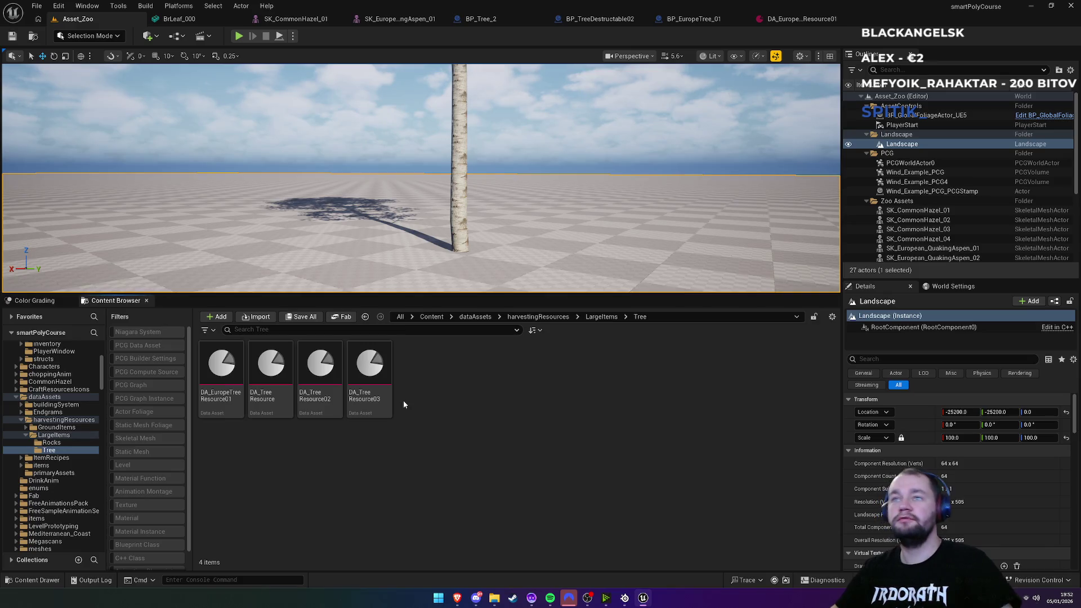
left_click(808, 23)
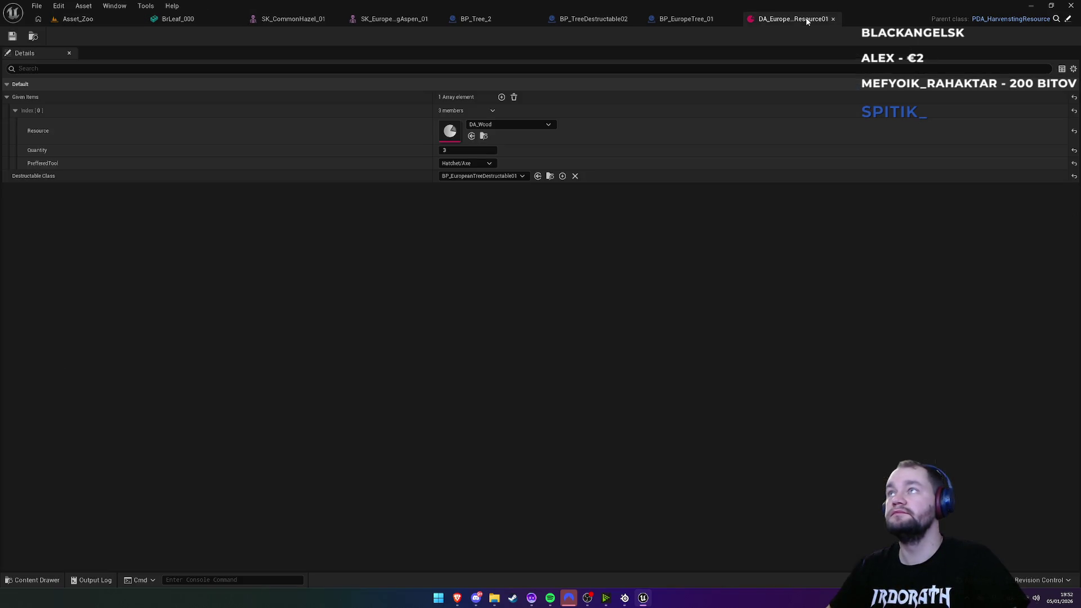
left_click(550, 175)
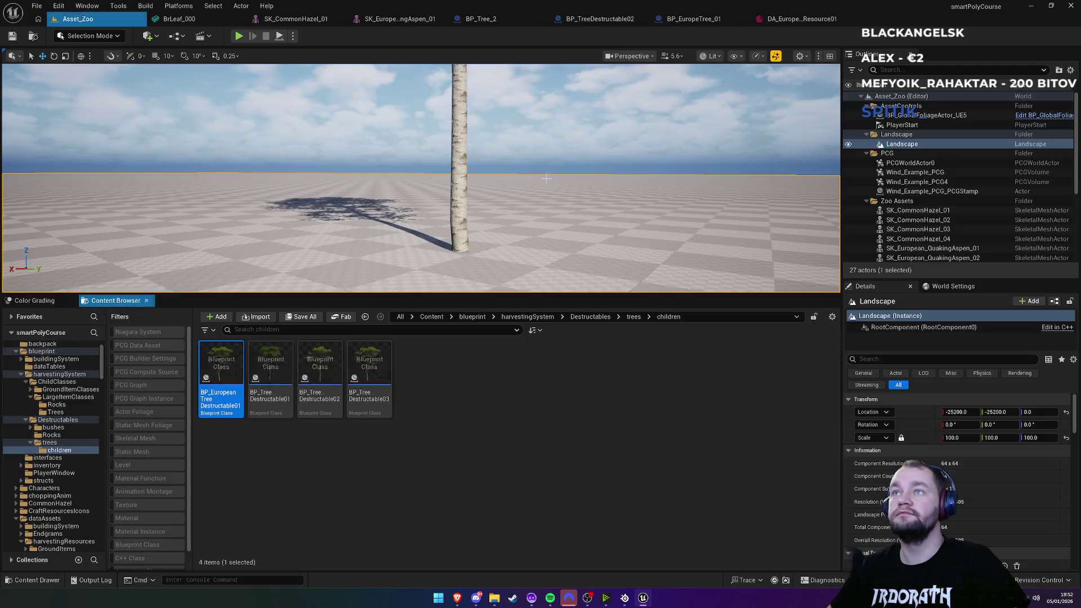
Step: Open BP_EuropeanTreeDestructable01 in the full Blueprint editor and clear its StaticMesh to None
double_click(234, 398)
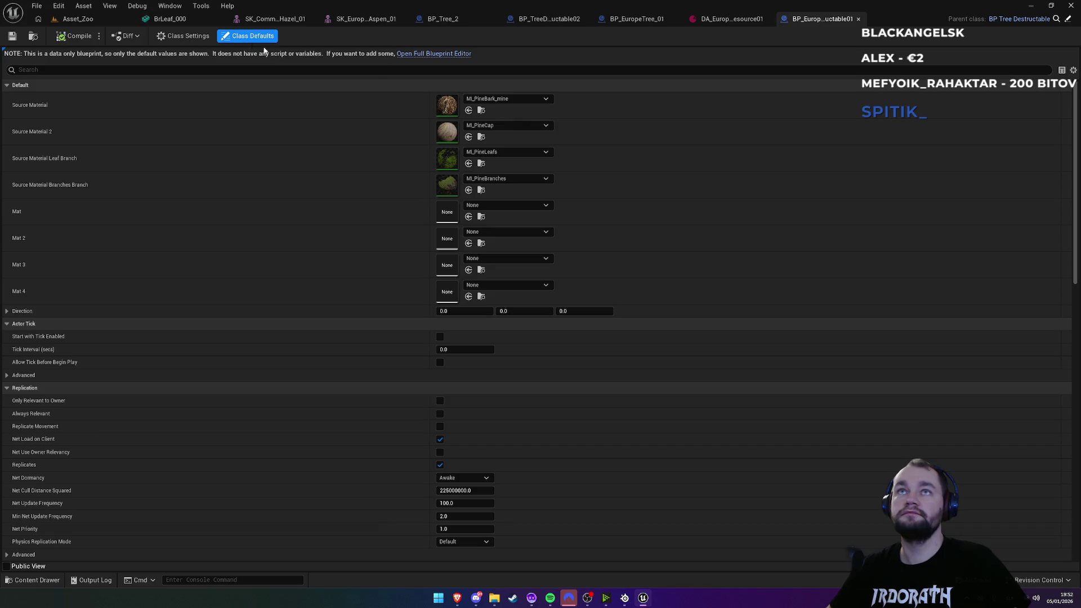
left_click(451, 53)
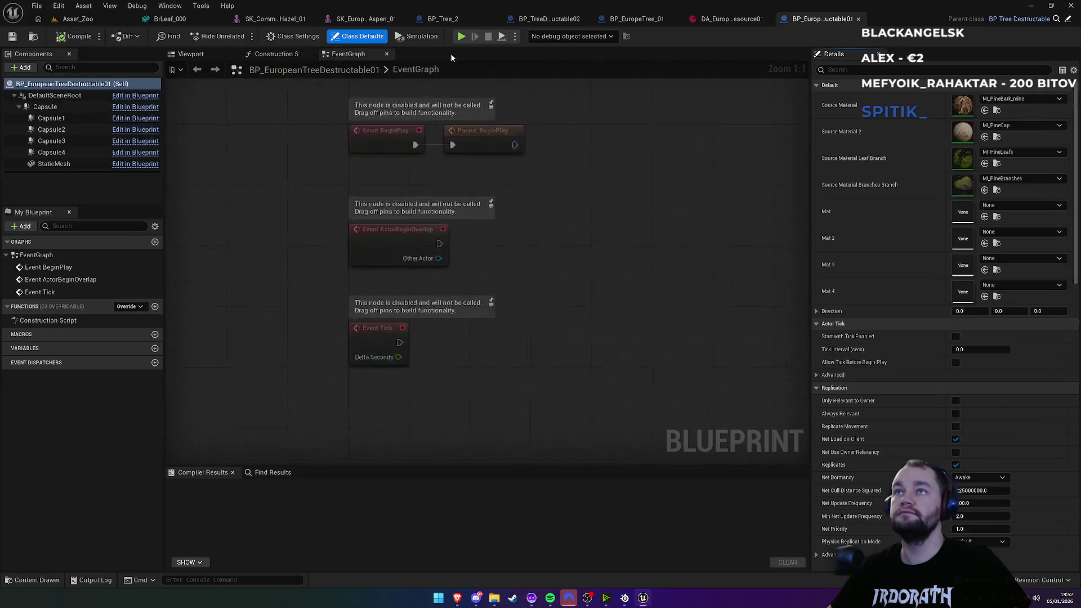
left_click(191, 53)
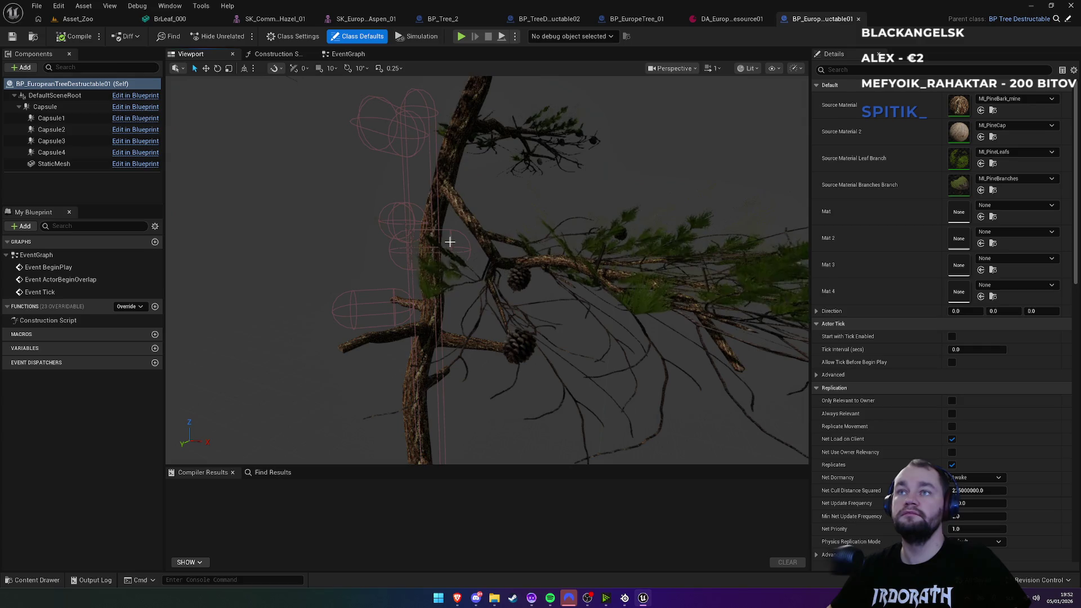
left_click(455, 196)
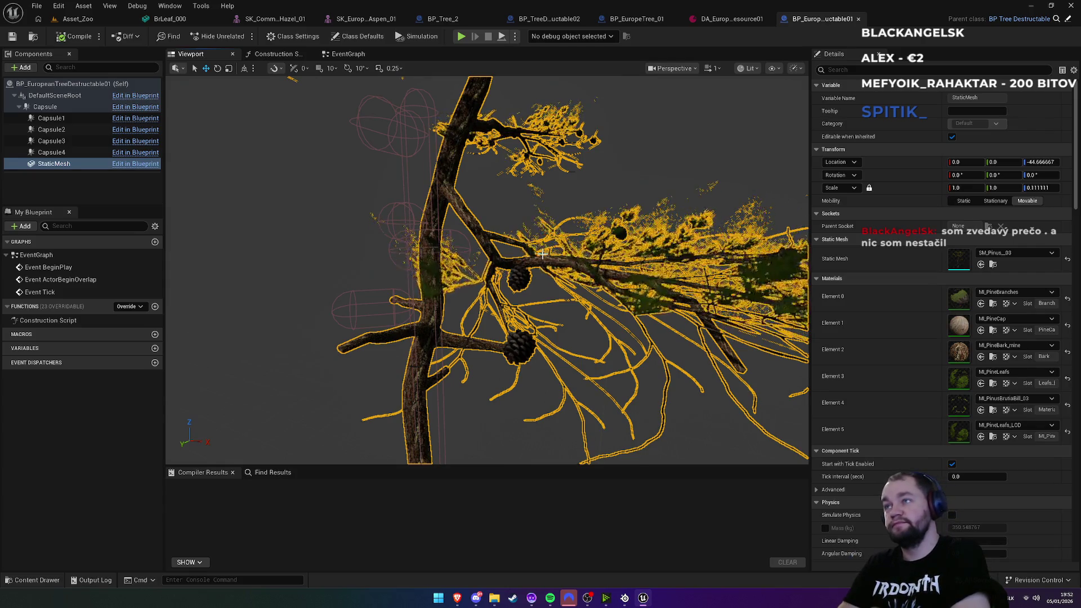
left_click(1066, 259)
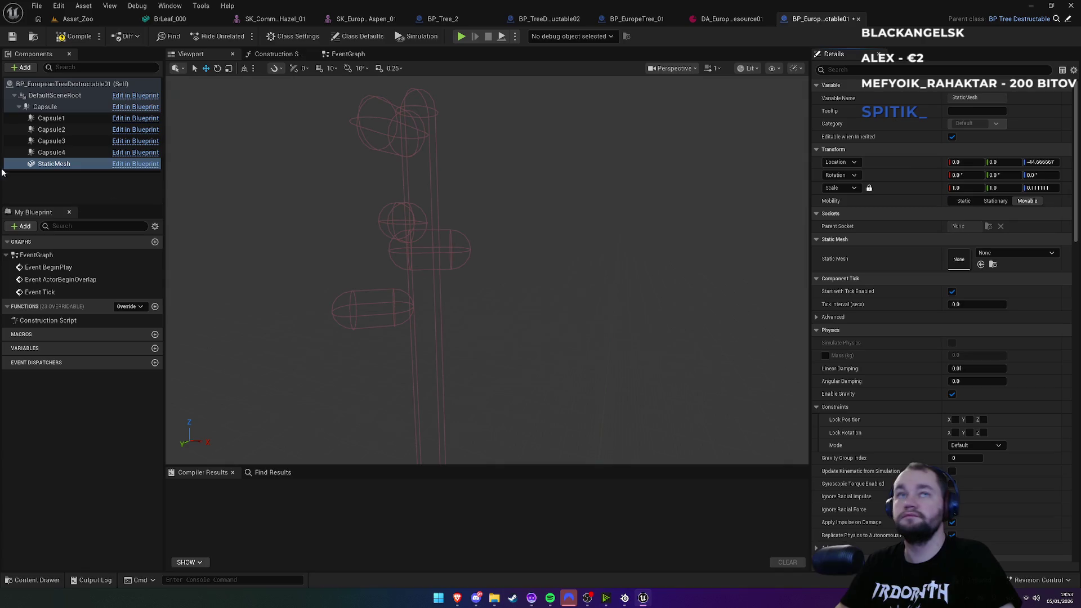
Step: Add a SkeletalMesh component to the blueprint and assign the aspen skeletal mesh to it
left_click(25, 68)
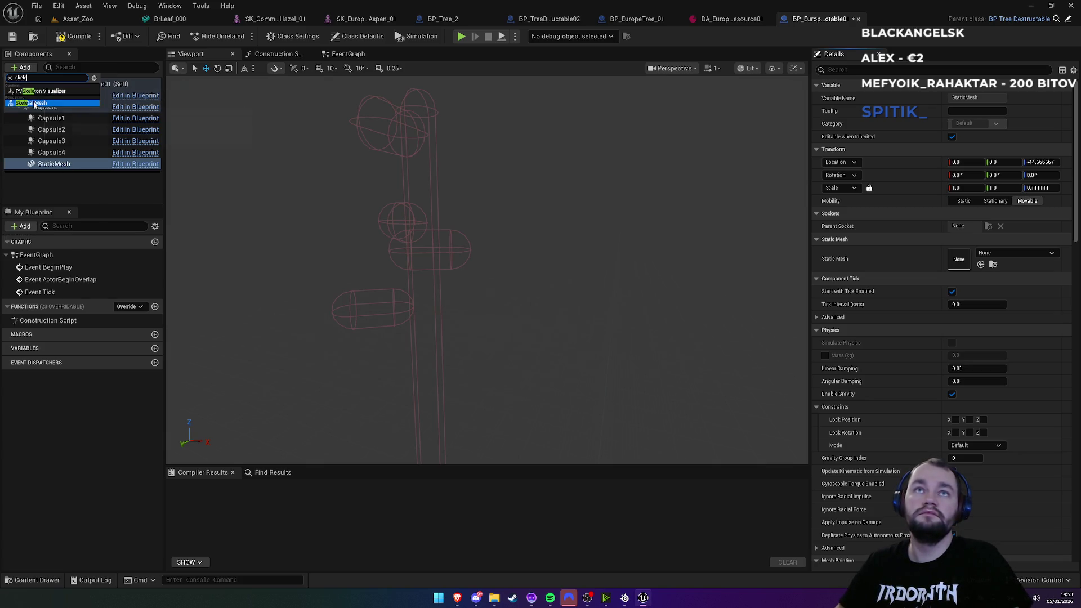
left_click(37, 104)
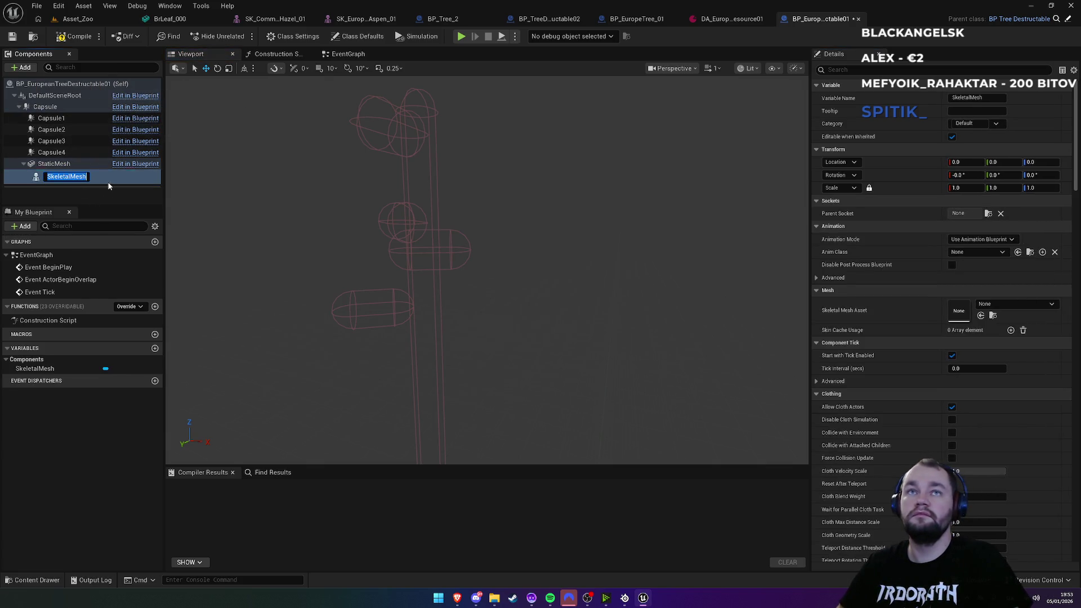
key("Return")
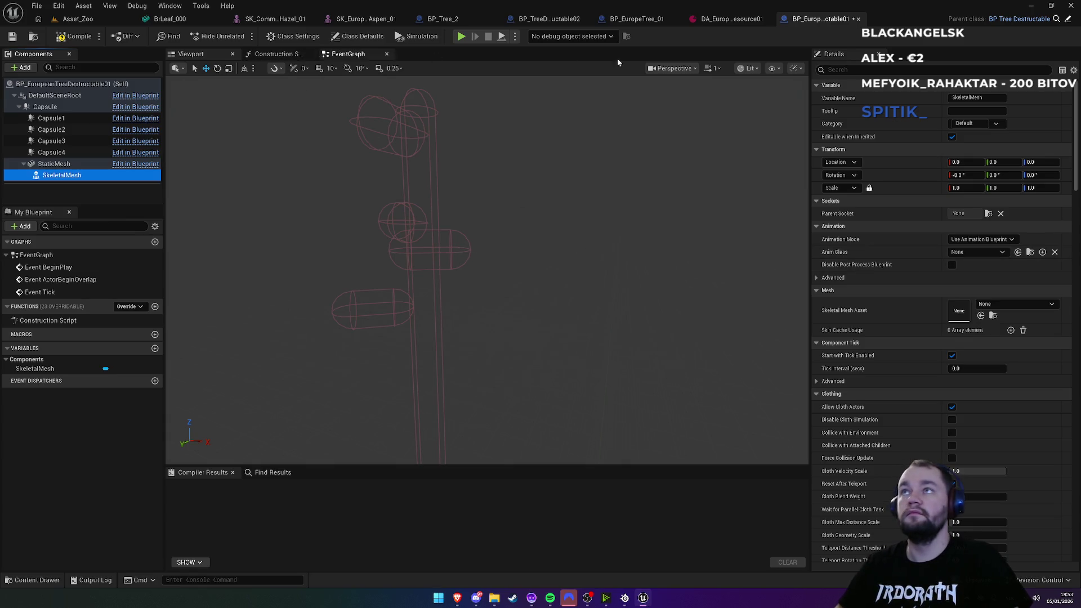
left_click(350, 19)
left_click(296, 19)
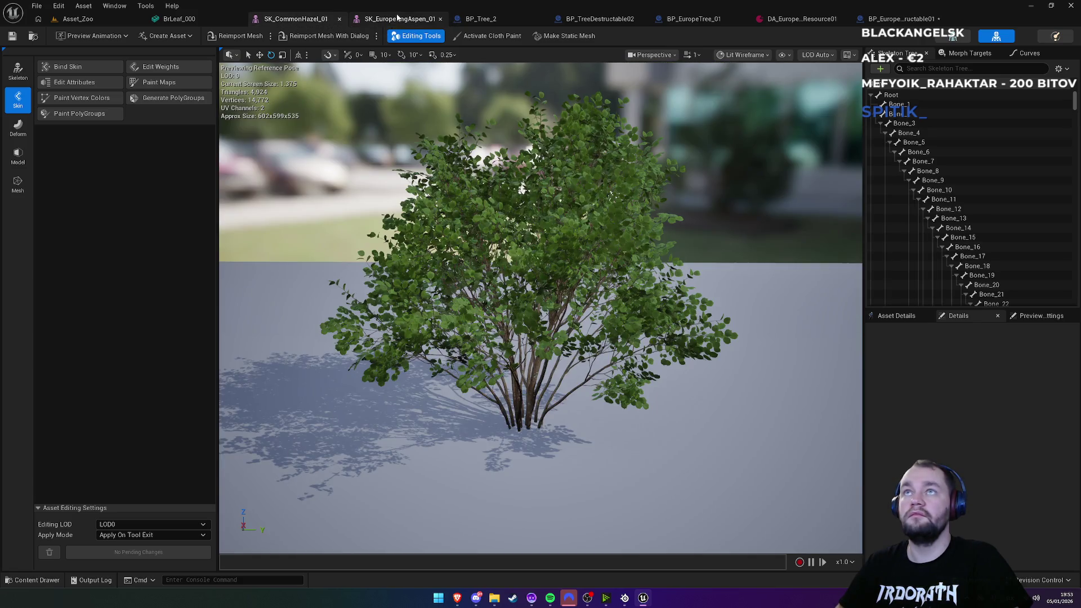
left_click(398, 19)
left_click(33, 36)
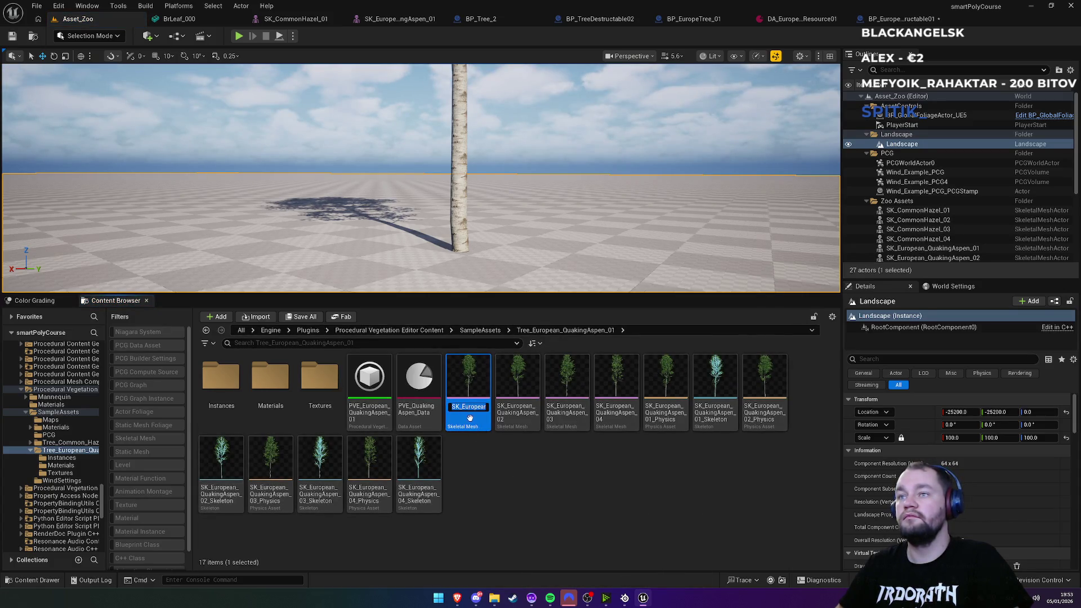
left_click(882, 20)
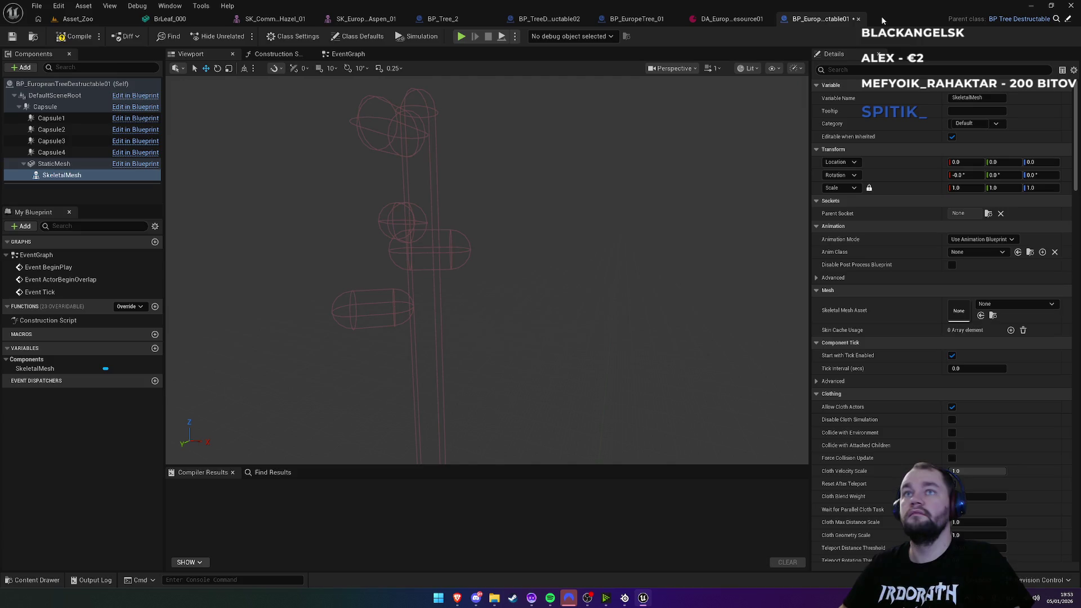
left_click(980, 317)
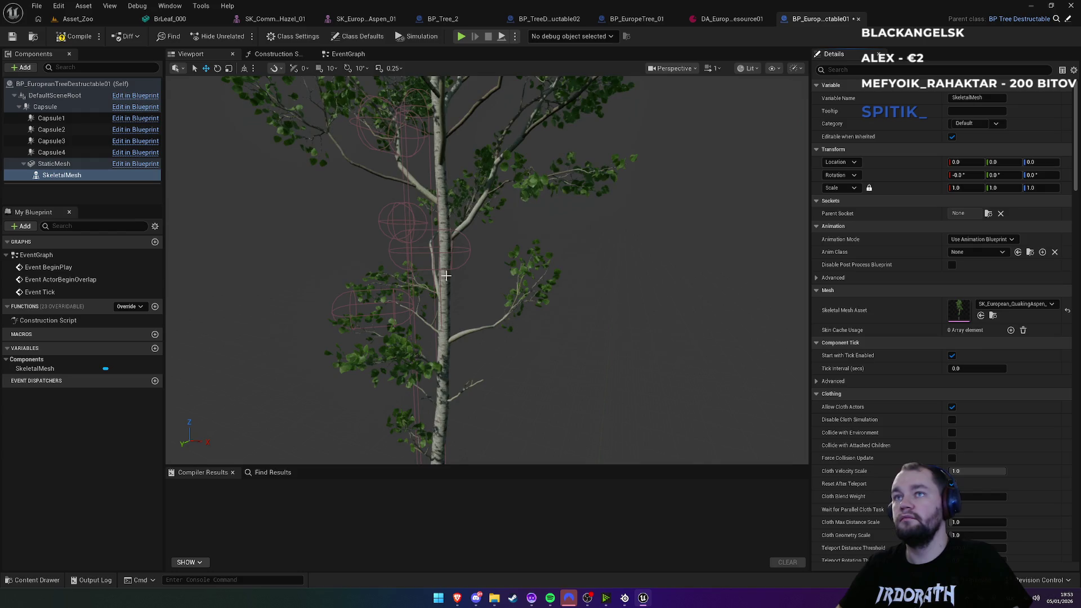
Step: Offset the tree StaticMesh slightly along X and Y, compile, and return to Asset_Zoo
left_click(62, 152)
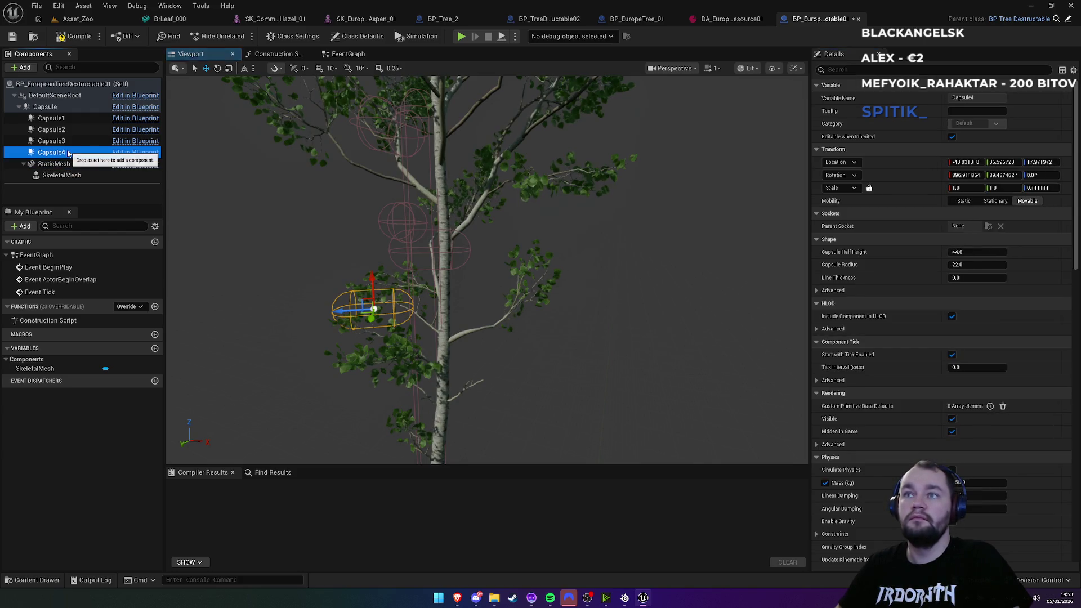
left_click(45, 107)
left_click_drag(458, 433, 464, 433)
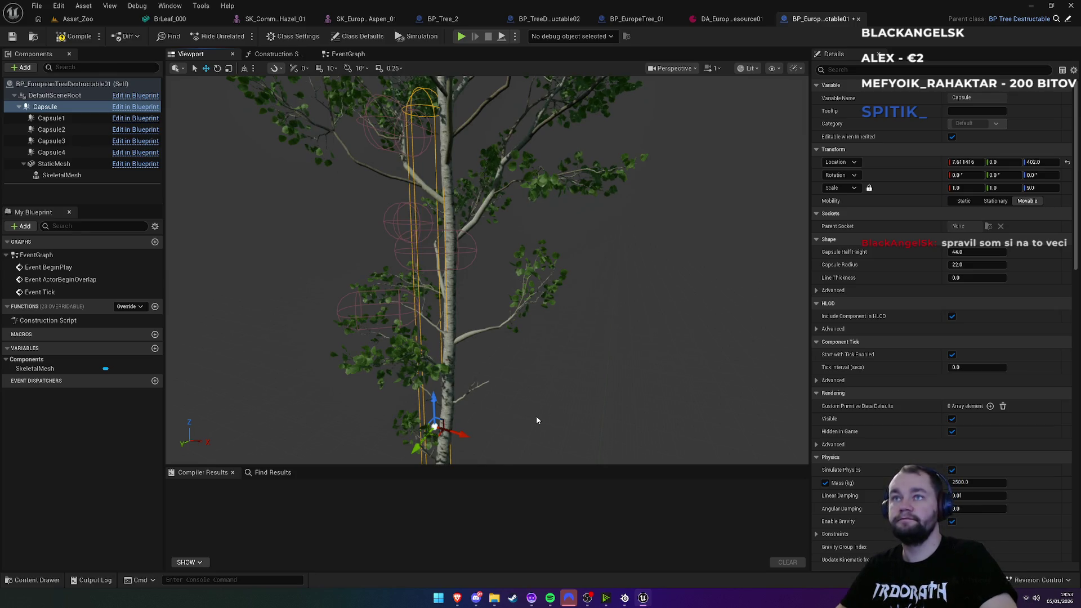
key("ctrl+z")
left_click(54, 164)
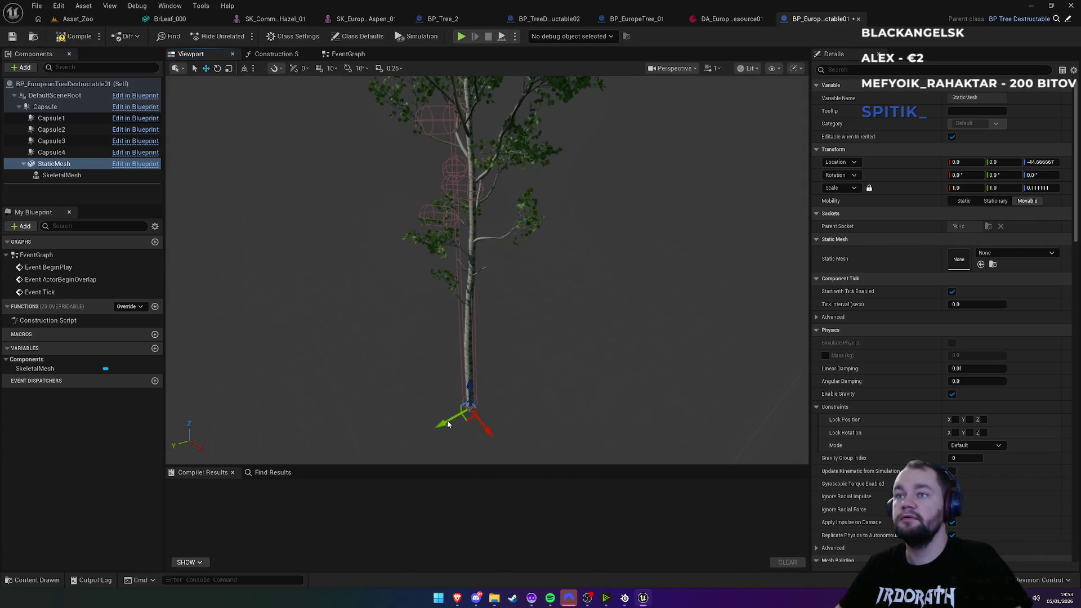
left_click_drag(446, 420, 444, 422)
mouse_move(509, 368)
left_mouse_down()
mouse_move(477, 369)
mouse_move(500, 370)
left_mouse_up()
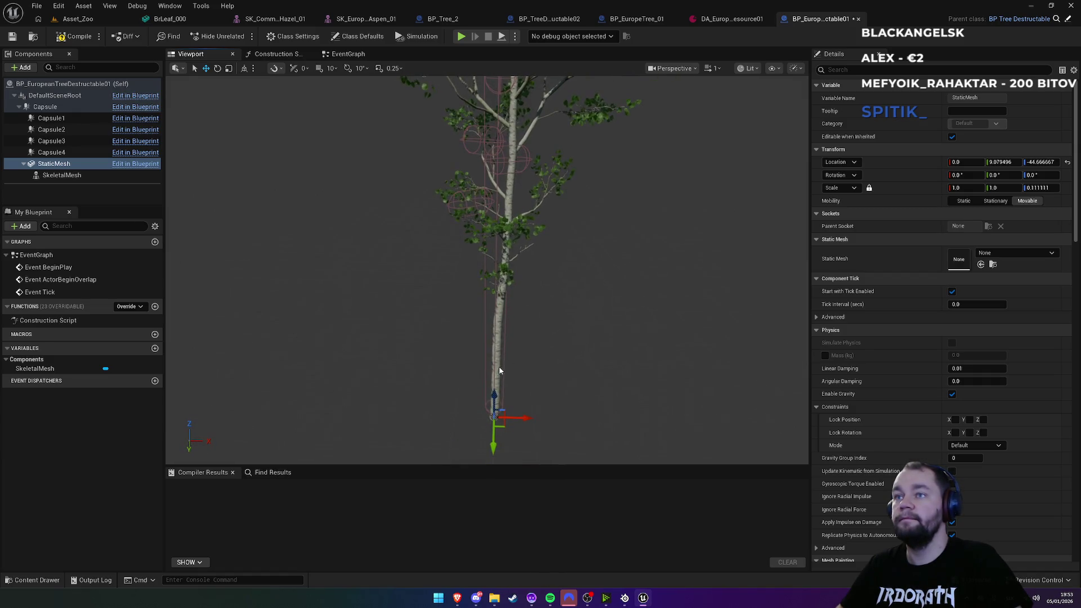
left_click_drag(525, 418, 522, 417)
mouse_move(581, 308)
left_mouse_down()
mouse_move(588, 270)
mouse_move(579, 263)
left_mouse_up()
left_click(70, 37)
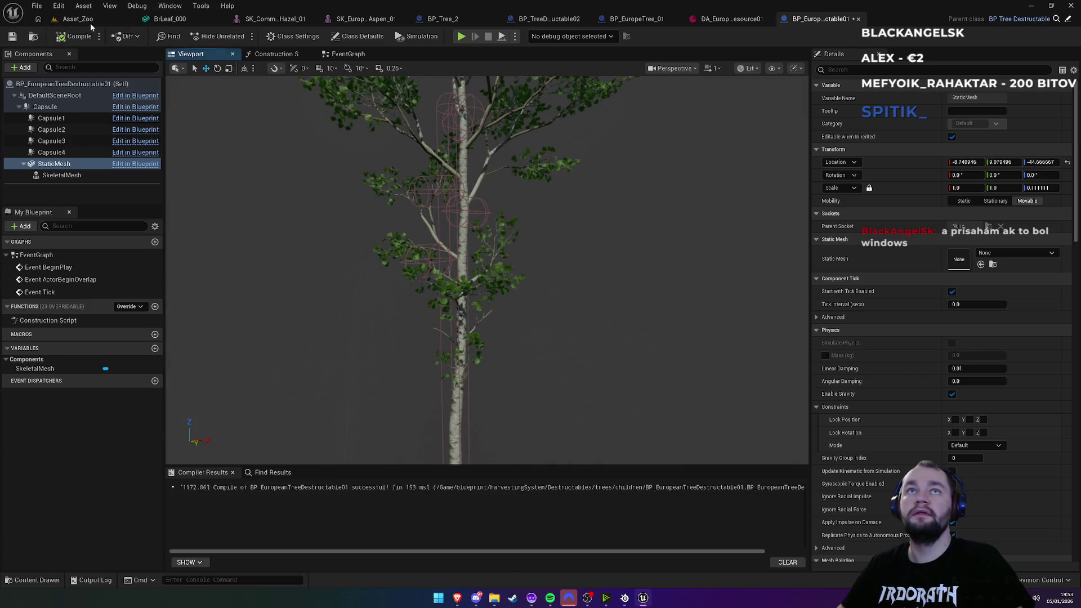
left_click(109, 19)
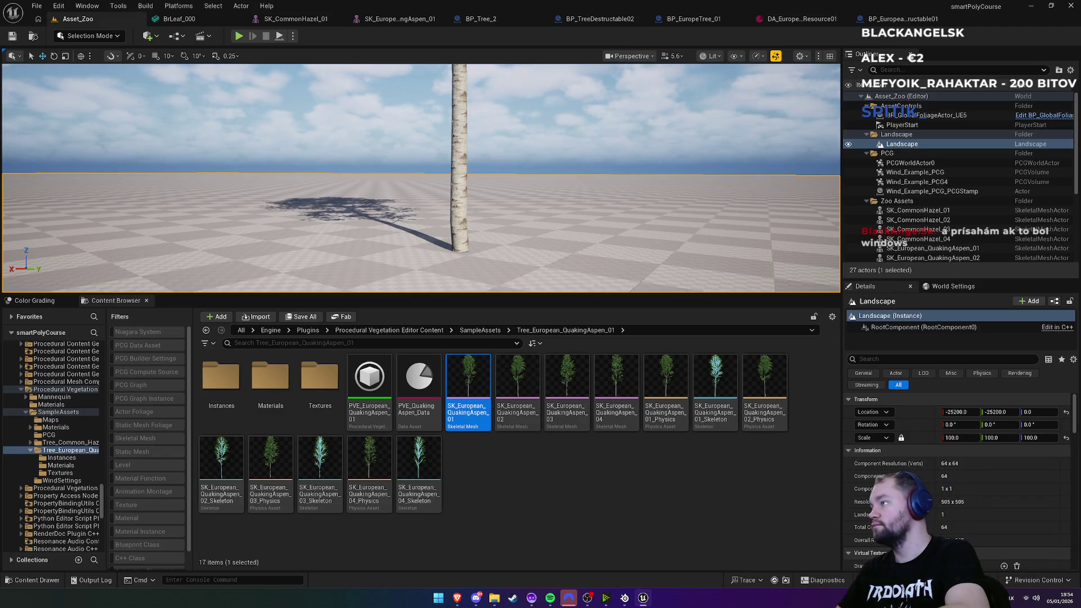
Step: Fullscreen the viewport and start Play From Here on the ground near the tree
left_click_drag(634, 246, 630, 254)
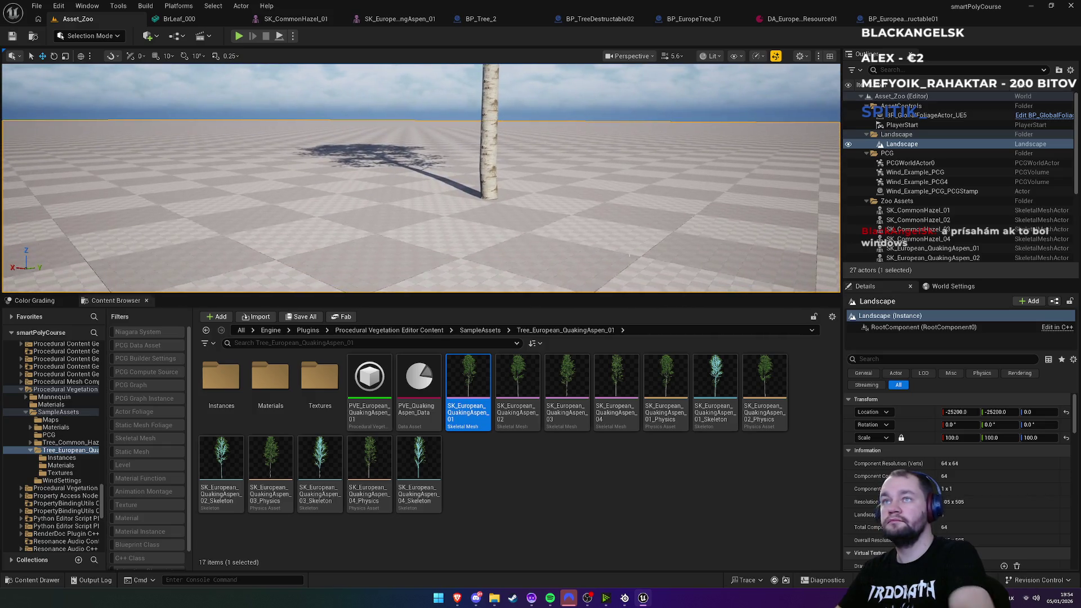
left_click_drag(599, 218, 625, 172)
key("F11")
right_click(446, 349)
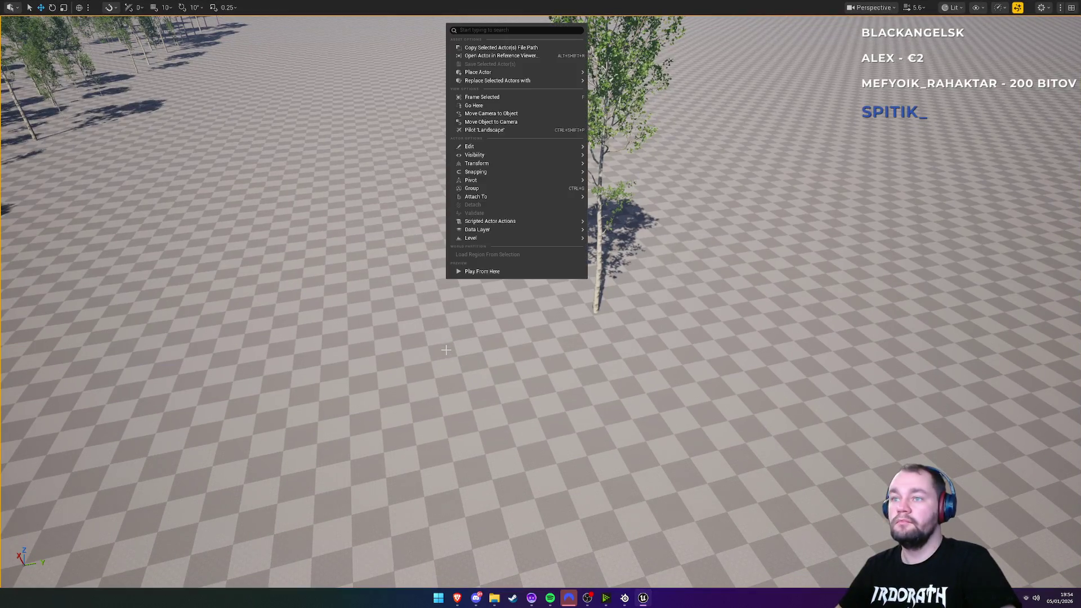
left_click(502, 273)
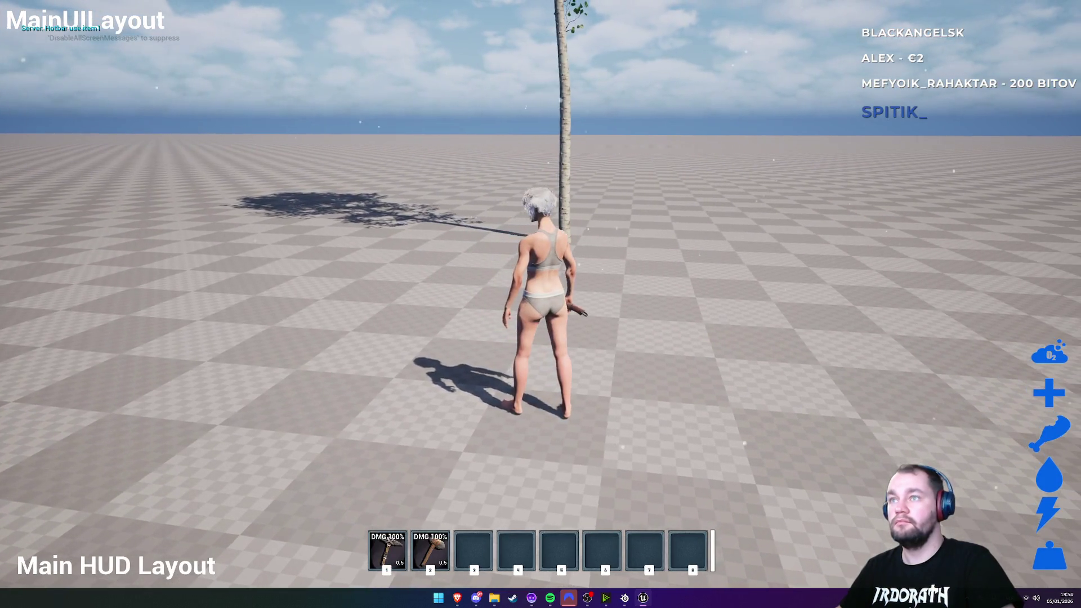
Step: Equip the pickaxe, chop the tree for 3 Wood, and stop the play session
key("1")
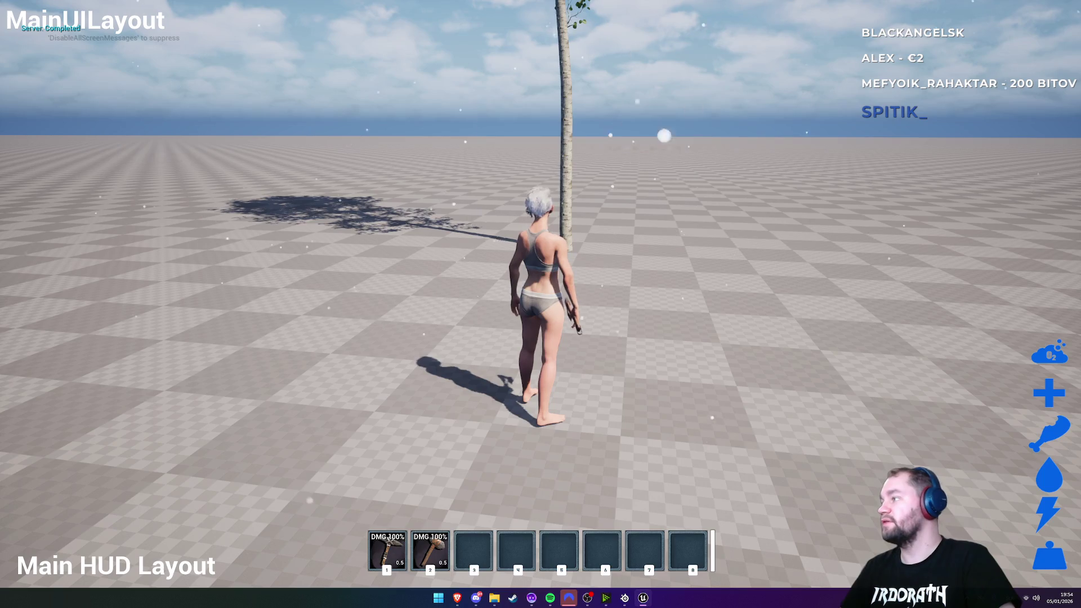
key("w")
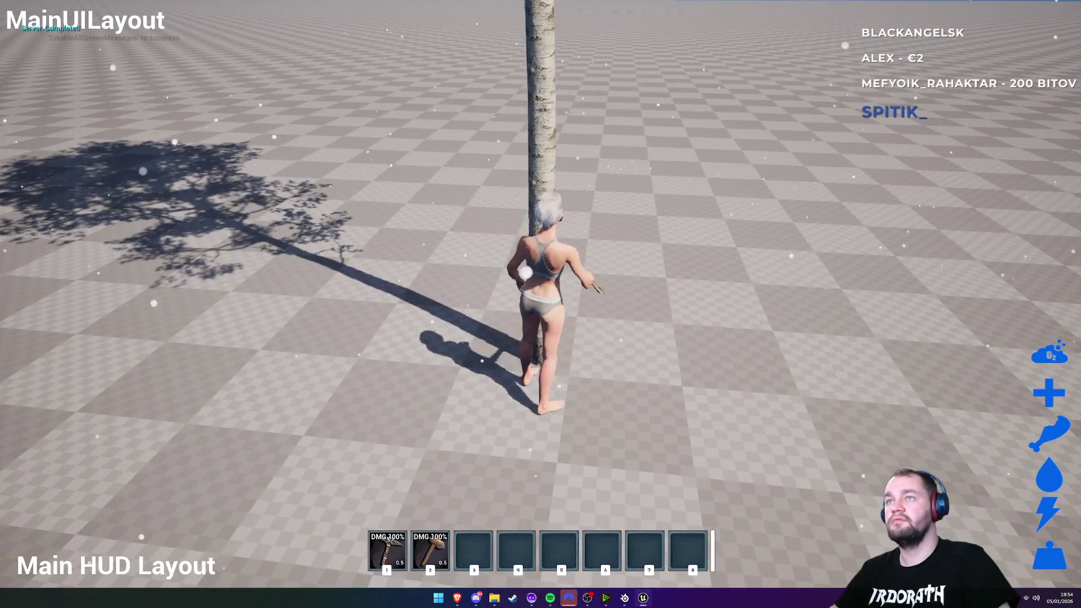
left_click(541, 304)
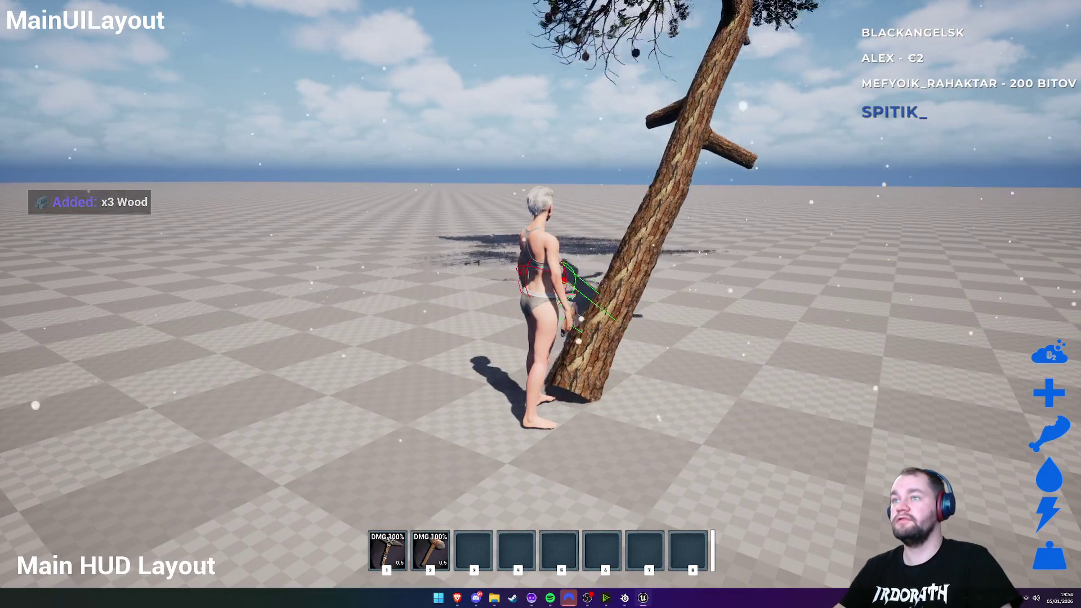
key("Escape")
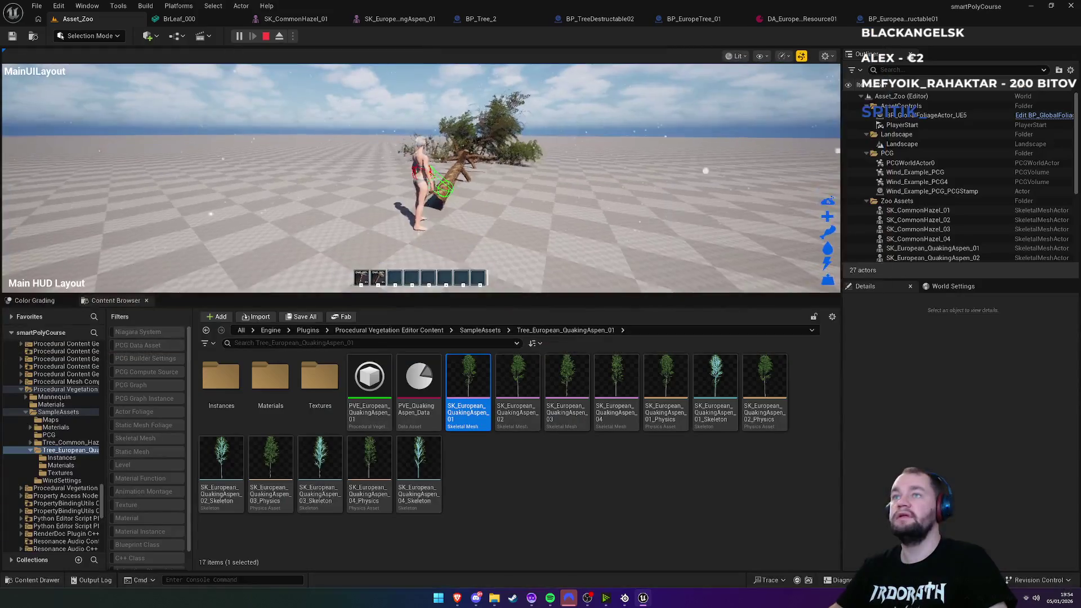
Step: Set BP_EuropeTree_01's Resources class default to DA_EuropeTreeResource01 and return to Asset_Zoo
left_click(647, 18)
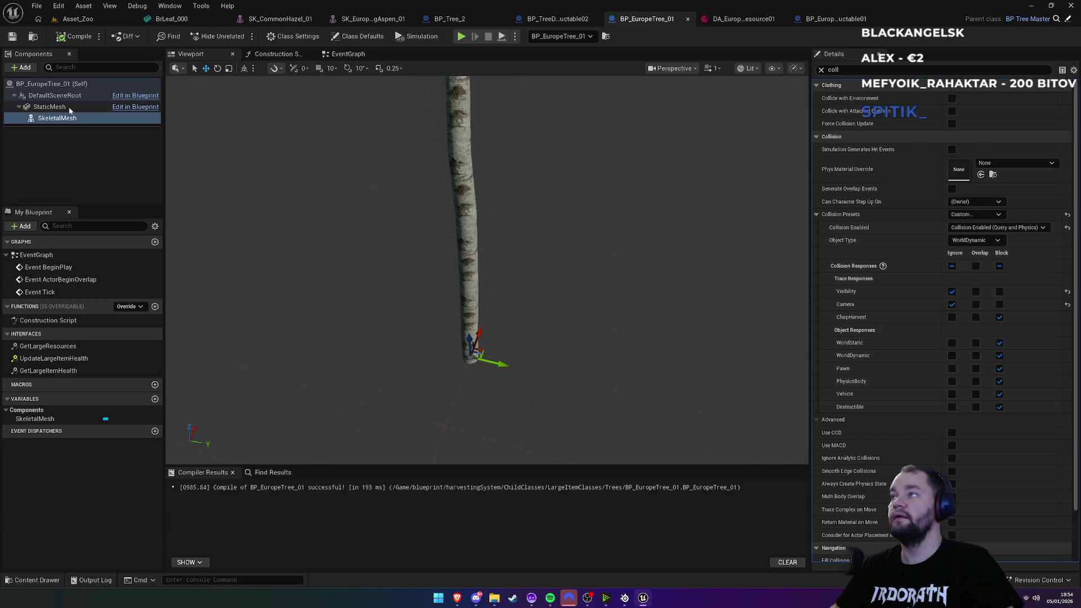
left_click(54, 83)
left_click(821, 69)
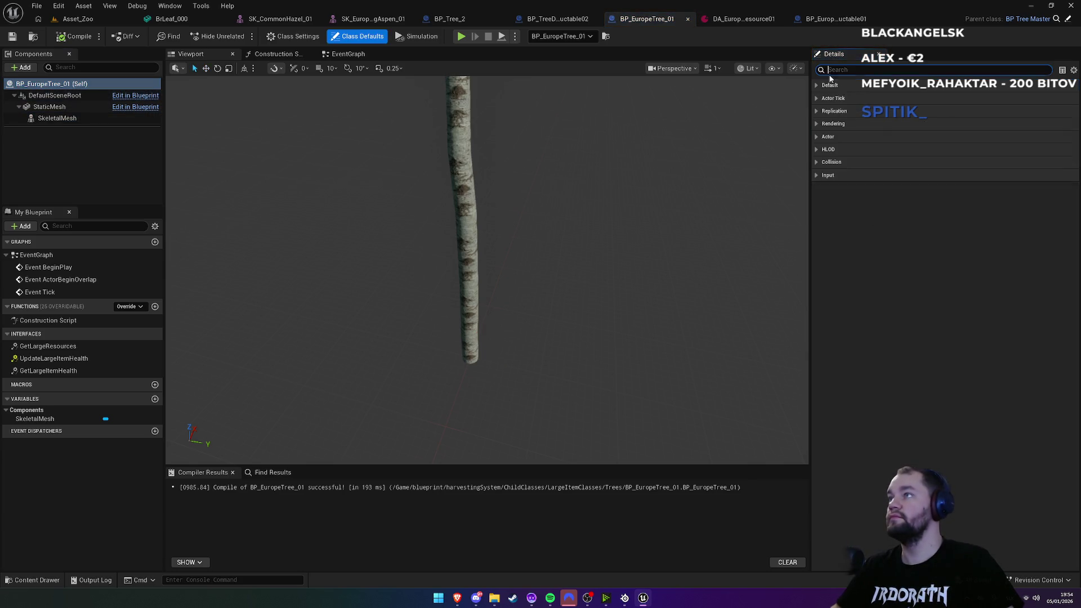
left_click(1008, 112)
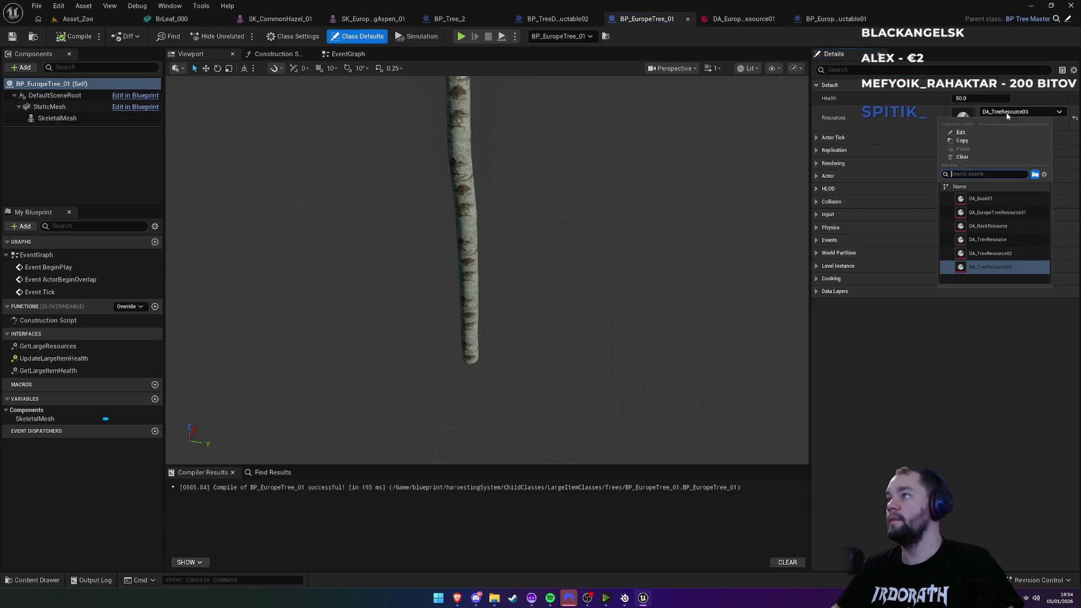
left_click(1006, 214)
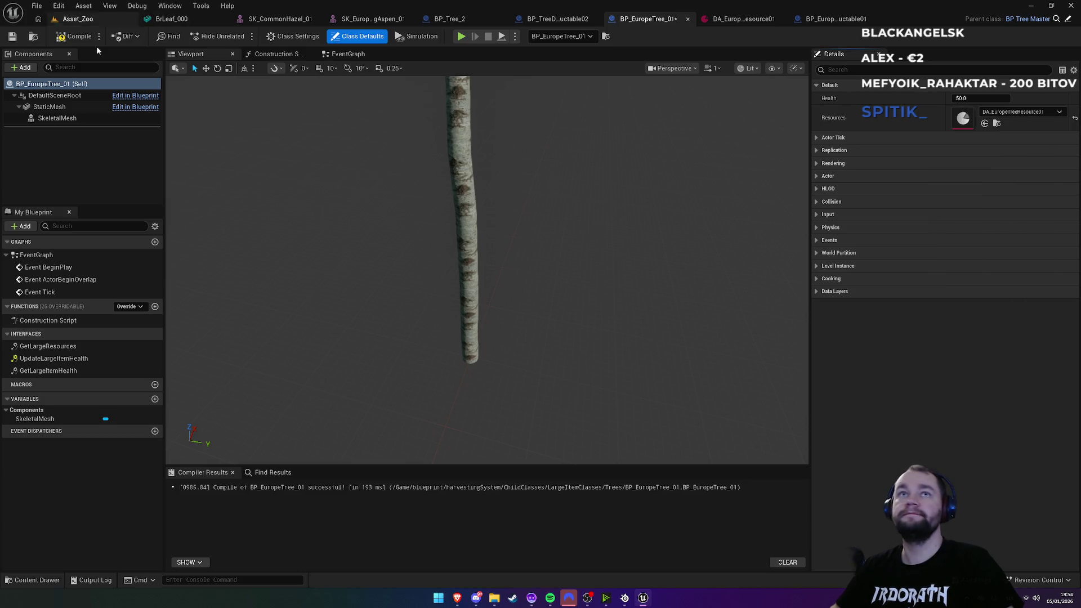
left_click(105, 22)
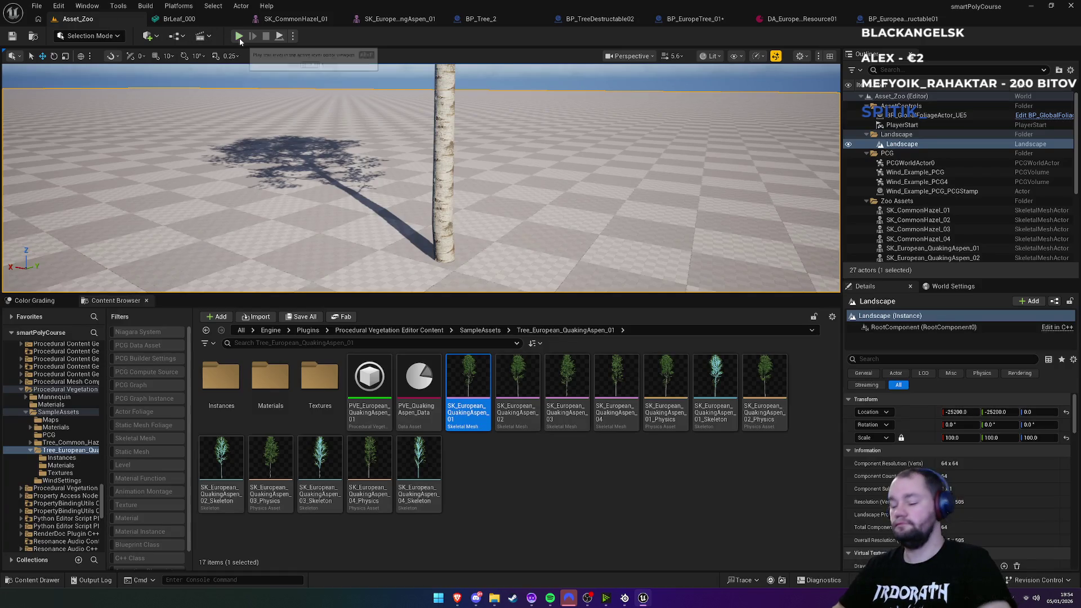
Step: Maximize the viewport and start Play From Here on the ground facing the aspen
key("F11")
left_click_drag(276, 77, 536, 300)
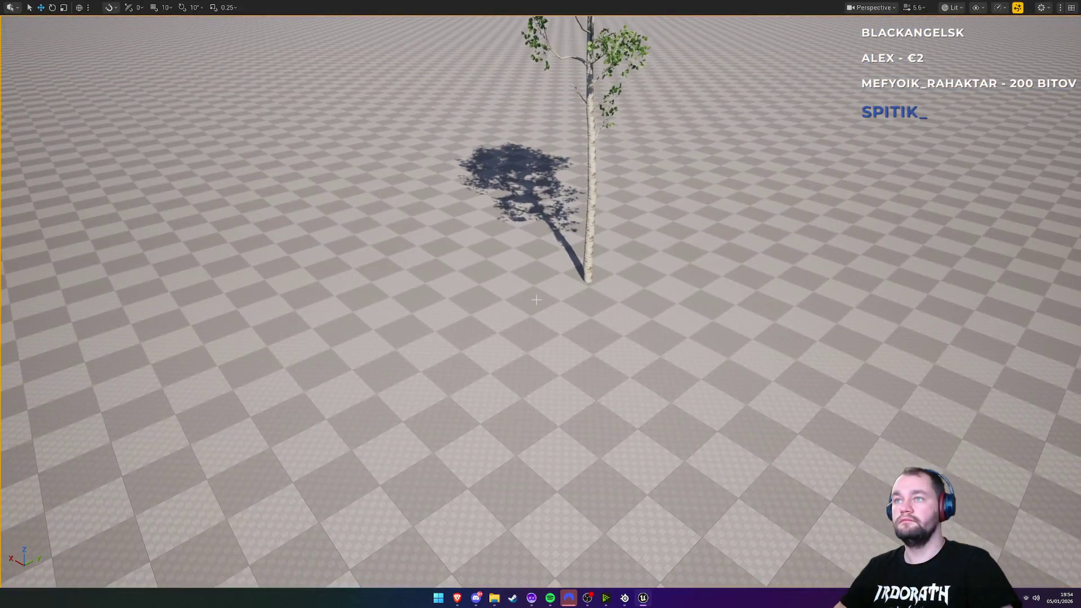
right_click(552, 295)
left_click(598, 507)
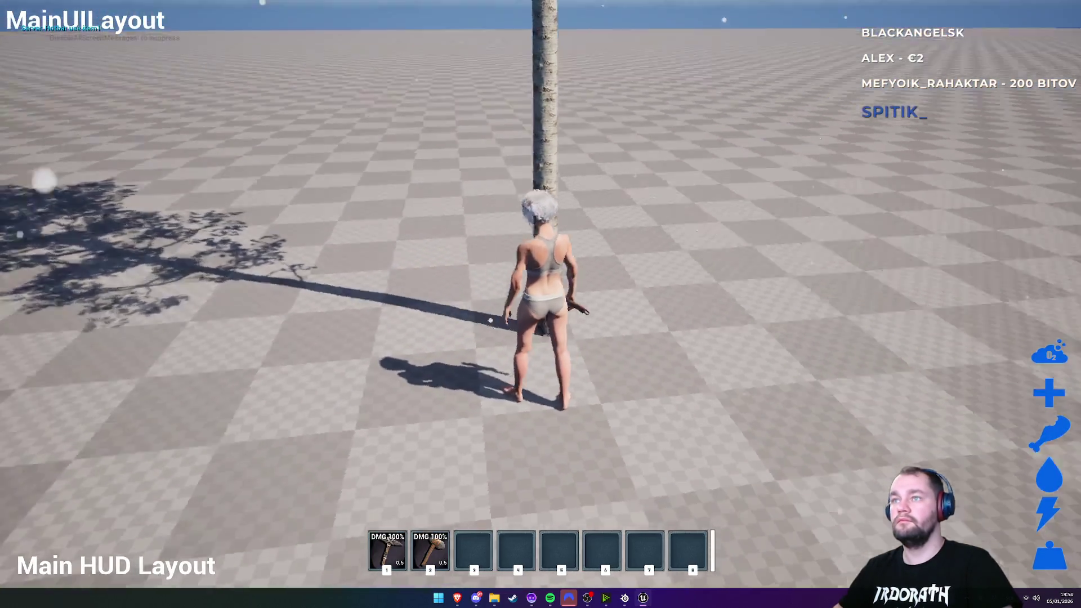
Step: Equip the hatchet, fell the aspen for 3 Wood, walk around the log, then stop playing
key("1")
left_click(540, 304)
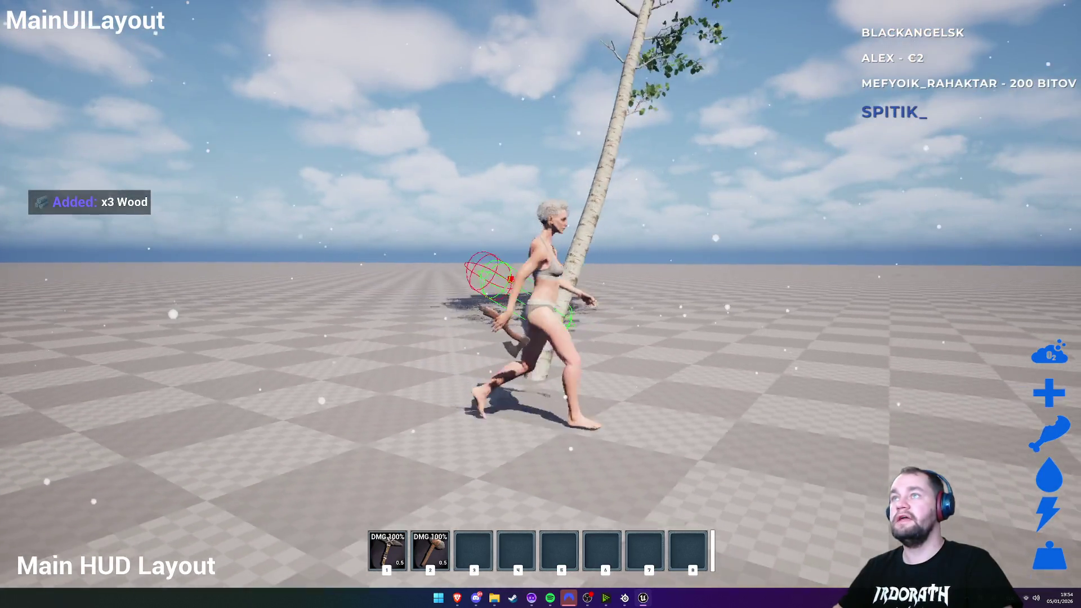
key("w")
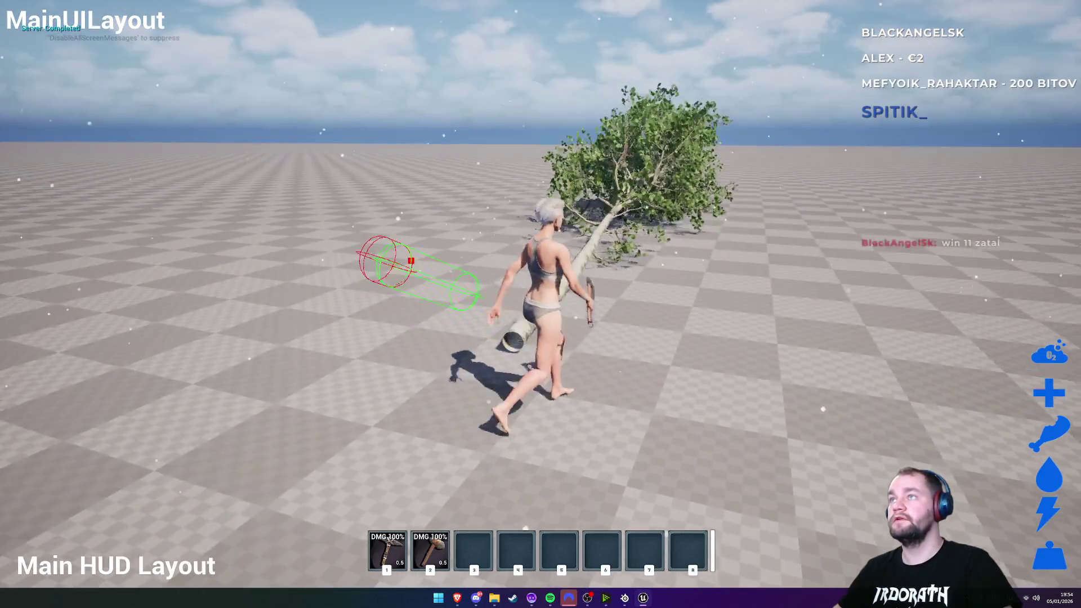
key("w")
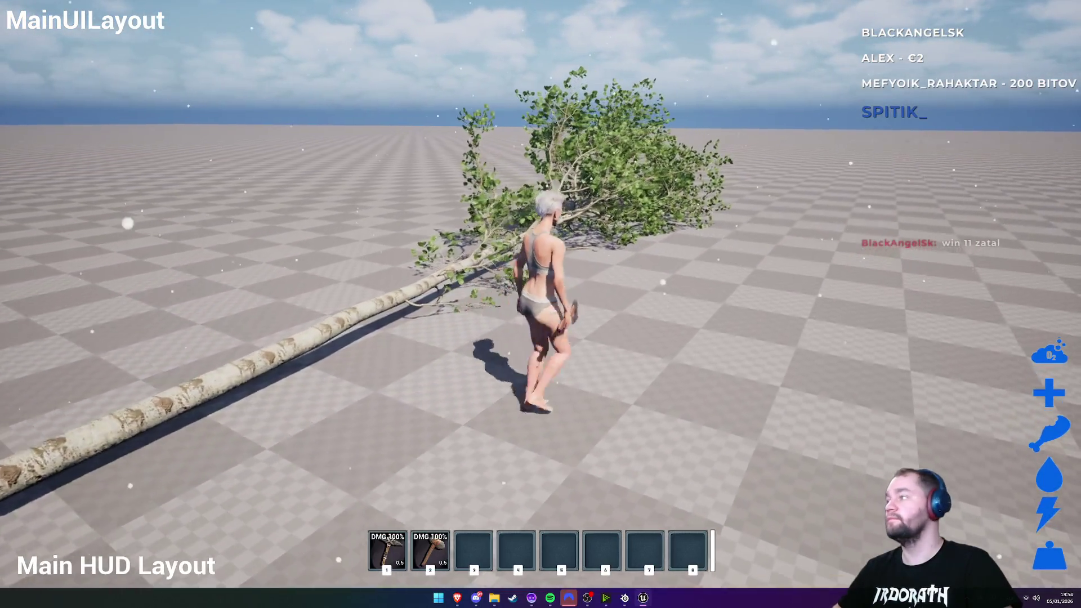
key("a")
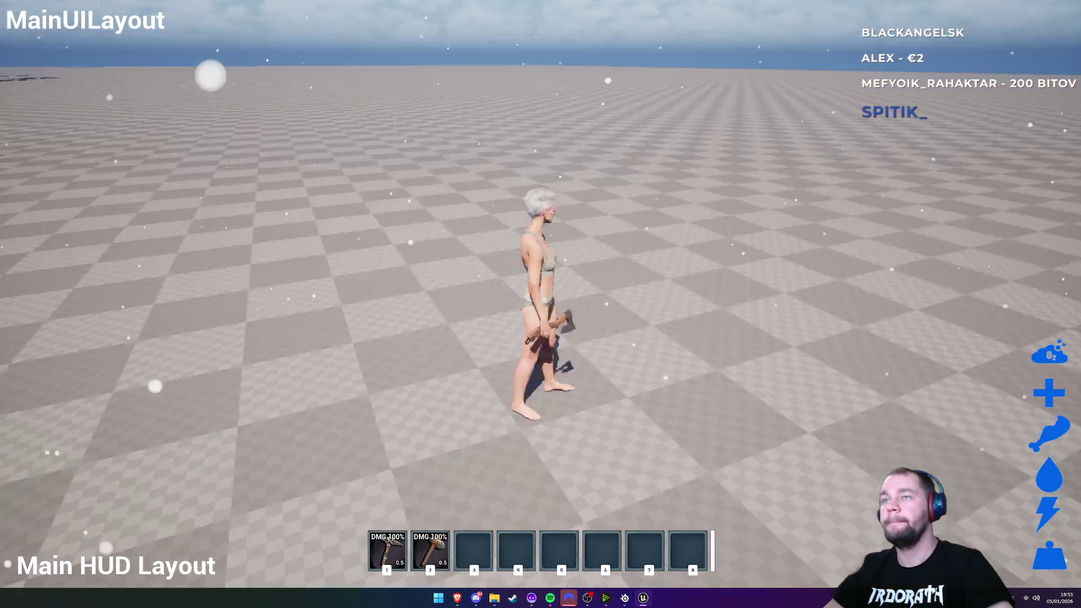
key("w")
key("F11")
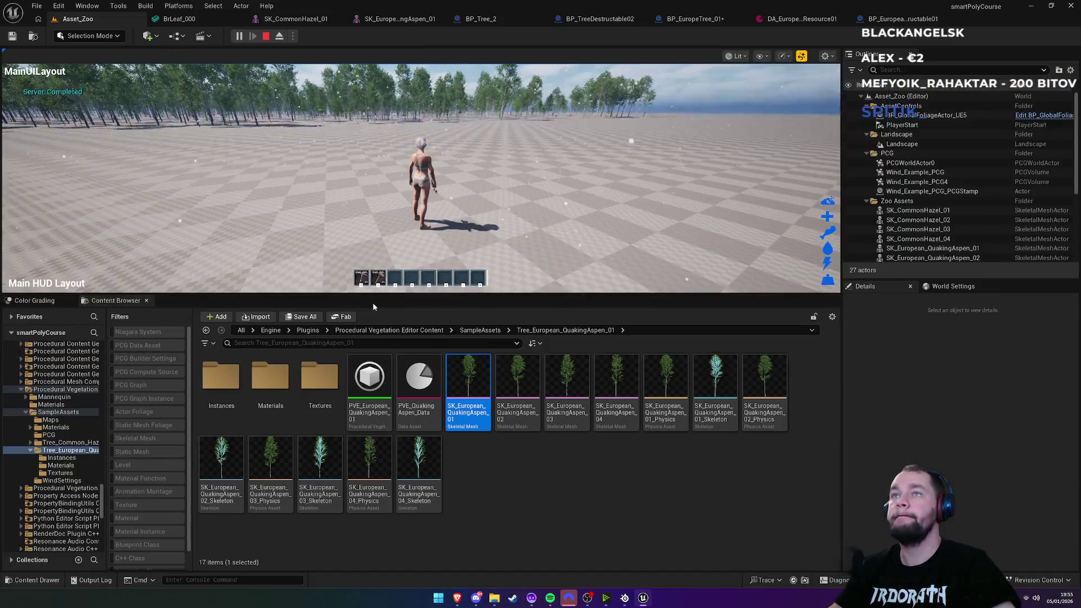
key("Escape")
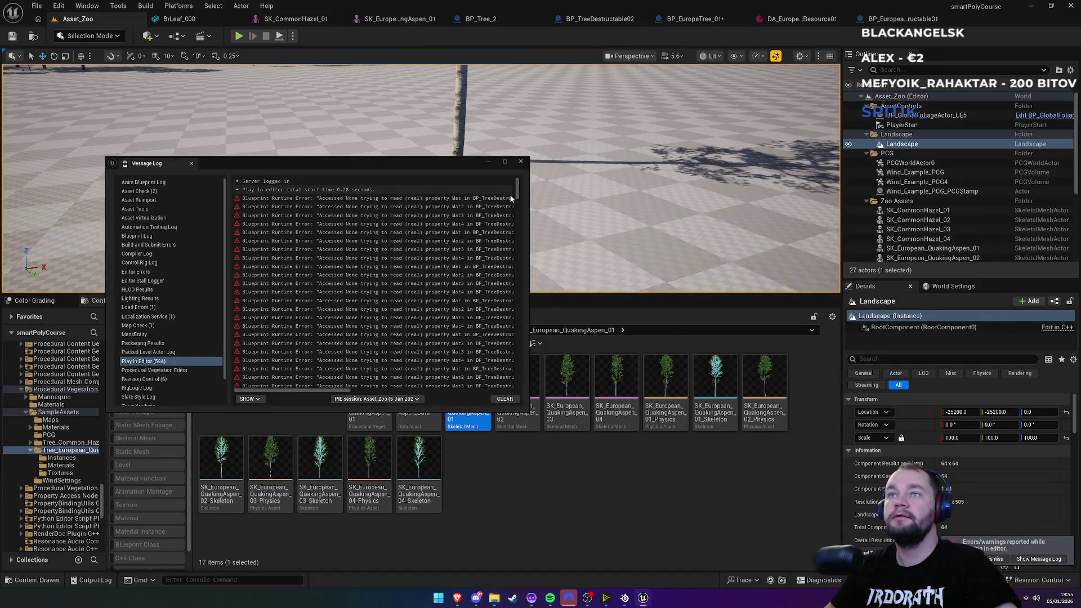
Step: Scroll through the Blueprint runtime errors in the Message Log, then close it and clear the selection
mouse_move(359, 393)
left_mouse_down()
mouse_move(442, 393)
mouse_move(314, 380)
left_mouse_up()
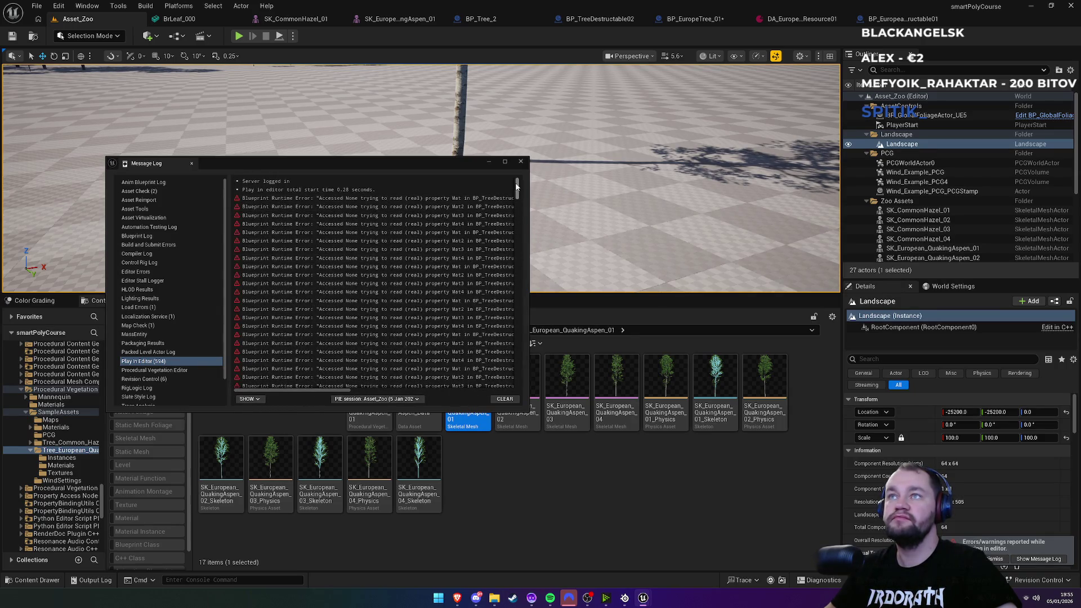
left_click_drag(517, 208, 519, 389)
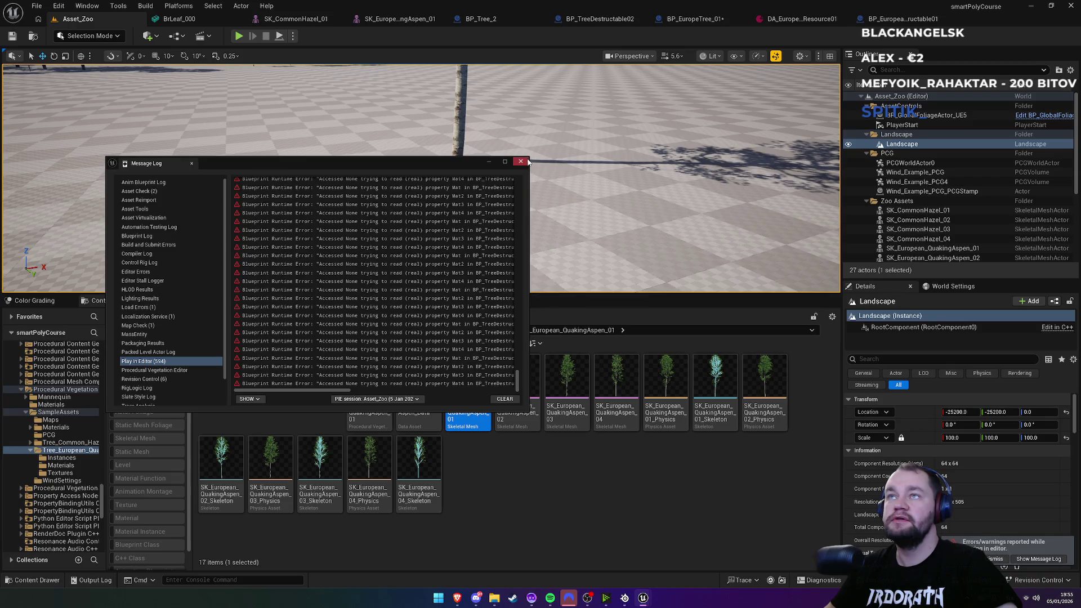
left_click(525, 162)
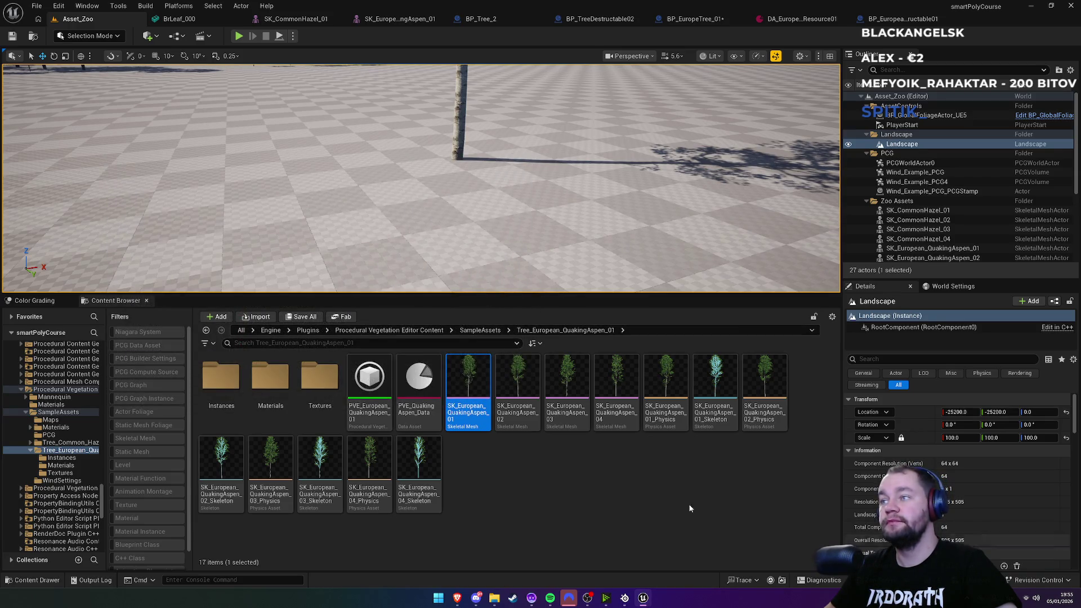
left_click(659, 499)
mouse_move(423, 180)
left_mouse_down()
mouse_move(408, 214)
mouse_move(515, 185)
left_mouse_up()
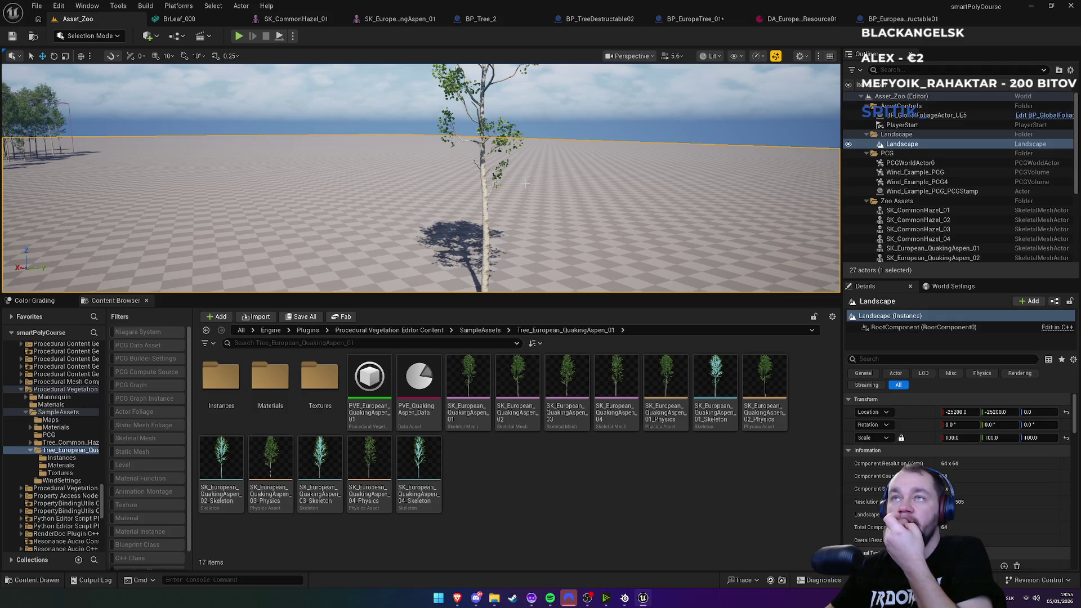
Step: Fly the camera back over the landscape, then forward and down toward the aspen grove
mouse_move(521, 183)
left_mouse_down()
mouse_move(394, 198)
mouse_move(372, 214)
mouse_move(428, 197)
left_mouse_up()
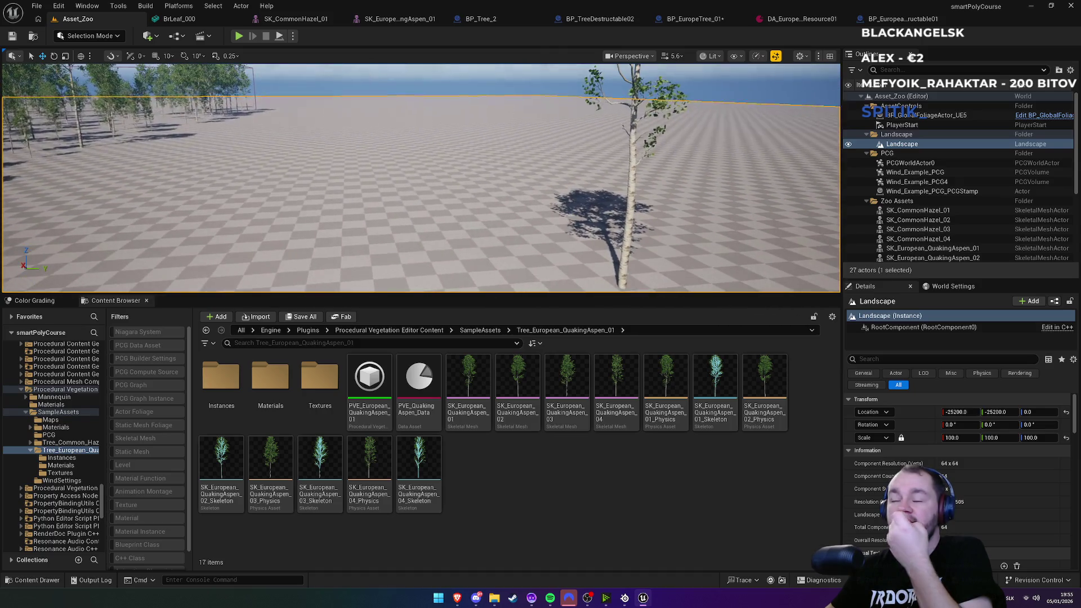
mouse_move(523, 178)
left_mouse_down()
mouse_move(523, 194)
mouse_move(479, 231)
left_mouse_up()
scroll(479, 230, "up", 3)
key("s")
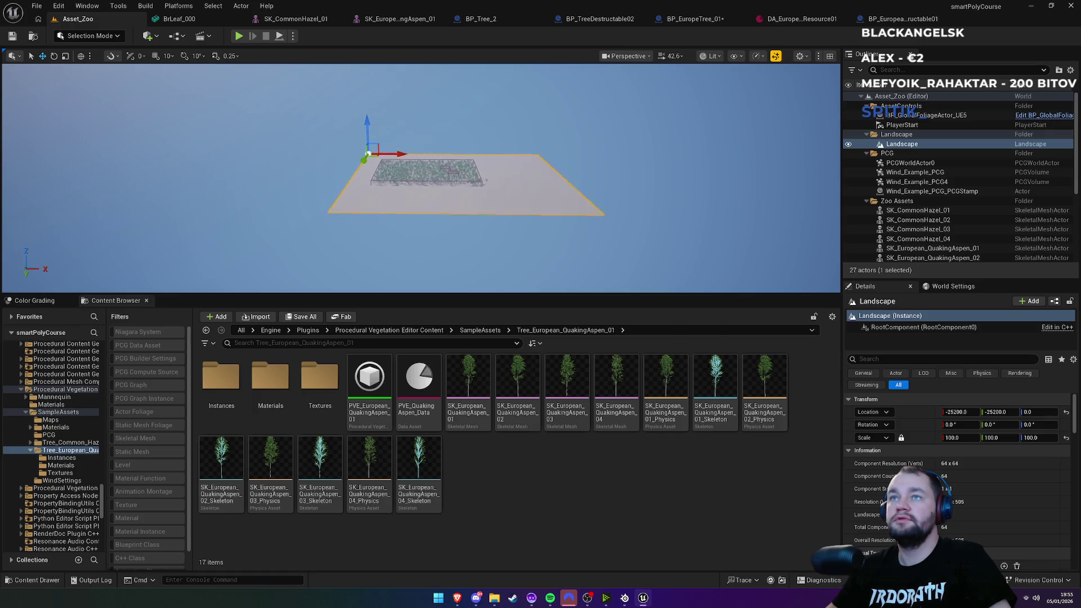
scroll(421, 178, "up", 2)
key("w")
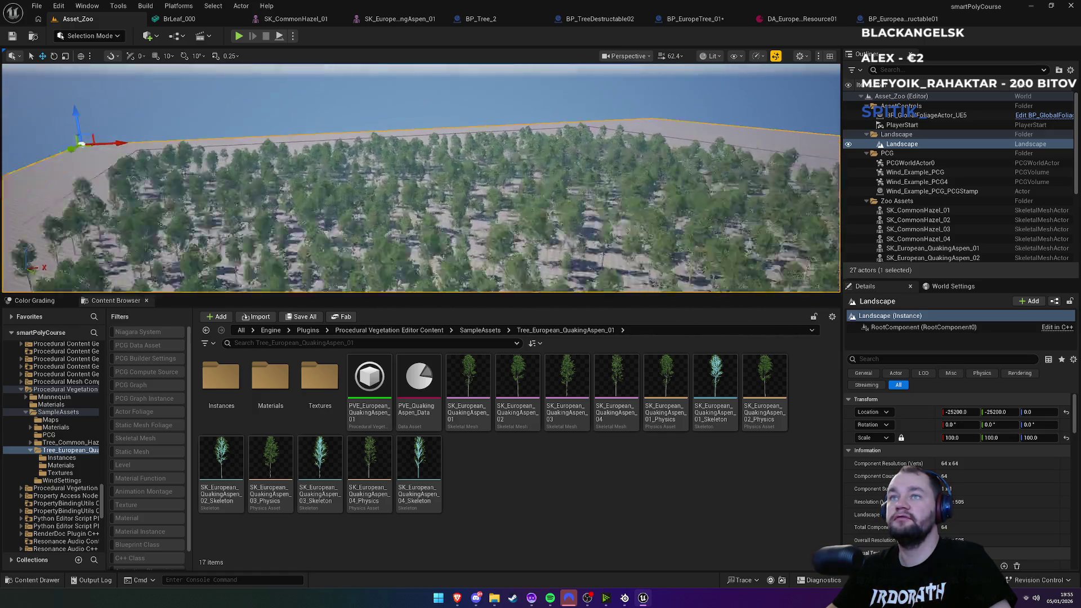
Step: Browse the Lit view-mode menu's Nanite Visualization, Lumen and Visualizers options
key("s")
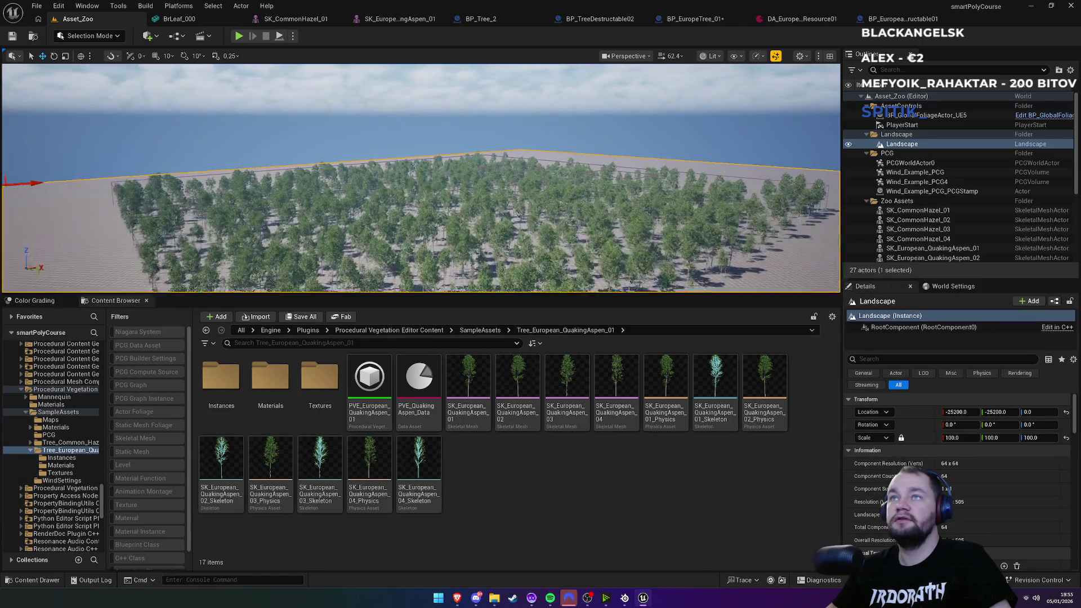
key("w")
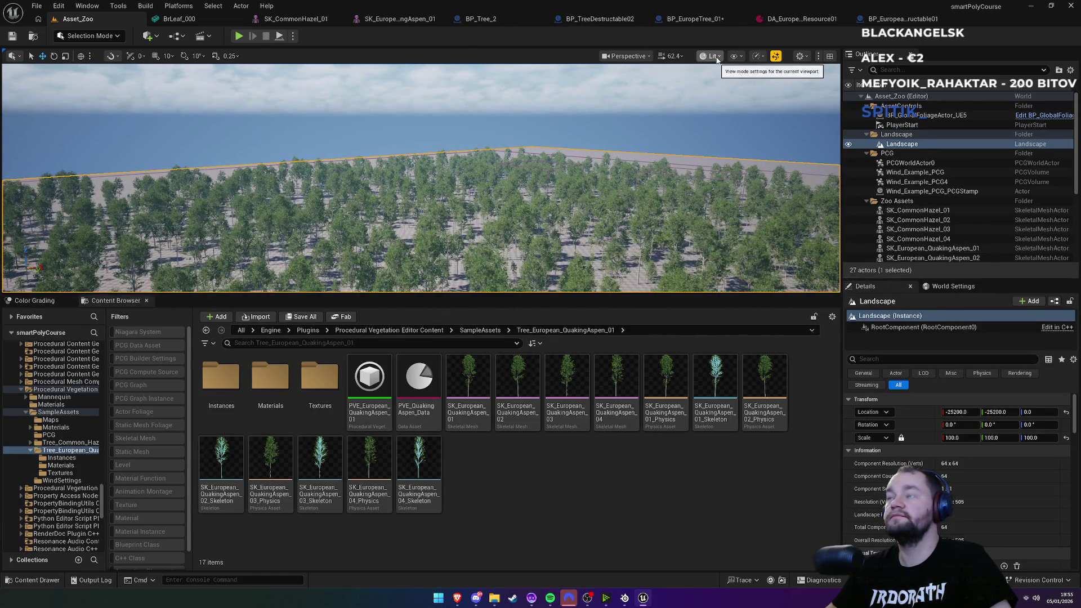
left_click(714, 57)
mouse_move(737, 244)
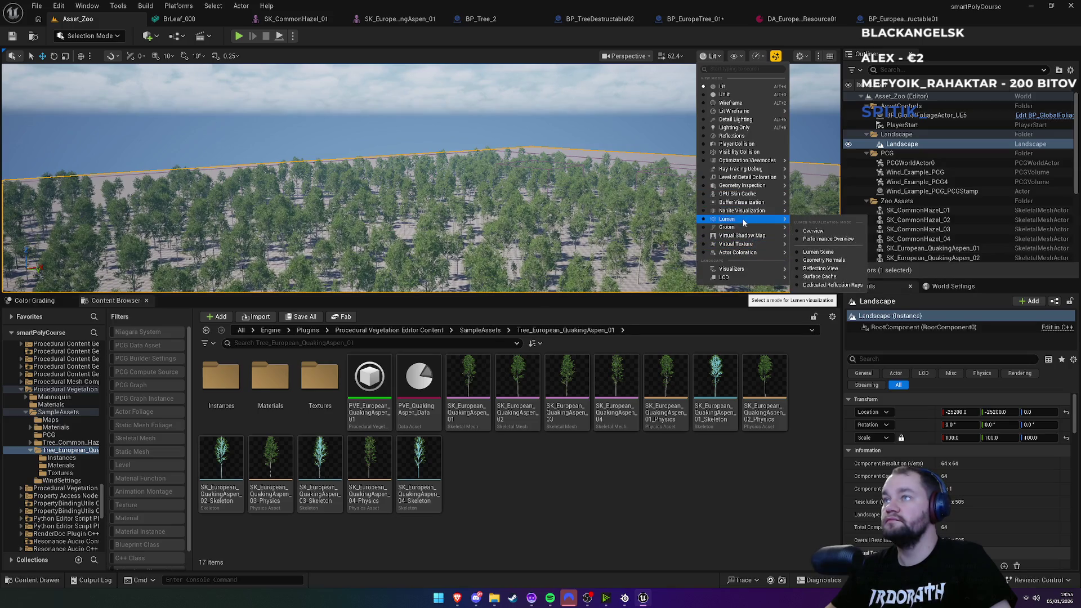
mouse_move(752, 212)
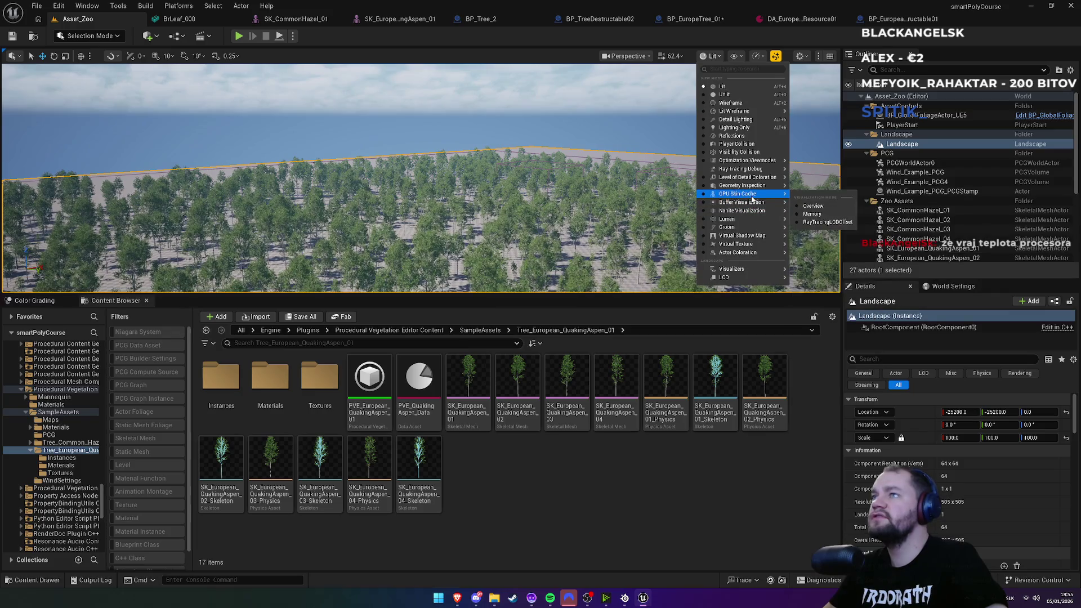
left_click(738, 269)
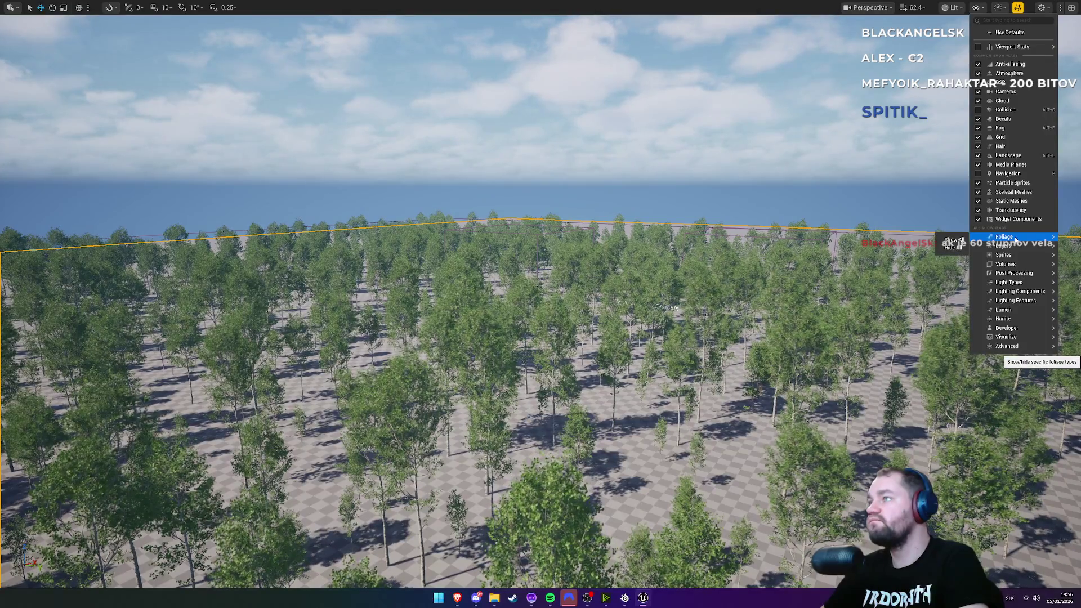
Step: Toggle Show > Nanite > Meshes off and back on to test hiding the Nanite trees
left_click(960, 248)
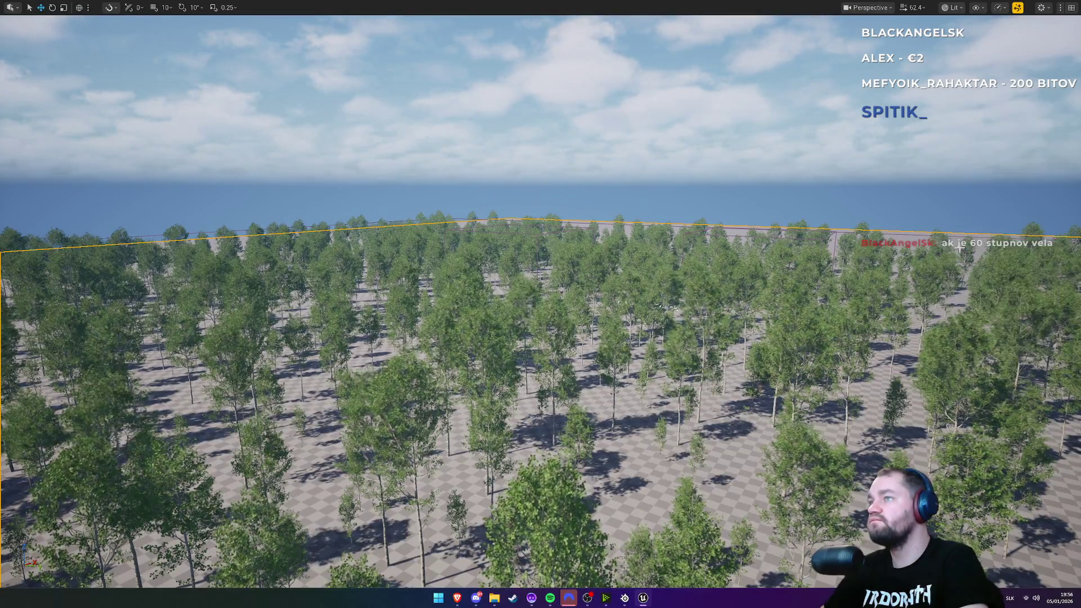
left_click(951, 7)
mouse_move(985, 220)
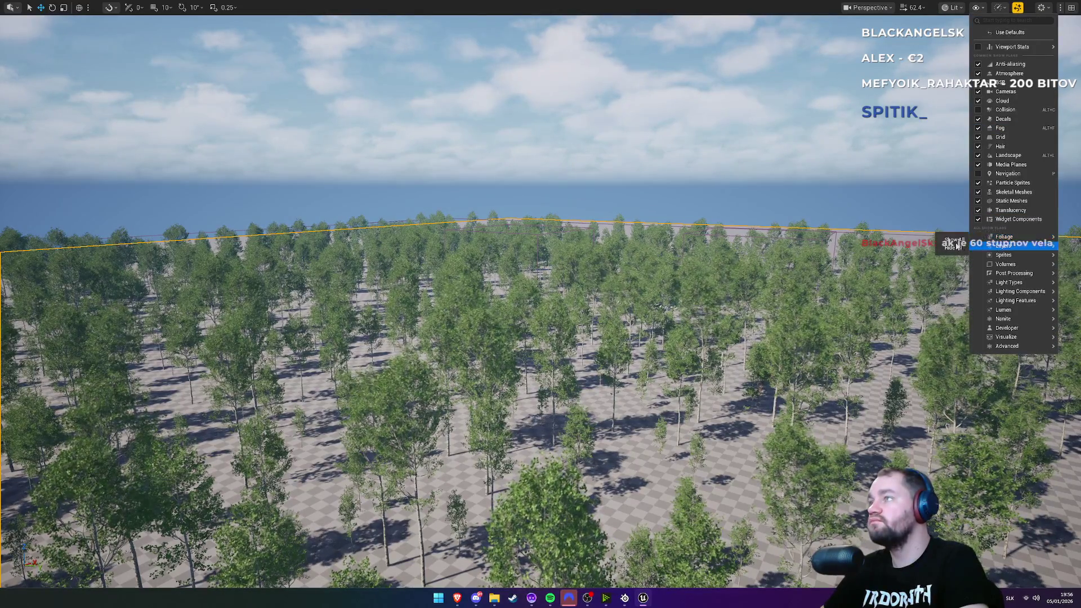
left_click(955, 241)
left_click(977, 8)
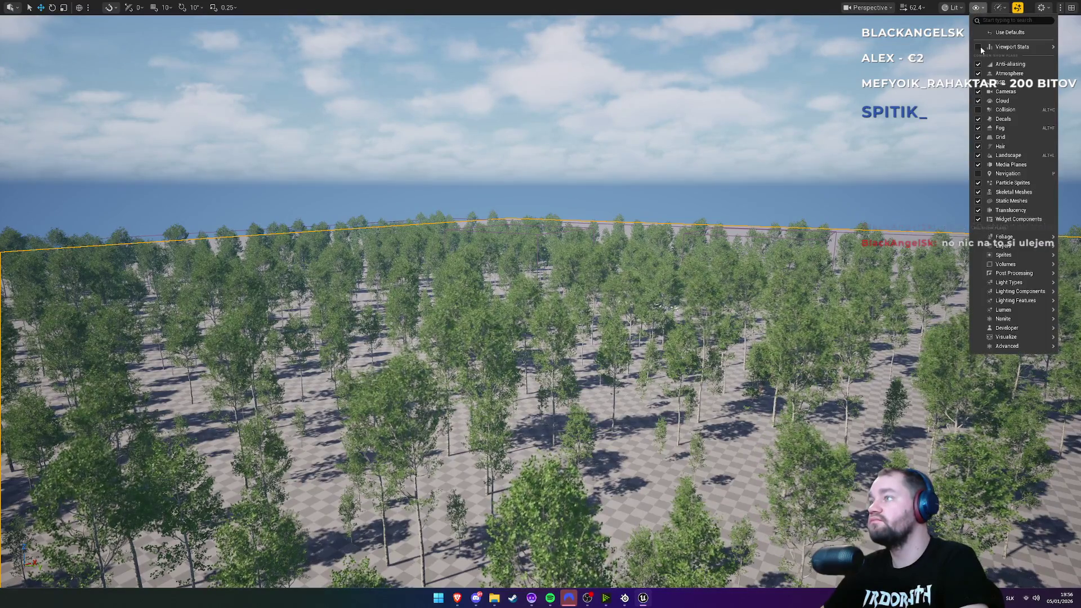
mouse_move(995, 264)
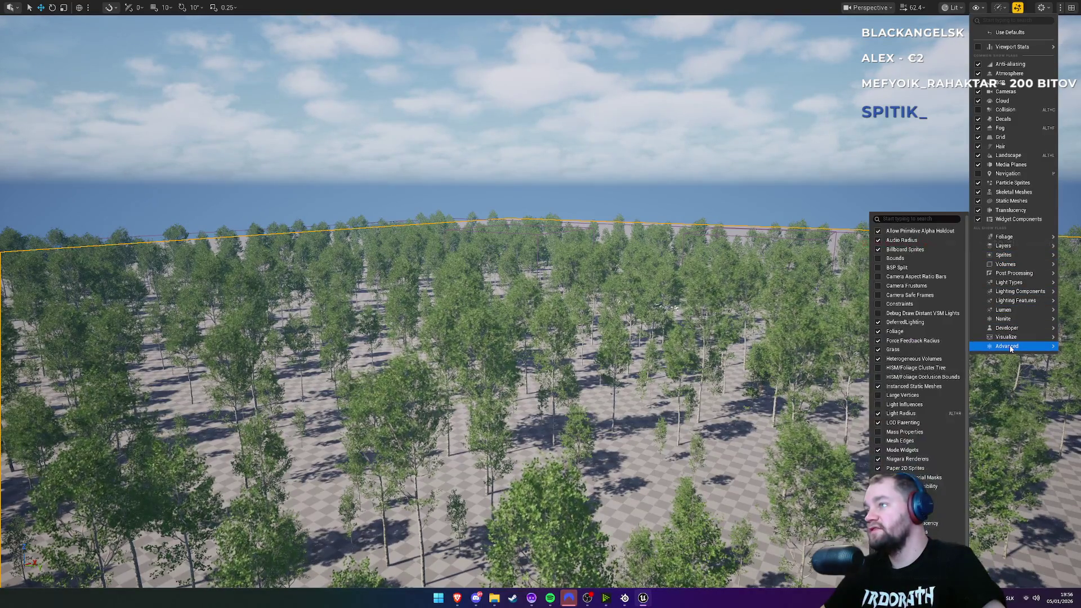
mouse_move(1011, 340)
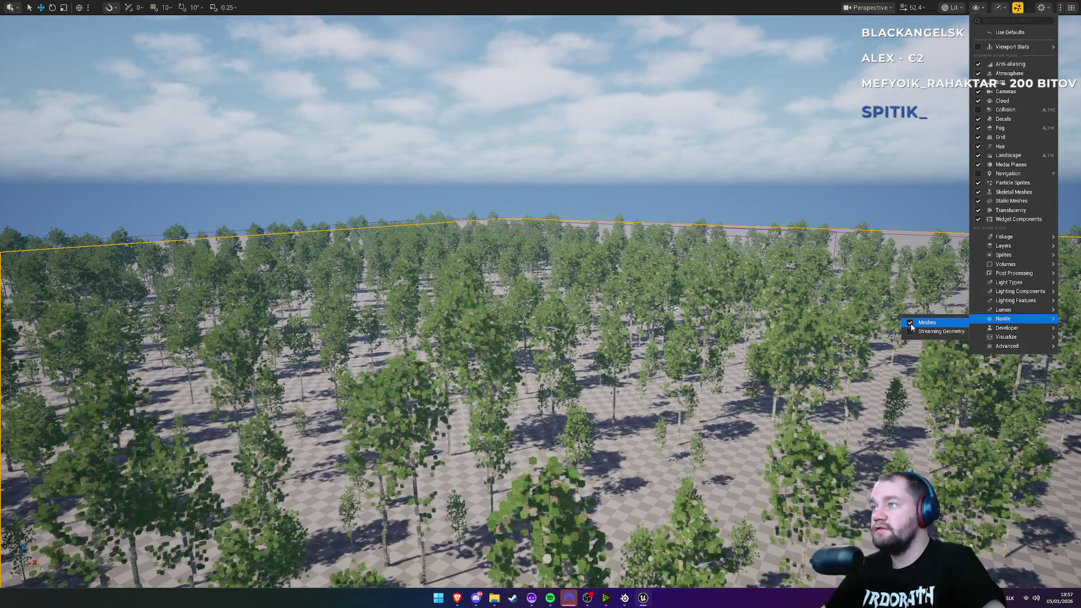
left_click(911, 323)
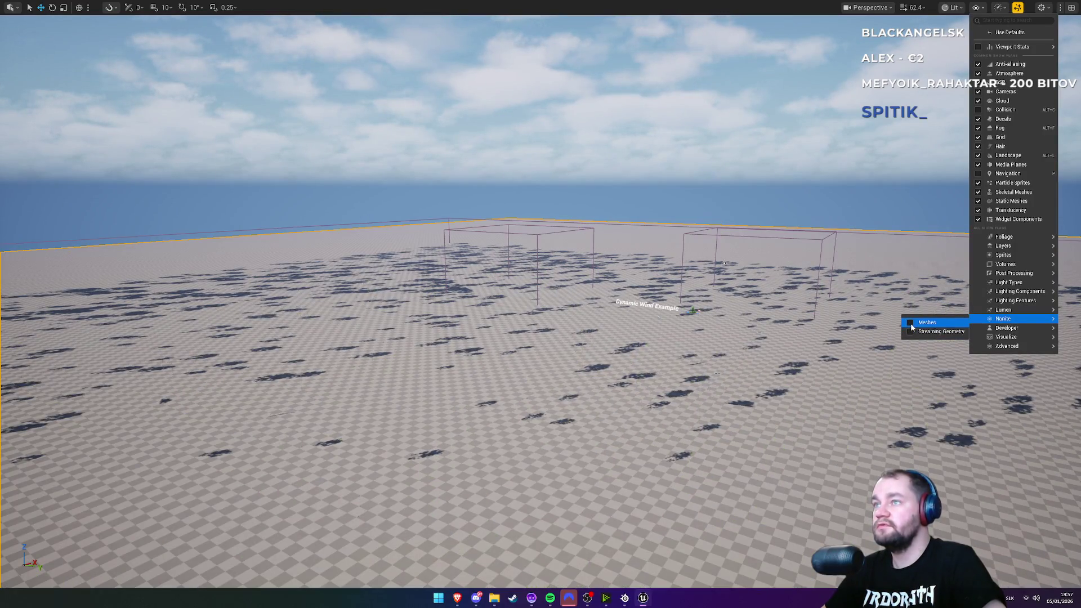
left_click(910, 322)
key("Escape")
Step: Zoom through the forest, frame the selected volume, and bring up the stat unit overlay
scroll(541, 304, "up", 10)
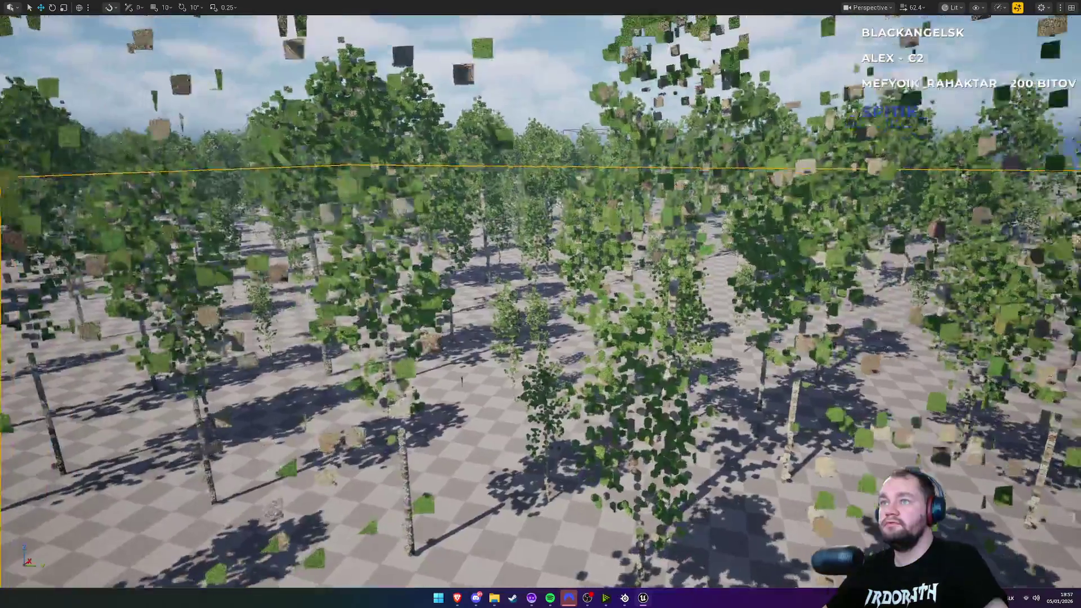
scroll(541, 305, "down", 5)
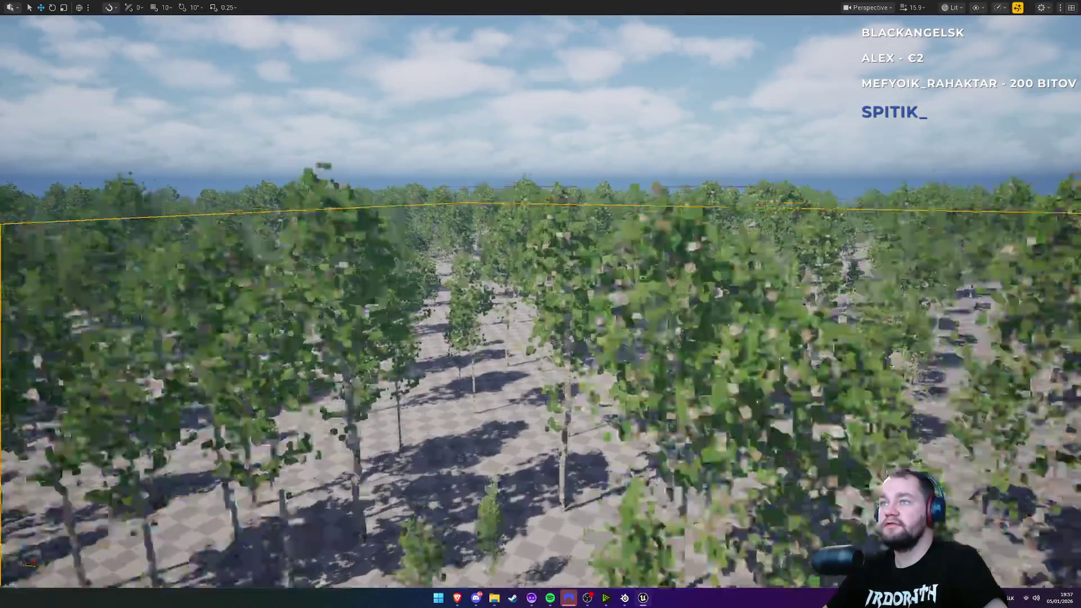
scroll(541, 304, "down", 5)
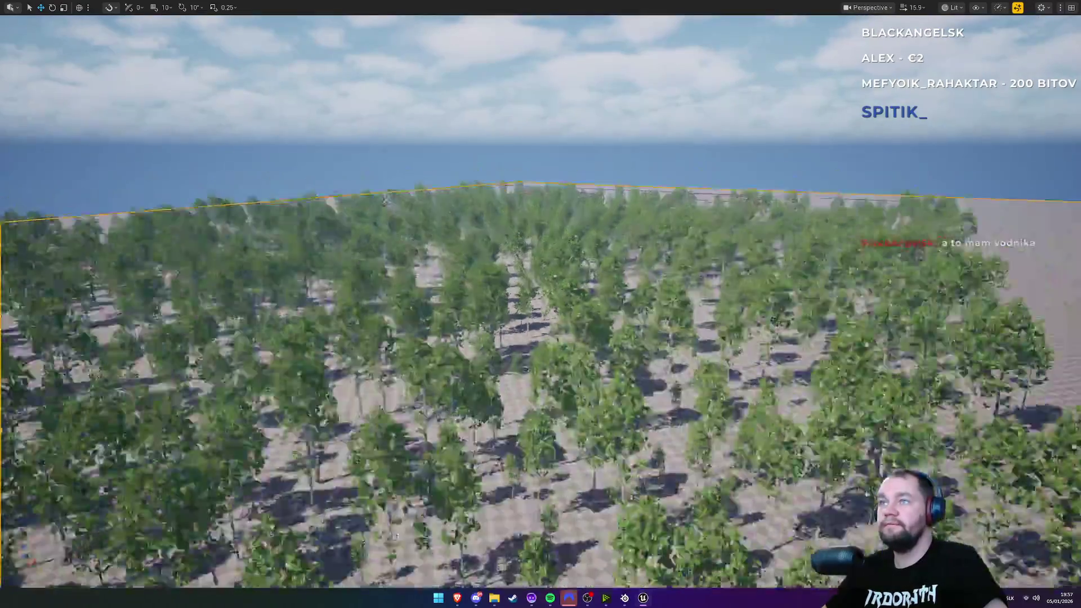
scroll(541, 304, "down", 5)
scroll(541, 304, "up", 5)
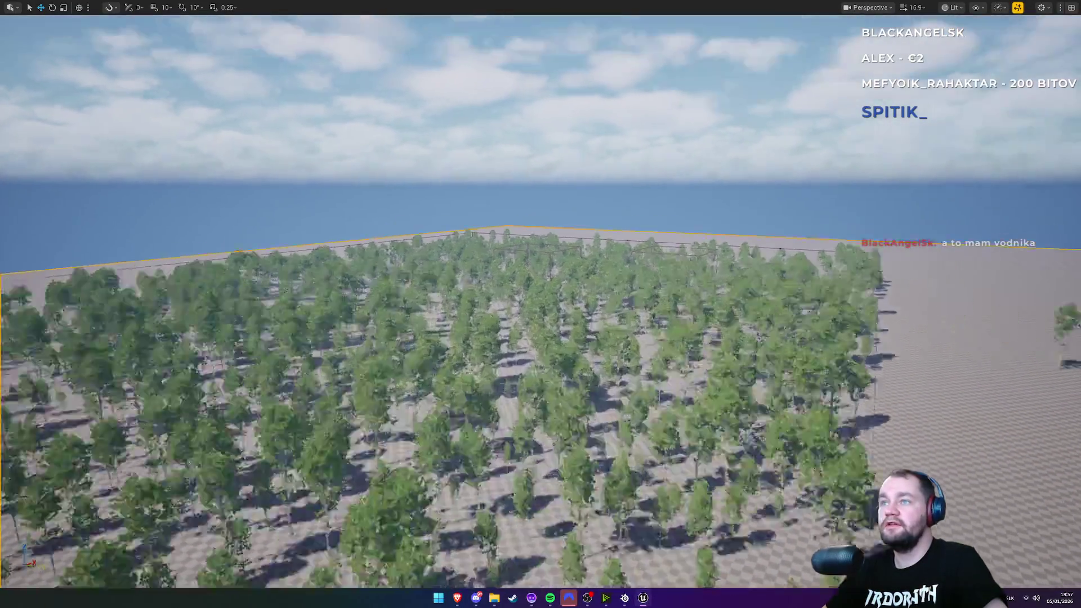
scroll(540, 304, "up", 5)
scroll(541, 304, "up", 5)
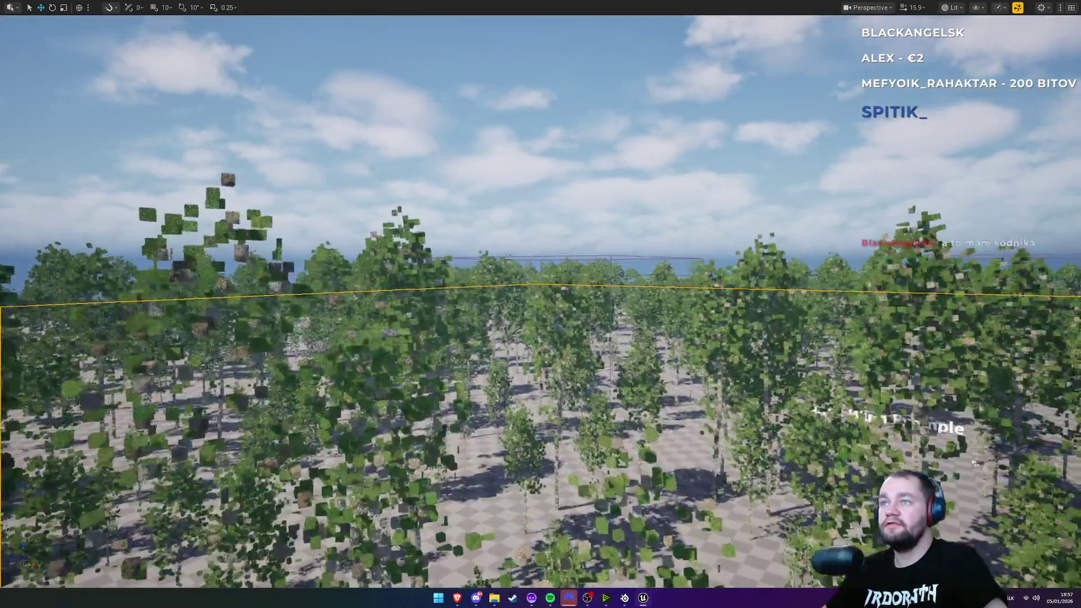
scroll(541, 304, "down", 3)
scroll(540, 304, "up", 3)
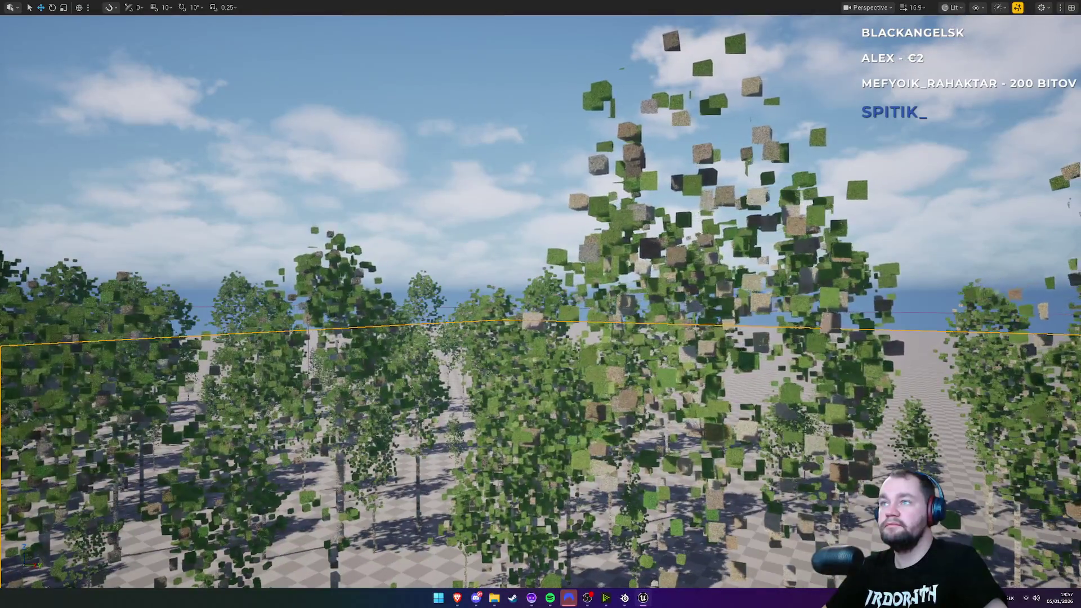
key("f")
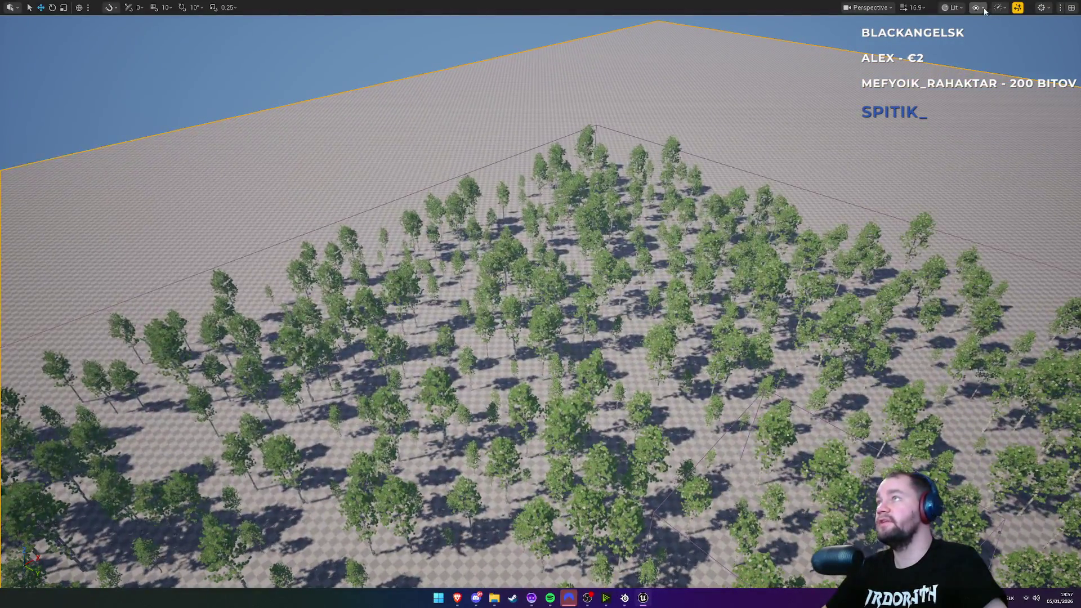
left_click(980, 7)
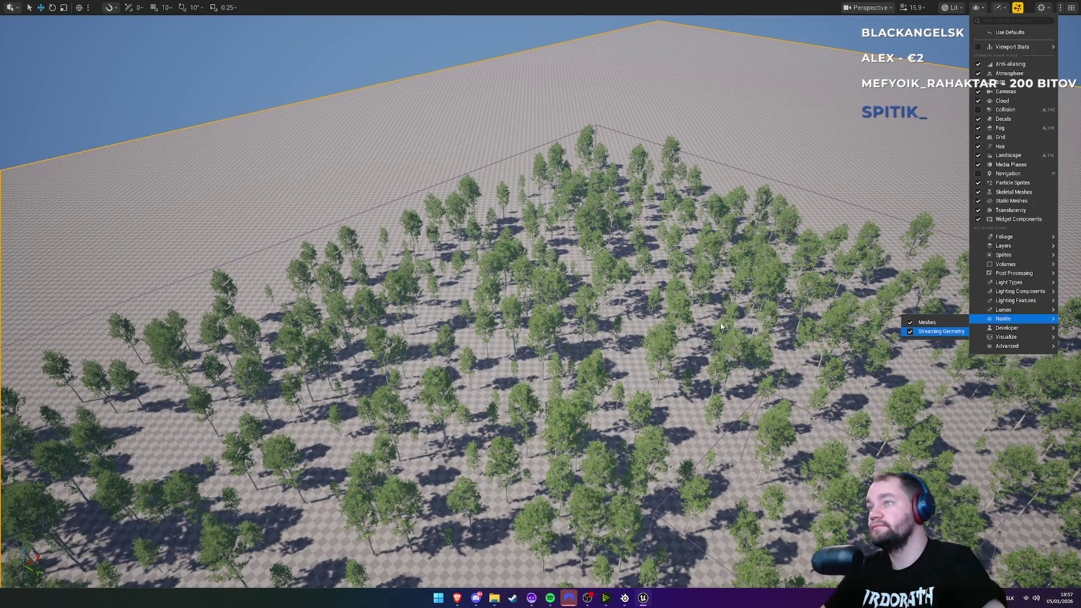
scroll(720, 326, "down", 10)
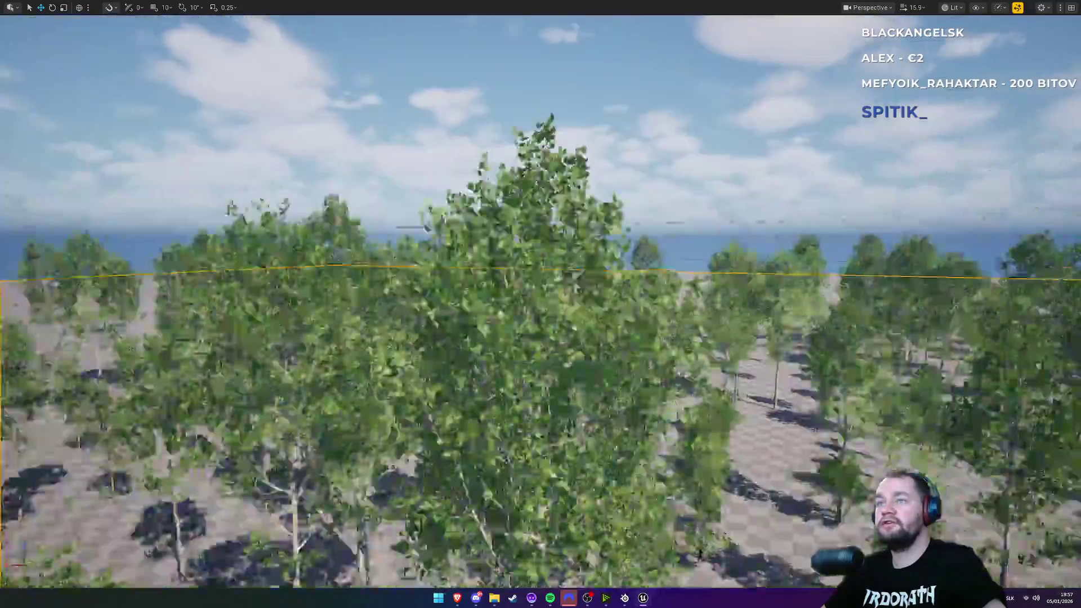
scroll(541, 304, "down", 2)
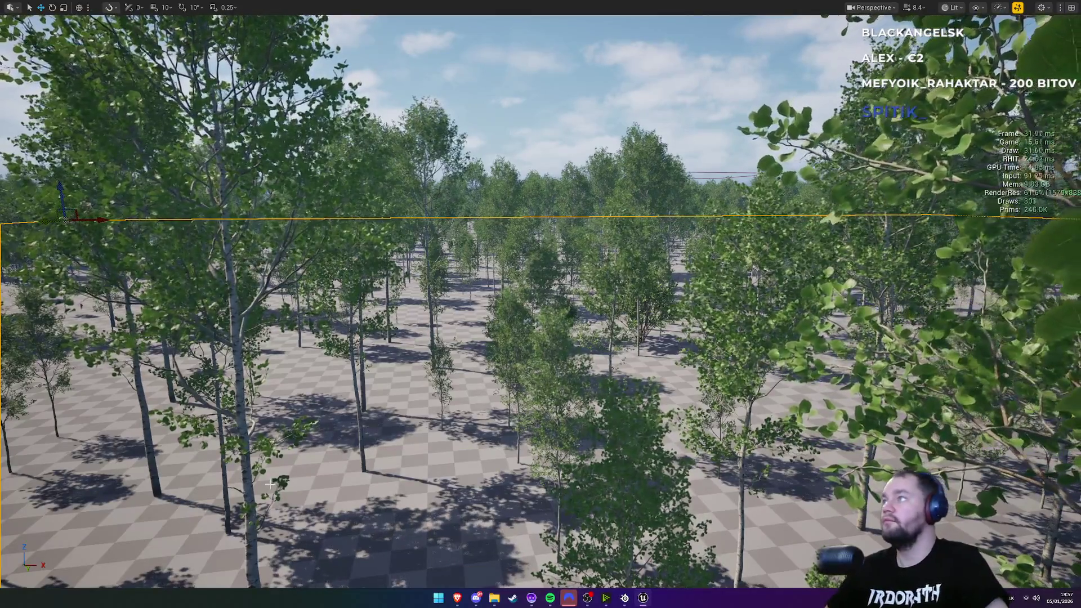
Step: Fly the camera around the aspen forest while the stats overlay reports roughly 31 FPS
right_click(611, 14)
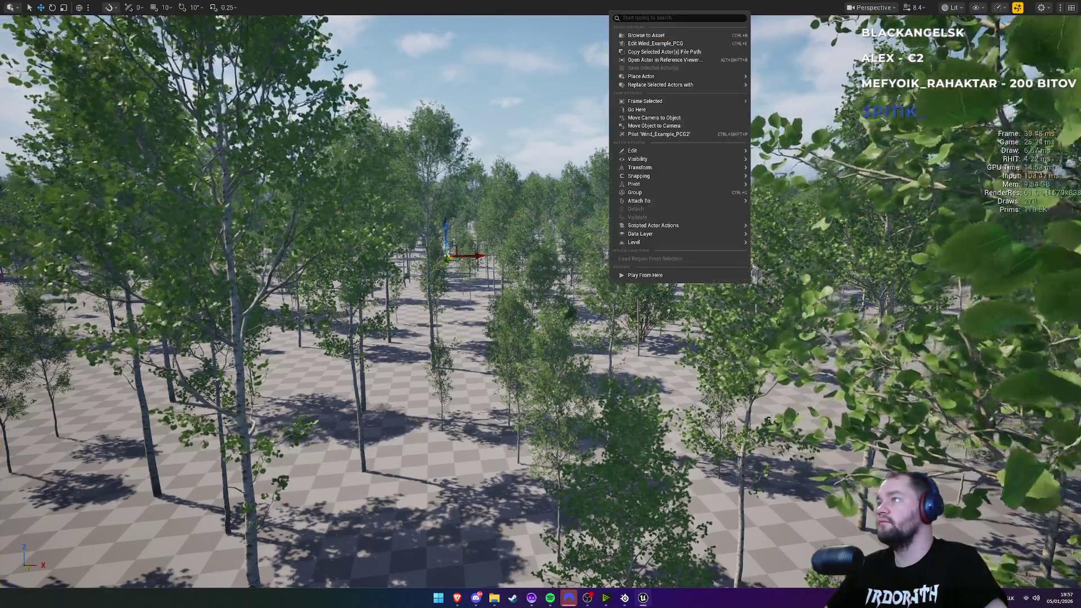
key("Escape")
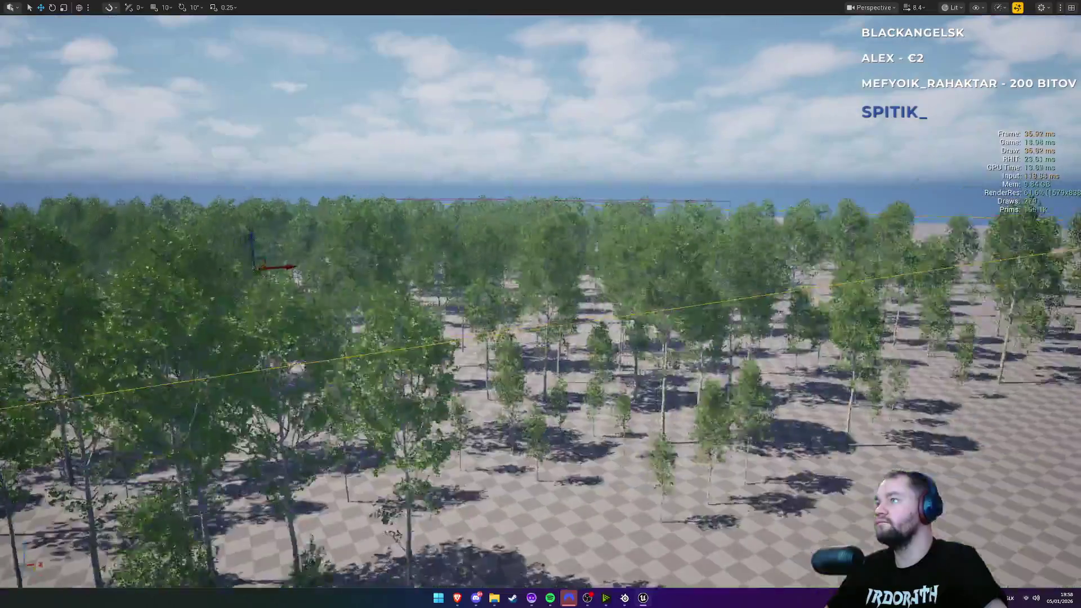
key("s")
key("w")
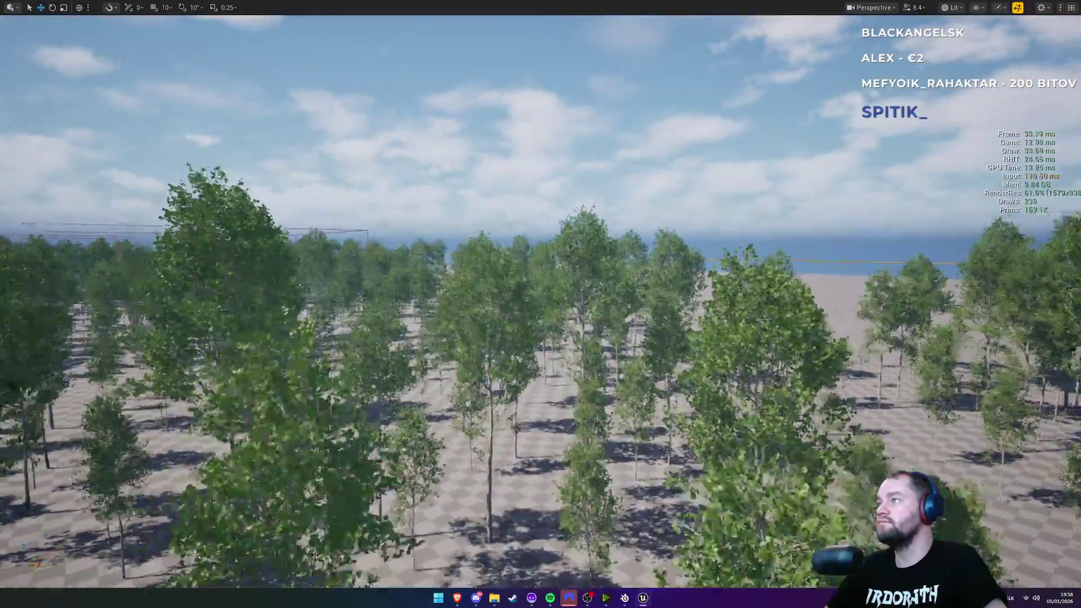
key("s")
key("a")
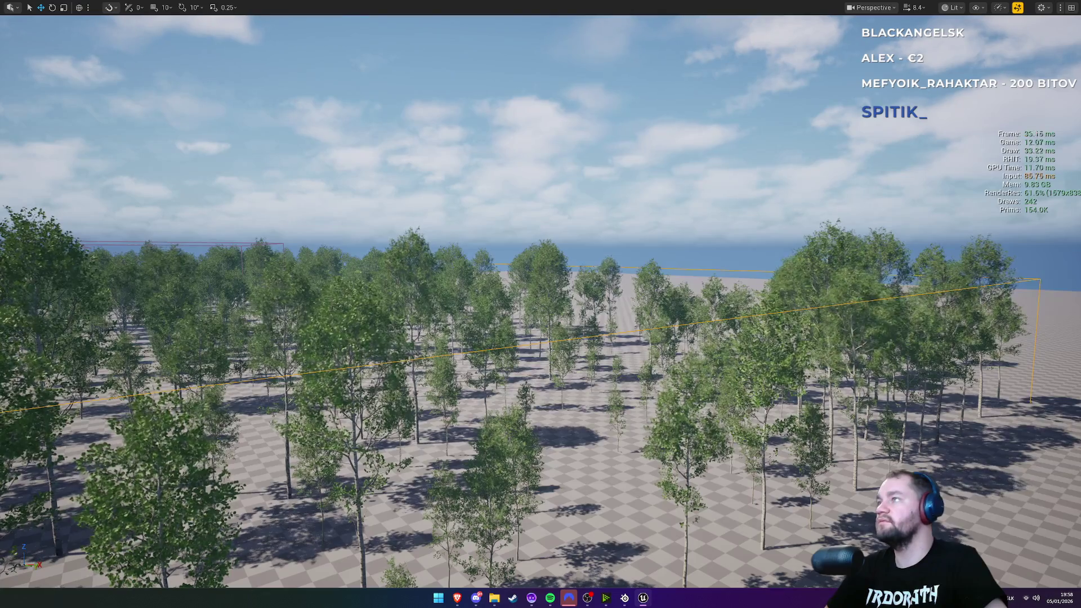
mouse_move(235, 304)
left_mouse_down()
mouse_move(317, 475)
mouse_move(358, 291)
mouse_move(491, 204)
mouse_move(426, 309)
left_mouse_up()
key("super")
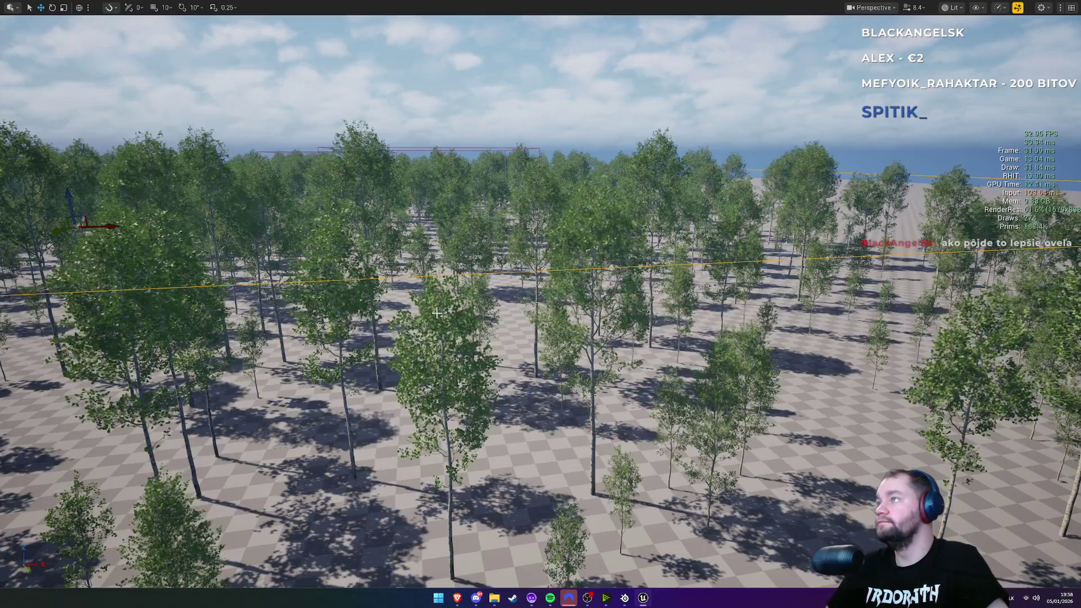
mouse_move(677, 239)
left_mouse_down()
mouse_move(687, 205)
mouse_move(484, 201)
mouse_move(485, 236)
mouse_move(540, 231)
mouse_move(554, 208)
left_mouse_up()
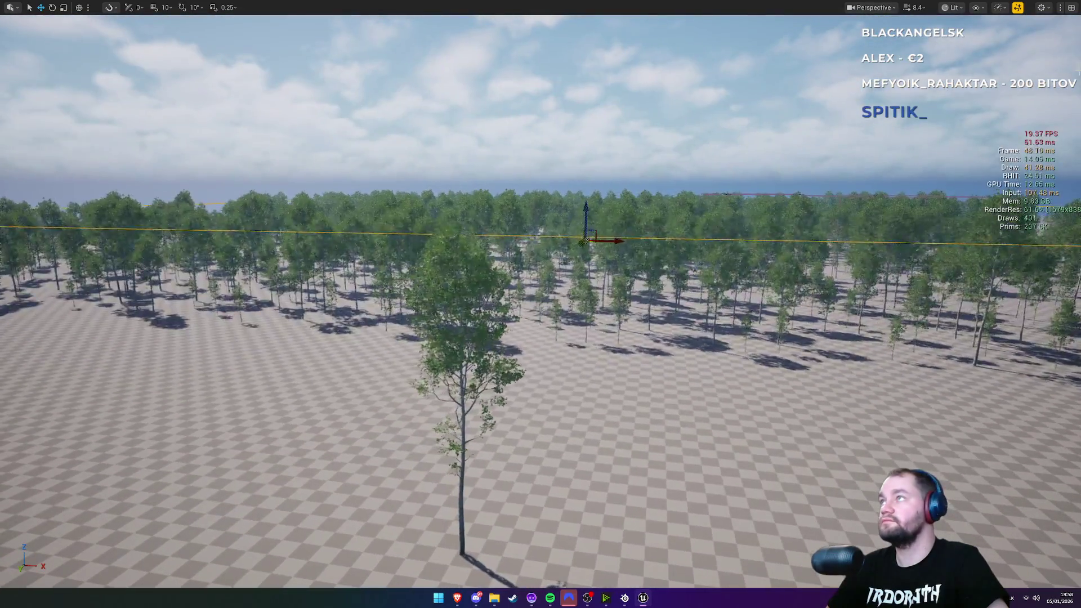
Step: Reset the scalability settings to their defaults and swing the camera to look over the forest
left_click(1018, 9)
left_click(1019, 26)
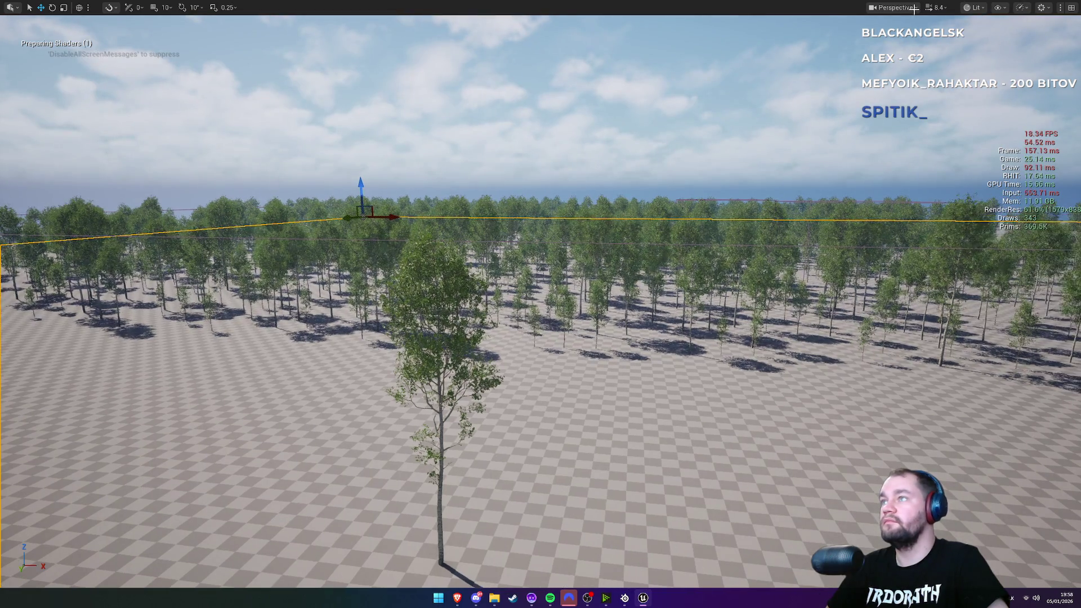
mouse_move(541, 304)
left_mouse_down()
mouse_move(541, 282)
mouse_move(540, 315)
mouse_move(563, 310)
mouse_move(563, 259)
left_mouse_up()
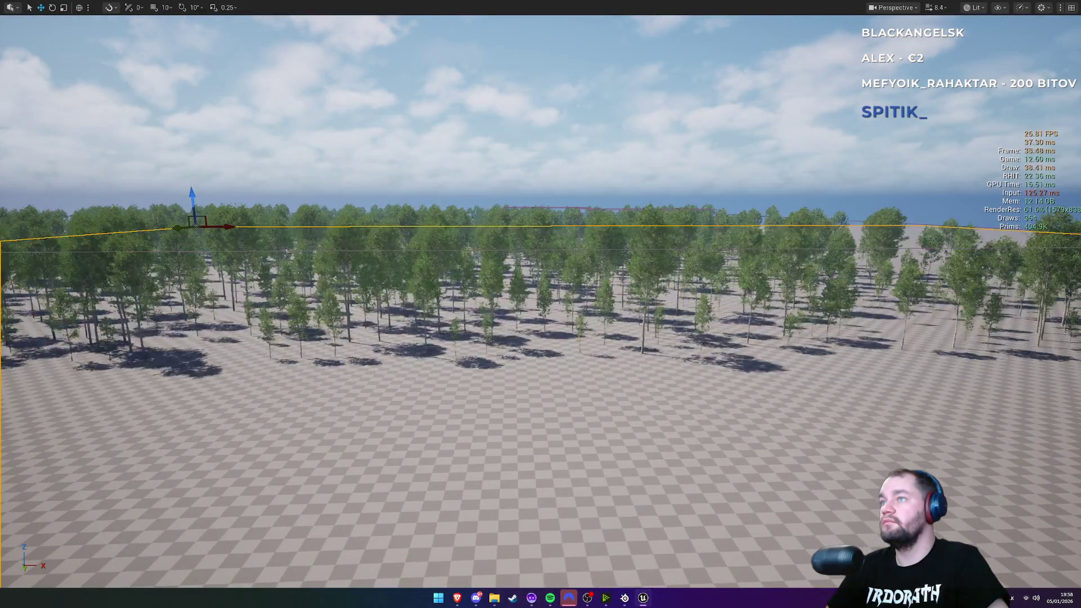
Step: Browse the Performance, viewport settings and Lit view-mode dropdowns
left_click(1026, 8)
left_click(1043, 8)
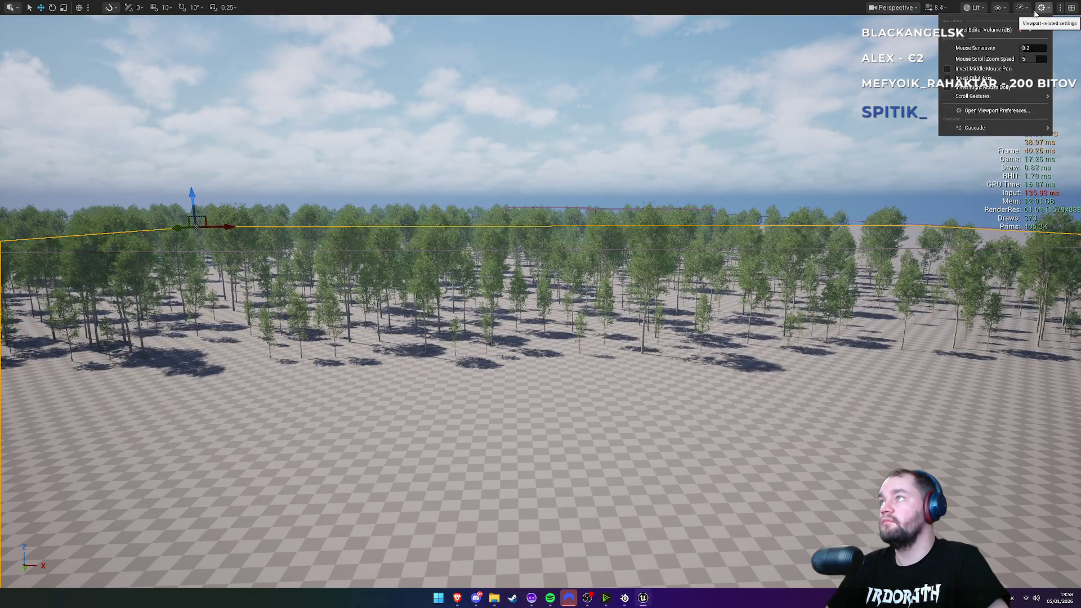
left_click(1035, 8)
left_click(1022, 7)
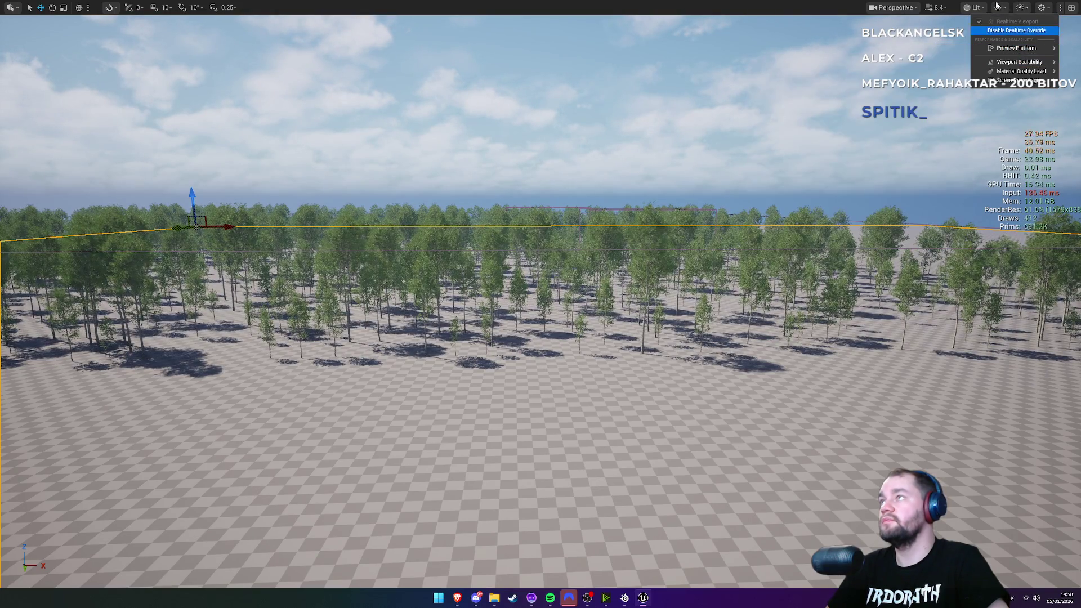
left_click(976, 8)
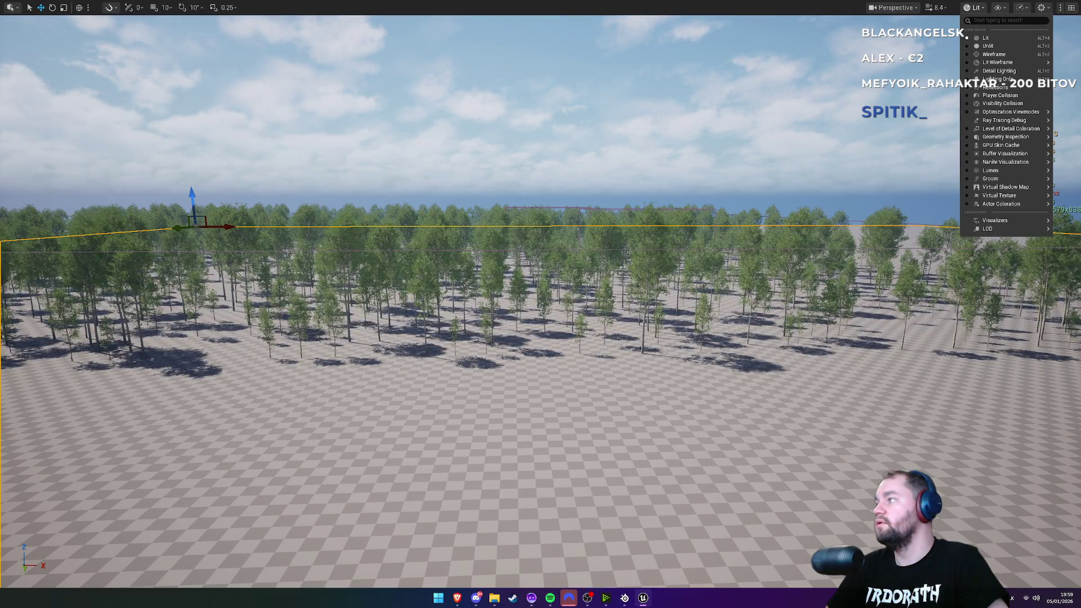
left_click(1047, 9)
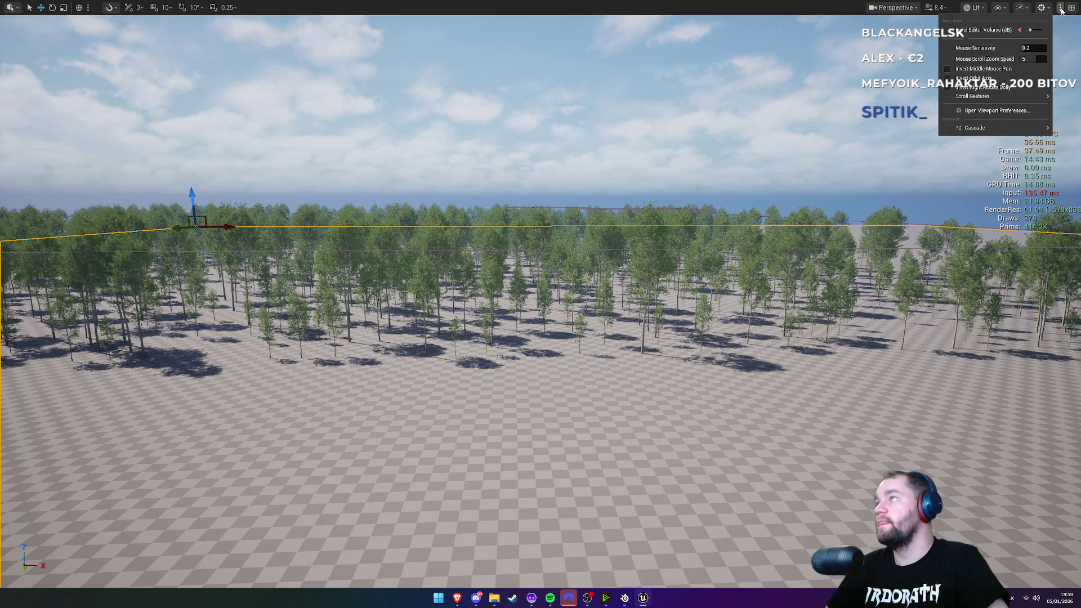
Step: Orbit the camera left, away from the aspen forest toward the empty checkered floor edge
left_click_drag(821, 191, 845, 187)
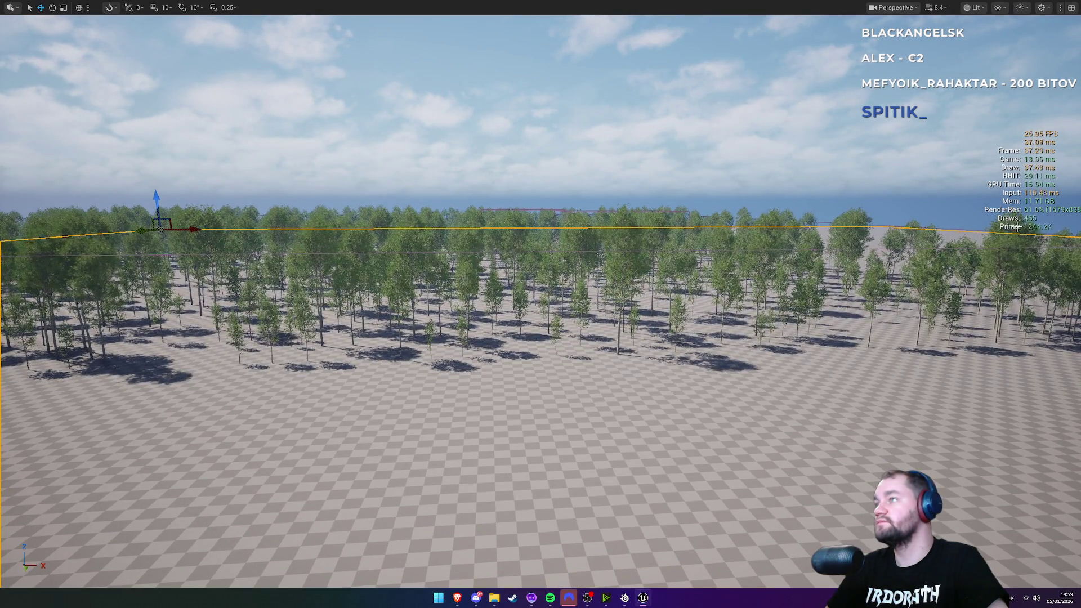
mouse_move(898, 232)
left_mouse_down()
mouse_move(614, 237)
mouse_move(676, 237)
mouse_move(684, 247)
left_mouse_up()
left_click(1022, 8)
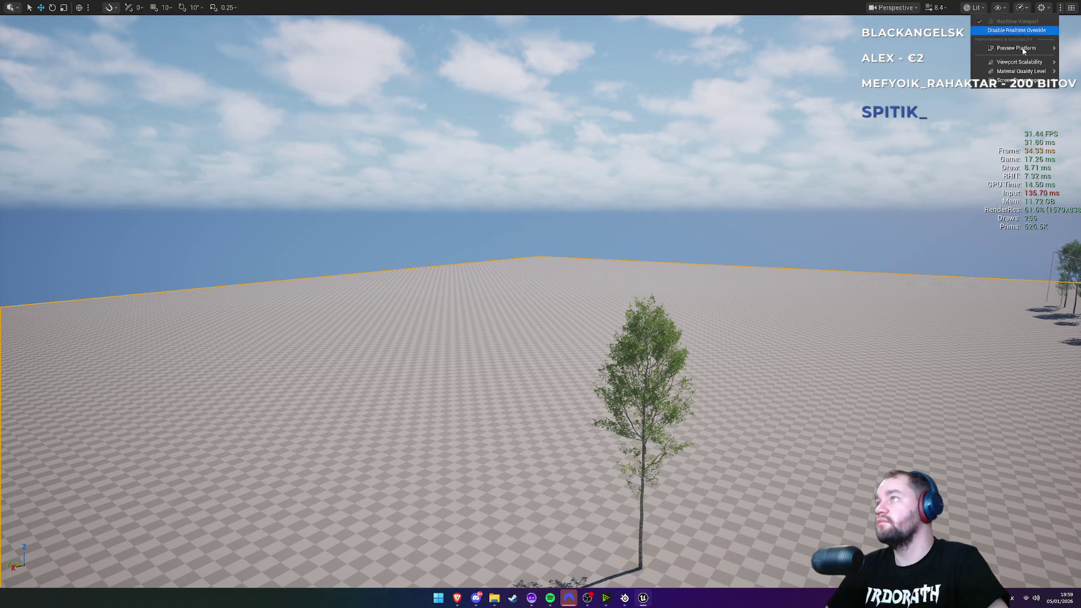
Step: Set viewport scalability to Medium, then Low, and fly the camera toward the forest
mouse_move(1021, 63)
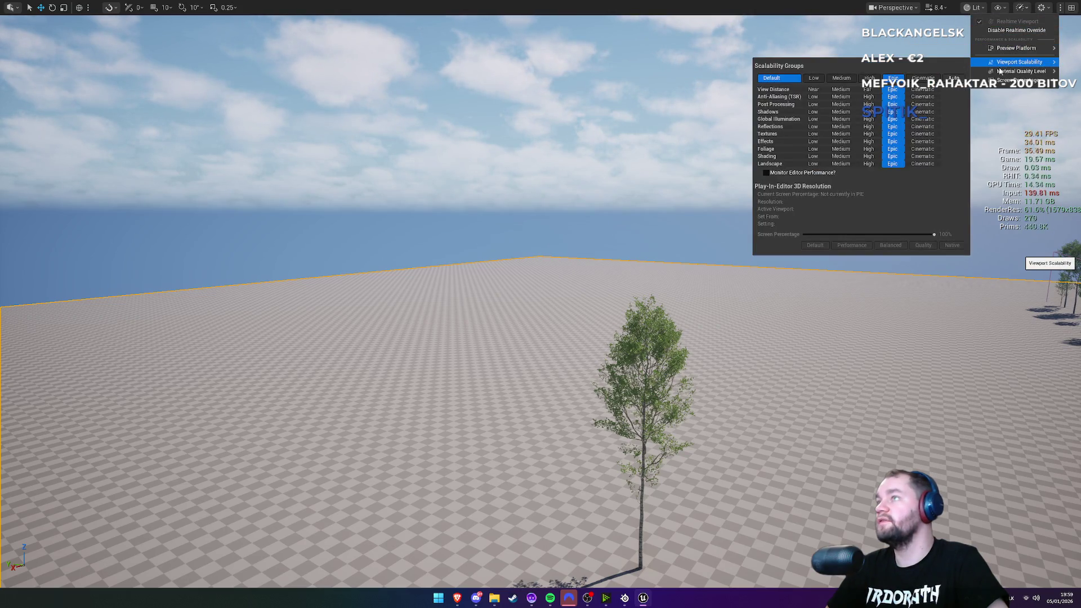
left_click(843, 79)
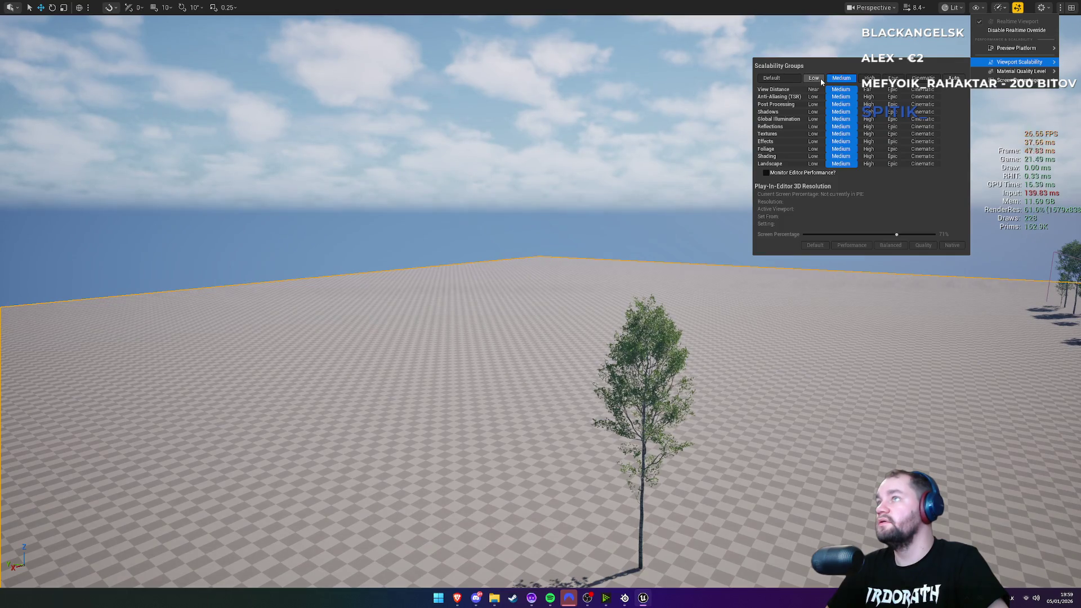
left_click(820, 80)
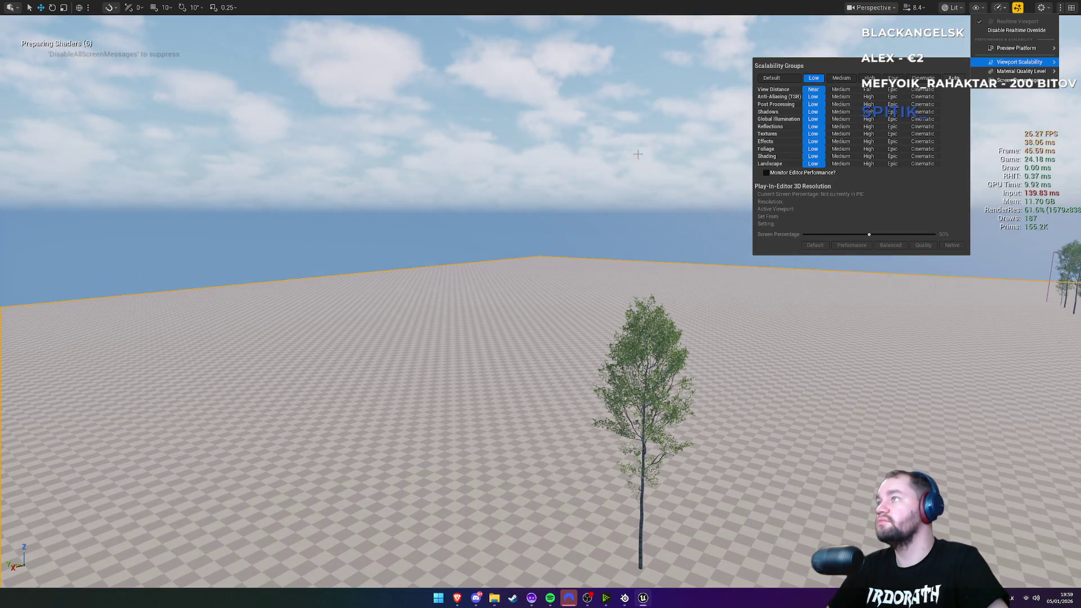
key("w")
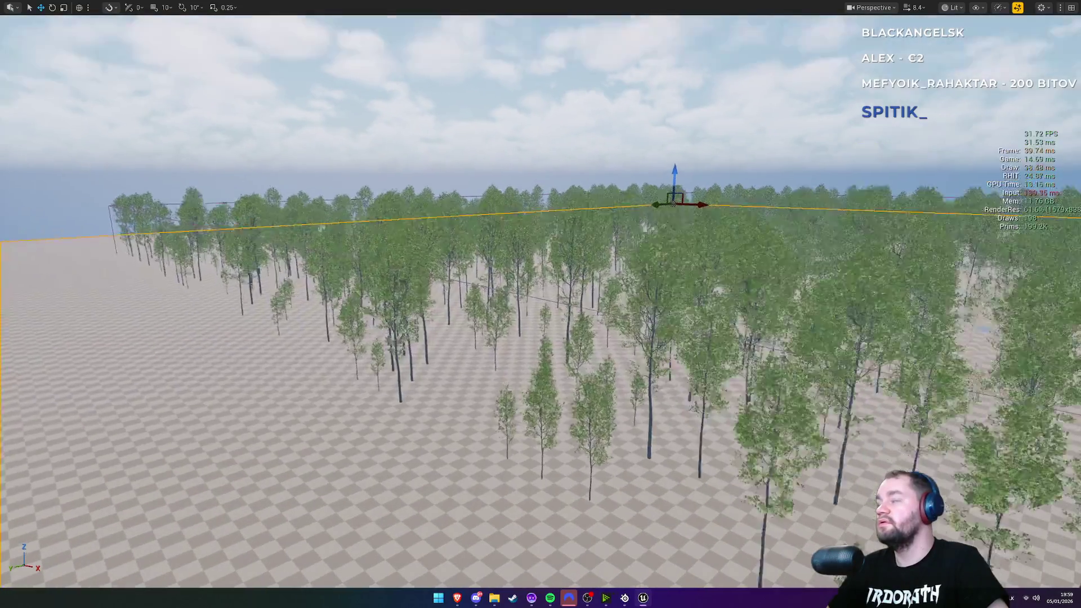
key("w")
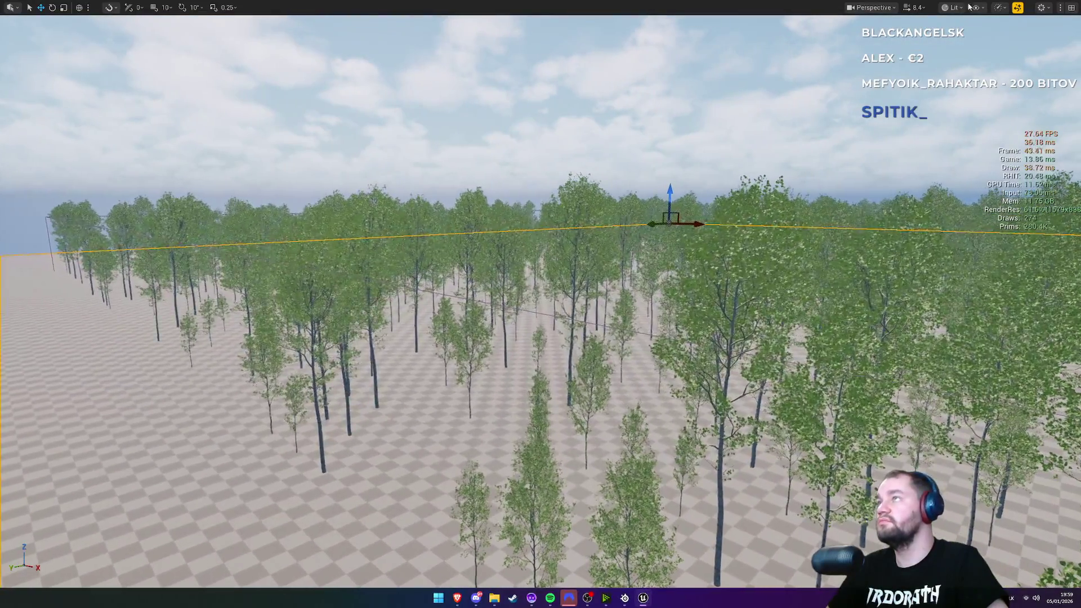
Step: Look through the Performance, viewport settings, view mode and Show dropdowns
left_click(1002, 8)
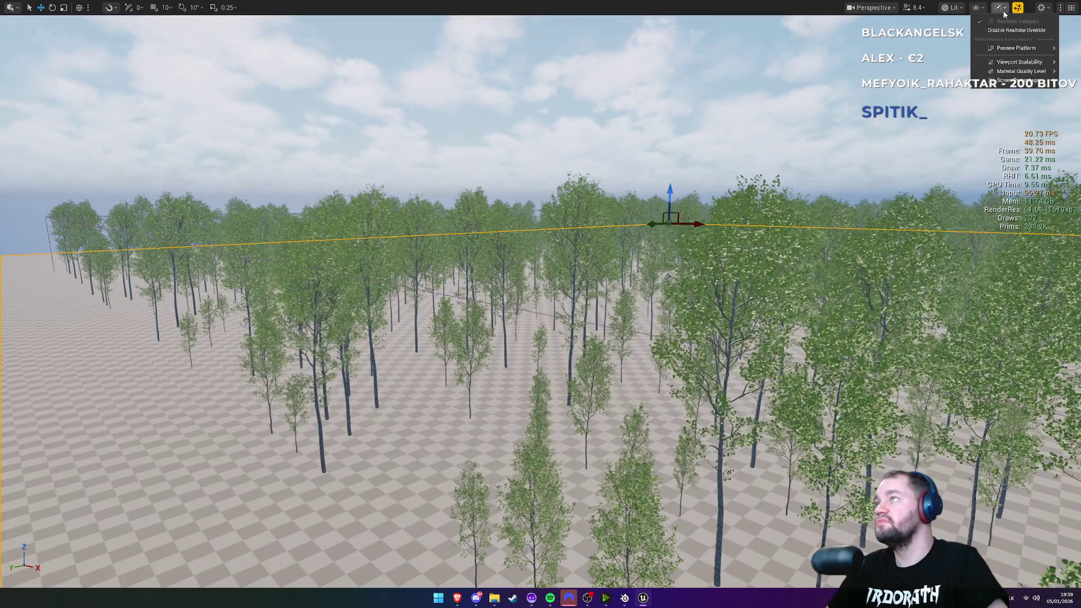
left_click(1043, 8)
mouse_move(1016, 101)
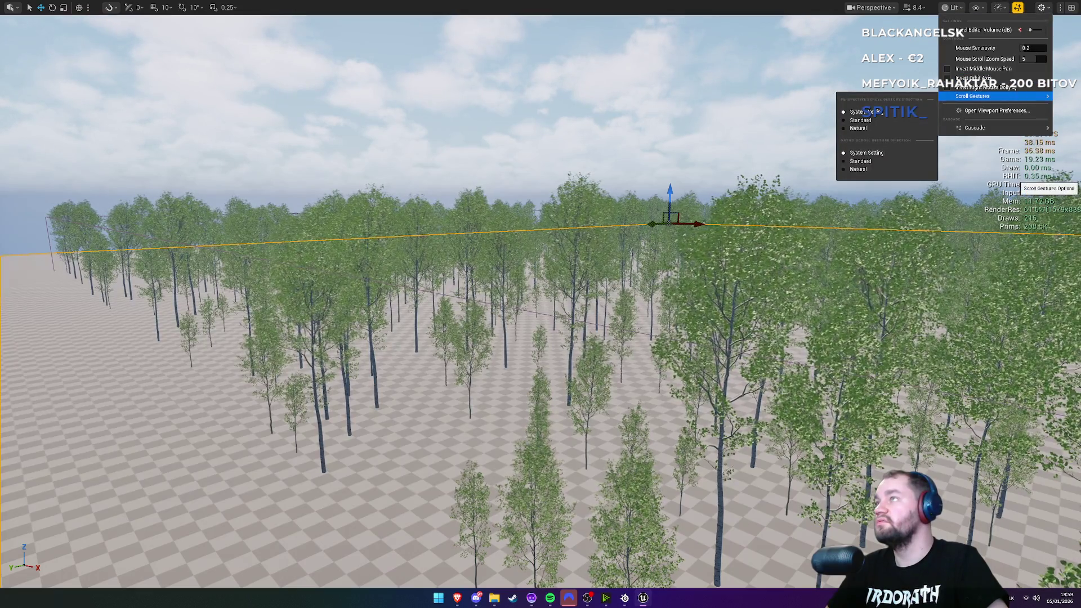
left_click(953, 7)
left_click(953, 7)
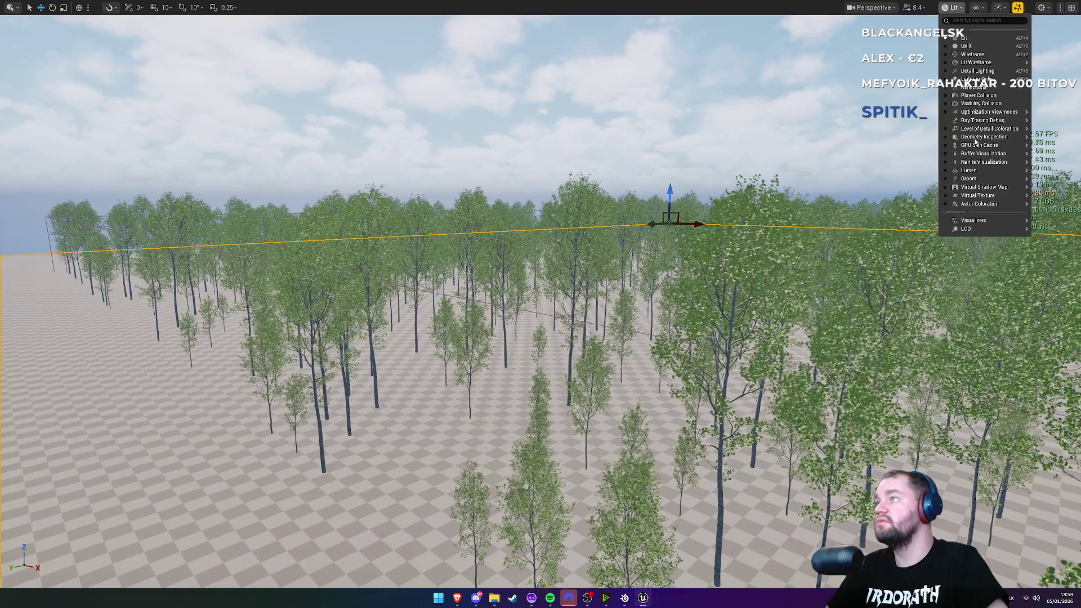
left_click(981, 11)
left_click(1003, 9)
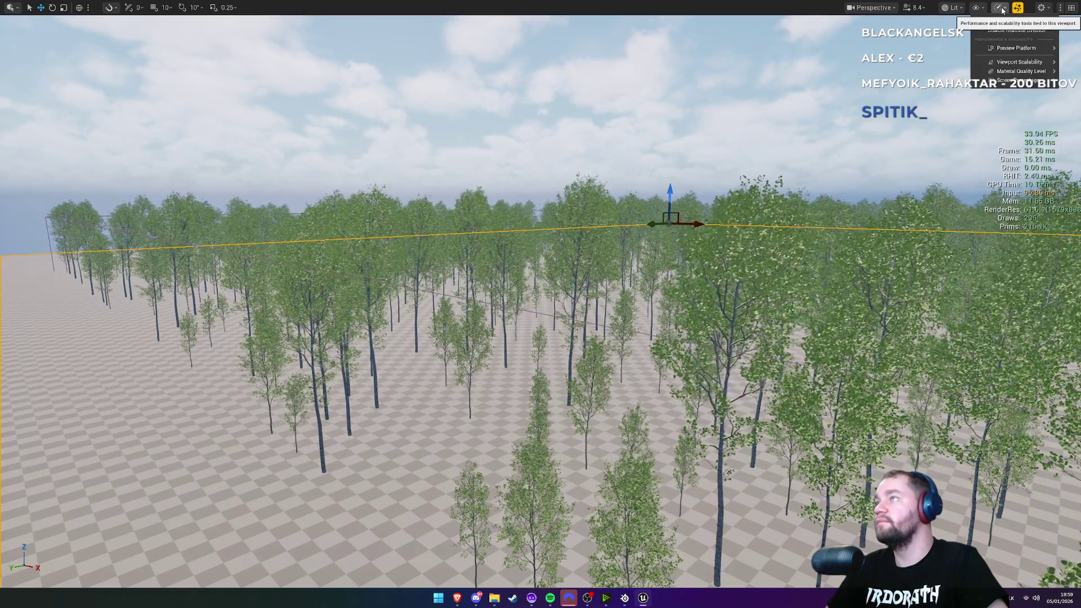
Step: Fly over the forest, then un-maximize the viewport with F11 to restore the full editor layout
right_click(541, 304)
scroll(541, 304, "down", 8)
scroll(540, 304, "up", 5)
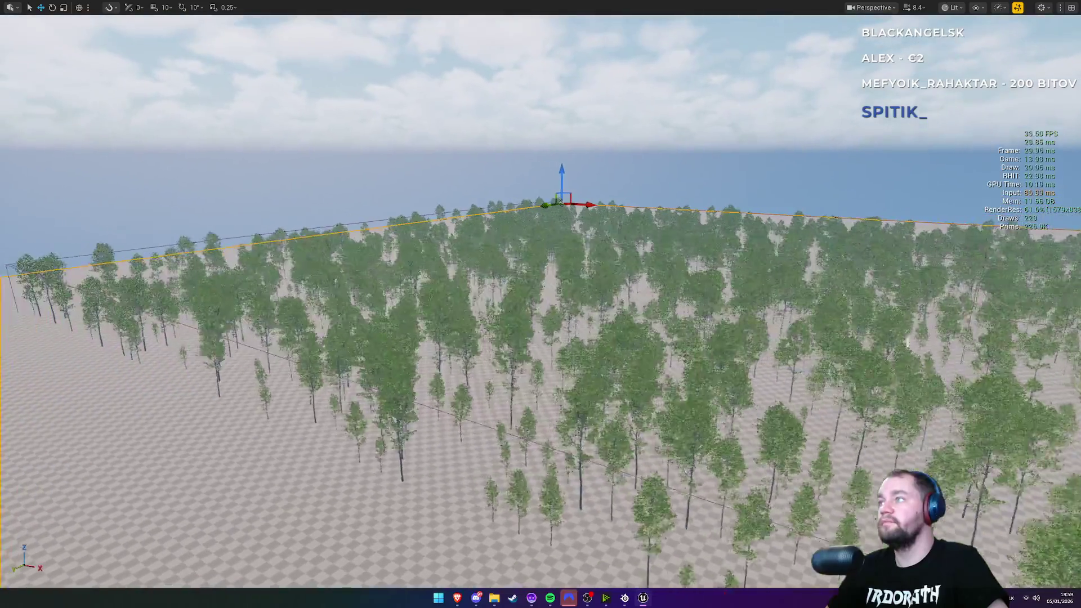
scroll(540, 304, "down", 3)
scroll(540, 304, "up", 3)
scroll(540, 304, "down", 3)
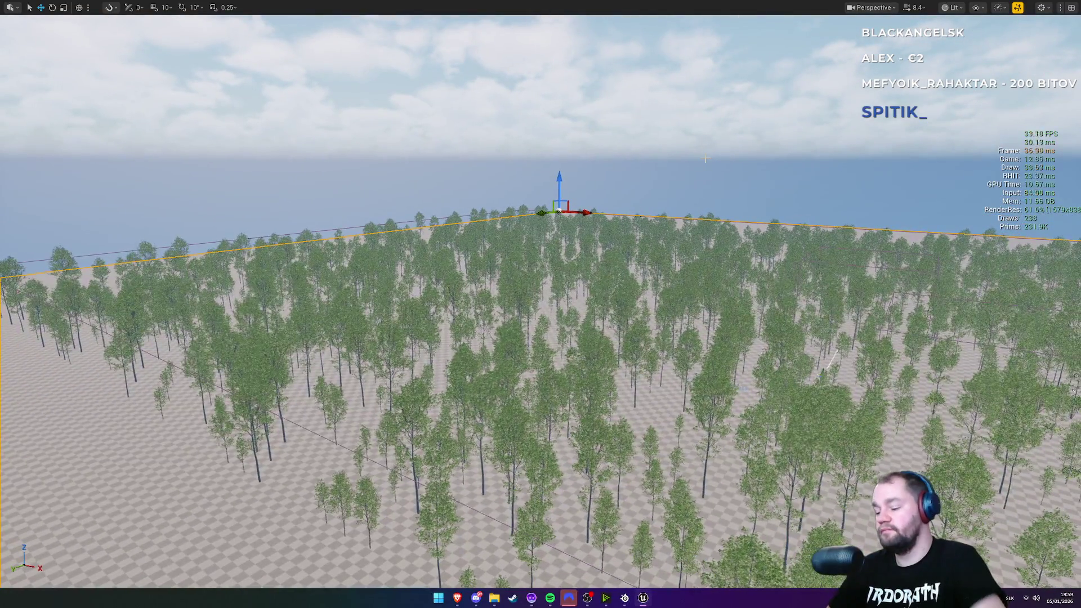
key("F11")
scroll(540, 304, "up", 3)
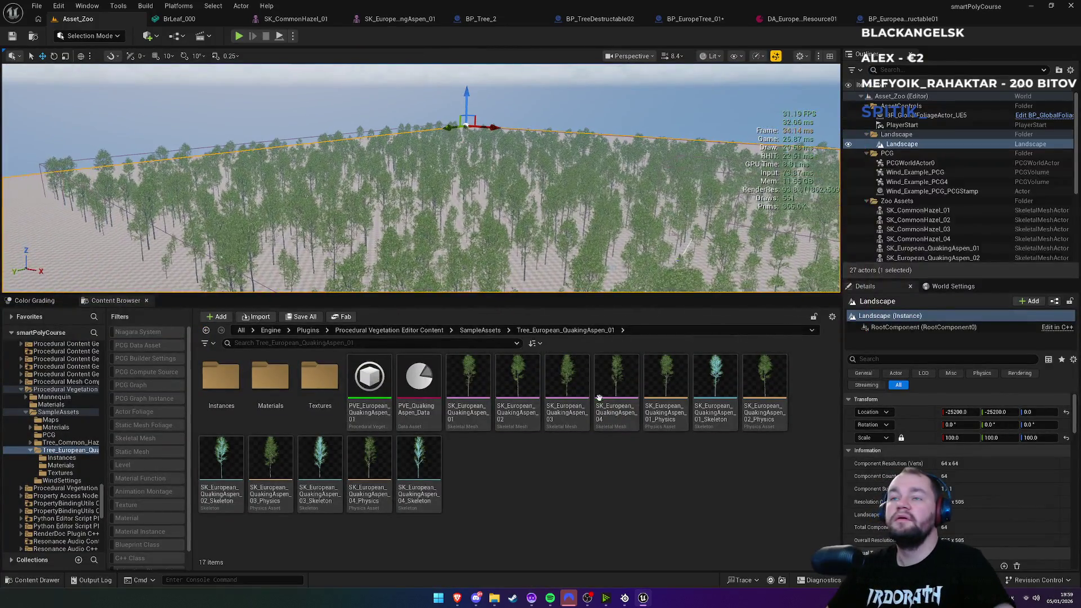
Step: Open the testFoliageSmaller level from the Content folder, saving BP_EuropeTree_01 when prompted
left_click(241, 330)
left_click(231, 391)
double_click(230, 390)
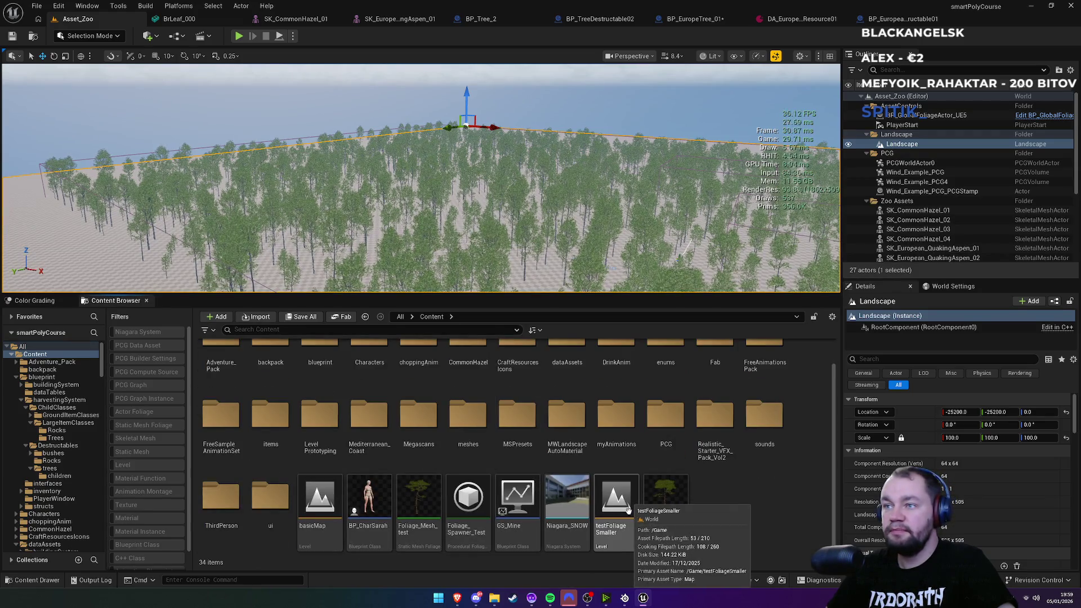
double_click(628, 510)
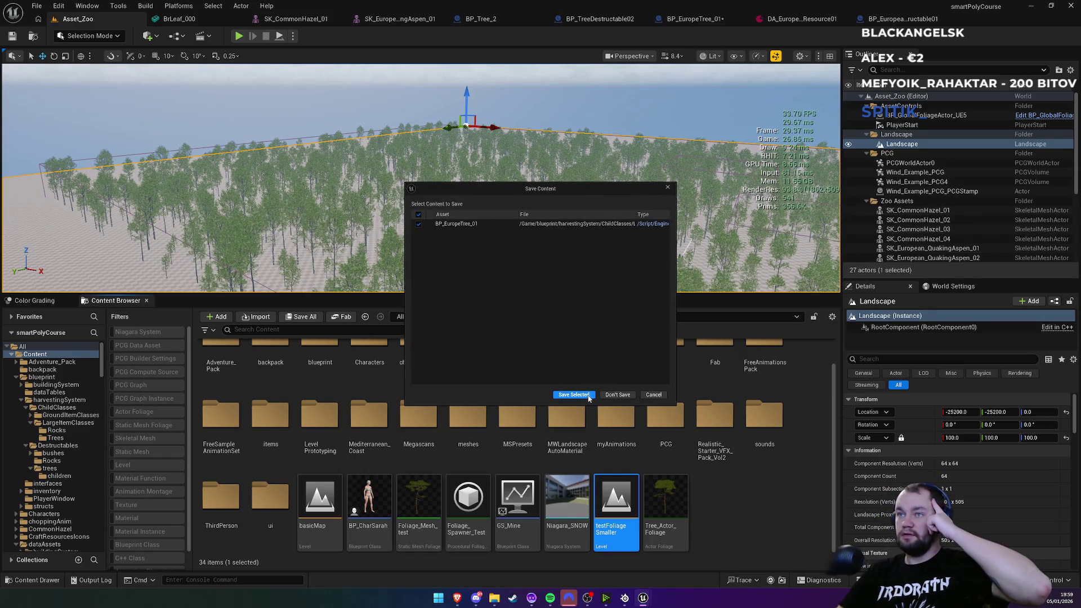
left_click(581, 395)
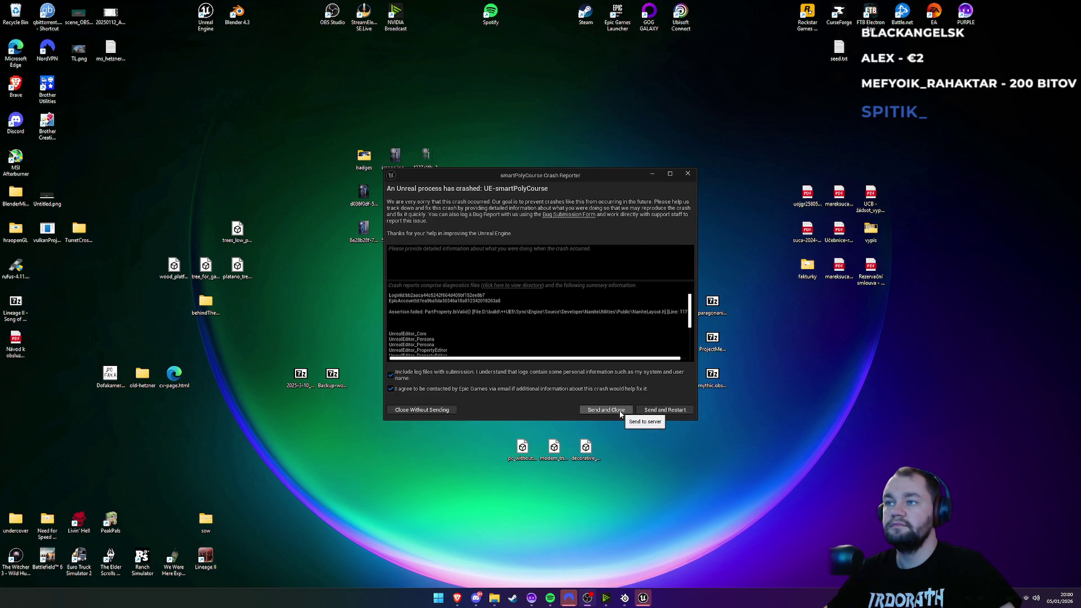
Step: Send the crash report and close the Unreal Engine Crash Reporter
left_click(655, 413)
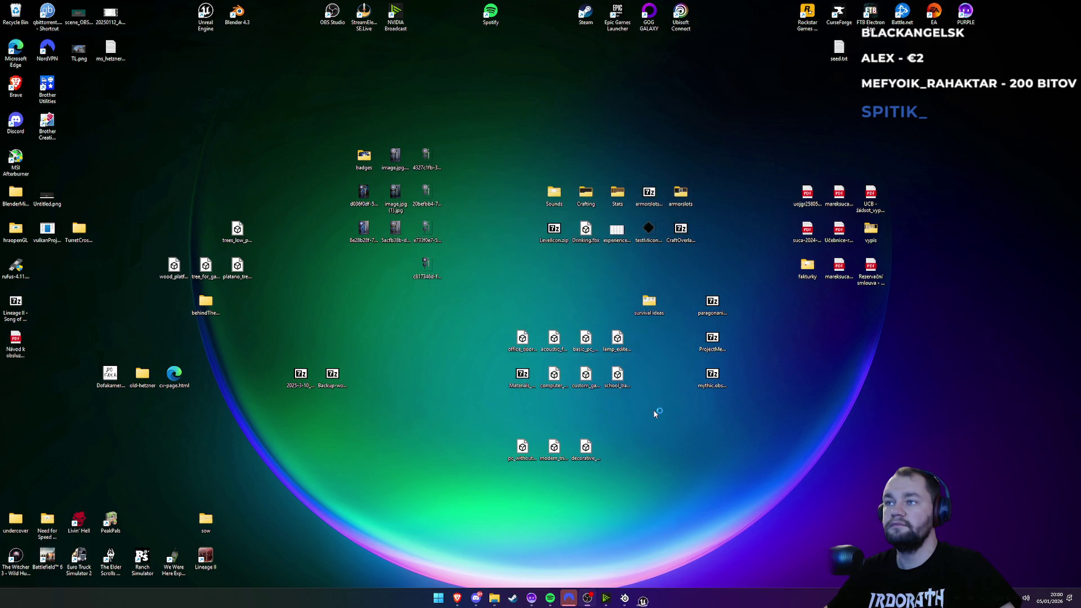
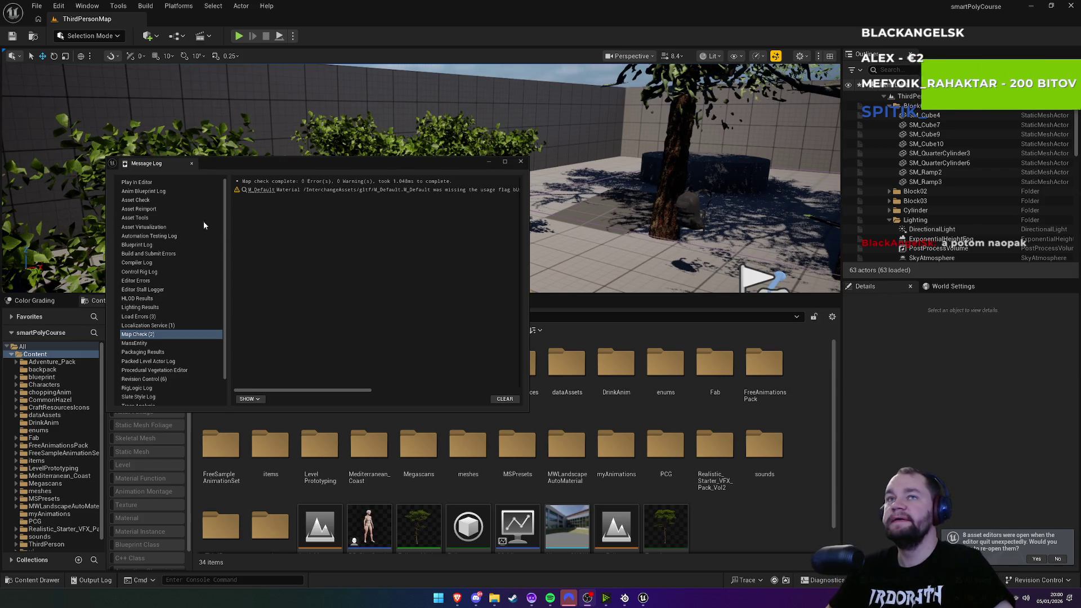
Step: Close the Message Log and load the testFoliageSmaller level from the Content Browser
left_click(520, 163)
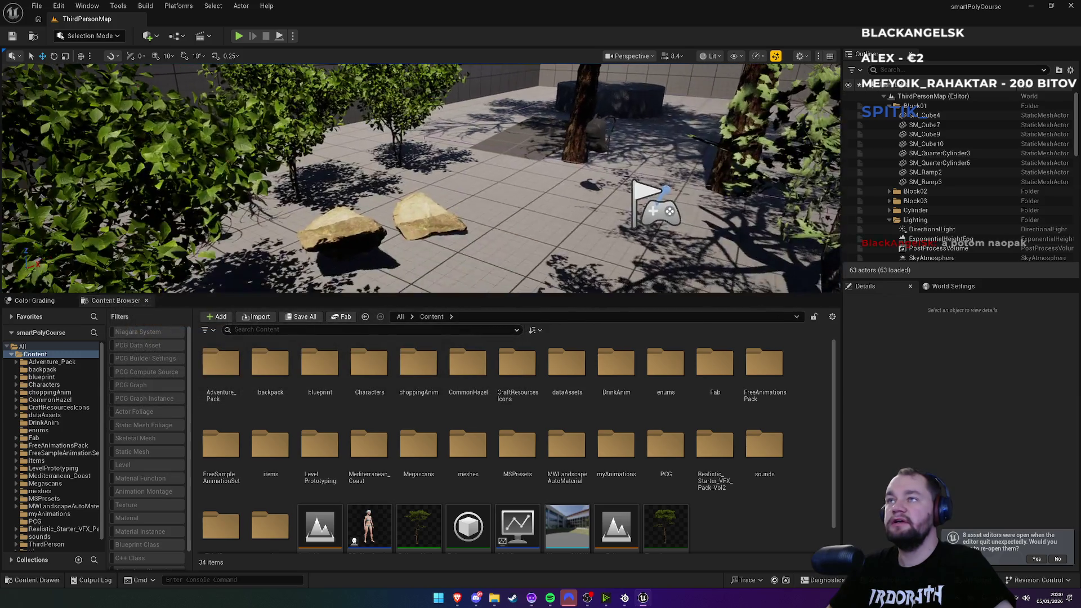
scroll(645, 527, "down", 1)
double_click(632, 529)
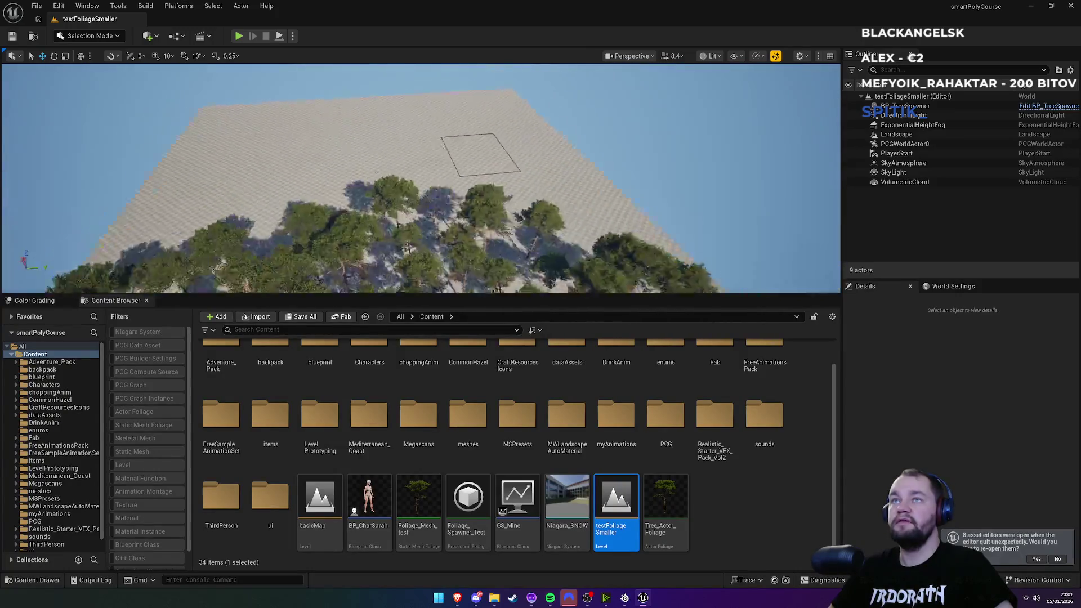
key("F11")
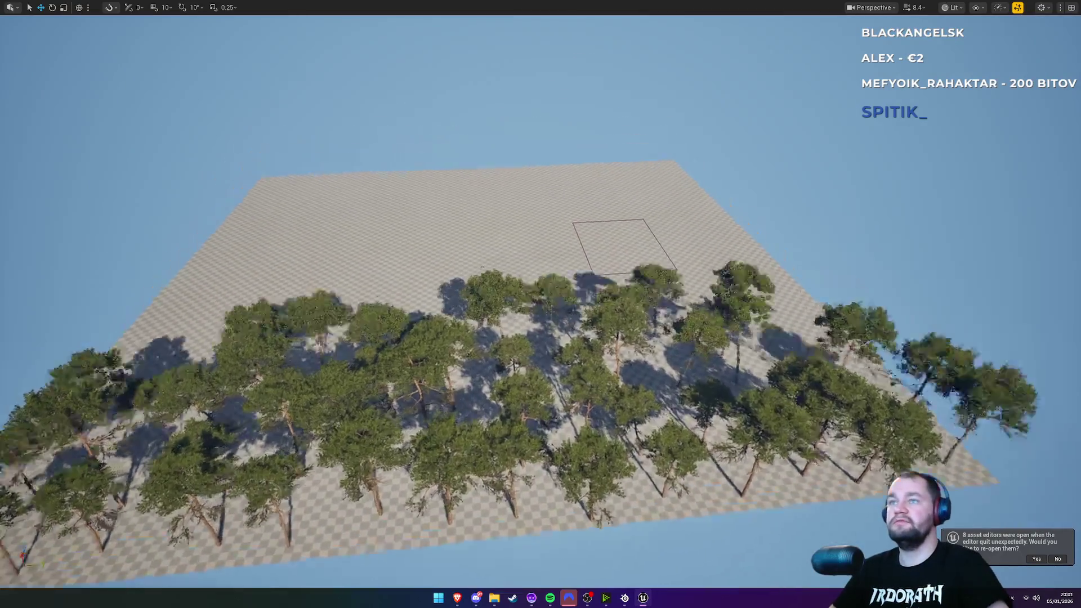
Step: Leave the immersive viewport, select BP_TreeSpawner in the Outliner and open its Blueprint
scroll(541, 304, "up", 15)
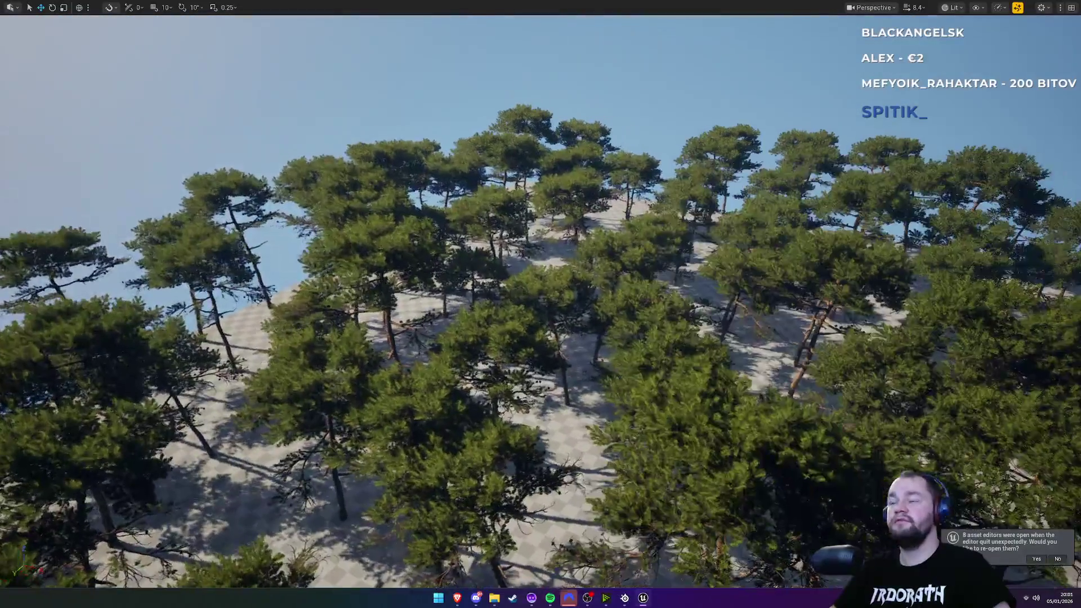
key("F11")
left_click(630, 225)
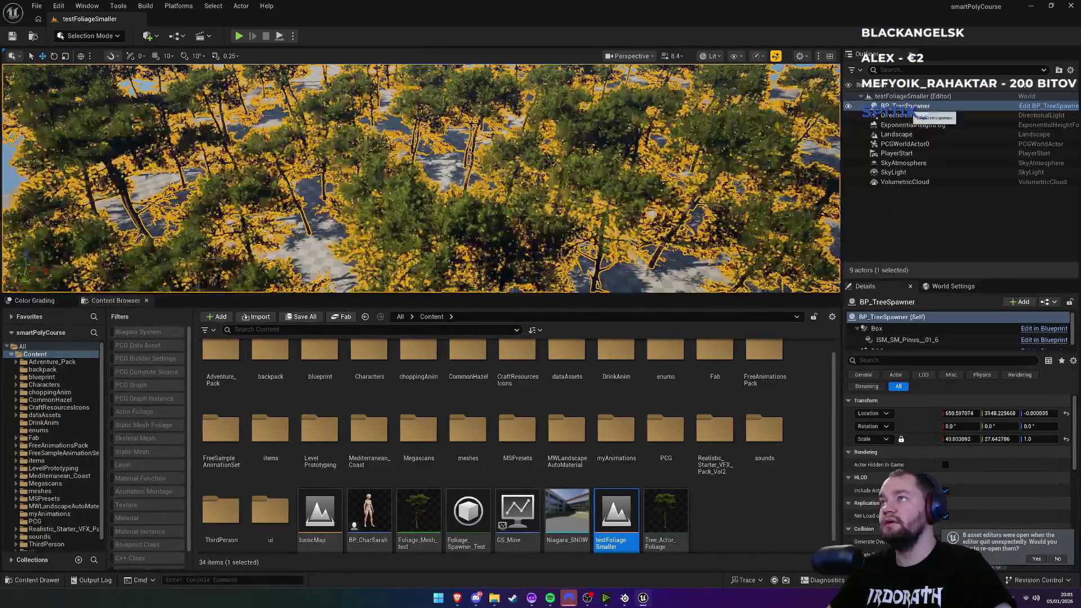
scroll(727, 420, "down", 1)
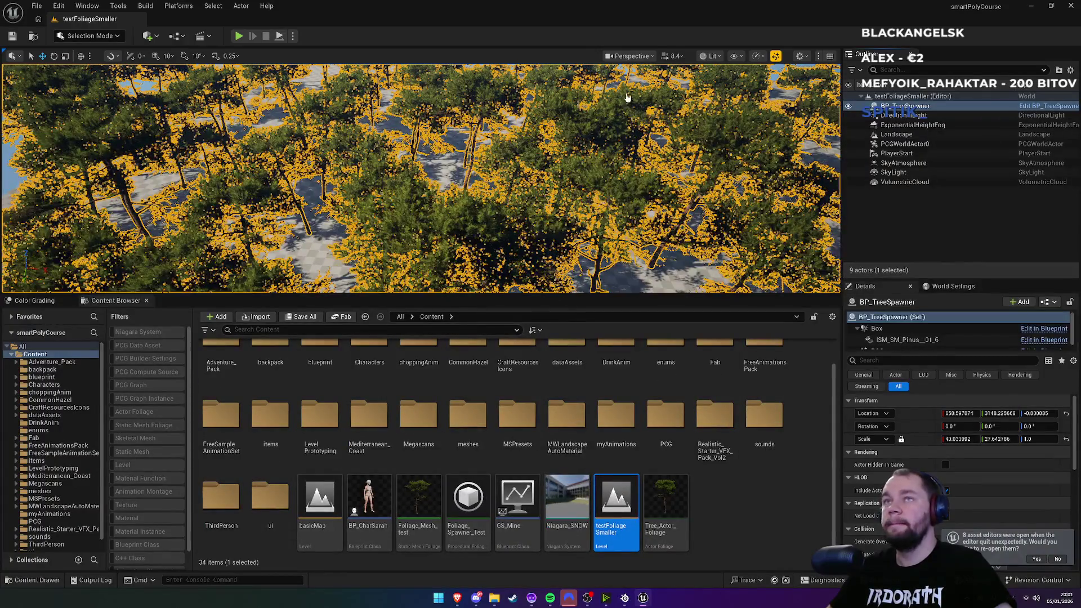
key("ctrl+e")
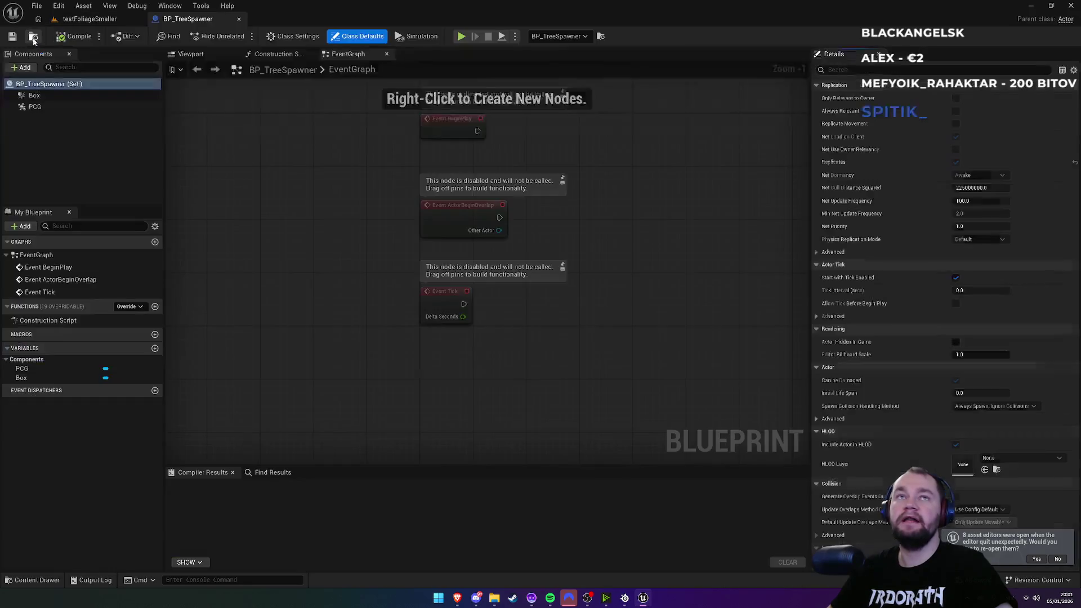
Step: Inspect which graph the BP_TreeSpawner Blueprint's PCG component uses
left_click(33, 38)
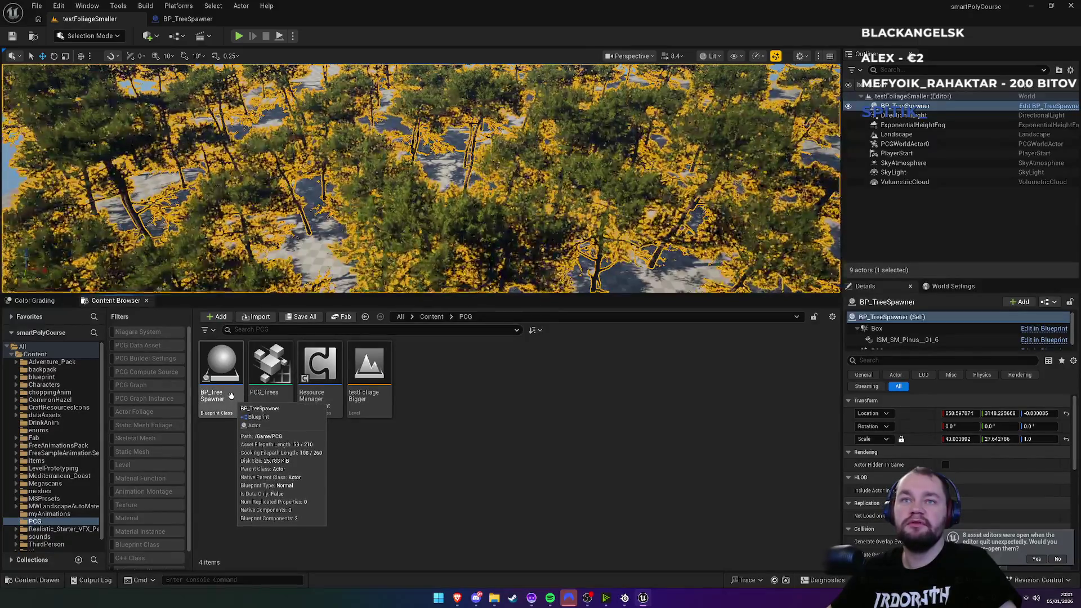
double_click(231, 394)
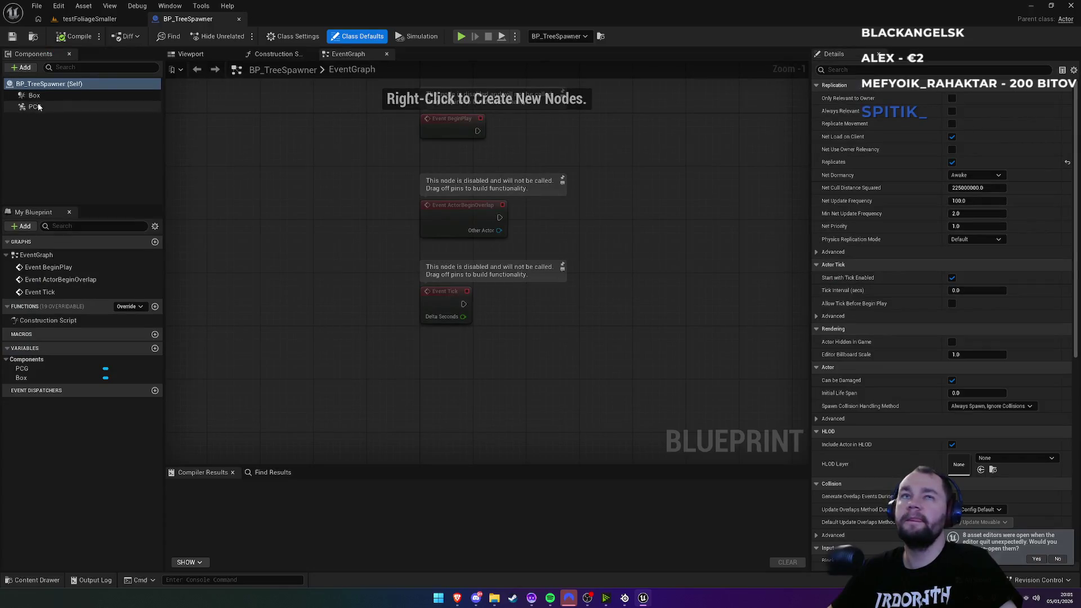
left_click(38, 107)
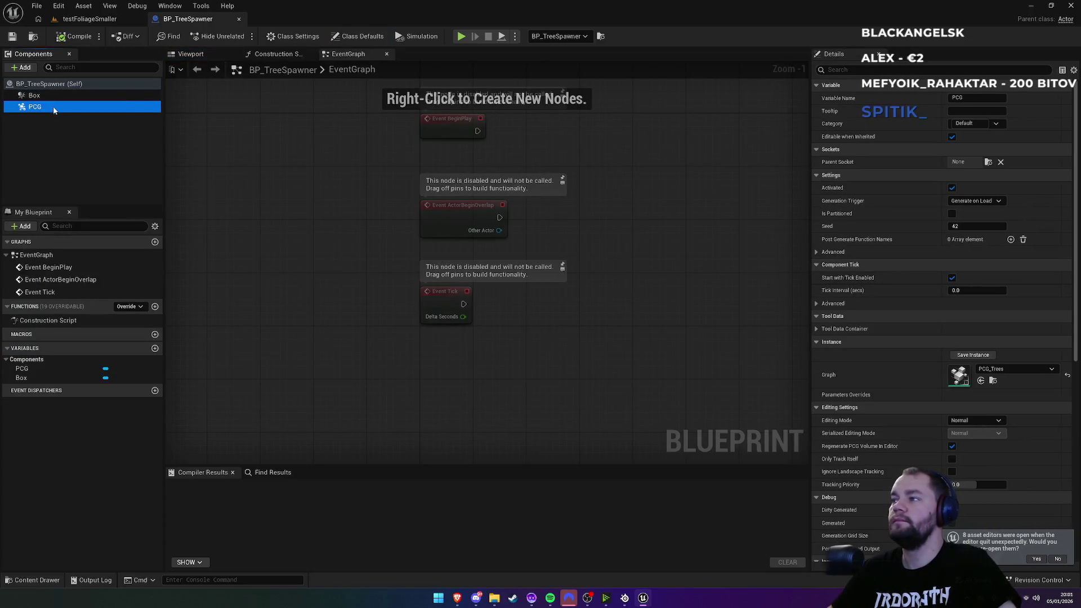
left_click(89, 18)
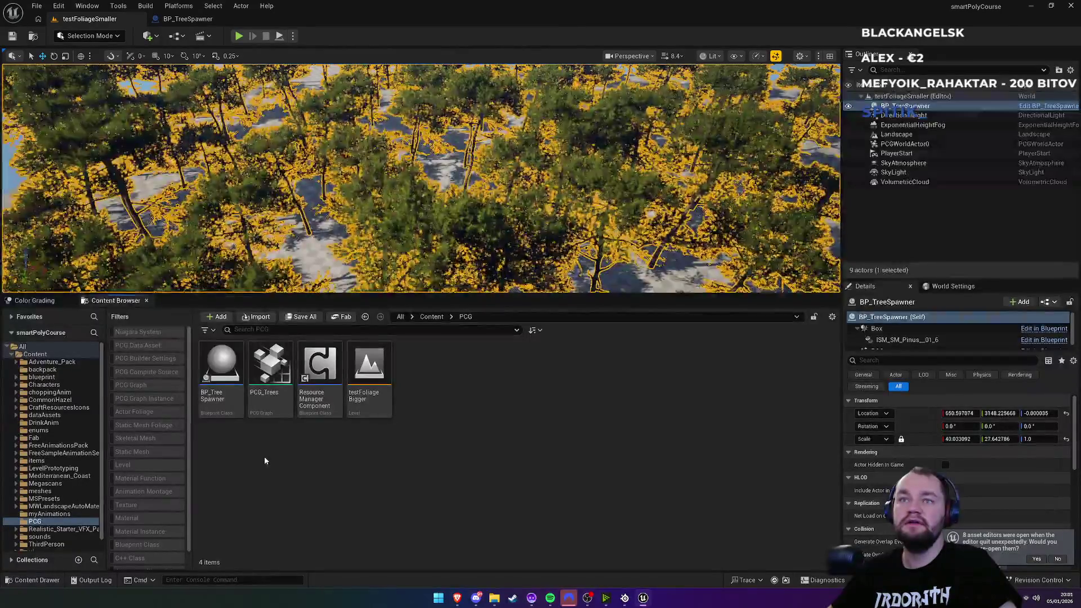
Step: Duplicate PCG_Trees as PCG_EuropeanTrees and open it in the PCG graph editor
left_click(274, 413)
key("ctrl+d")
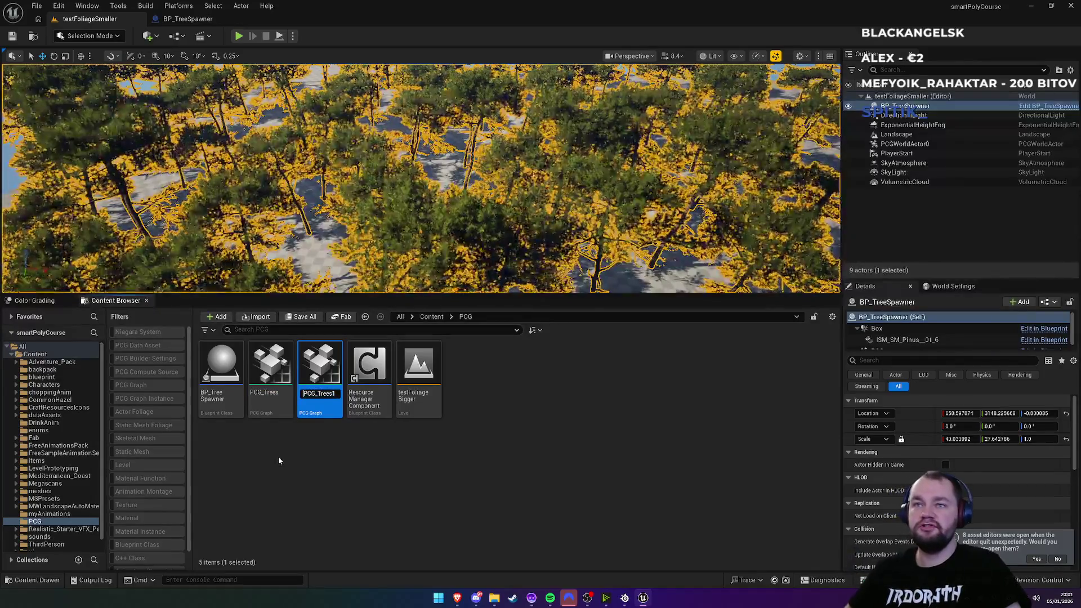
key("Right")
key("Right")
key("Right")
type("V")
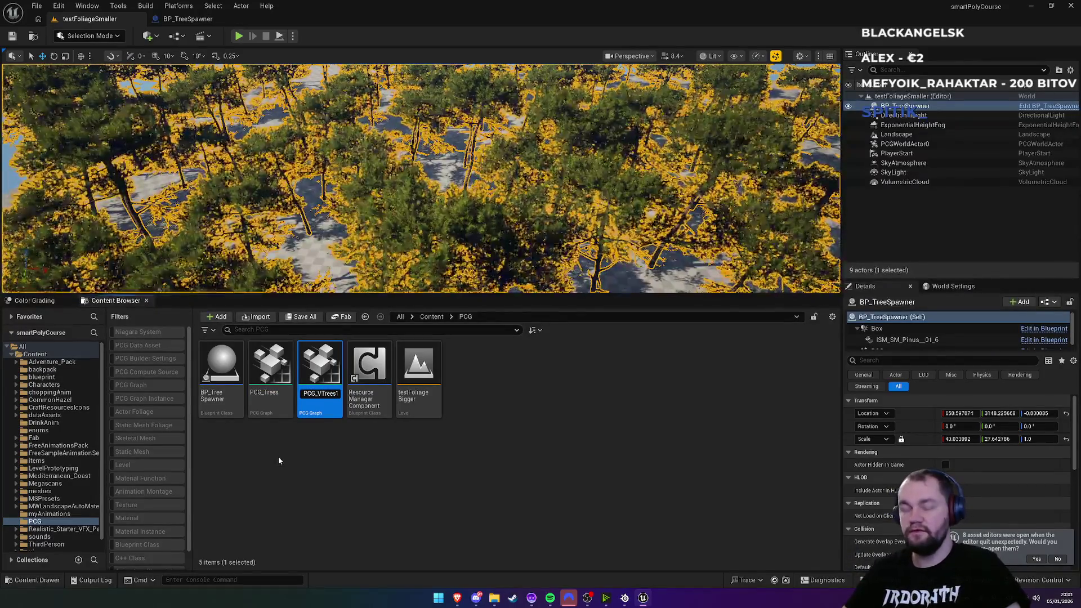
type("ege")
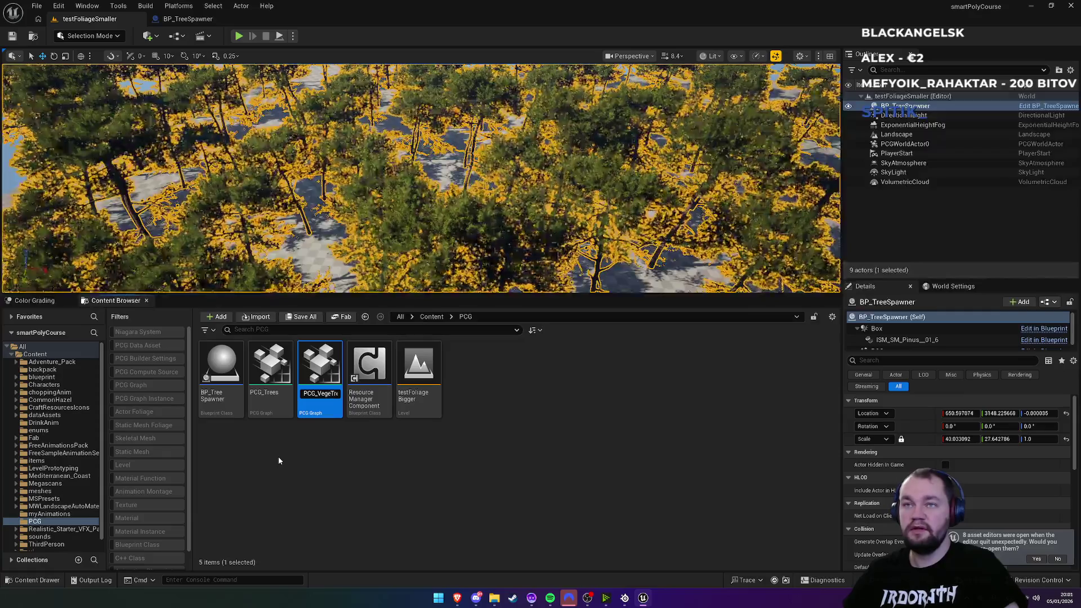
key("BackSpace")
key("BackSpace")
key("BackSpace")
type("Euro")
type("pean")
key("End")
key("BackSpace")
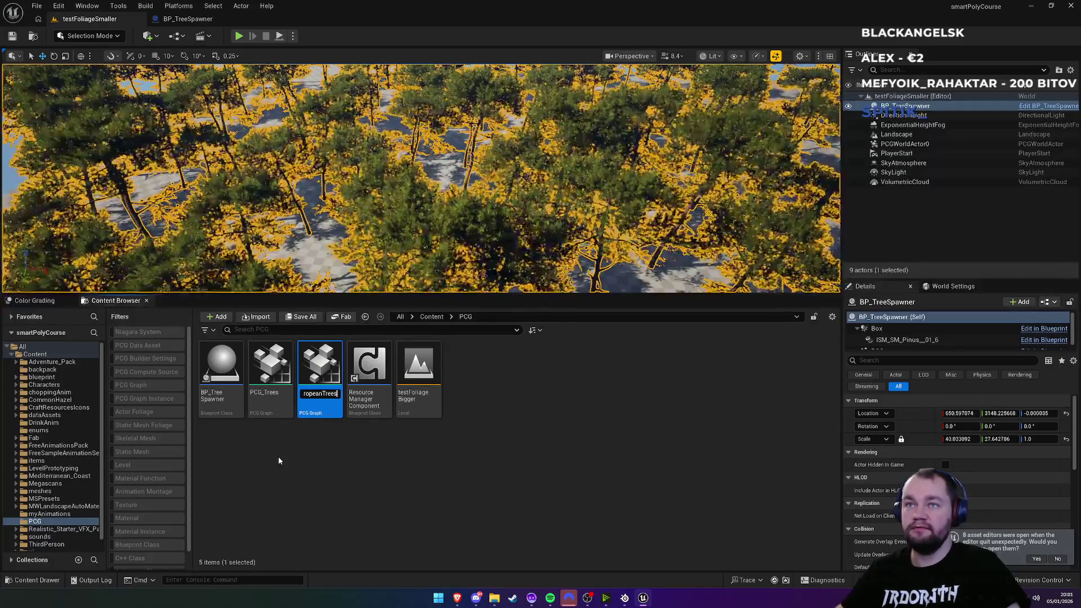
key("Return")
double_click(279, 410)
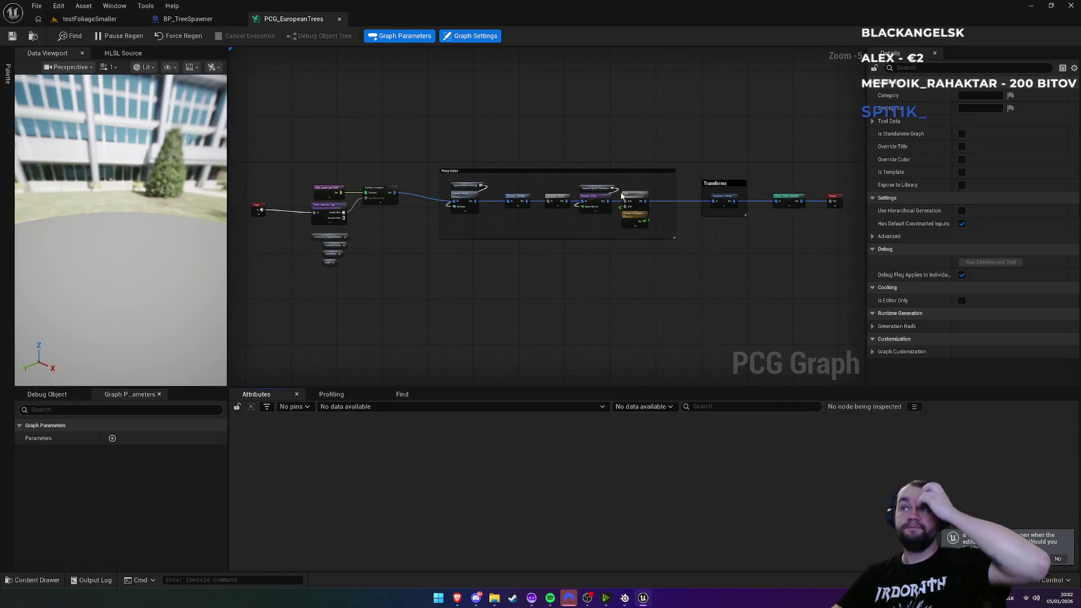
Step: Select the Static Mesh Spawner and try adding a 'skele' node off Transform Points, then cancel
scroll(728, 187, "up", 5)
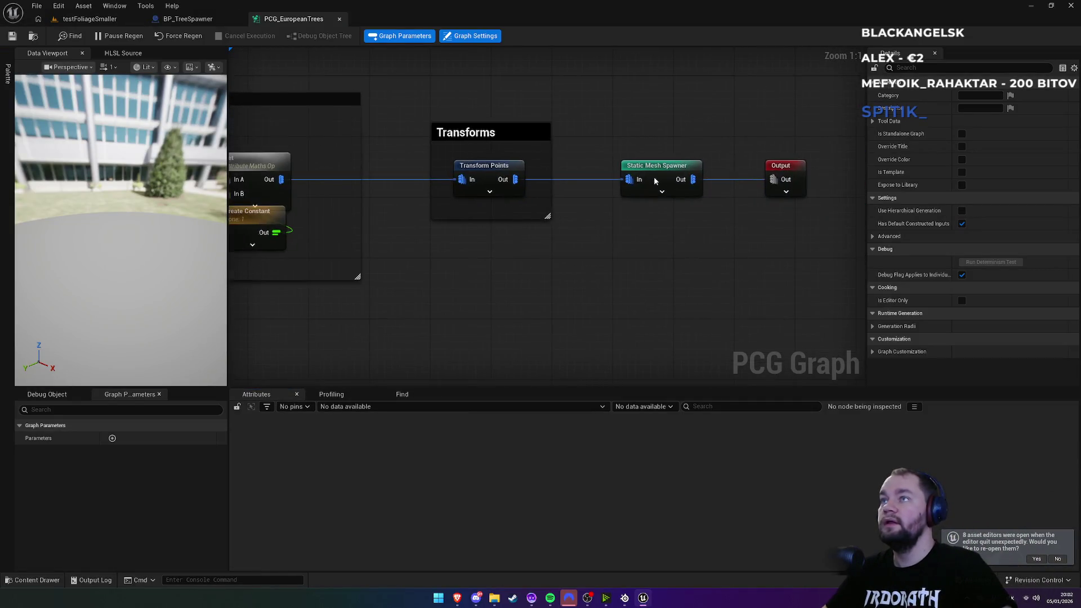
left_click(647, 178)
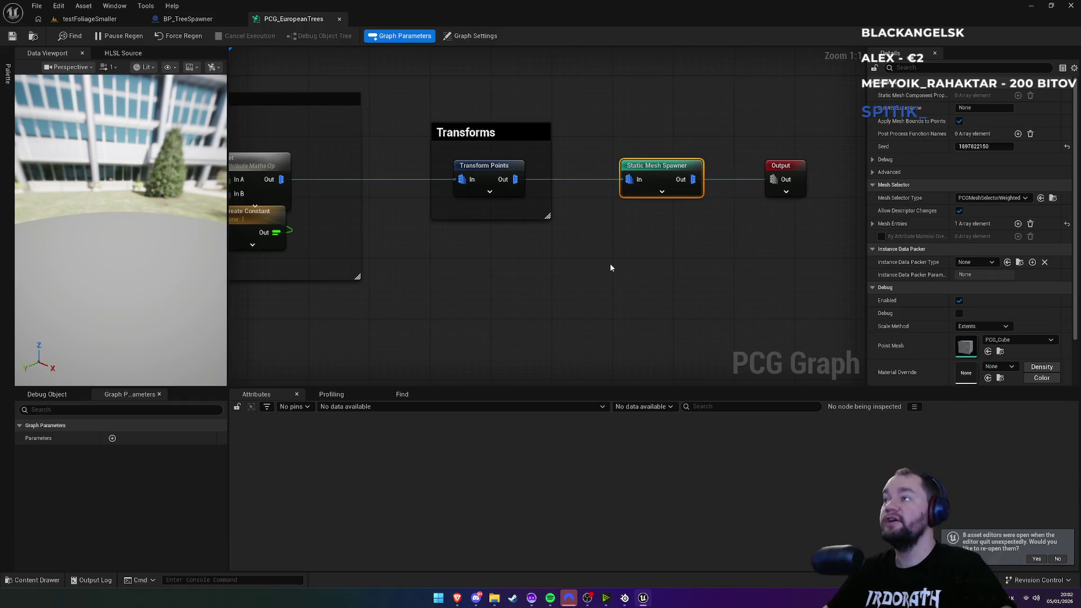
left_click_drag(515, 179, 623, 291)
type("skele")
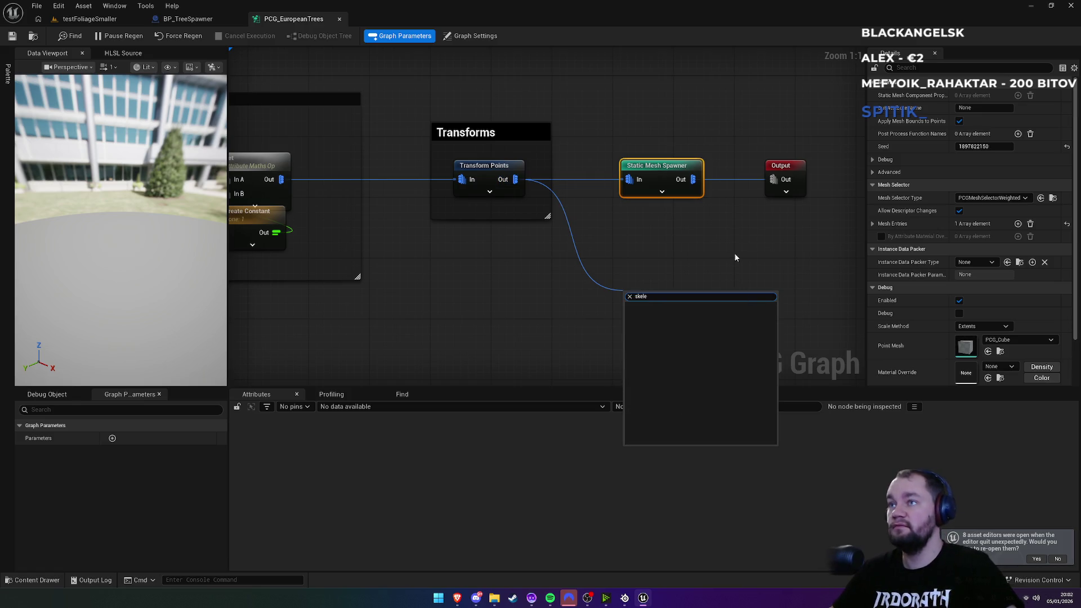
key("BackSpace")
key("BackSpace")
key("BackSpace")
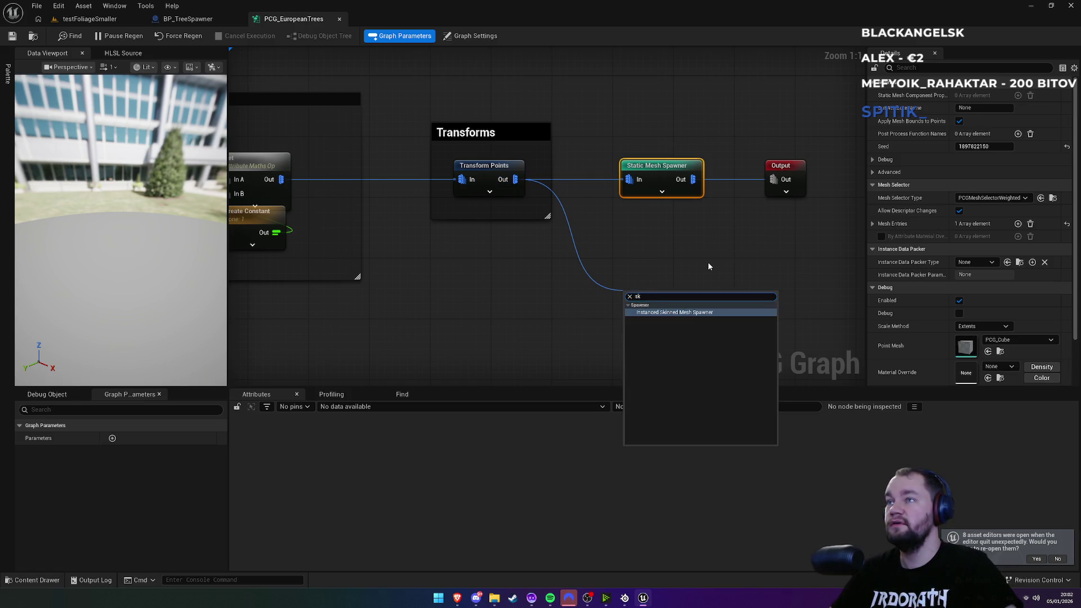
key("Escape")
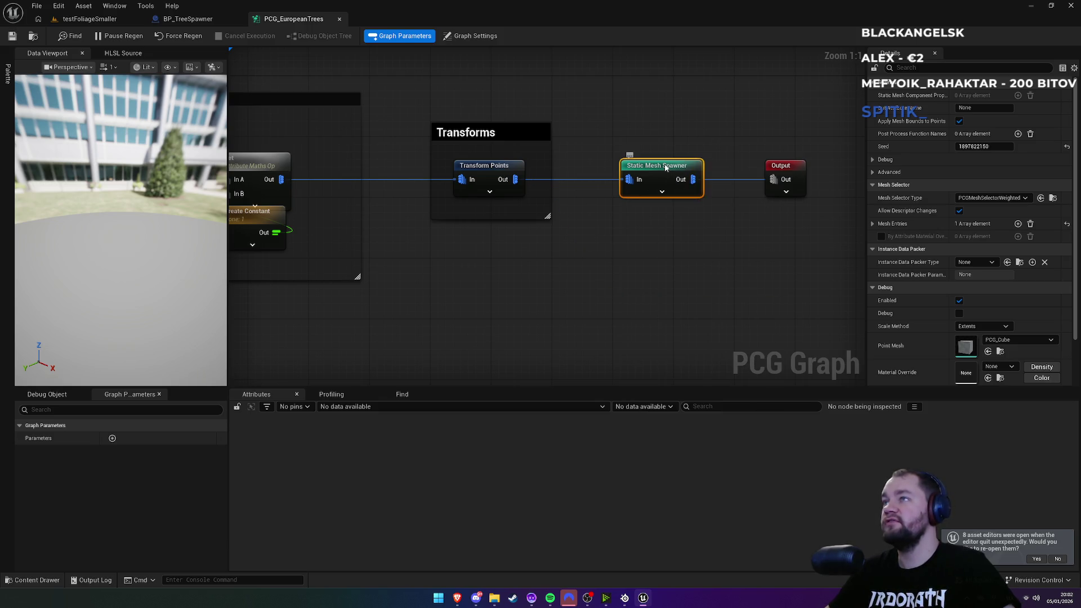
scroll(955, 284, "down", 2)
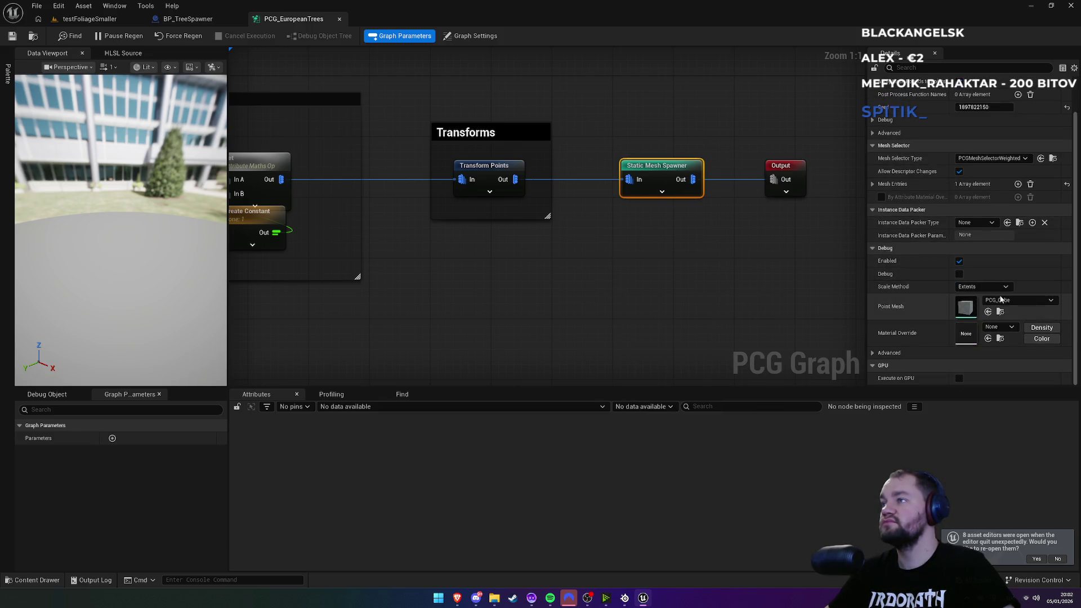
scroll(913, 275, "up", 2)
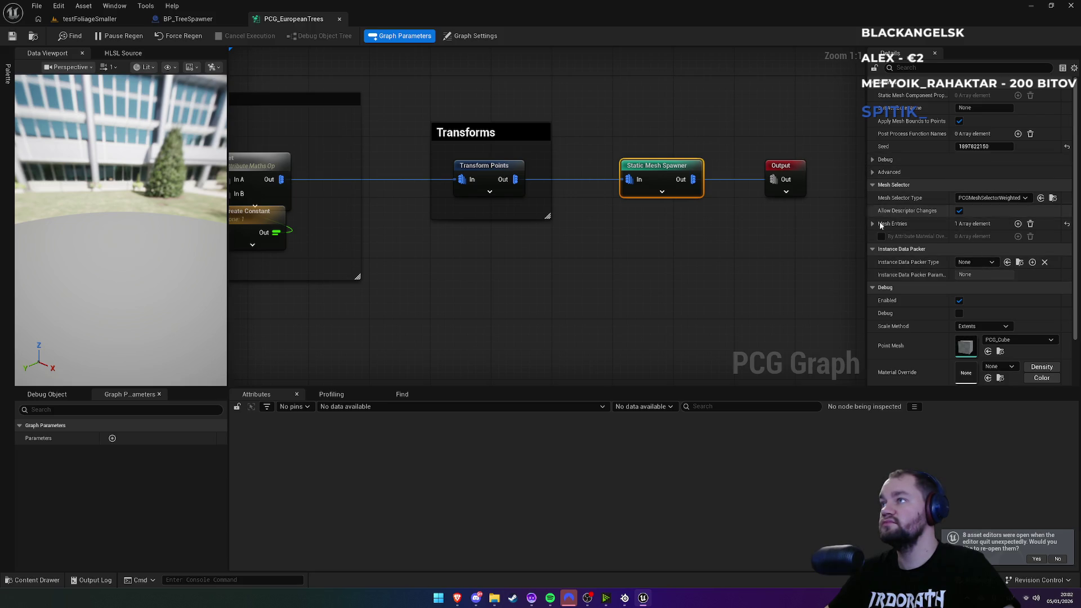
Step: Insert an empty second mesh entry (Index [1]) into the Static Mesh Spawner's Mesh Entries
left_click(872, 224)
left_click(881, 237)
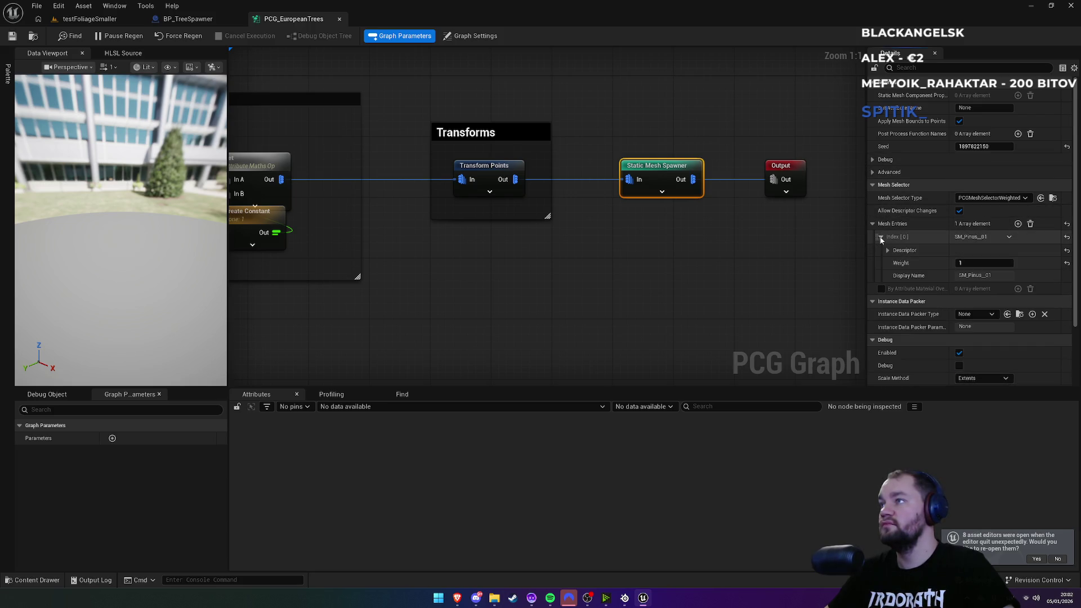
left_click(1009, 238)
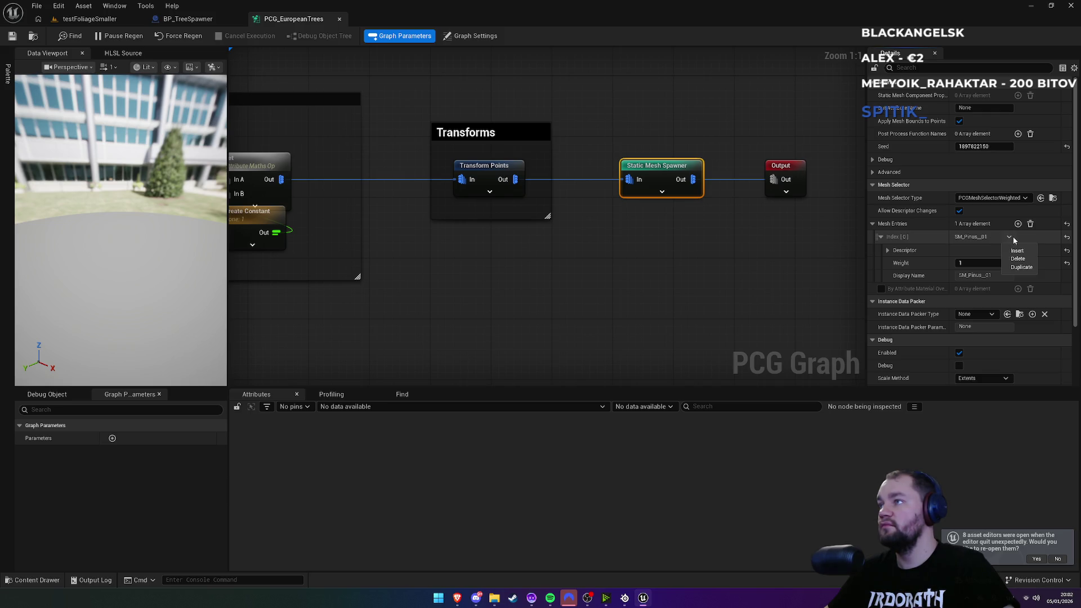
left_click(1018, 223)
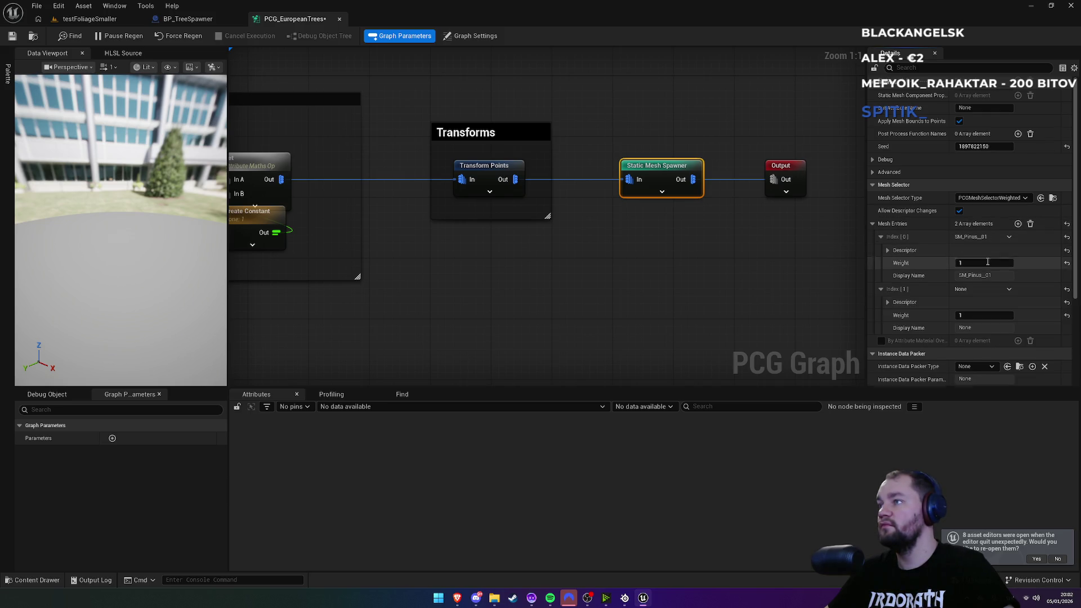
scroll(987, 261, "down", 2)
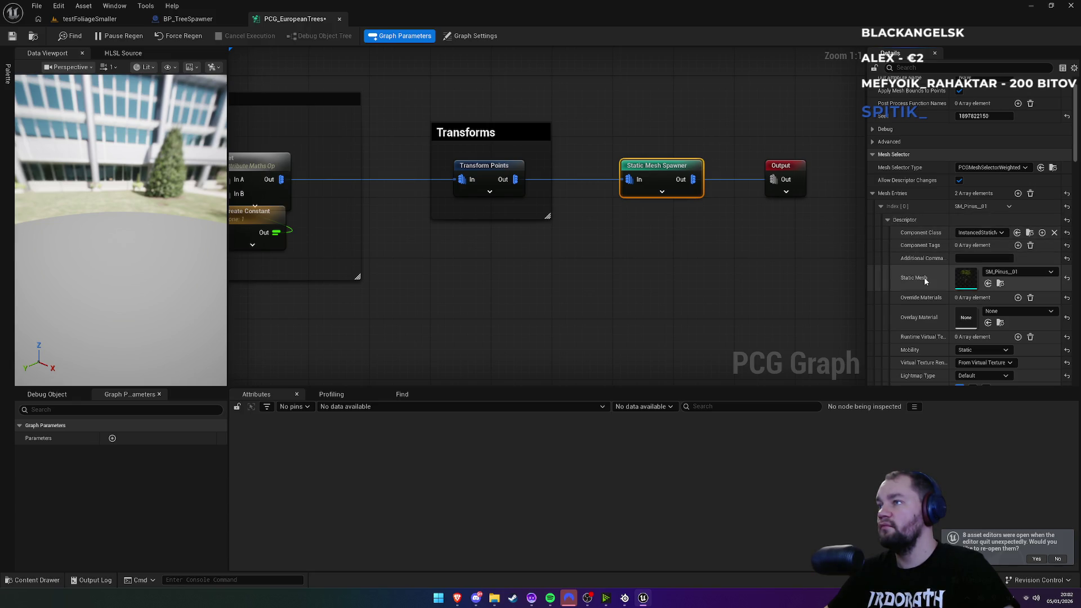
scroll(923, 277, "down", 5)
scroll(922, 281, "down", 10)
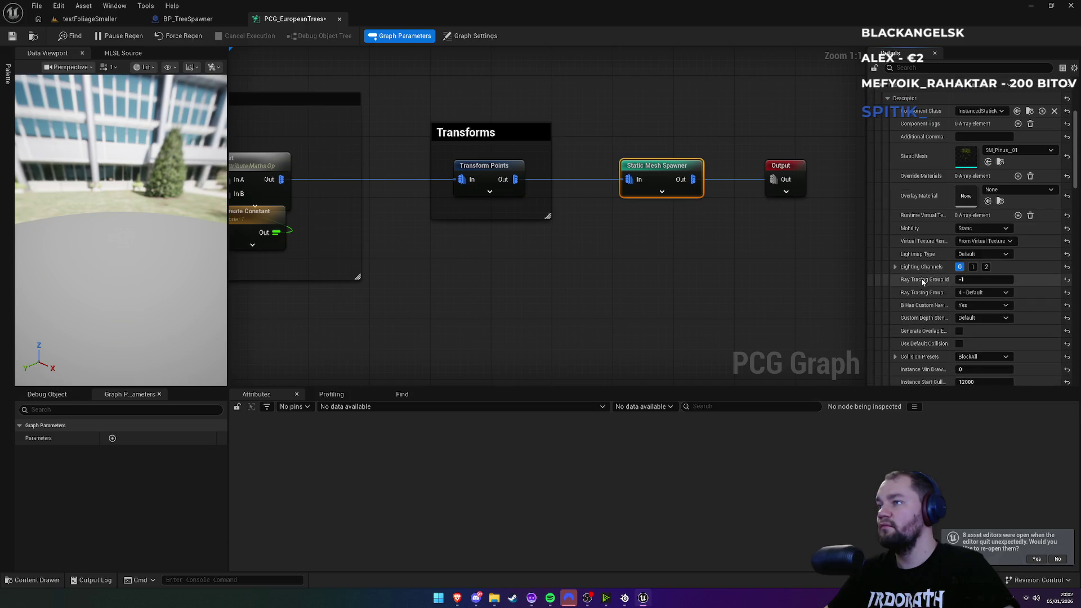
scroll(922, 281, "down", 3)
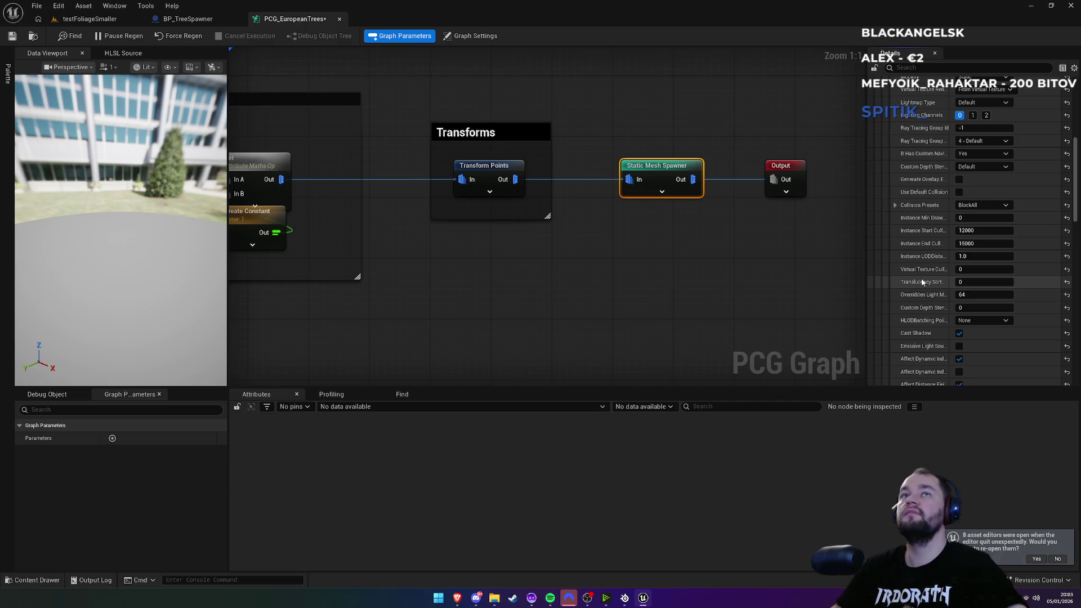
left_click(90, 19)
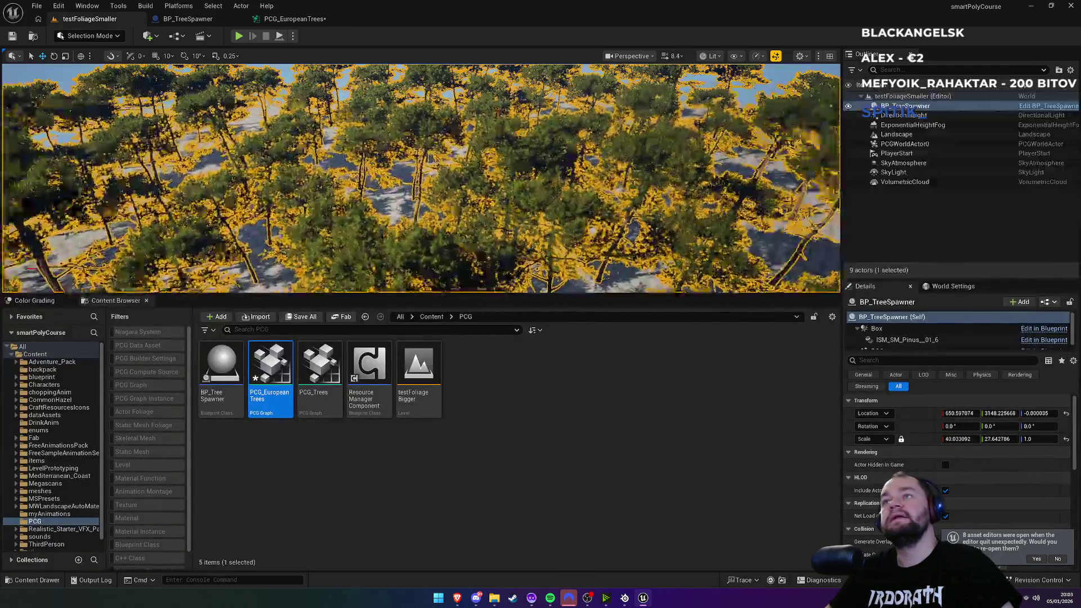
Step: Fly into the trees and turn off Nanite Streaming Geometry in the viewport Show menu
key("Escape")
key("w")
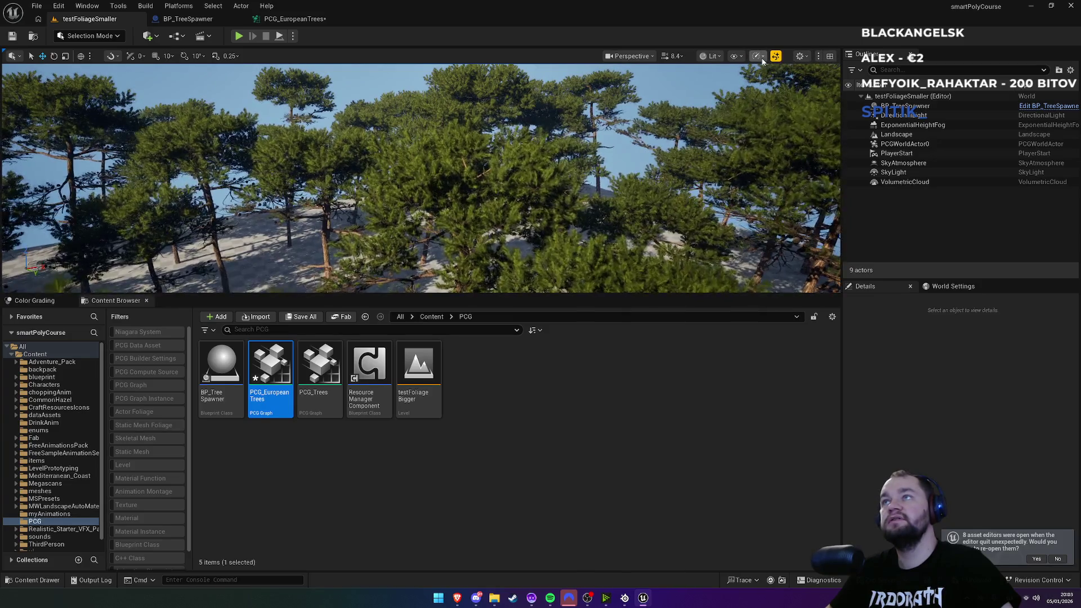
left_click(801, 57)
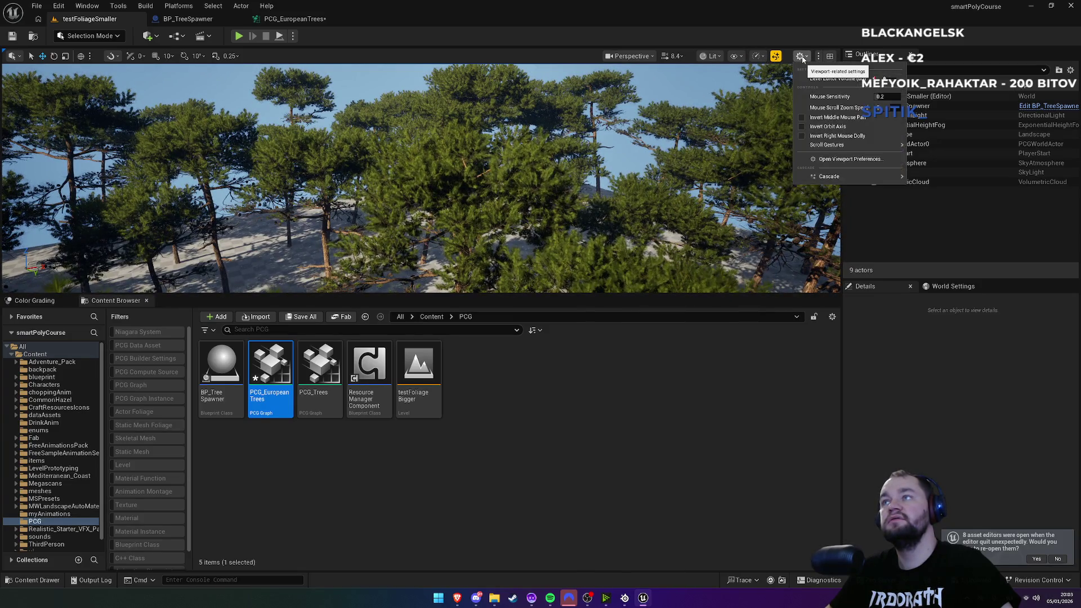
left_click(741, 57)
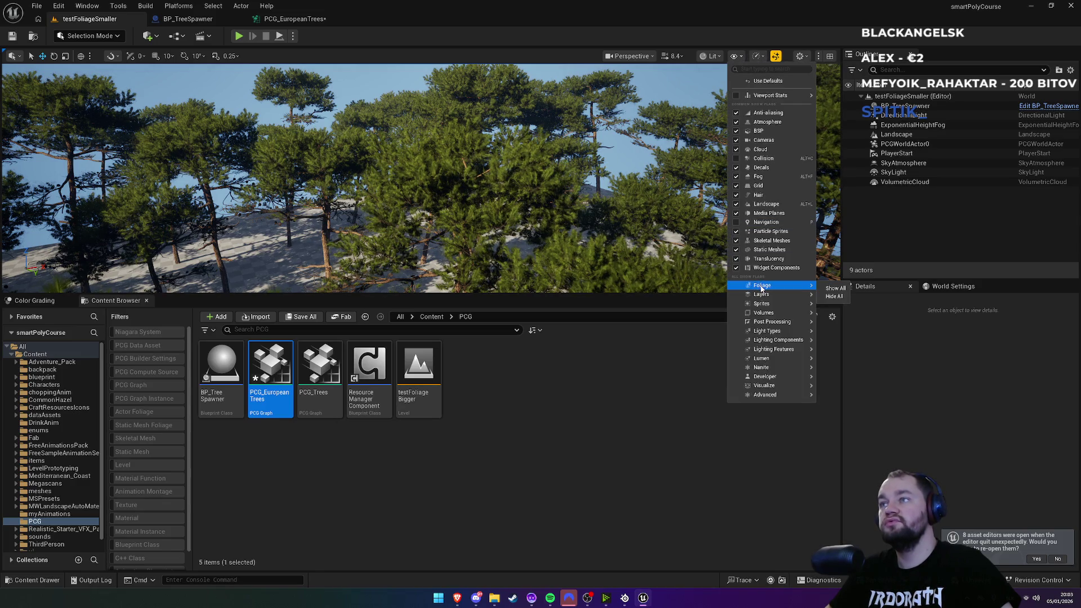
mouse_move(764, 370)
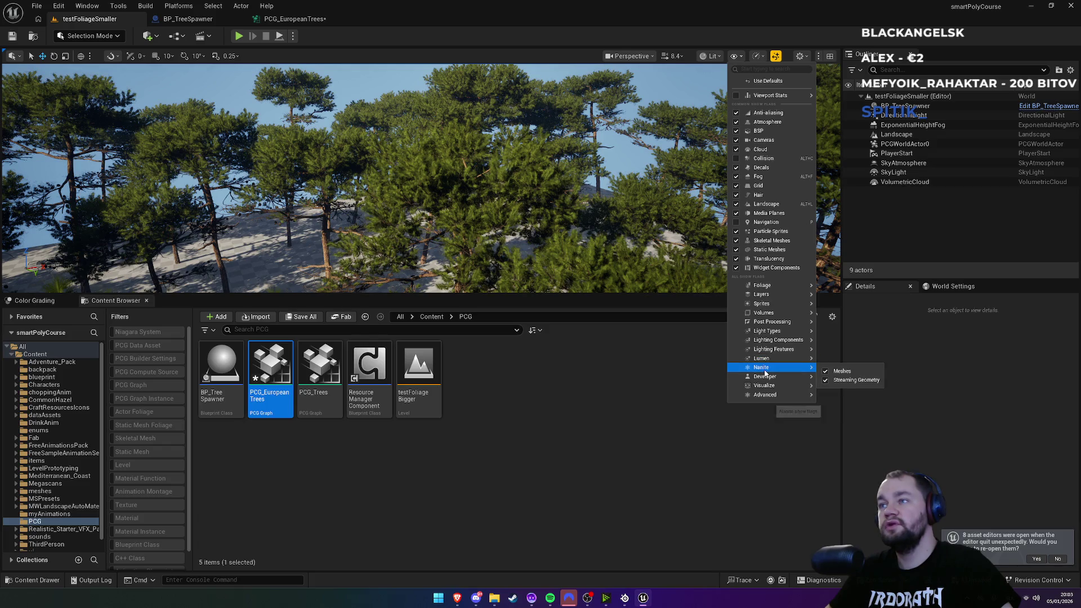
left_click(826, 380)
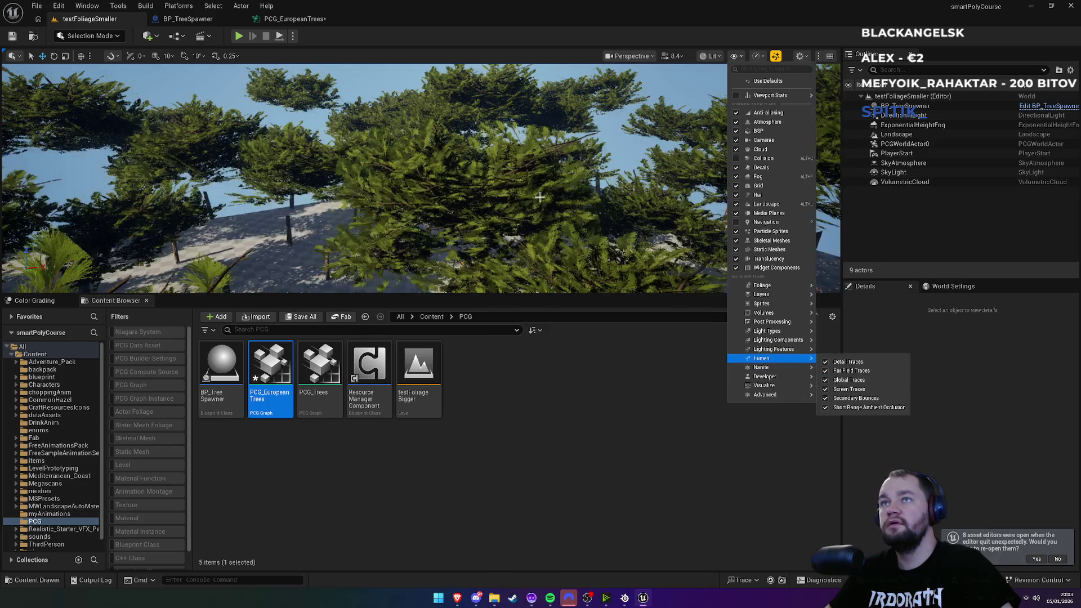
left_click_drag(544, 198, 544, 144)
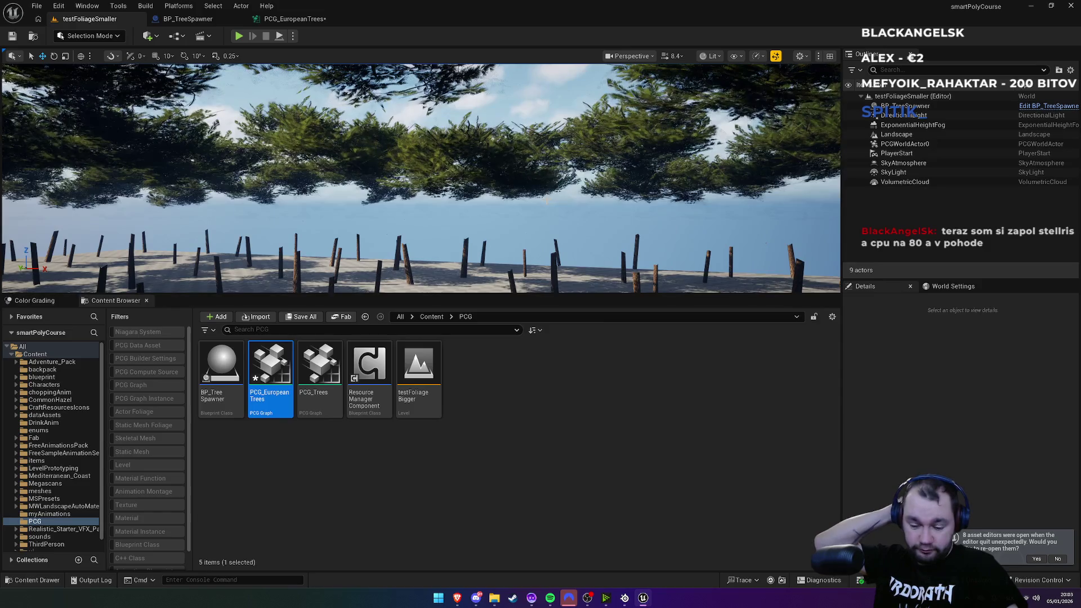
Step: Turn Nanite Streaming Geometry back on and fly through the pine forest
left_click(800, 56)
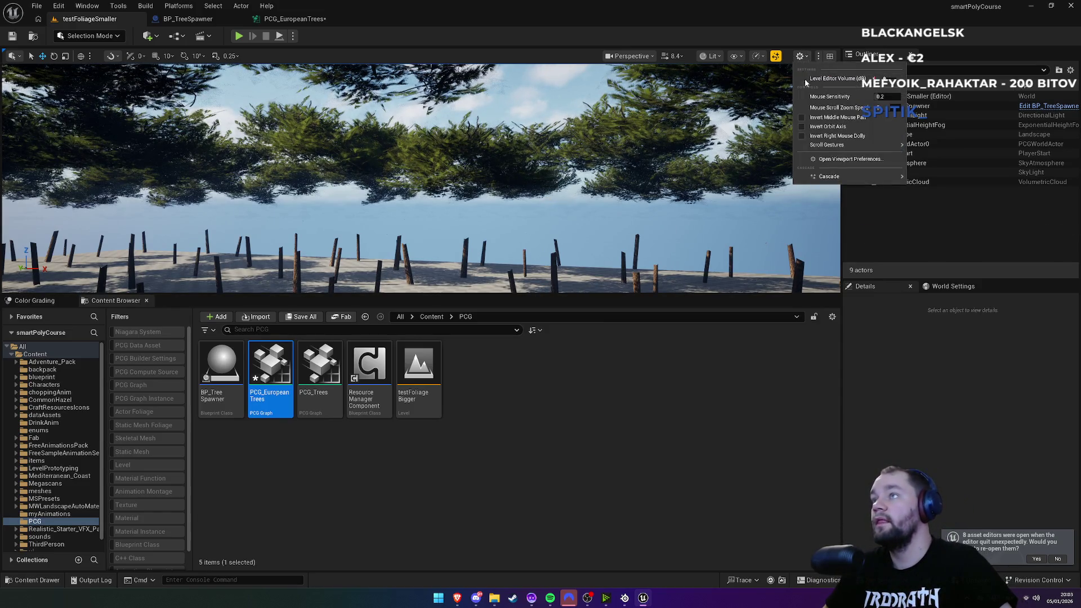
left_click(738, 57)
mouse_move(770, 368)
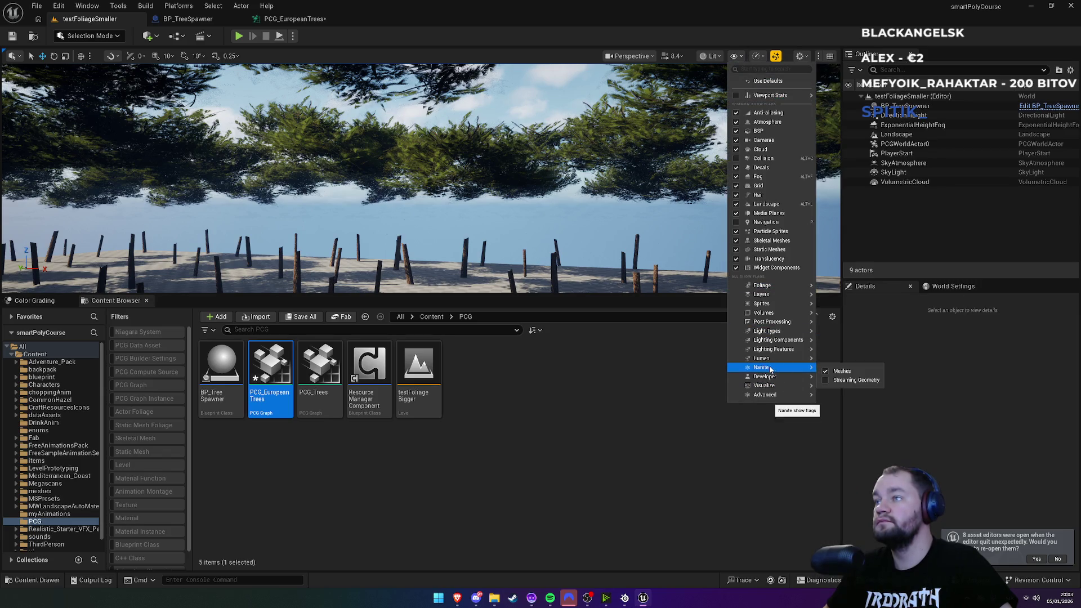
left_click(856, 380)
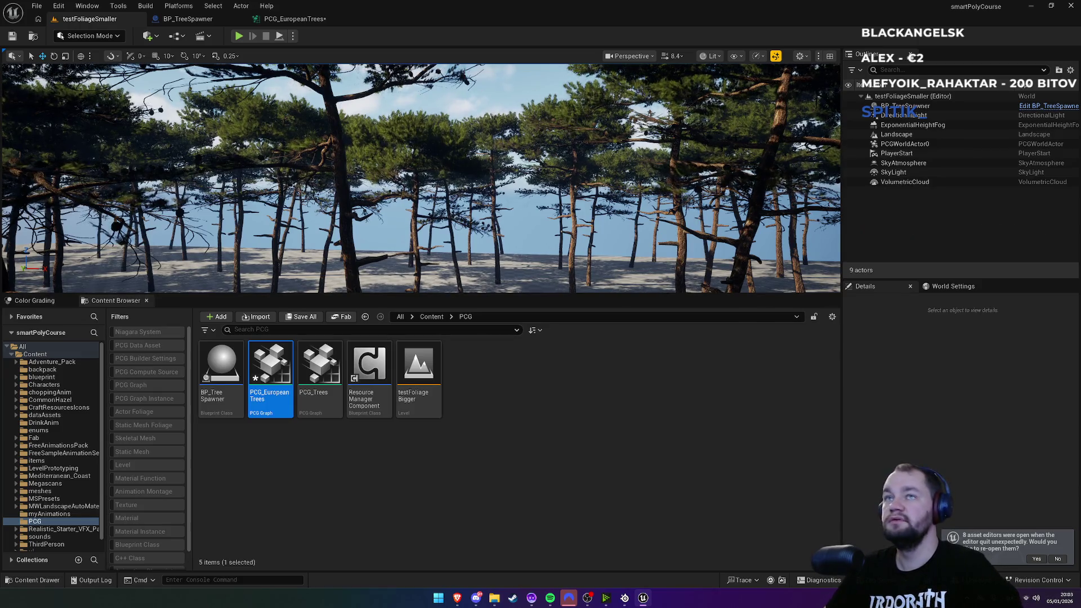
key("w")
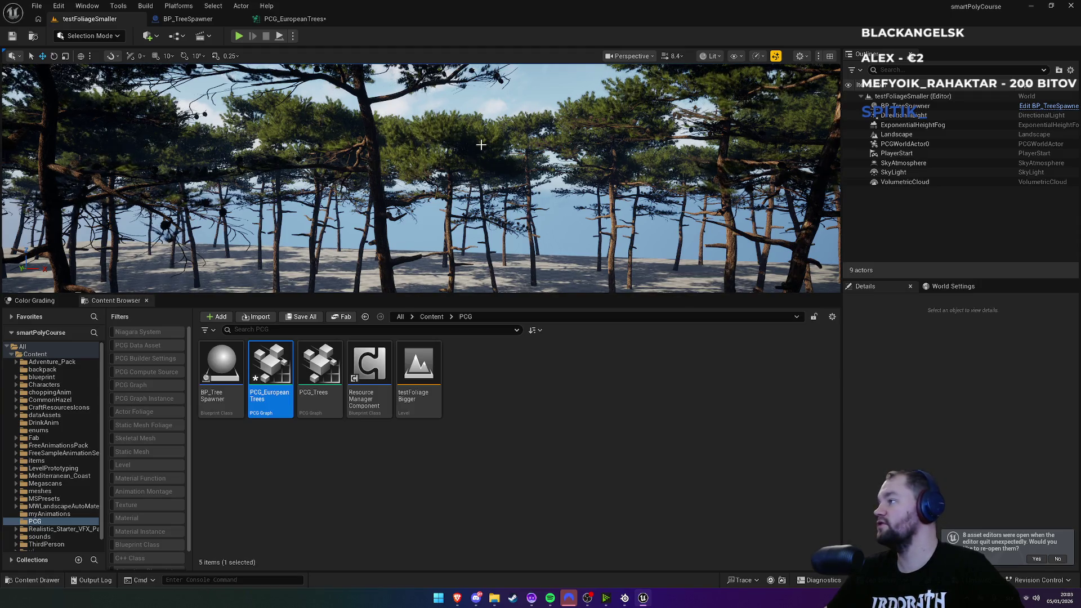
key("w")
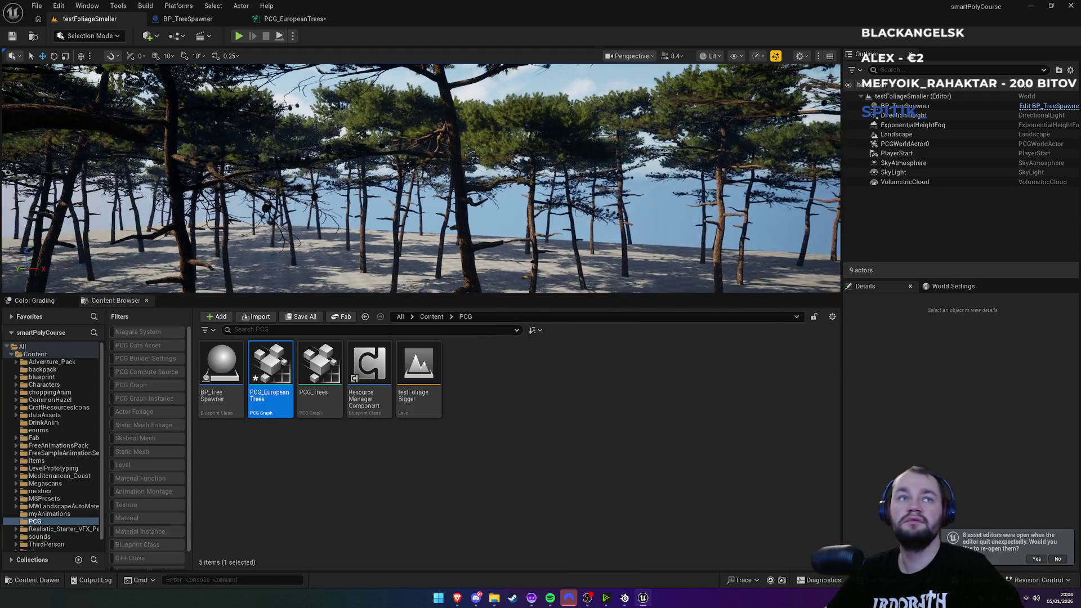
key("w")
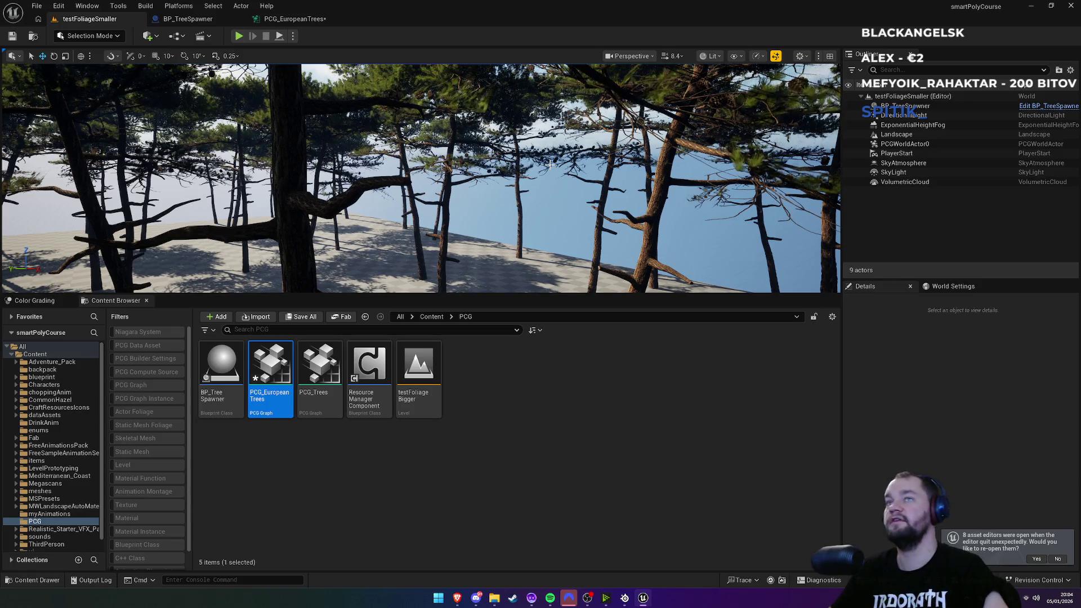
left_click_drag(549, 164, 517, 164)
key("w")
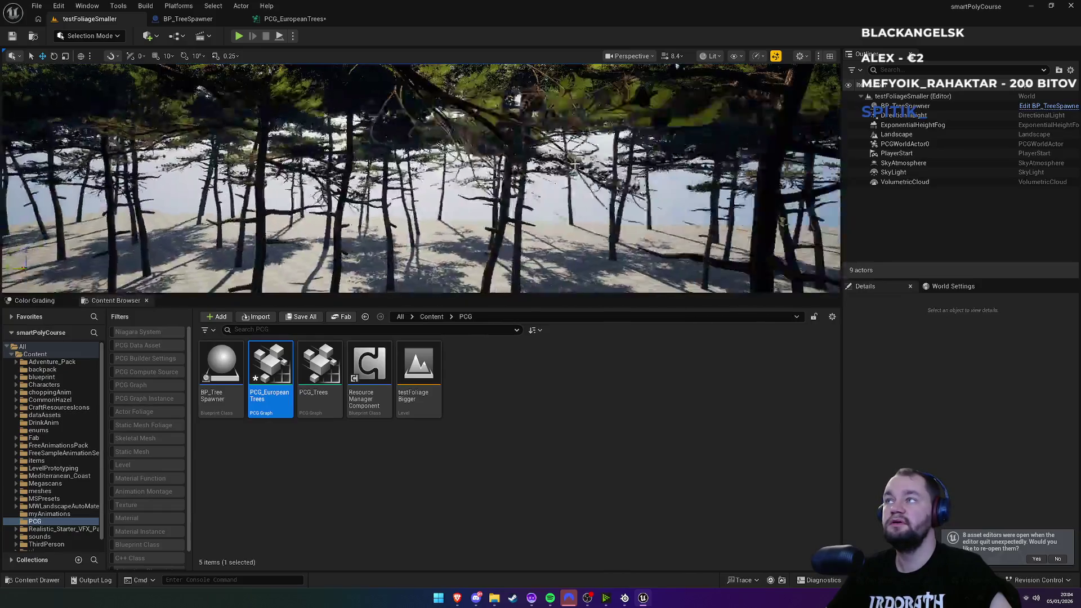
left_click(307, 22)
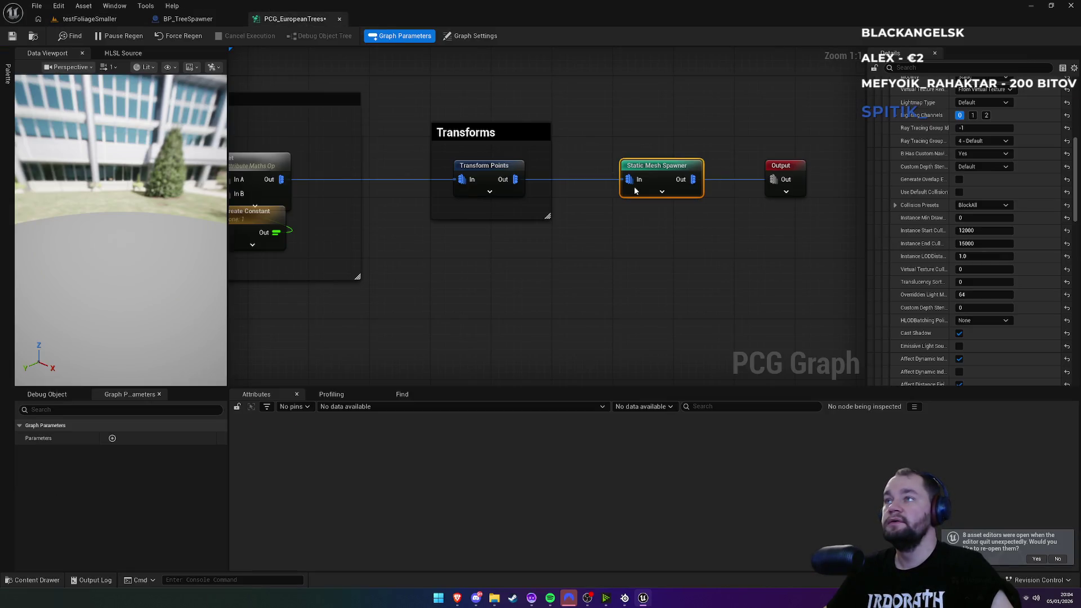
Step: Add an Instanced Skinned Mesh Spawner node branching from Transform Points' output
left_click_drag(515, 179, 615, 317)
type("mesh")
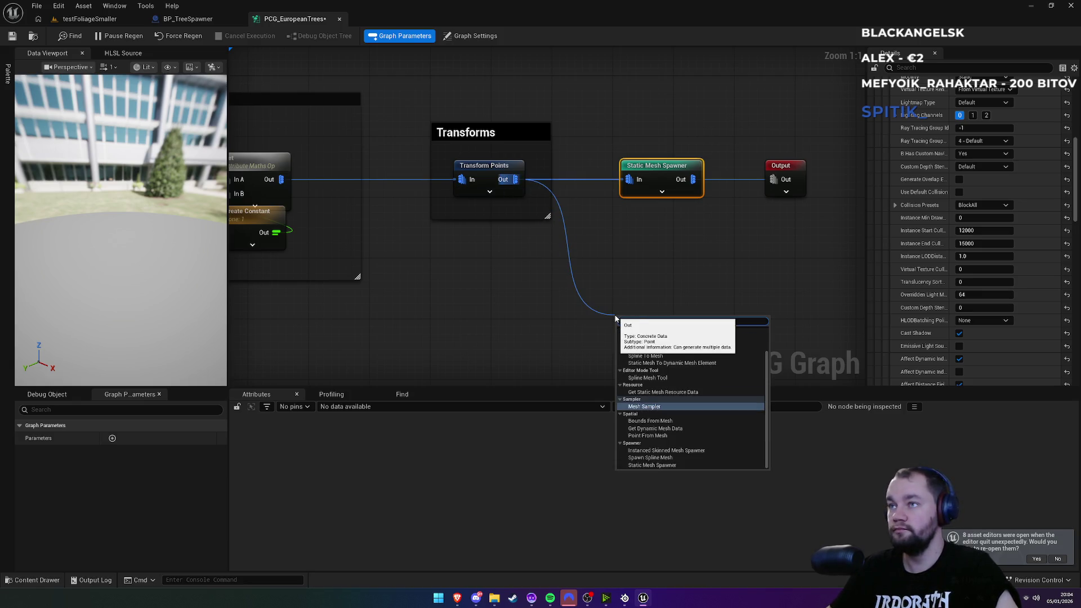
scroll(702, 347, "up", 2)
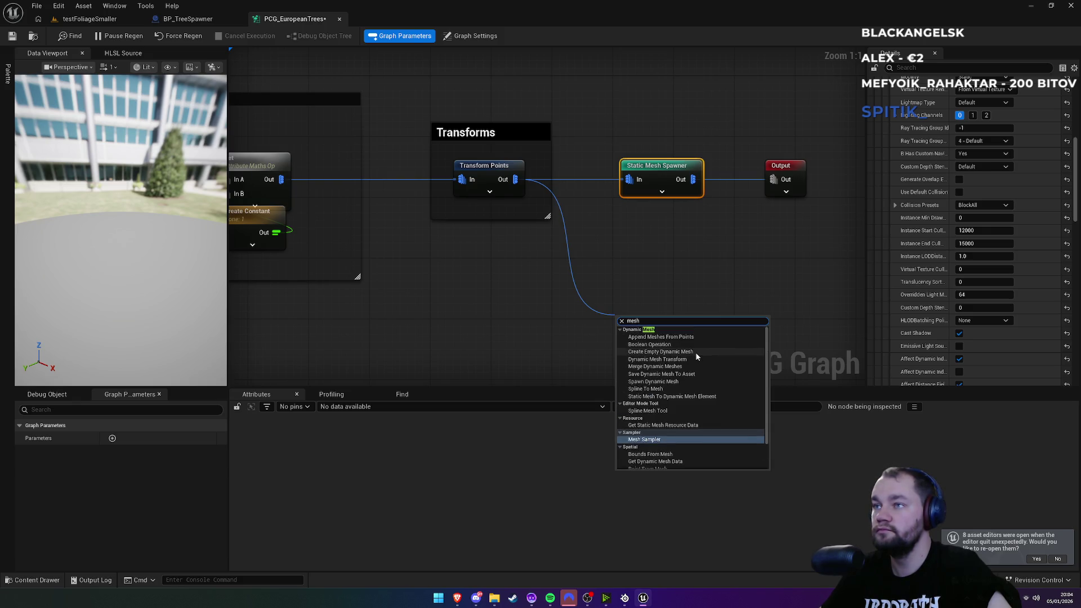
key("BackSpace")
key("BackSpace")
key("BackSpace")
type("spaw")
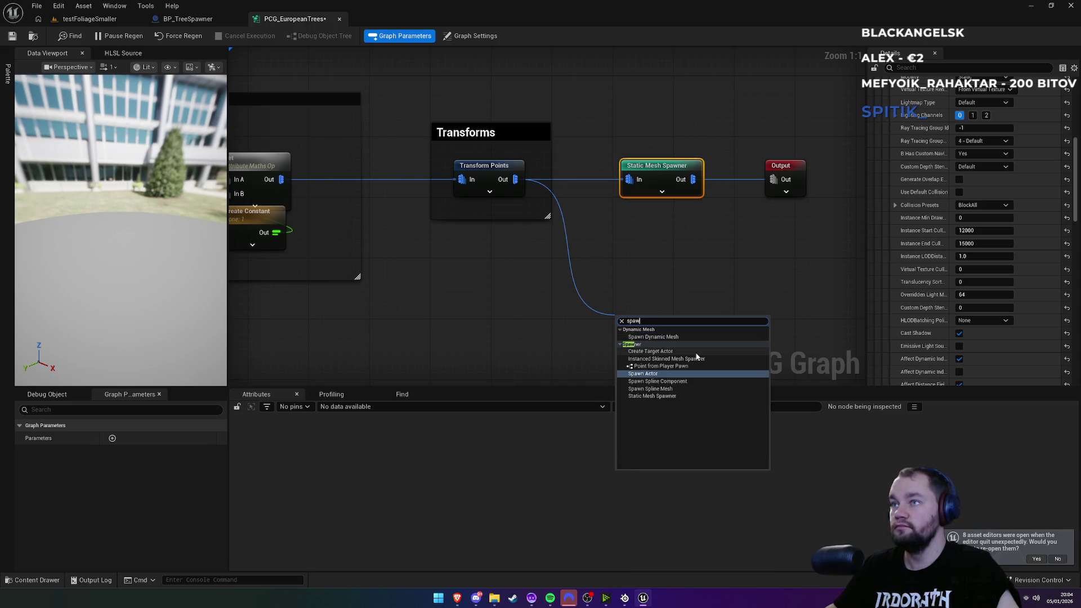
type("ne")
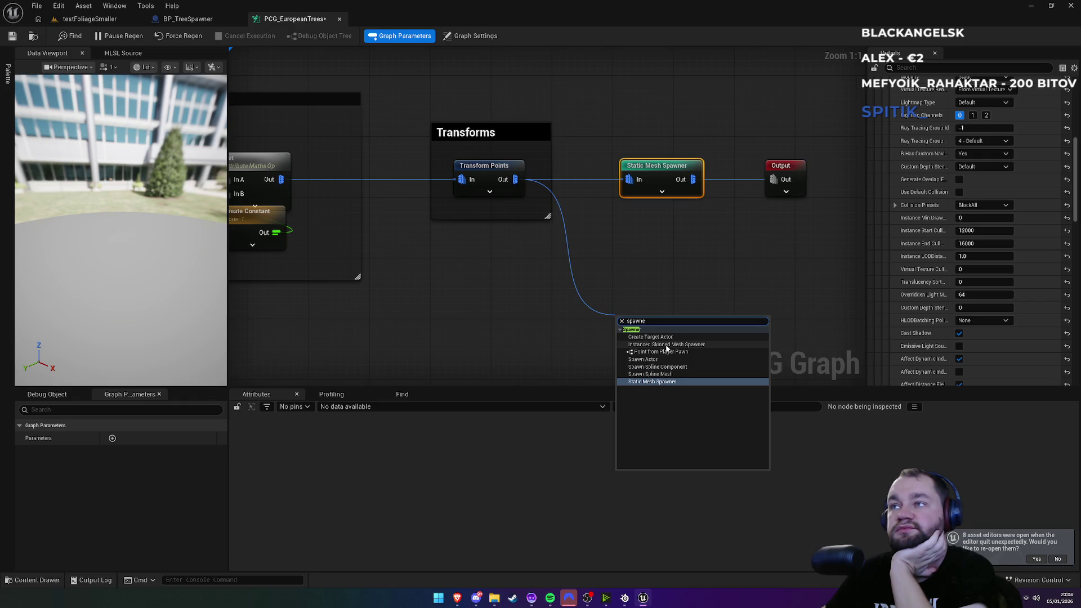
left_click(667, 346)
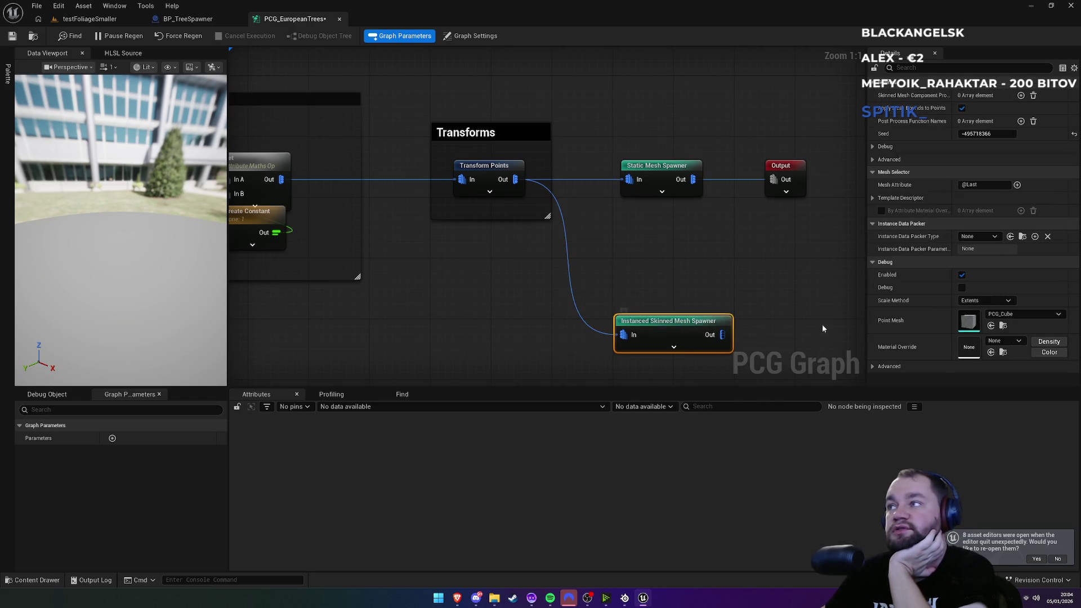
Step: Expand its Template Descriptor, keep mobility Static, and browse the Skinned Asset list
left_click(872, 198)
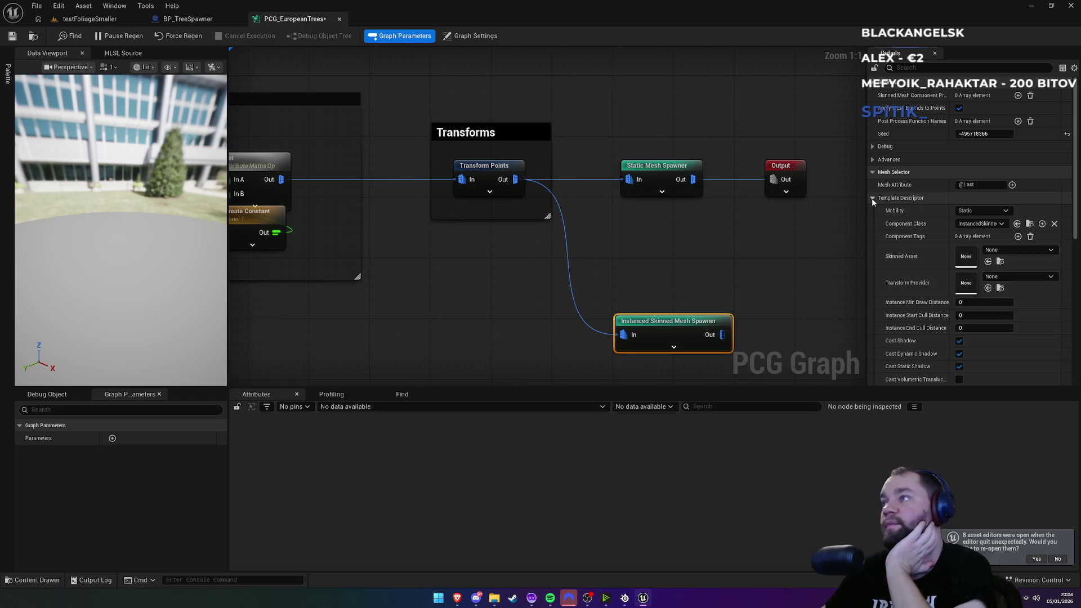
left_click(980, 210)
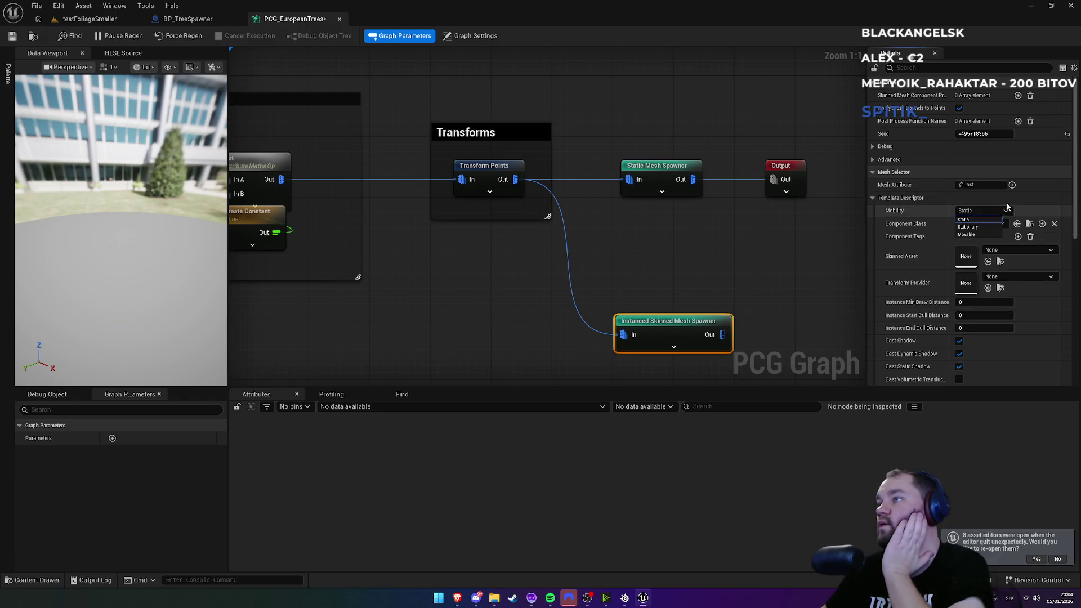
left_click(991, 220)
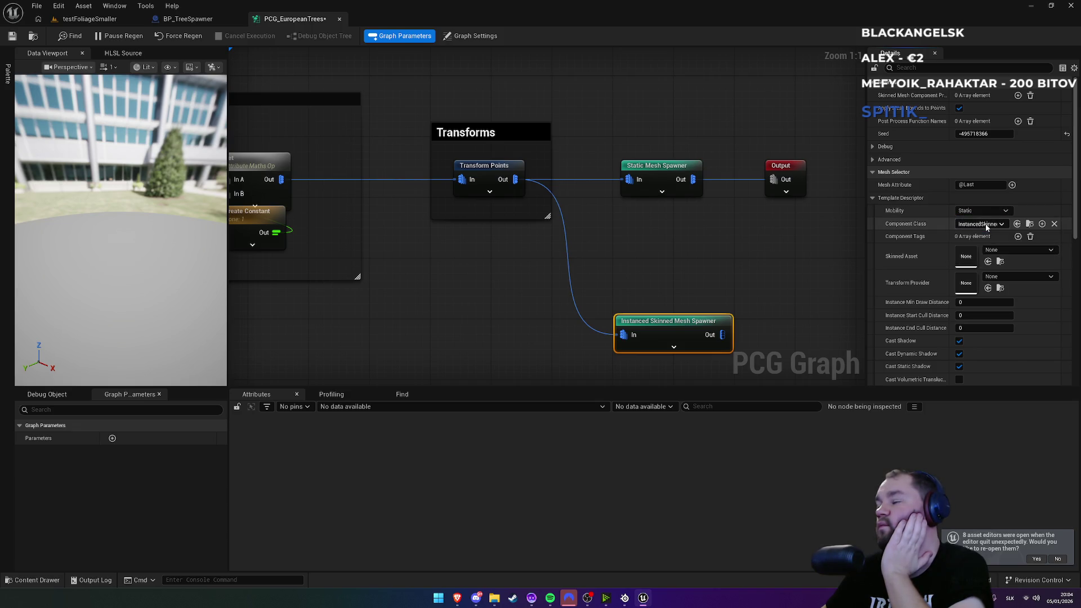
left_click(1005, 252)
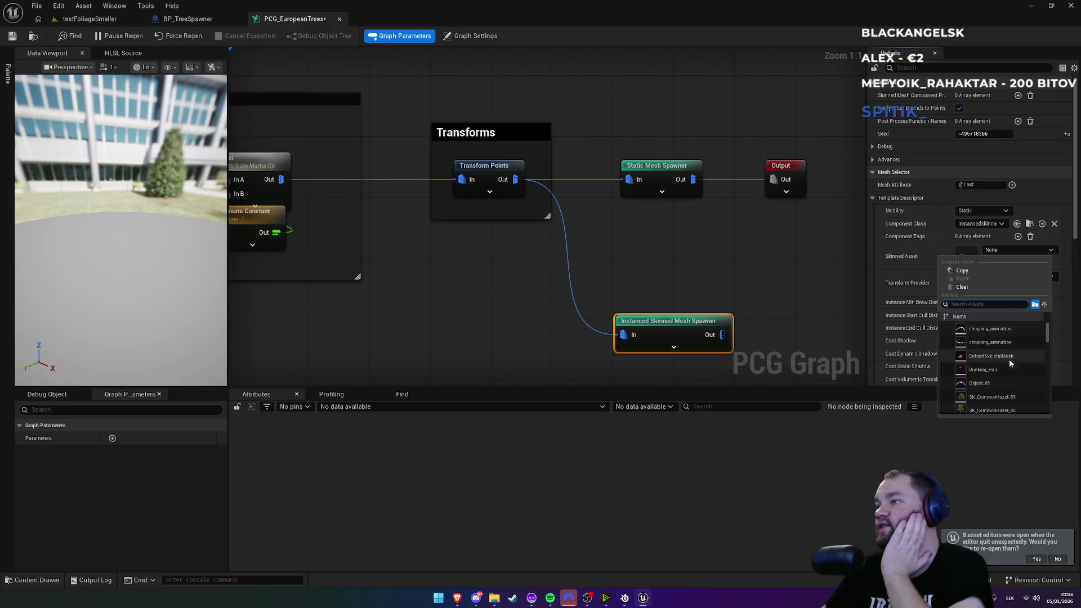
scroll(1011, 364, "down", 2)
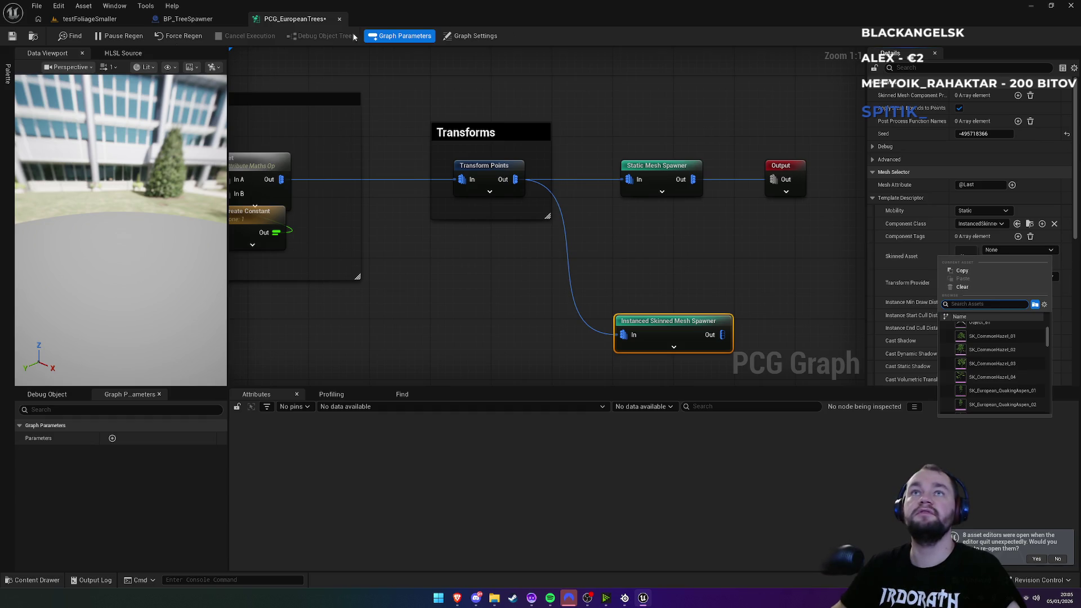
left_click(90, 19)
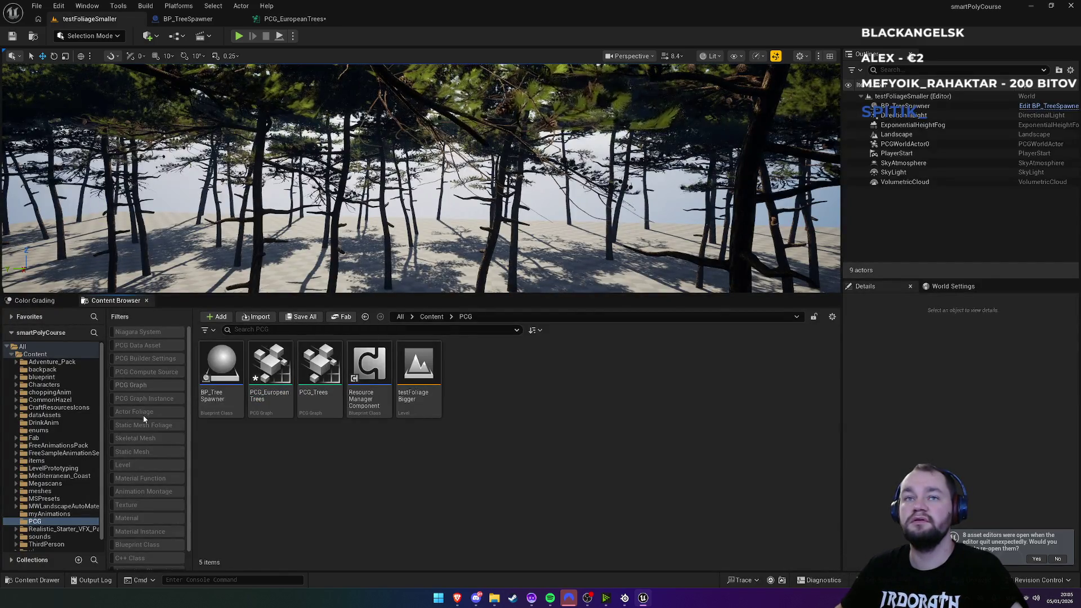
Step: Navigate the Content Browser to Content/blueprint/harvestingSystem/ChildClasses/LargeItemClasses/Trees
left_click(400, 319)
double_click(270, 377)
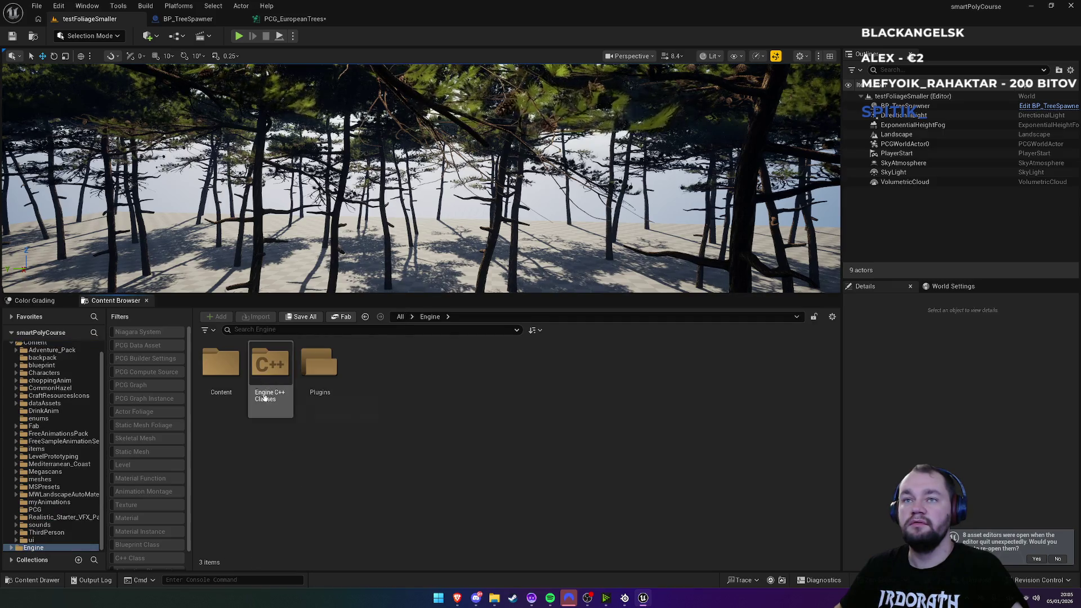
left_click(401, 316)
double_click(221, 363)
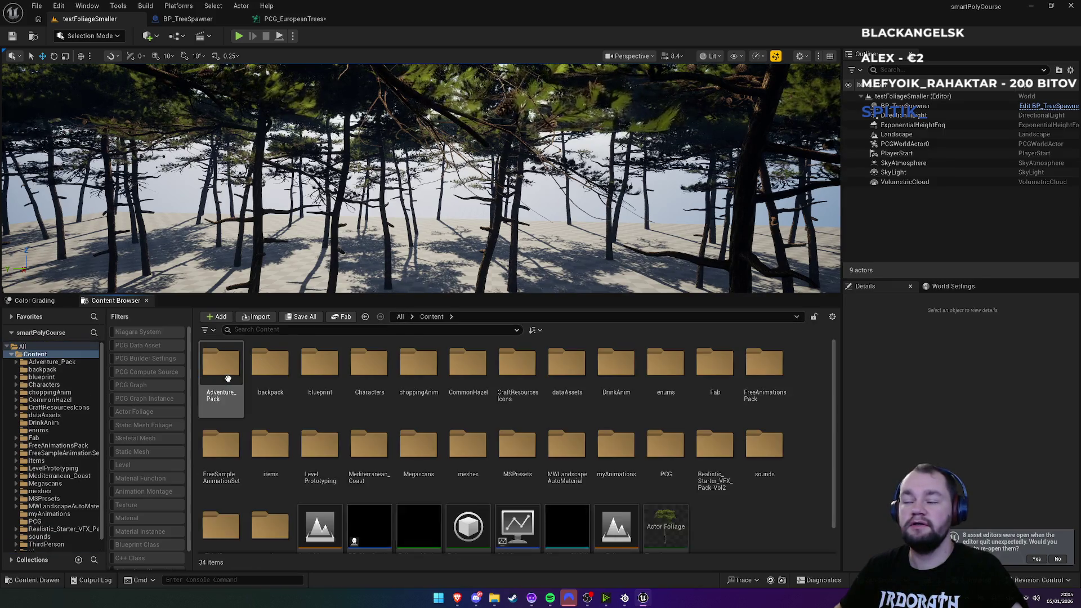
scroll(665, 512, "down", 1)
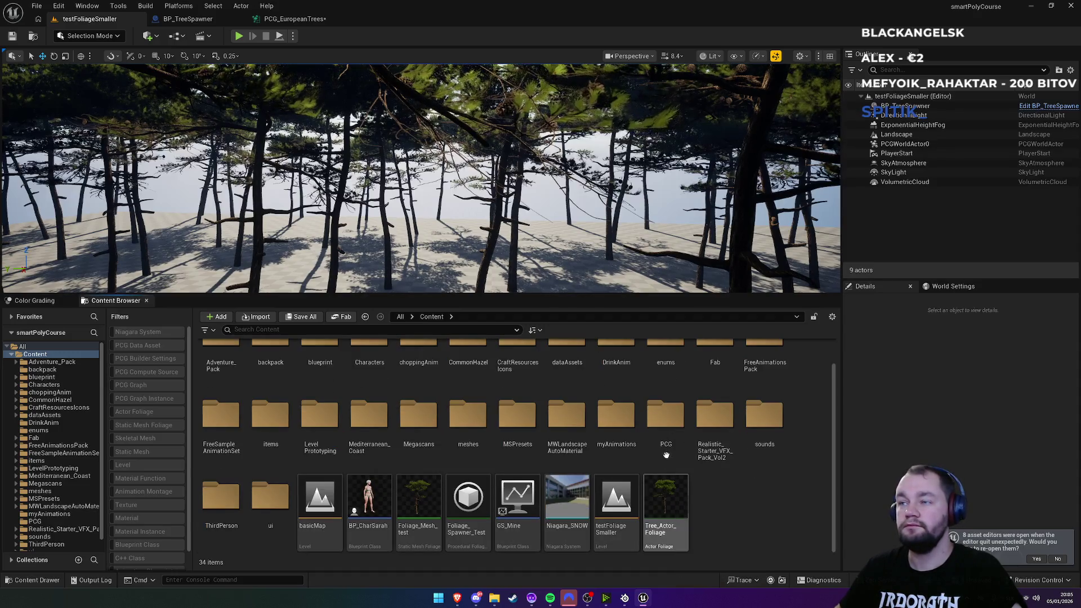
scroll(665, 448, "up", 1)
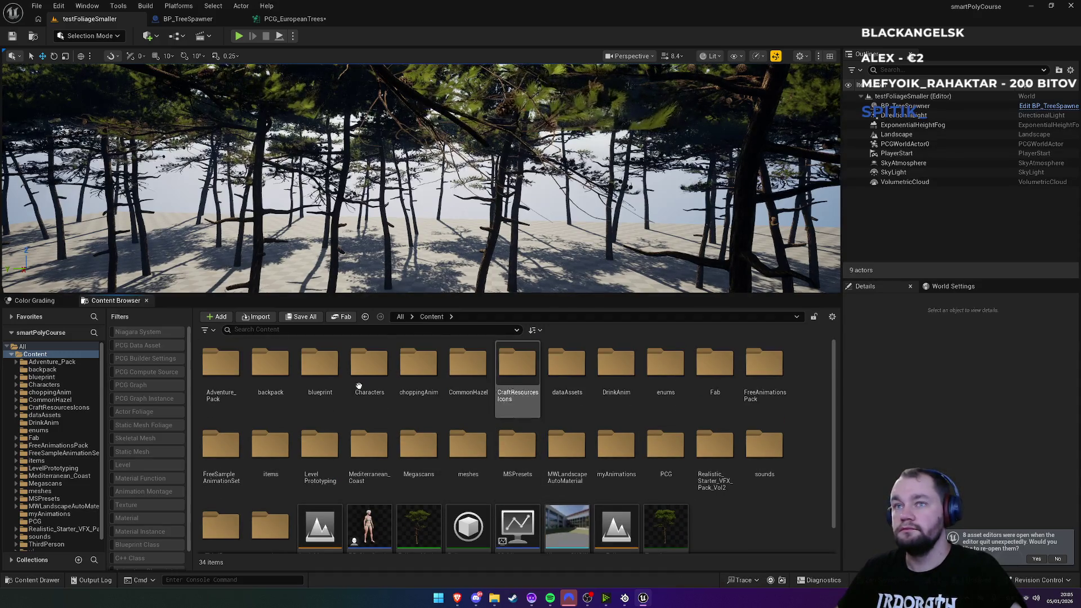
double_click(324, 393)
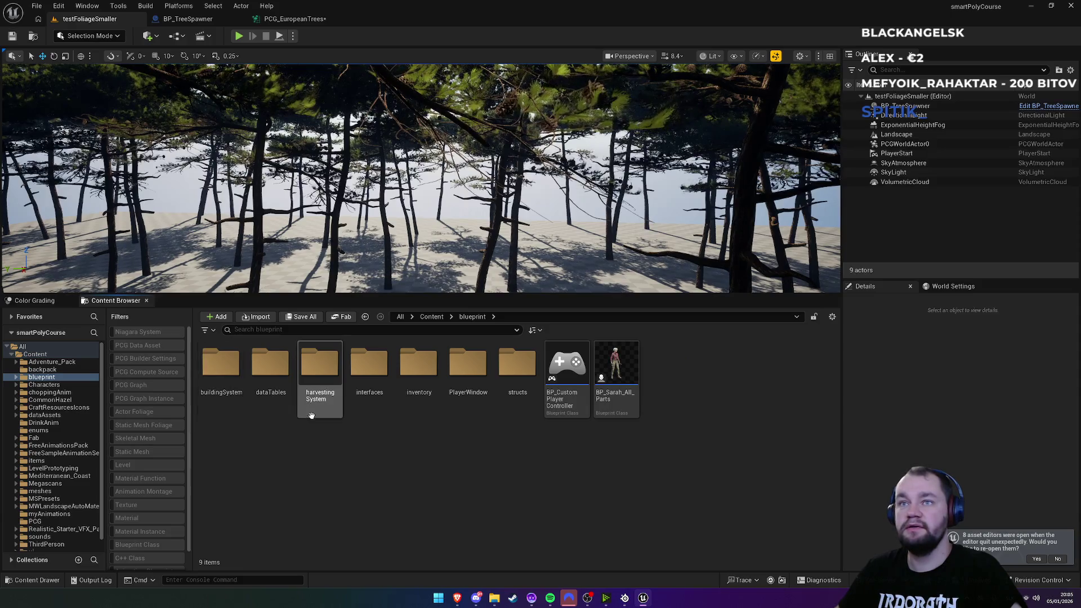
double_click(332, 406)
double_click(231, 405)
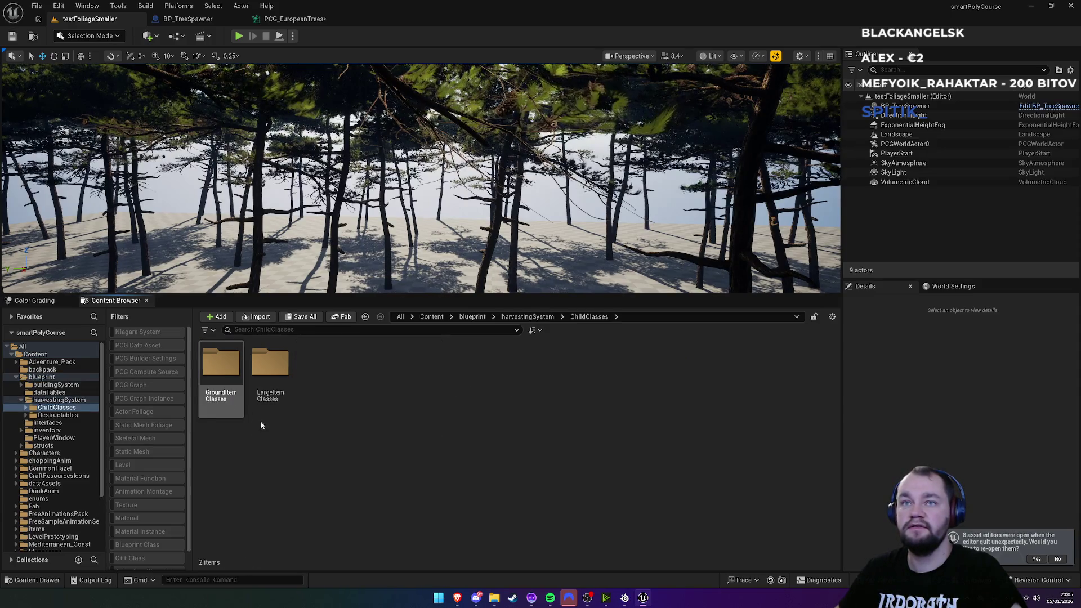
double_click(270, 401)
left_click(272, 407)
double_click(272, 406)
Step: Open BP_EuropeTree_01 and browse to its SK_European_QuakingAspen_01 skeletal mesh asset
double_click(240, 404)
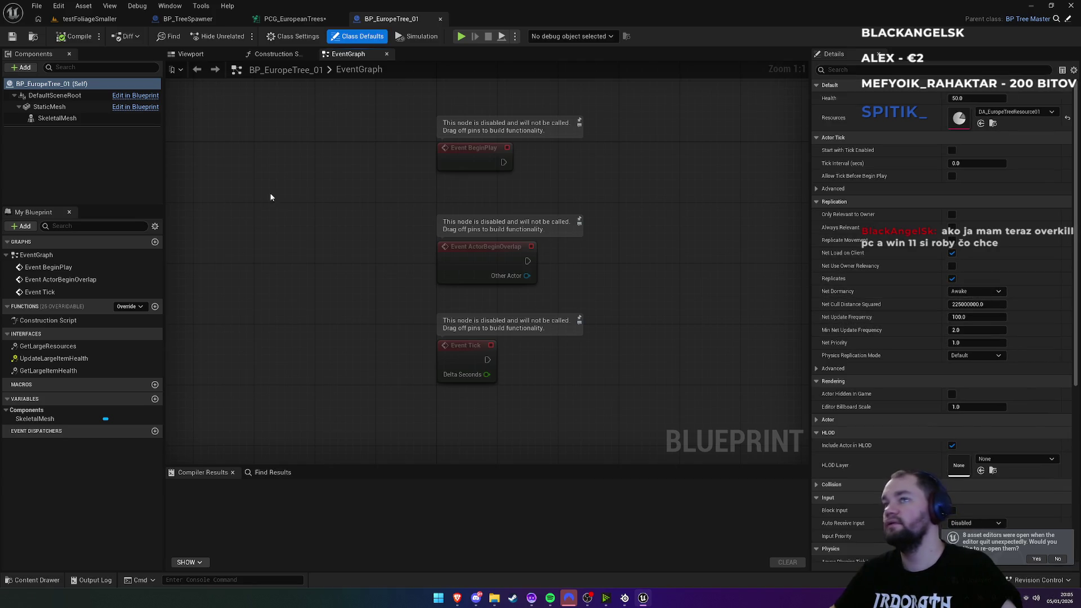
left_click(62, 119)
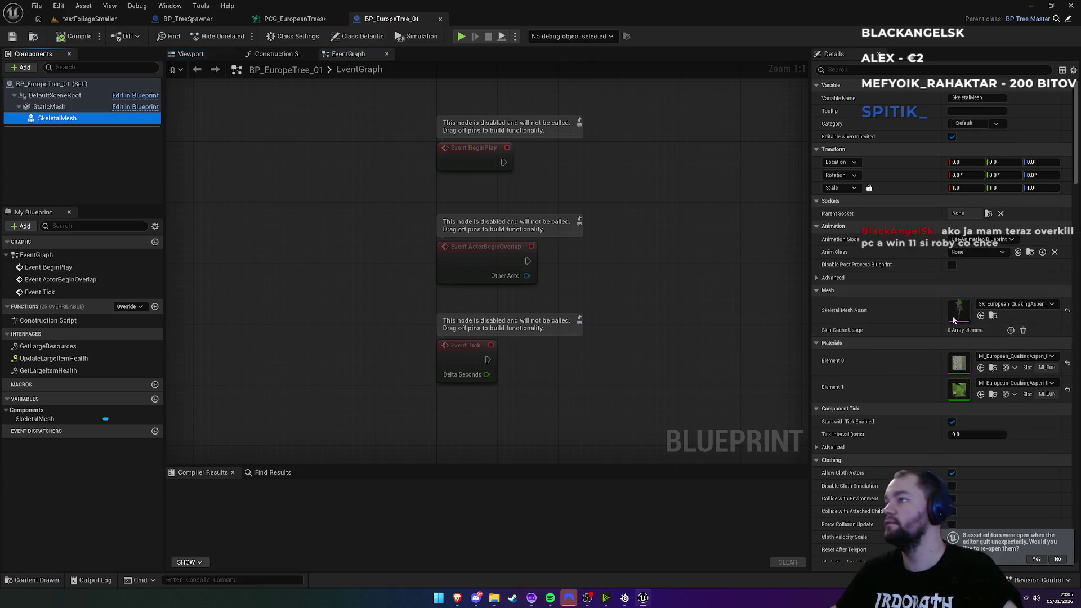
left_click(996, 315)
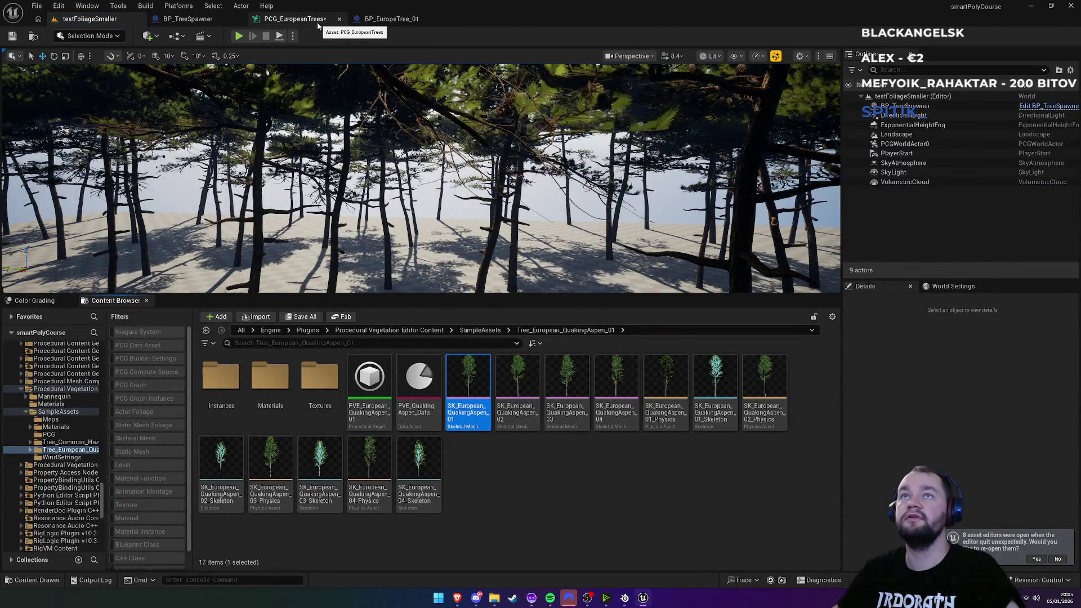
Step: Assign the quaking aspen mesh, wire the skinned spawner to Output, and delete Static Mesh Spawner
left_click(294, 19)
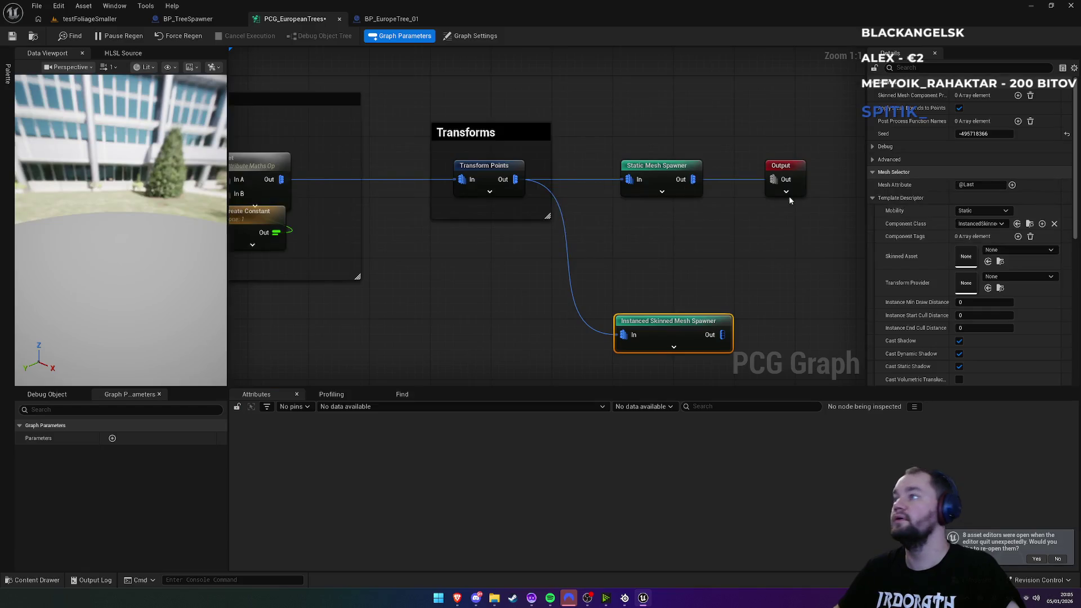
left_click(988, 261)
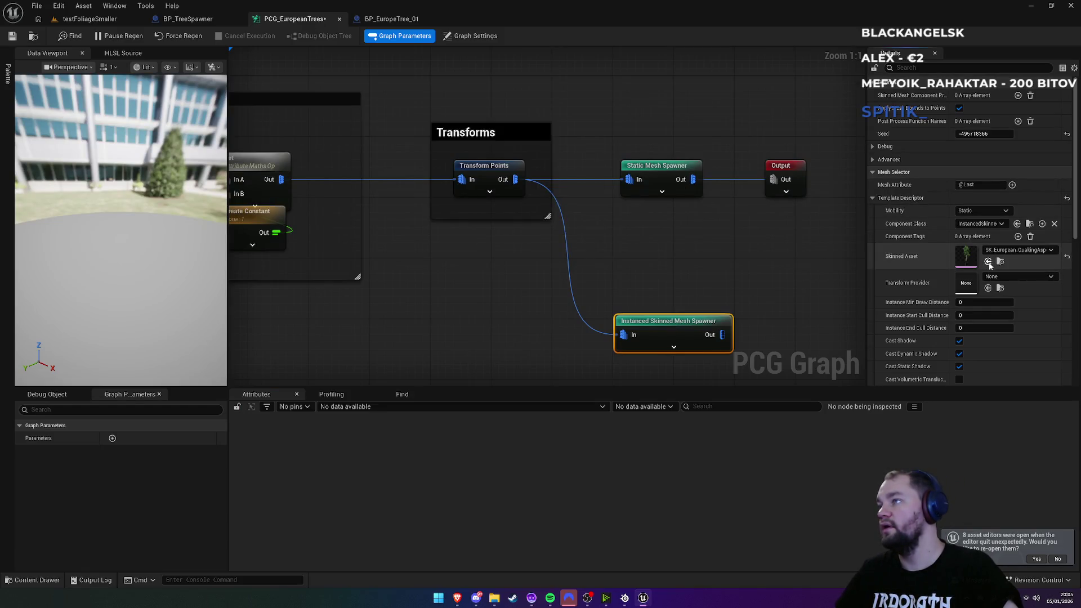
mouse_move(723, 335)
left_mouse_down()
mouse_move(755, 191)
mouse_move(772, 180)
left_mouse_up()
left_click(659, 167)
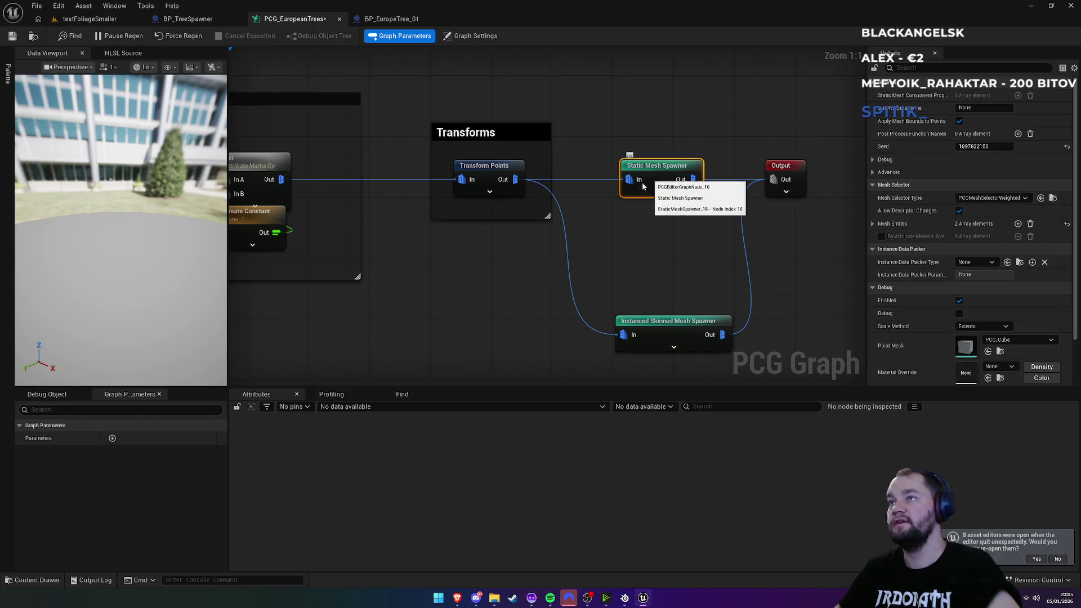
key("Delete")
left_click_drag(674, 333, 645, 173)
left_click(646, 119)
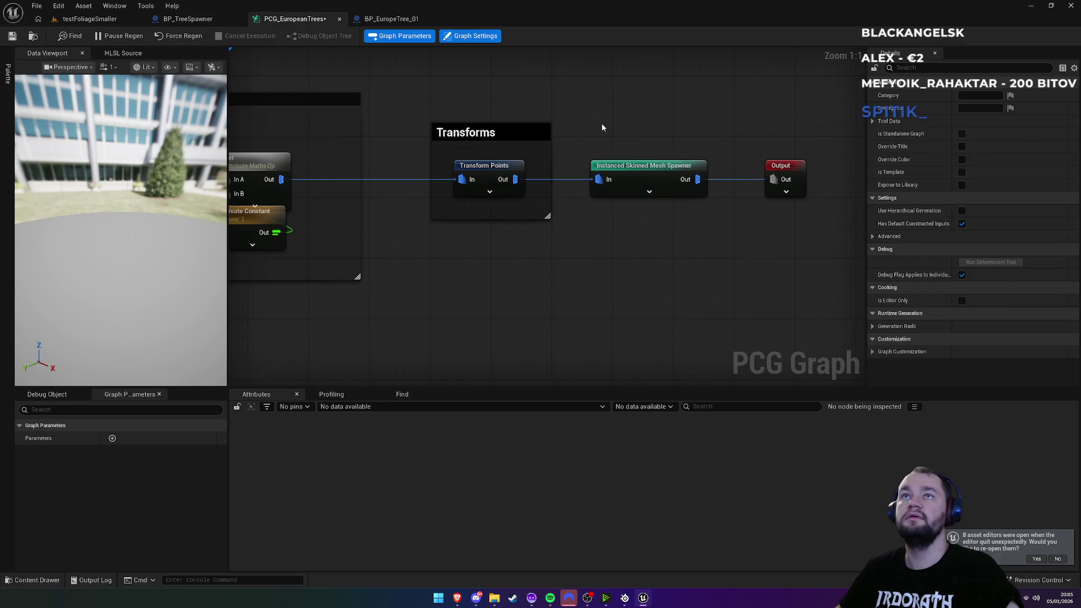
left_click(650, 165)
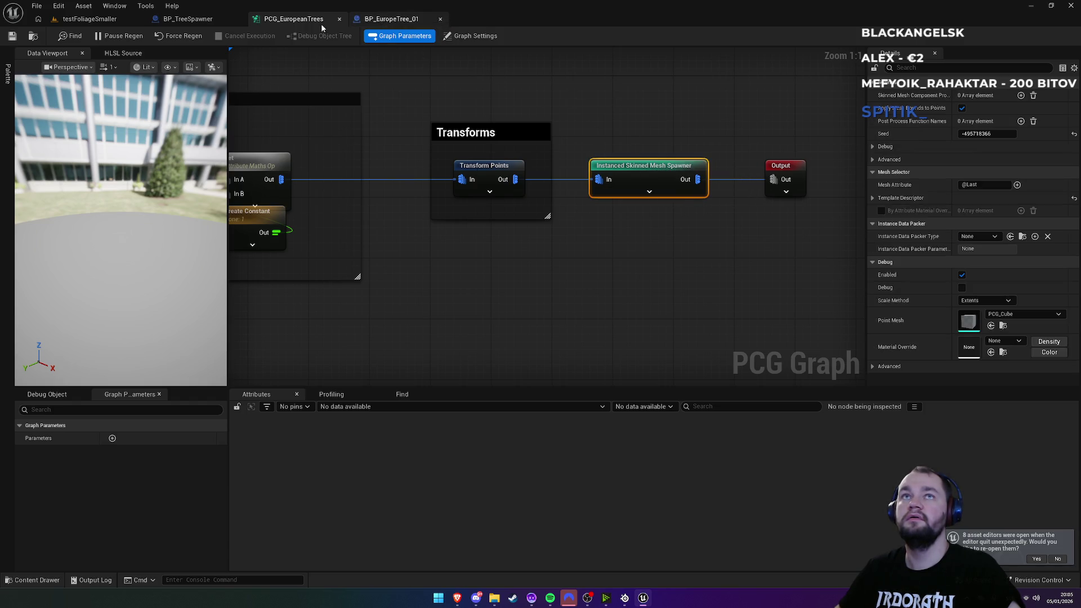
left_click(82, 20)
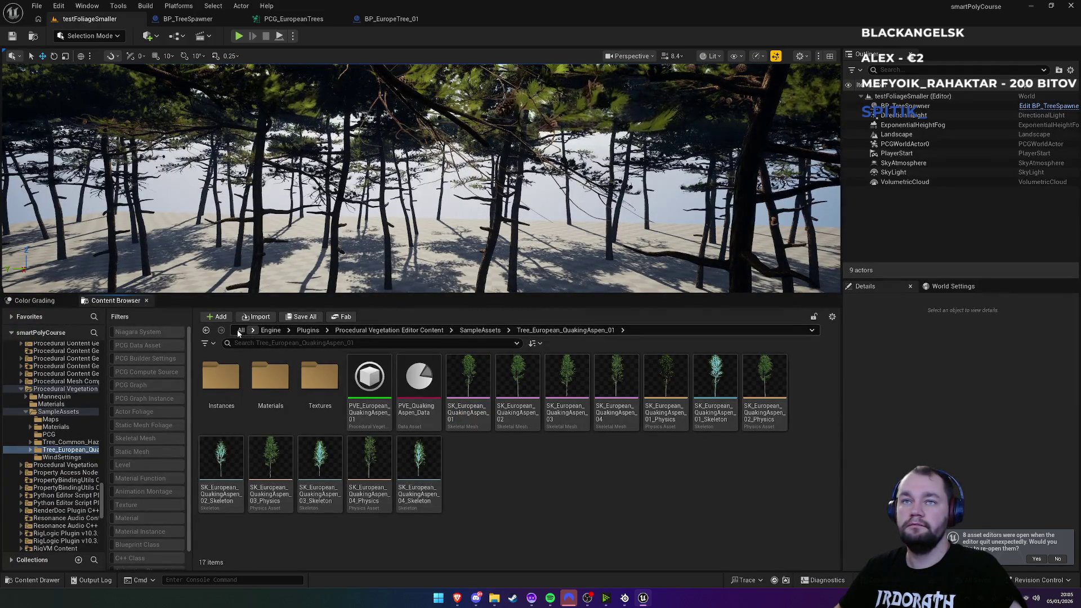
Step: Set BP_TreeSpawner's PCG component Graph to PCG_EuropeanTrees in the PCG folder's Blueprint
left_click(241, 331)
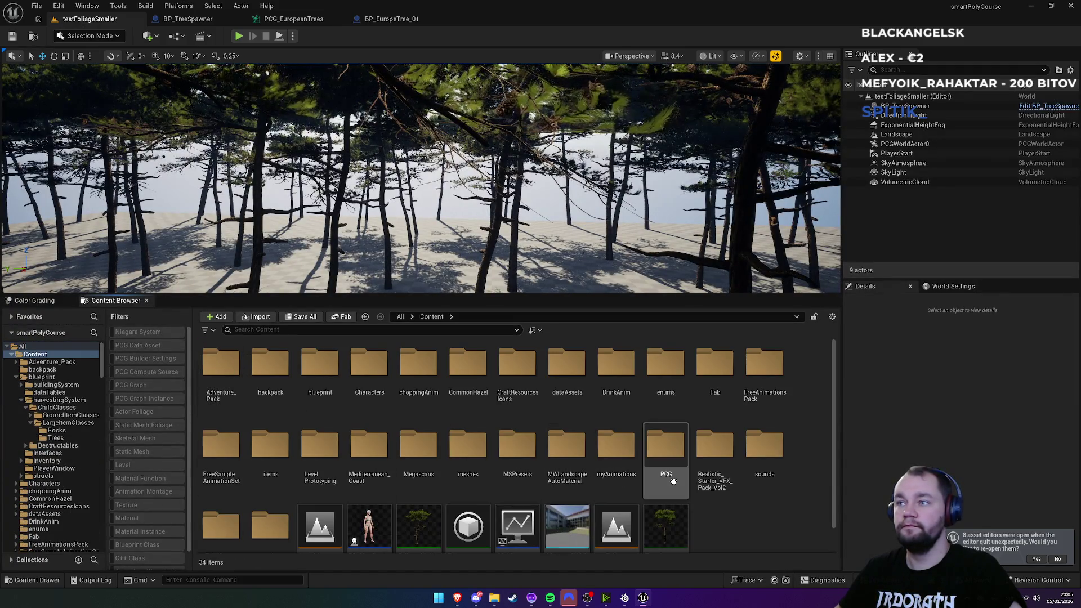
double_click(666, 444)
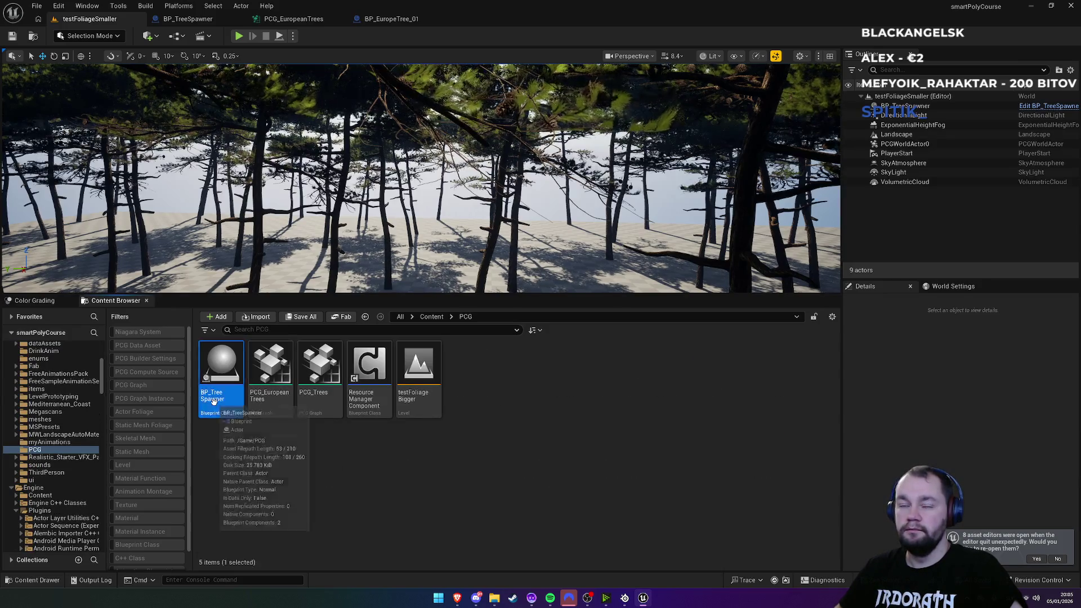
double_click(218, 394)
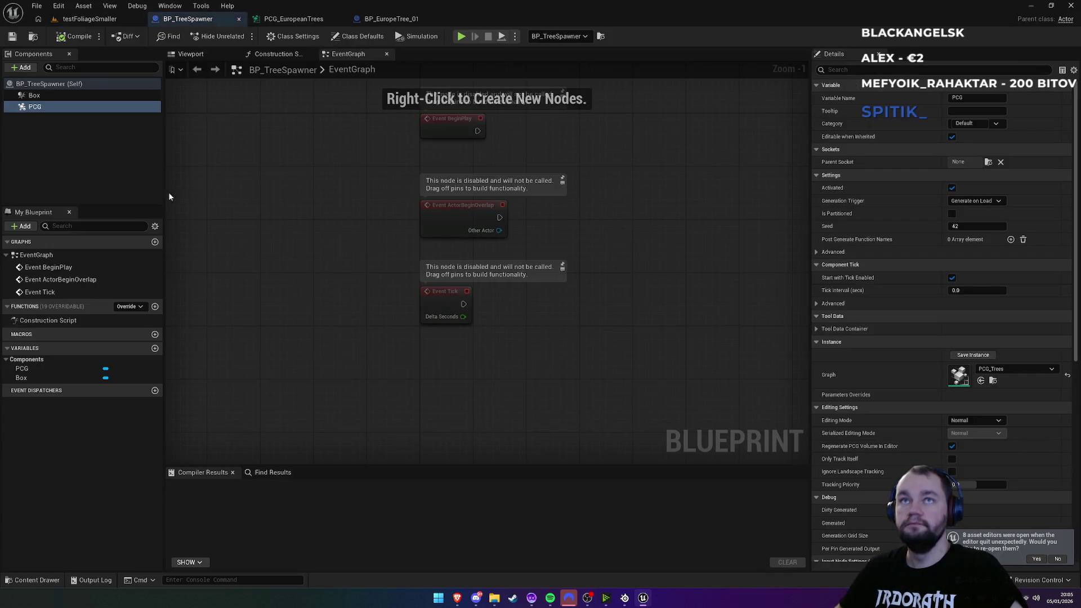
left_click(1003, 371)
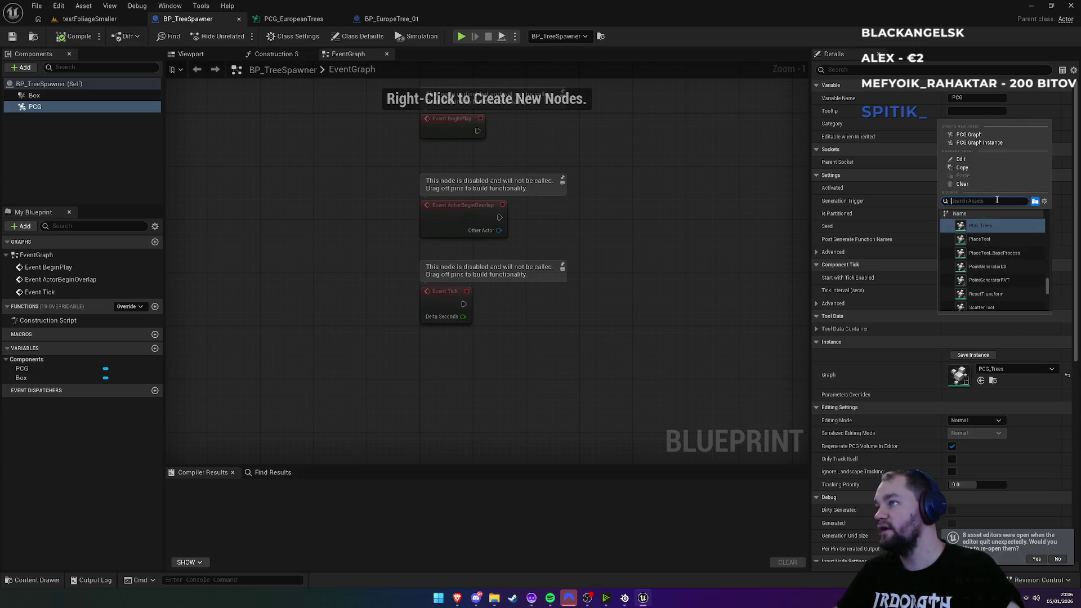
type("euro")
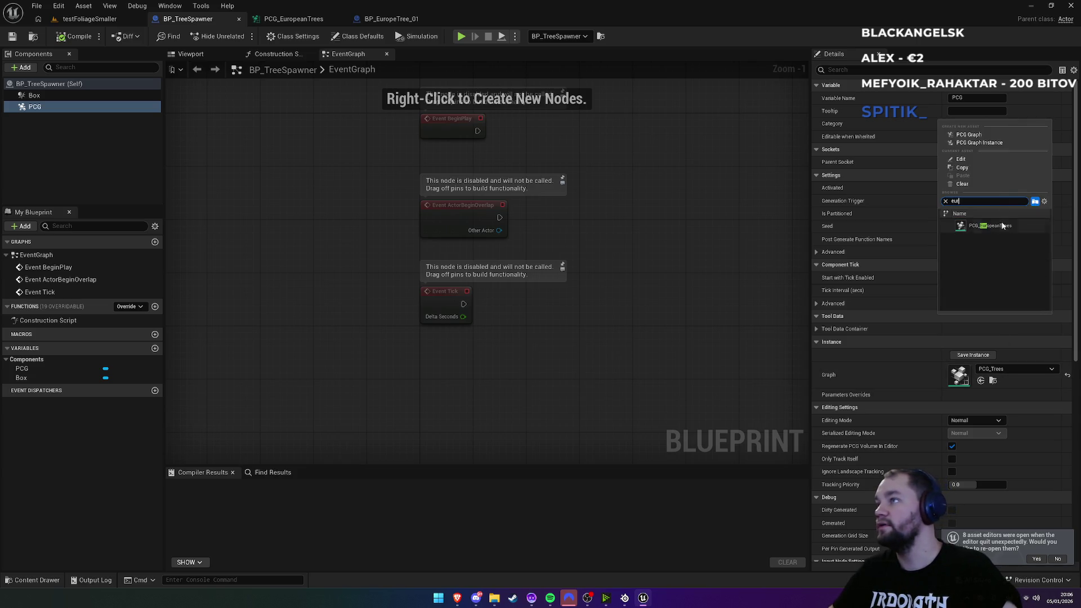
left_click(954, 219)
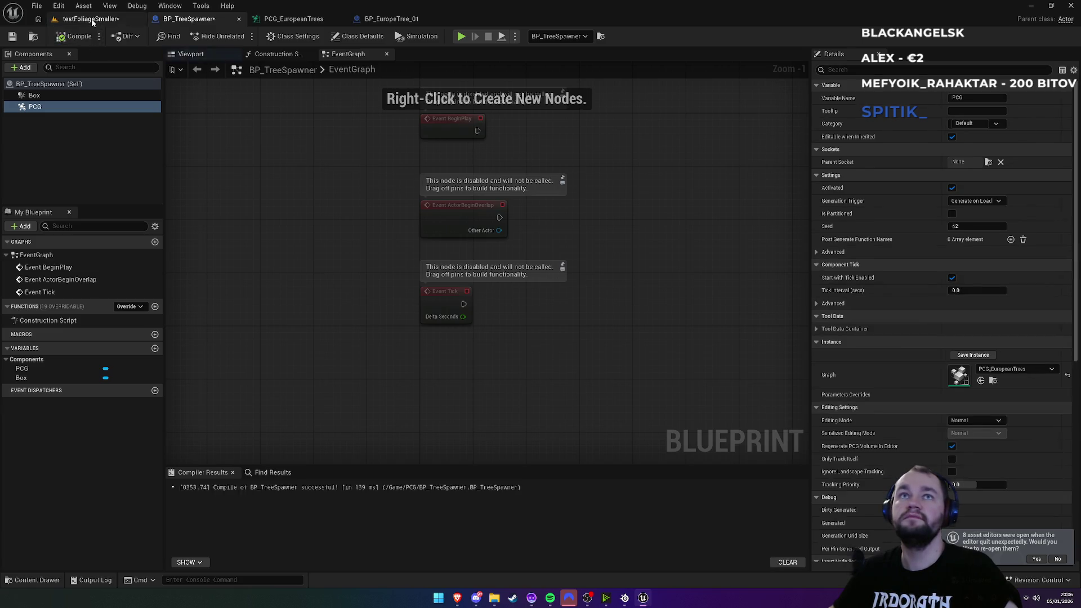
left_click(90, 19)
mouse_move(364, 197)
left_mouse_down()
mouse_move(372, 240)
mouse_move(350, 169)
left_mouse_up()
Step: Regenerate BP_TreeSpawner's PCG component and pull back to view the plane, now without trees
left_click(350, 169)
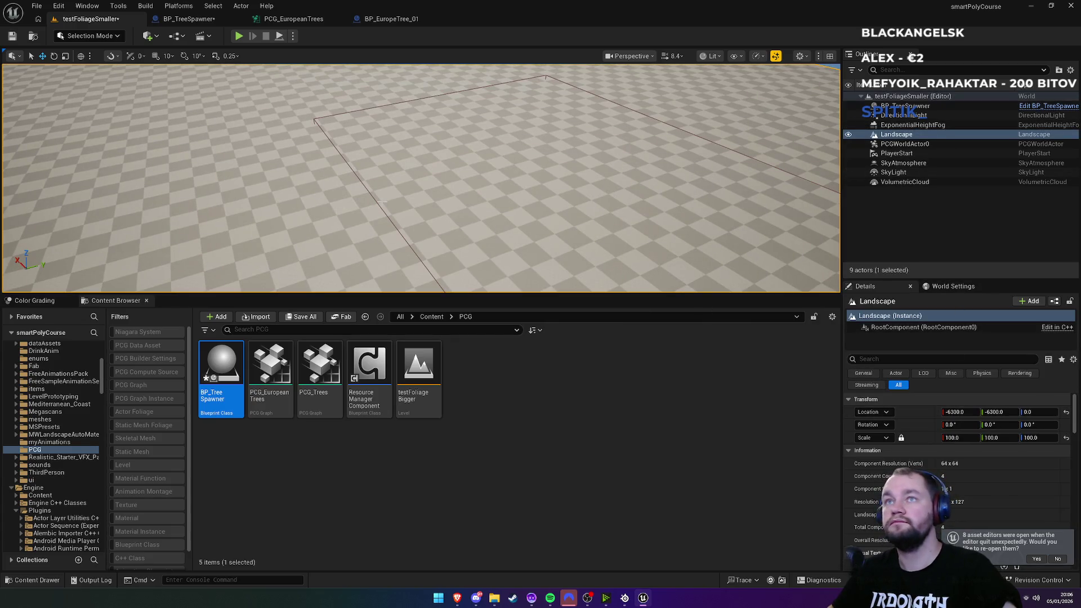
left_click(375, 201)
scroll(938, 474, "down", 5)
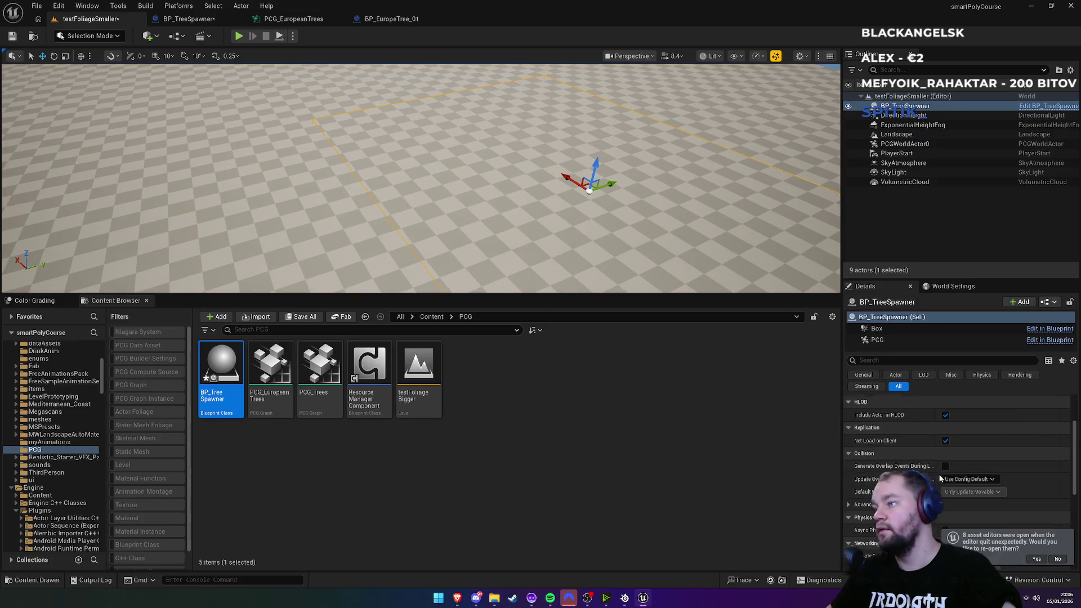
scroll(960, 490, "down", 5)
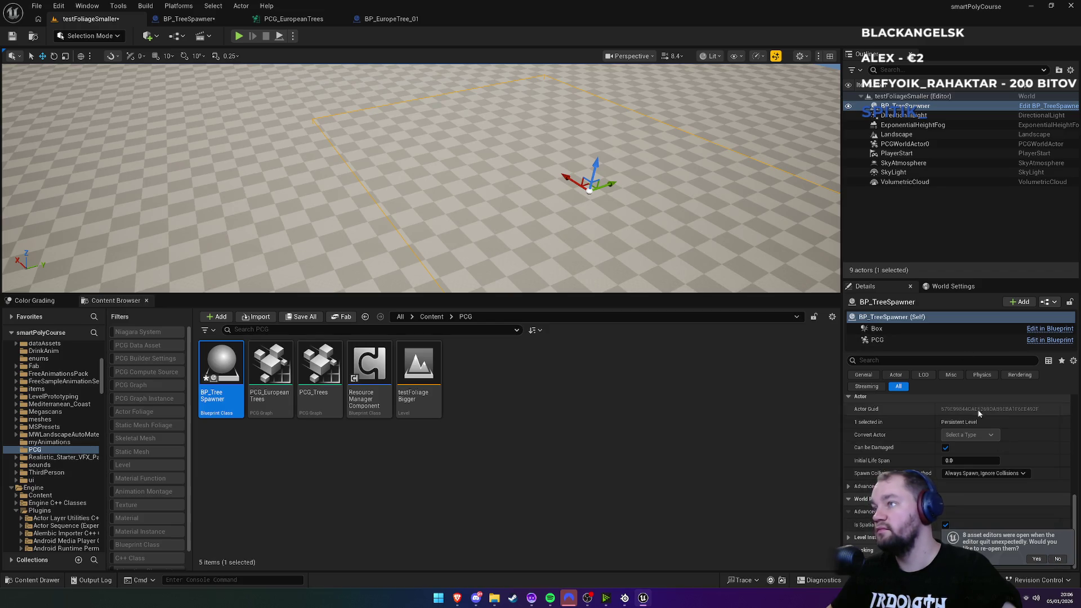
left_click(894, 341)
scroll(961, 454, "down", 10)
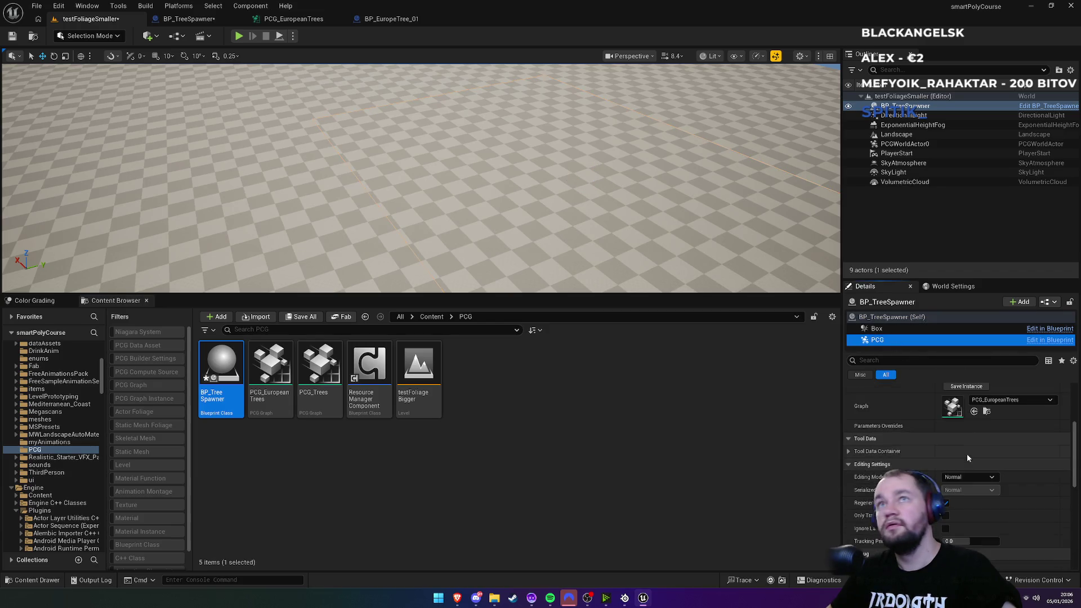
scroll(967, 454, "up", 6)
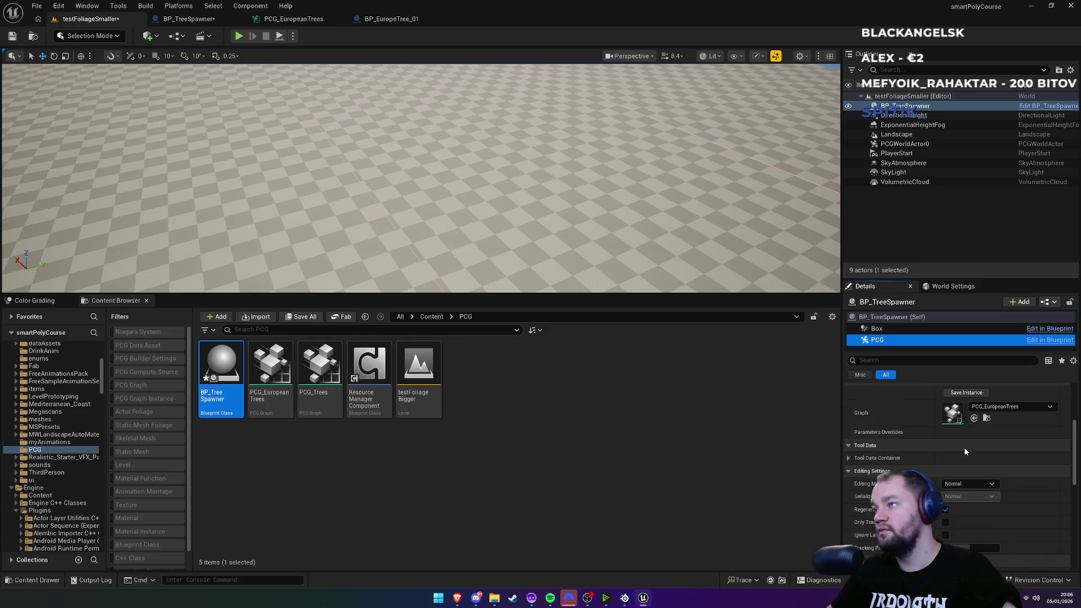
left_click(966, 453)
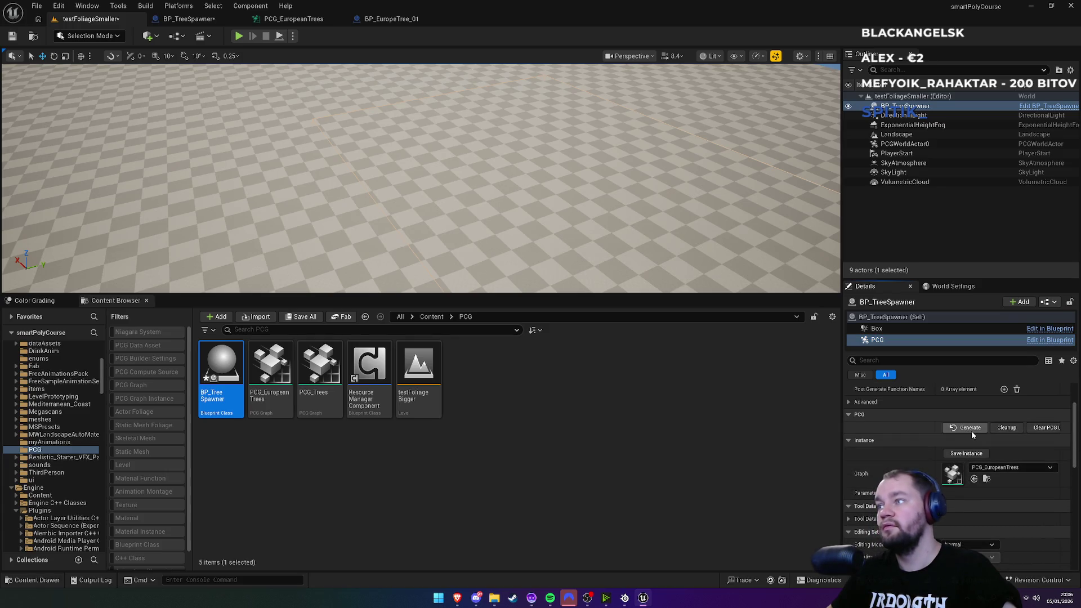
mouse_move(774, 281)
left_mouse_down()
mouse_move(290, 141)
mouse_move(332, 158)
left_mouse_up()
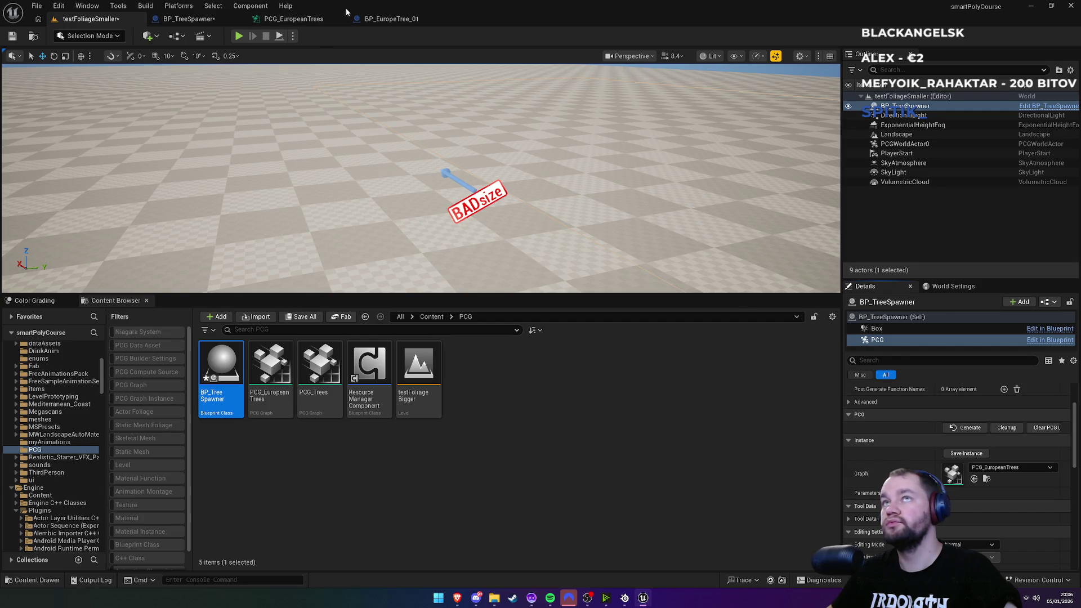
left_click(390, 18)
Step: Clear the skinned spawner's Mesh Attribute value to None in PCG_EuropeanTrees
left_click(318, 20)
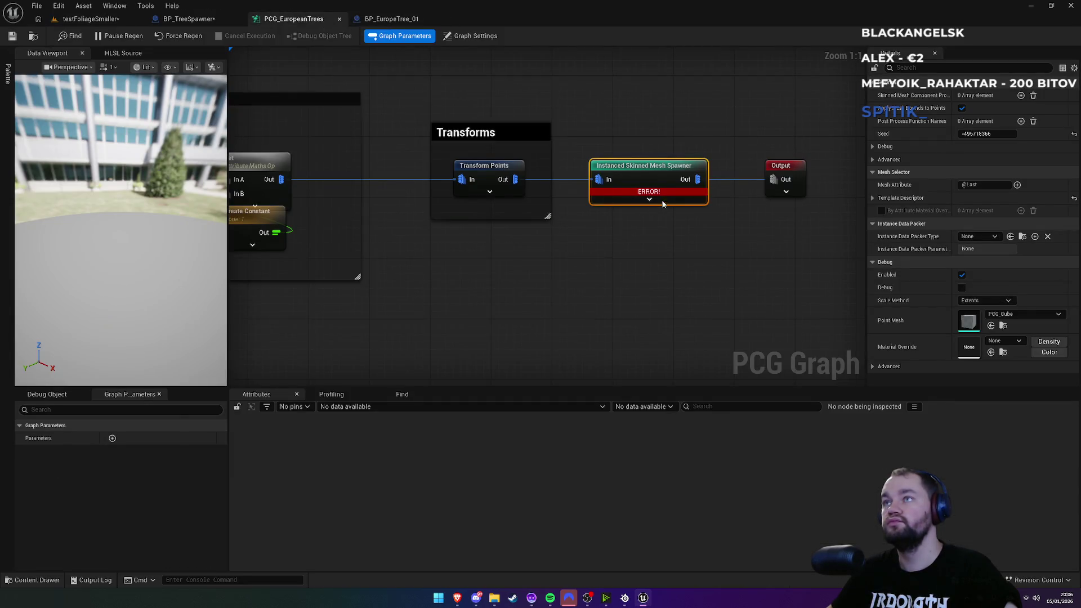
mouse_move(633, 195)
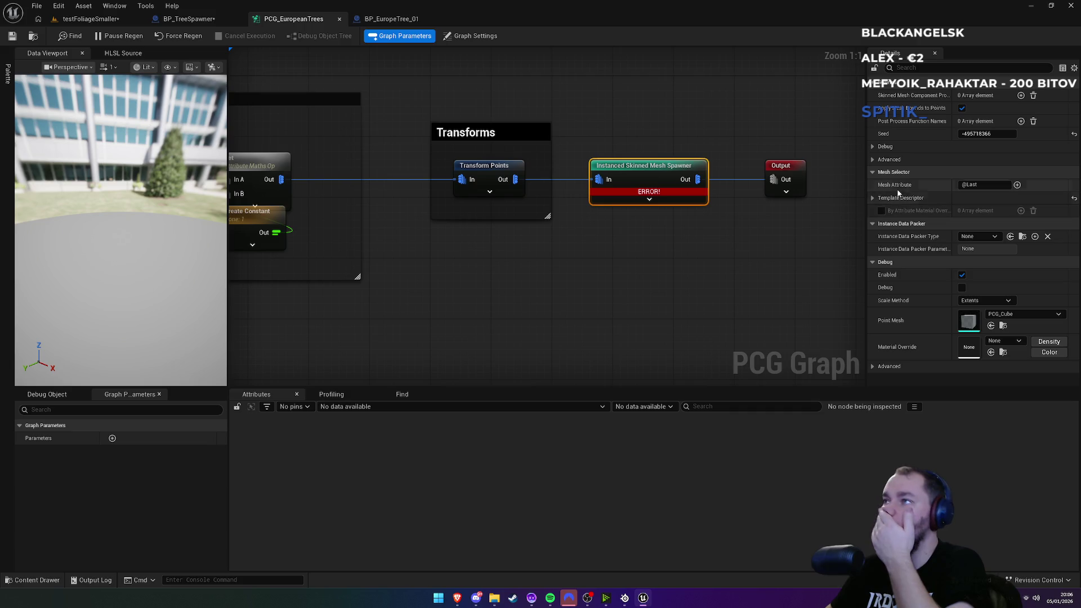
mouse_move(908, 191)
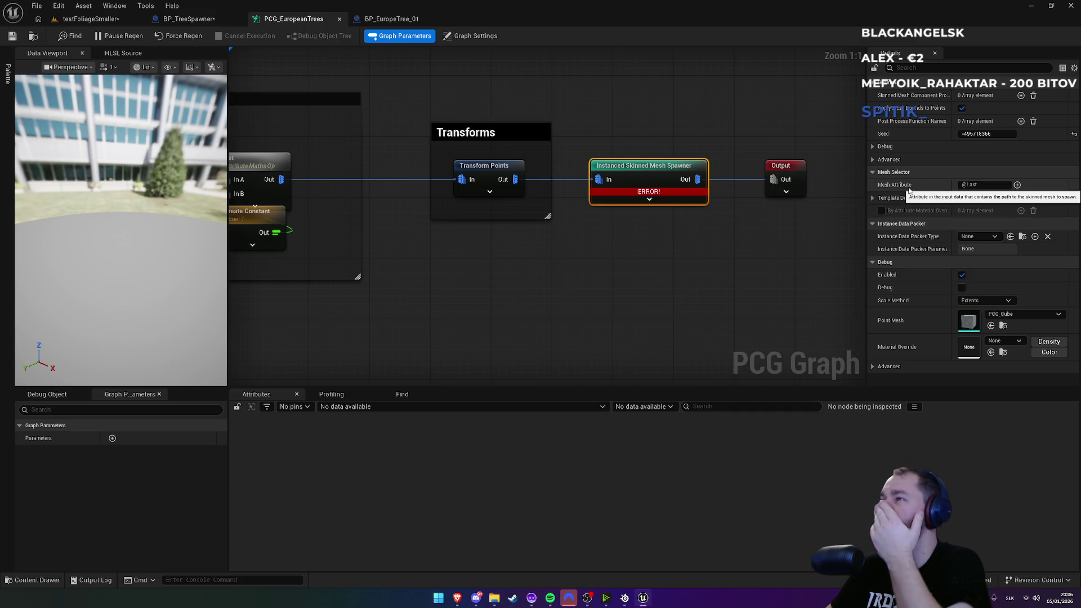
left_click(1017, 186)
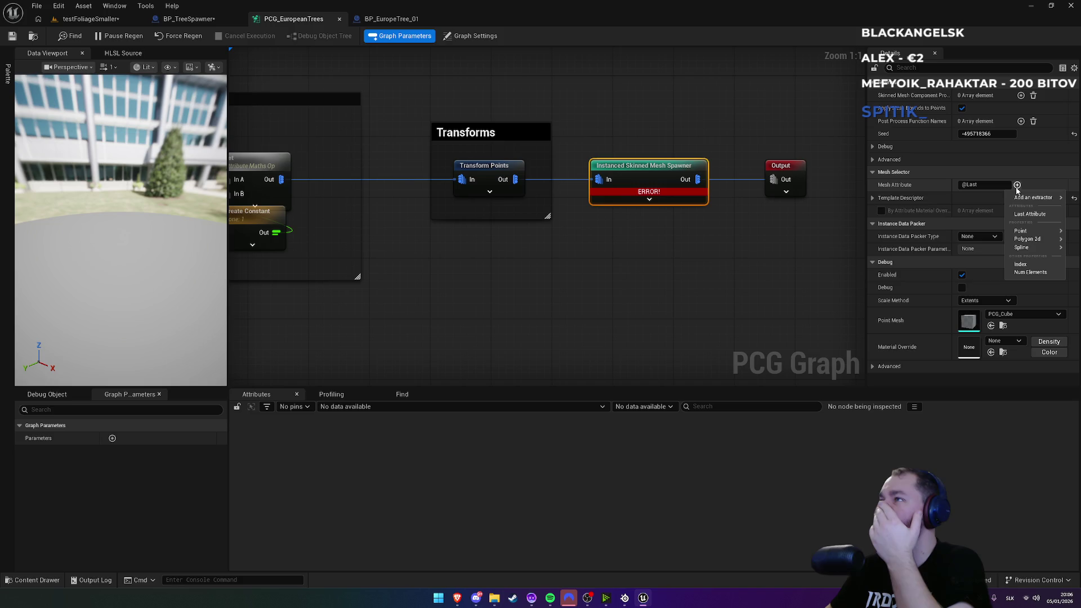
mouse_move(1033, 197)
mouse_move(980, 206)
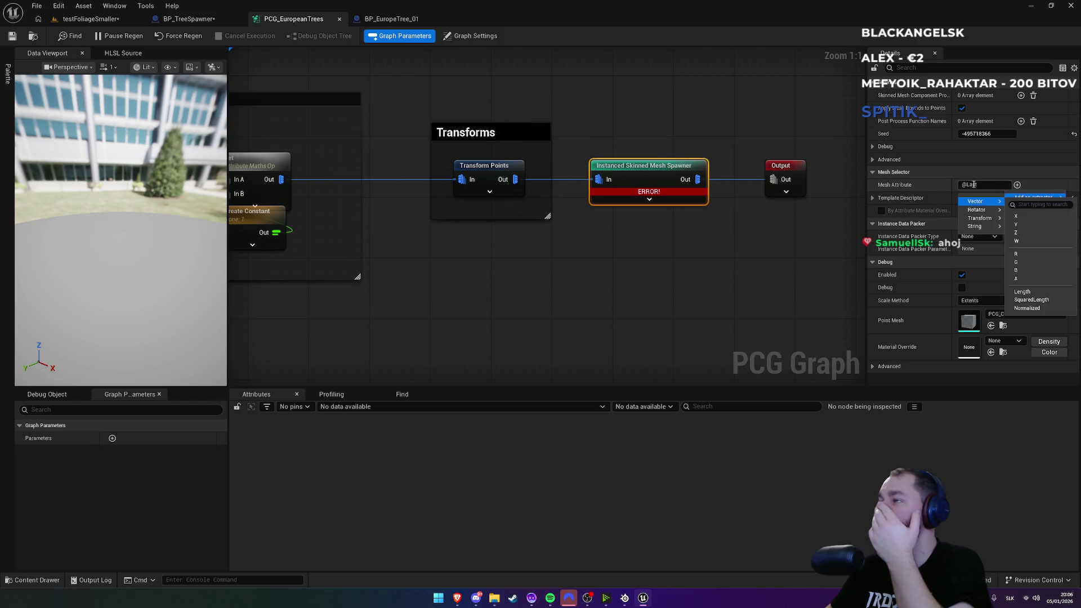
left_click(1009, 186)
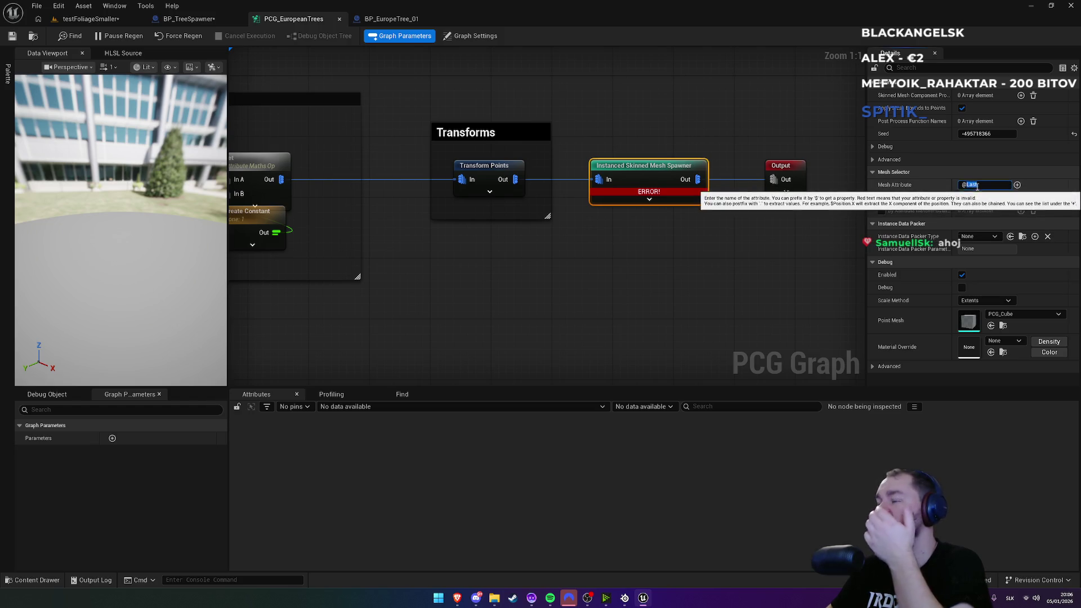
key("Return")
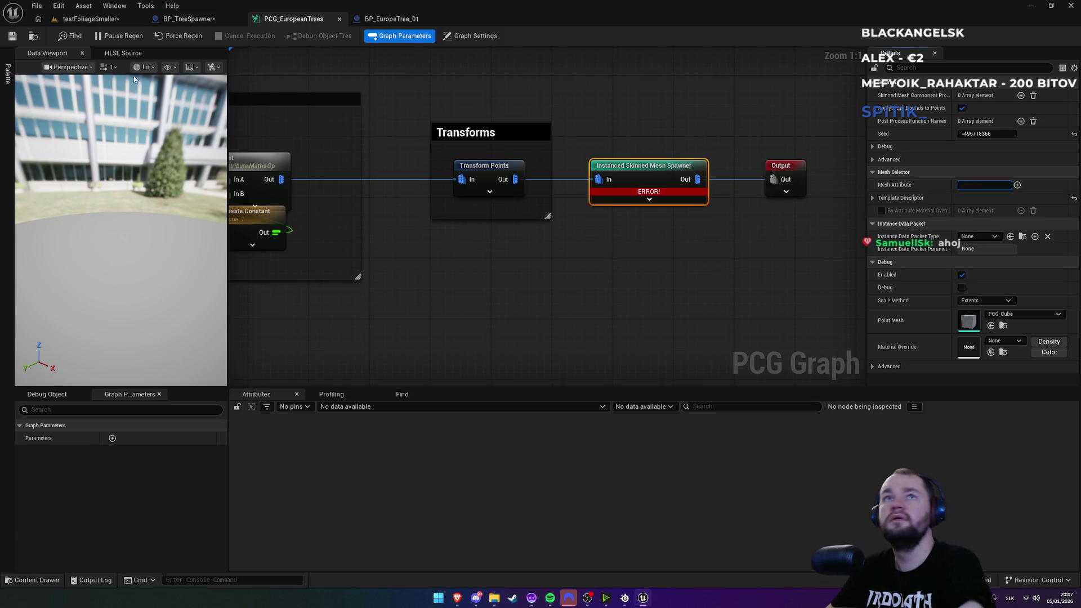
Step: Set the spawner's template Transform Provider to Wind_TransformProvider
left_click(172, 38)
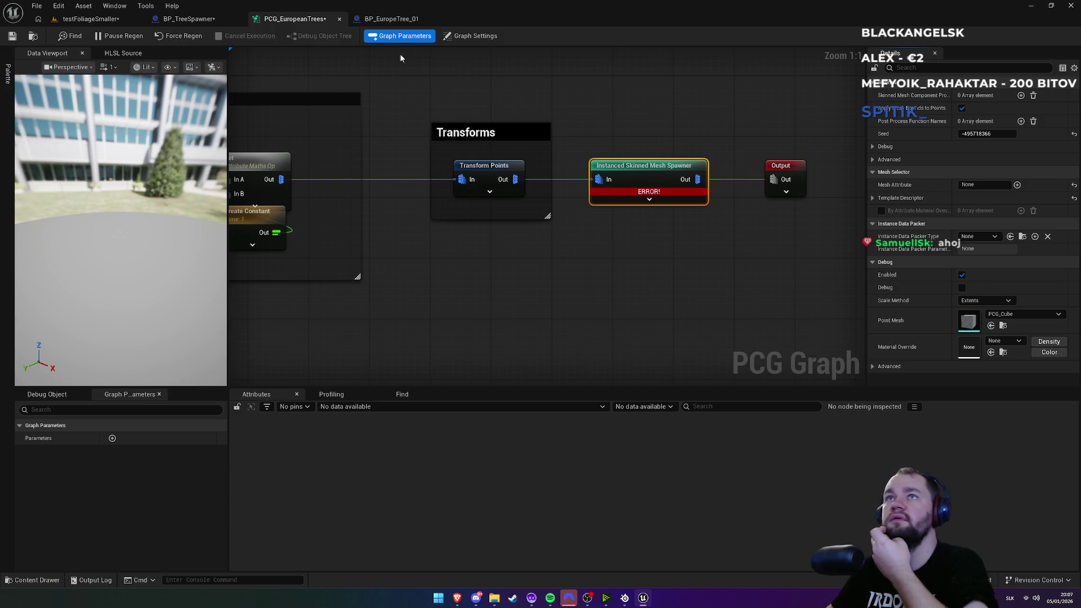
left_click(90, 18)
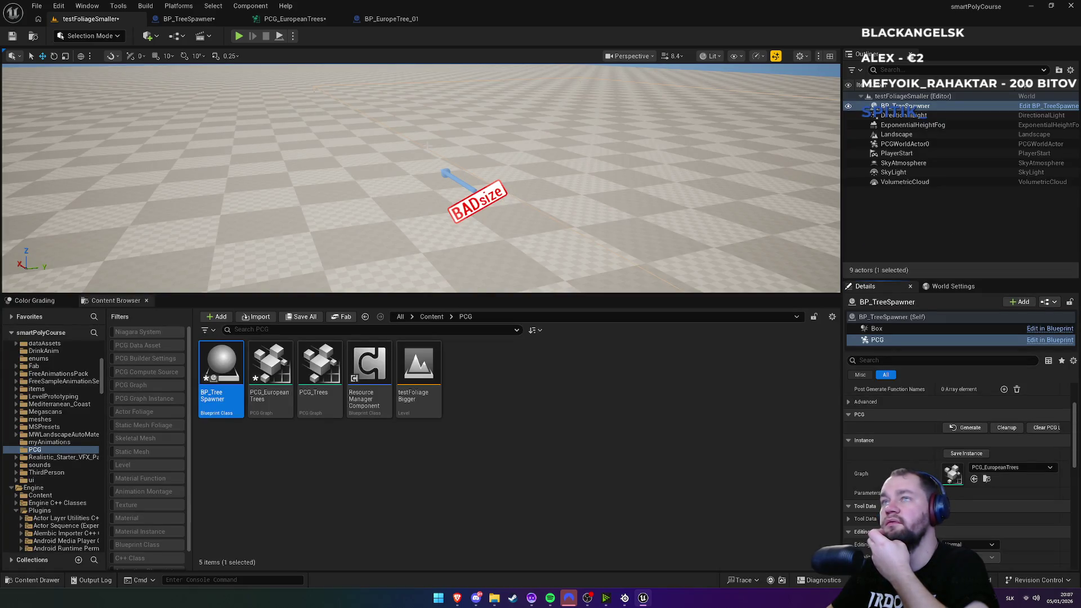
left_click(390, 22)
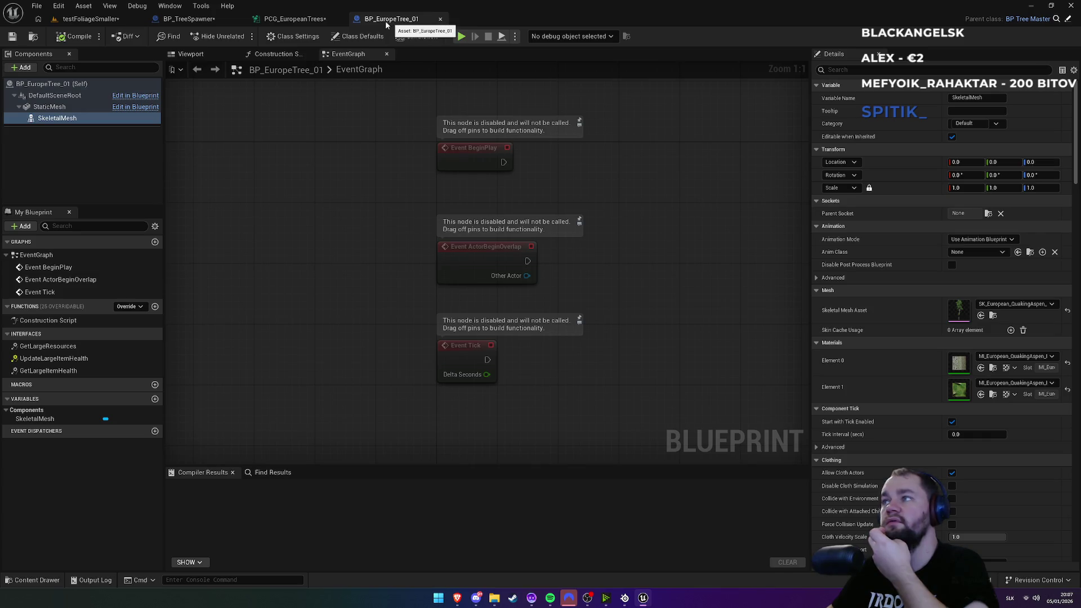
left_click(294, 19)
mouse_move(666, 195)
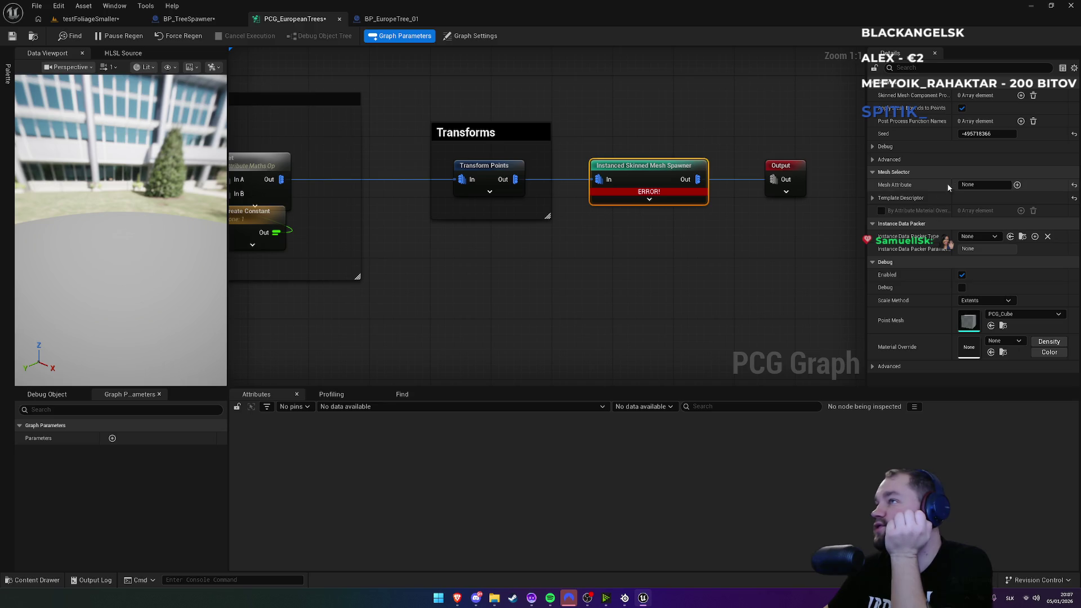
left_click(873, 198)
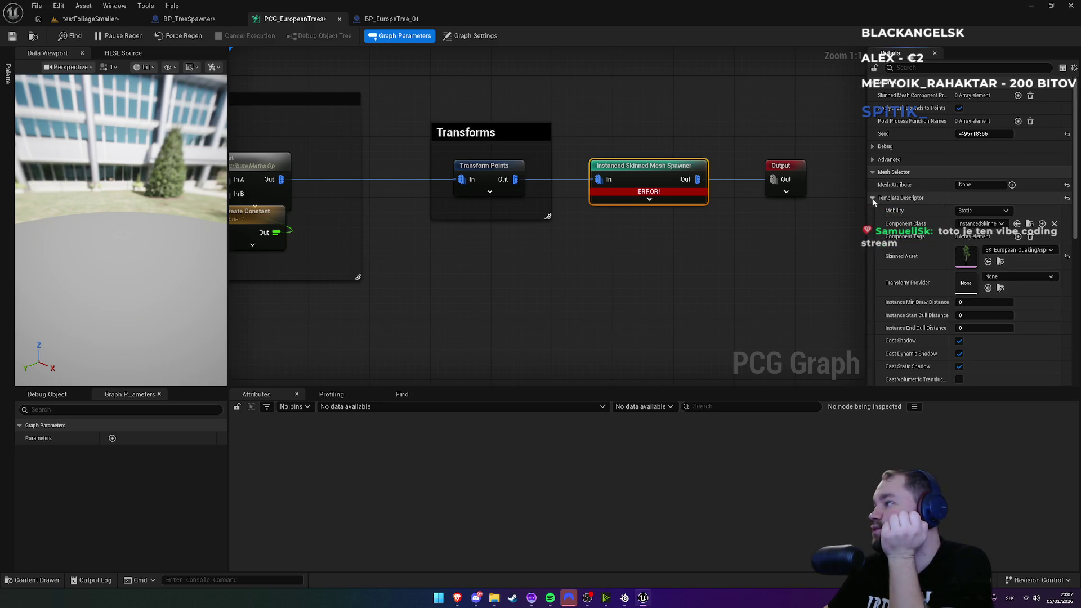
scroll(896, 208, "down", 2)
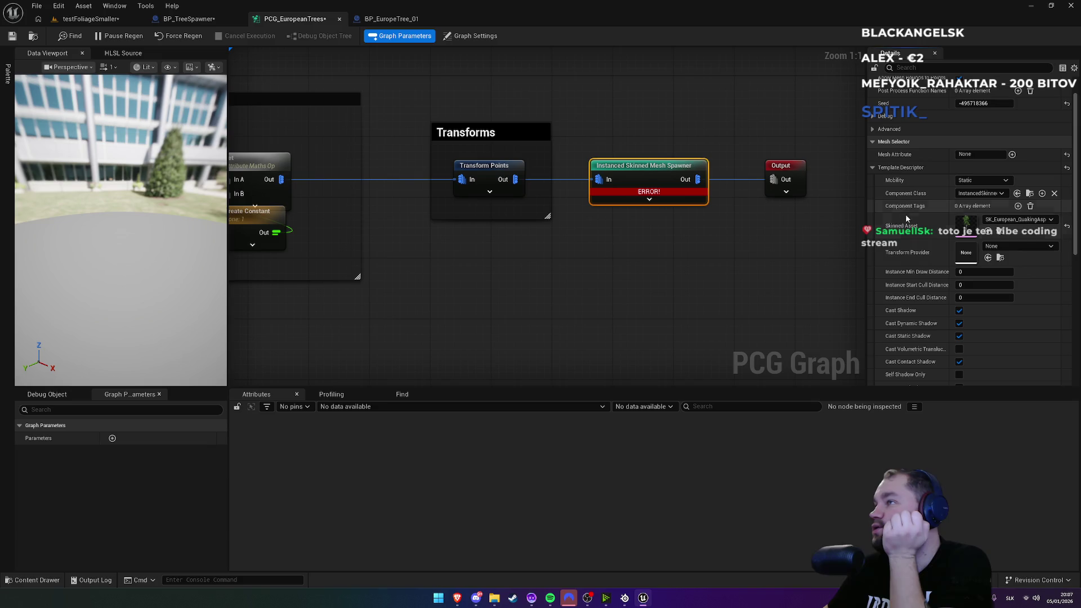
left_click(1002, 248)
left_click(995, 342)
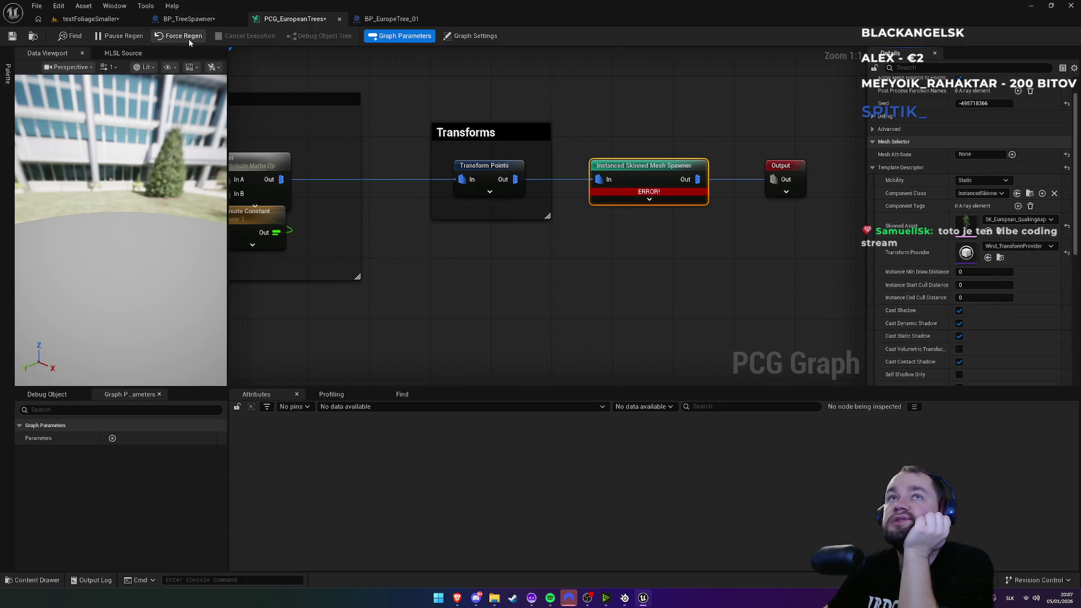
Step: Toggle Pause Regen and Cast Shadow off and back on
left_click(126, 37)
left_click(123, 36)
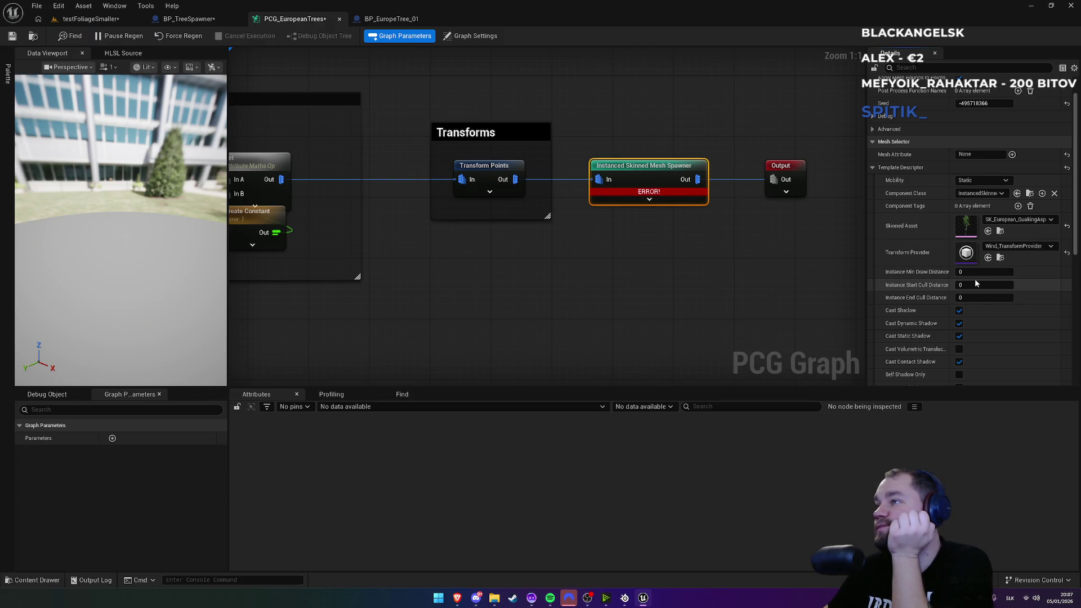
left_click(959, 311)
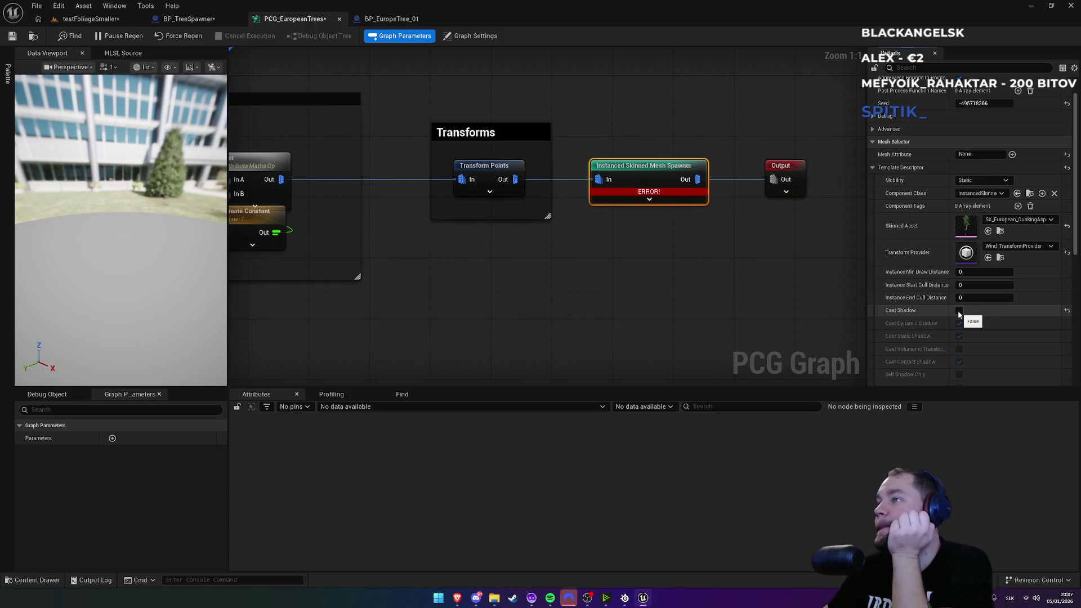
left_click(959, 312)
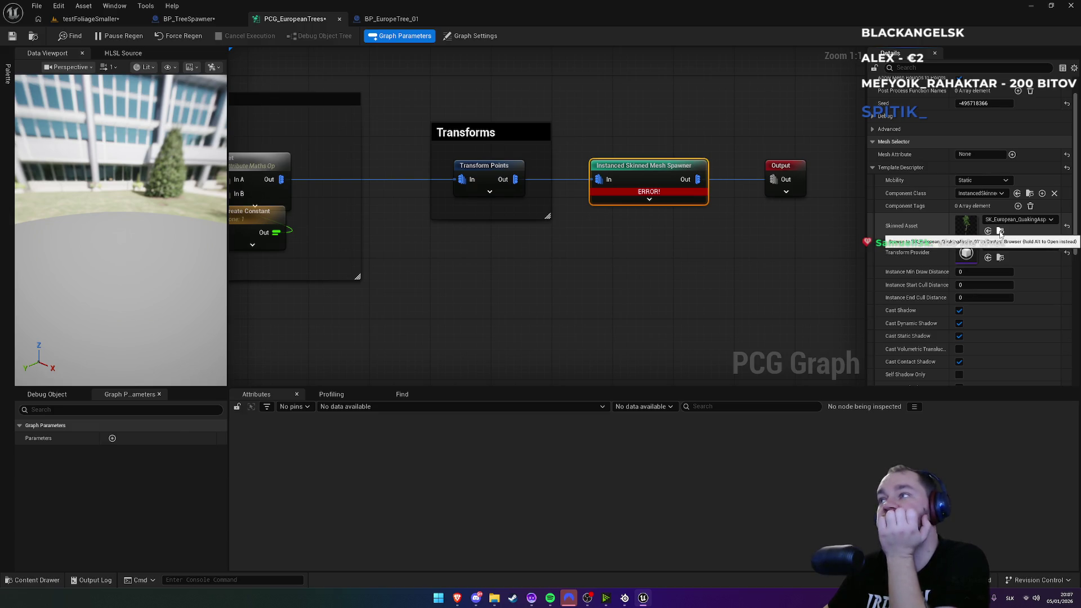
left_click(1001, 232)
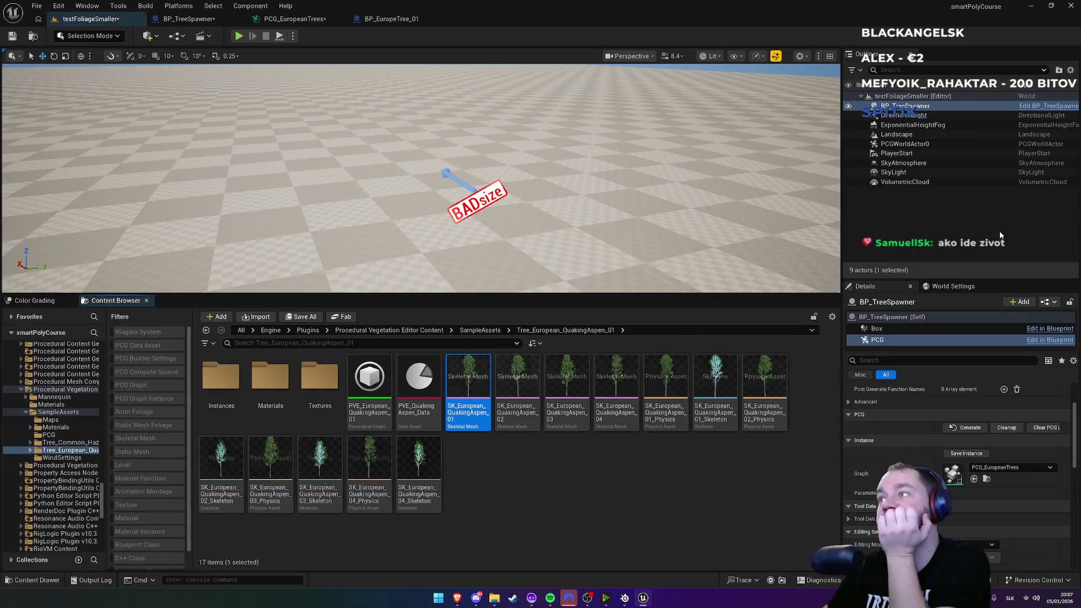
Step: Copy the aspen asset's folder path and paste it into the spawner's Mesh Attribute
left_click(641, 330)
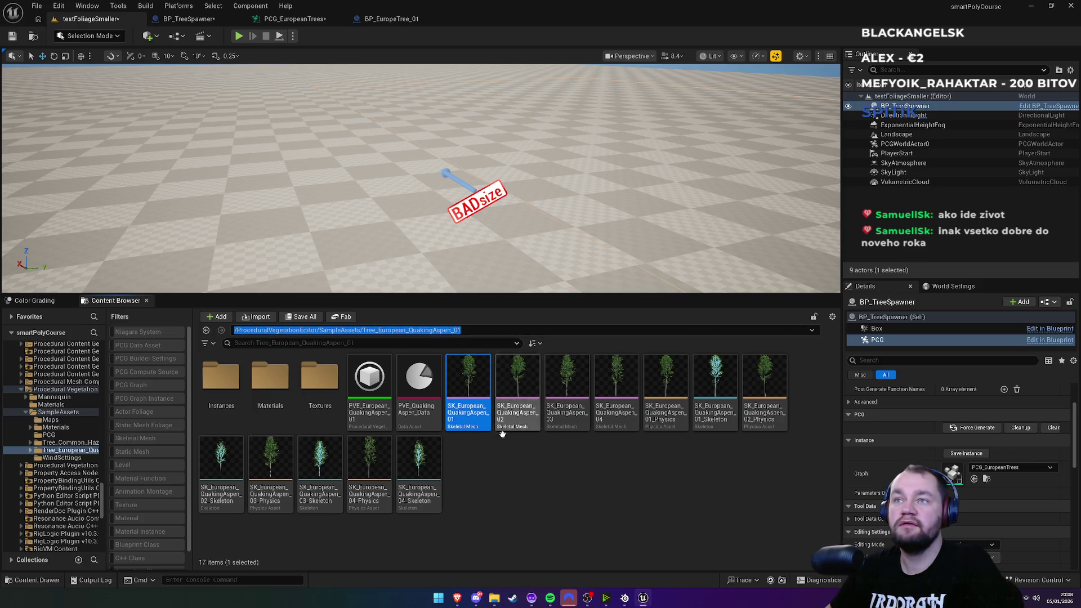
left_click(502, 470)
left_click(383, 19)
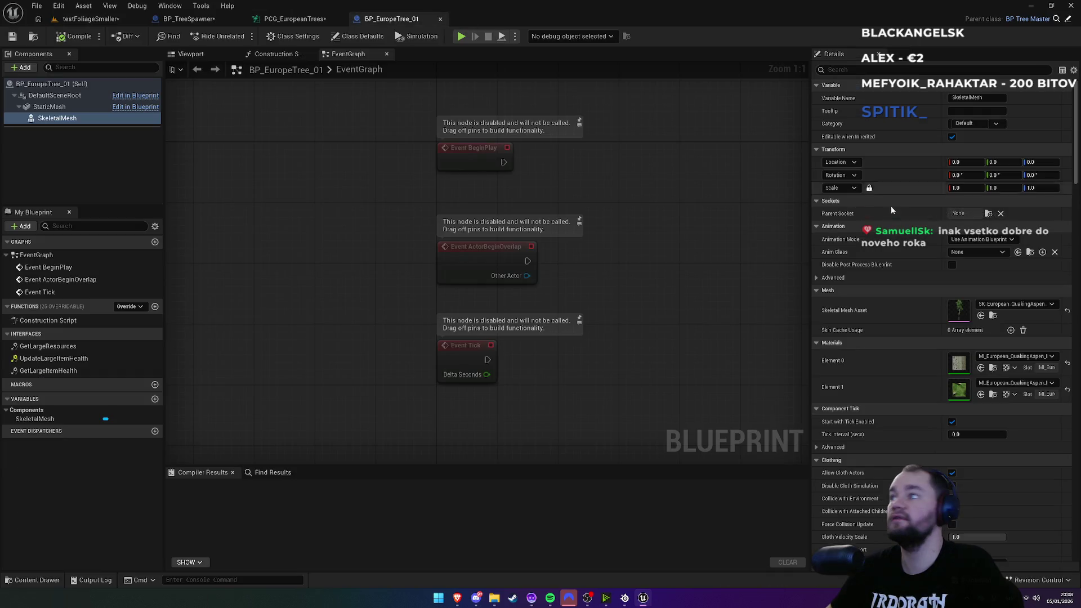
left_click(295, 18)
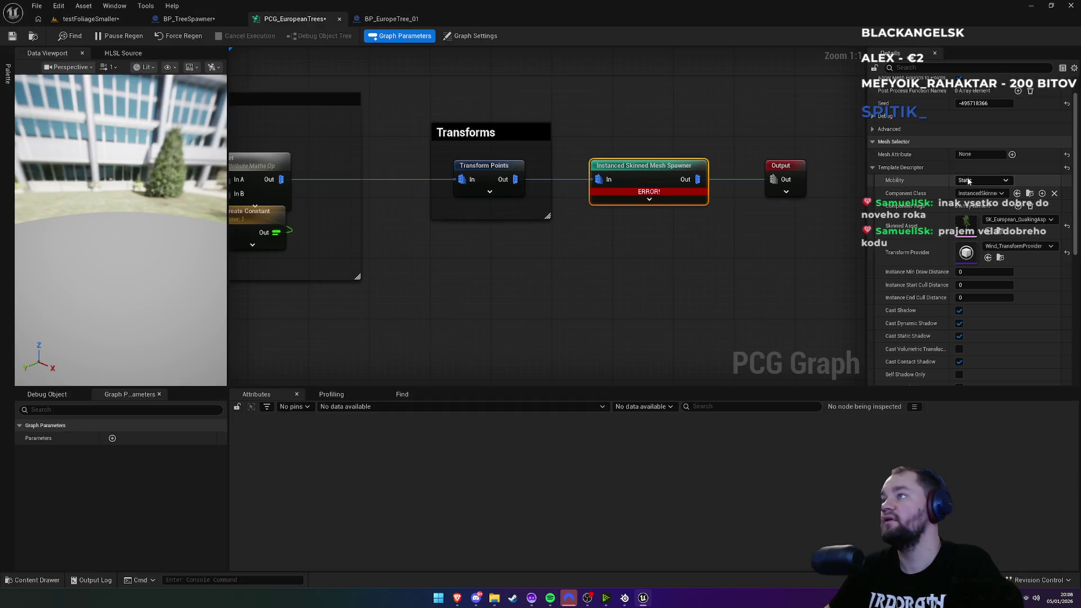
key("ctrl+v")
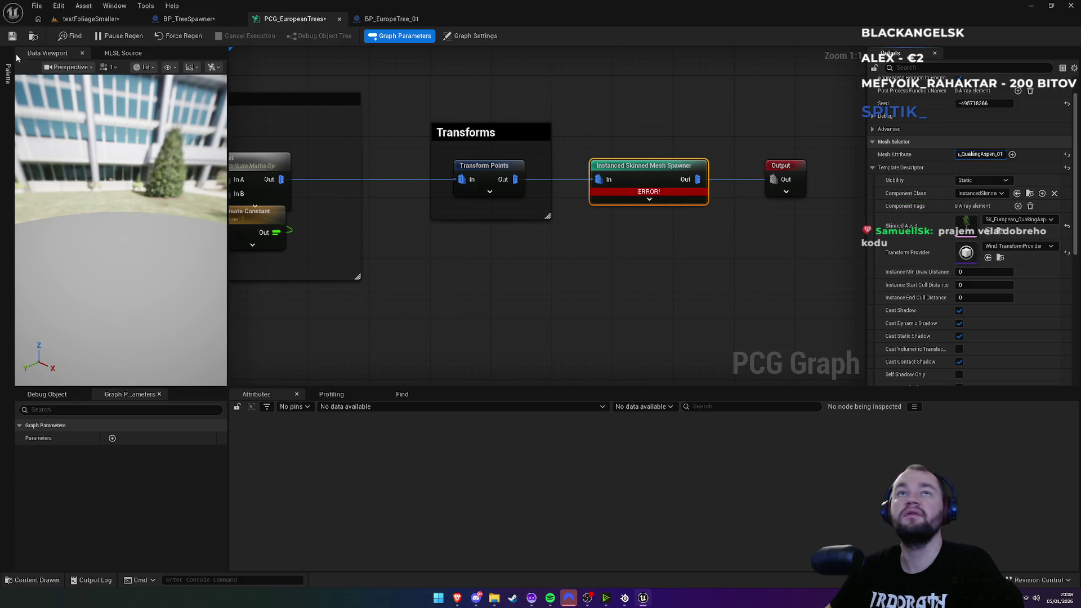
key("ctrl+a")
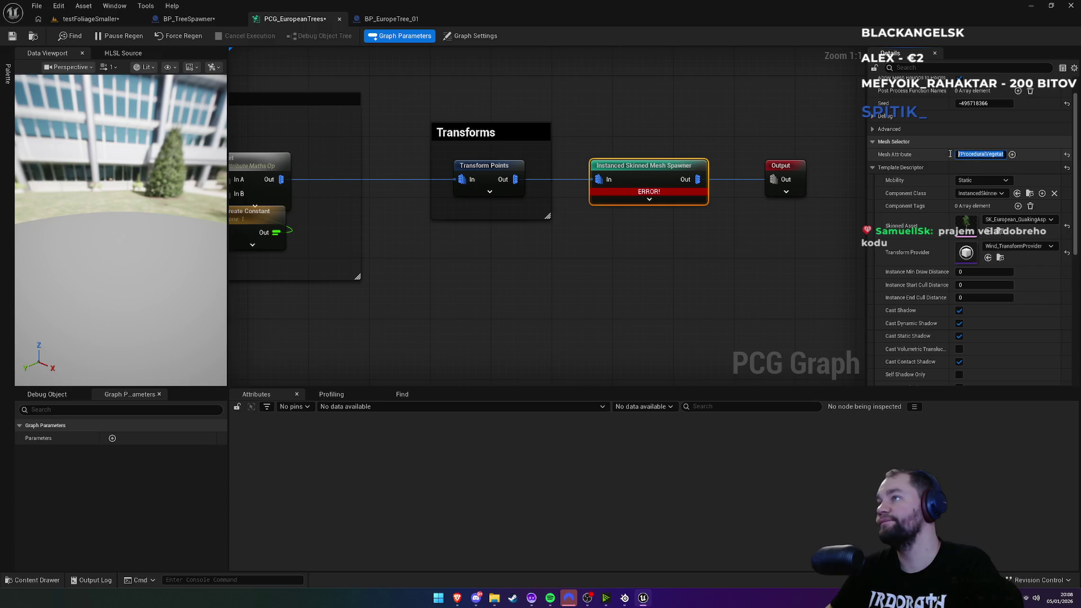
left_click(972, 157)
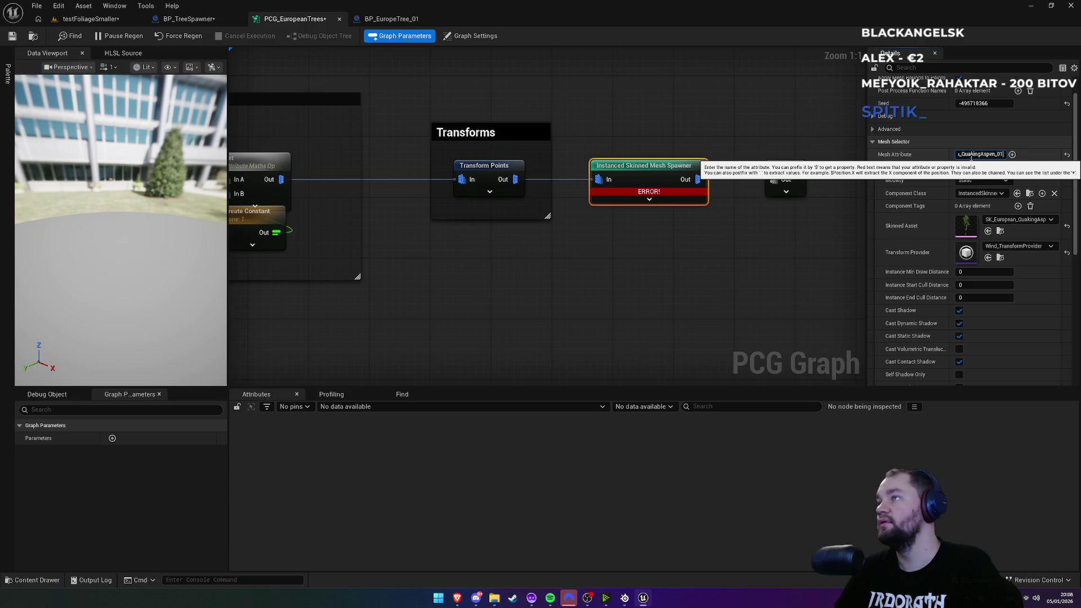
Step: Copy the aspen asset folder path again from the level's Content Browser
left_click(90, 18)
left_click(646, 333)
left_click(587, 477)
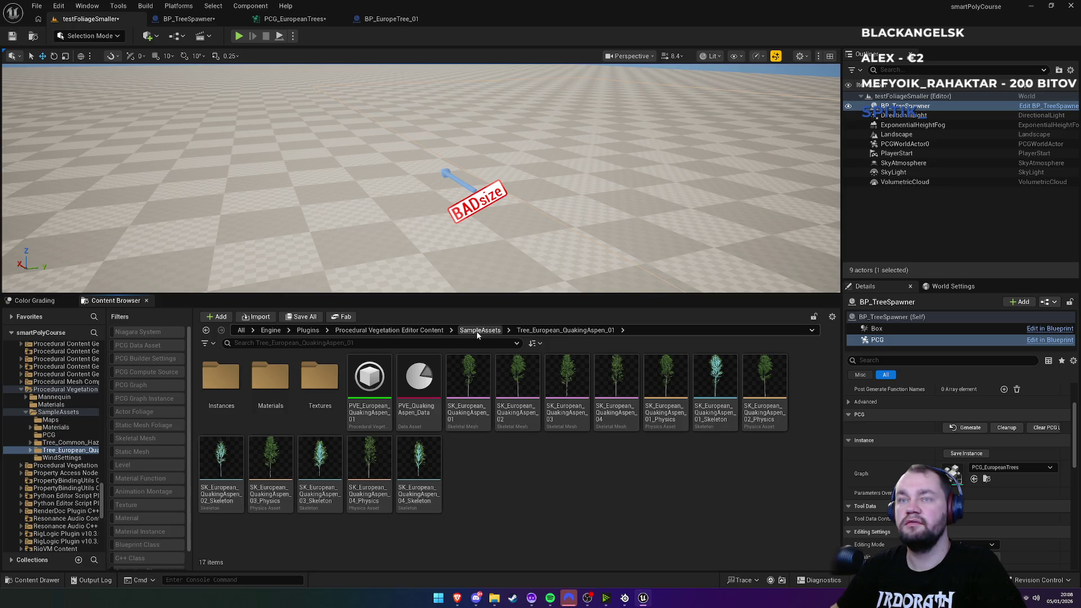
left_click(653, 332)
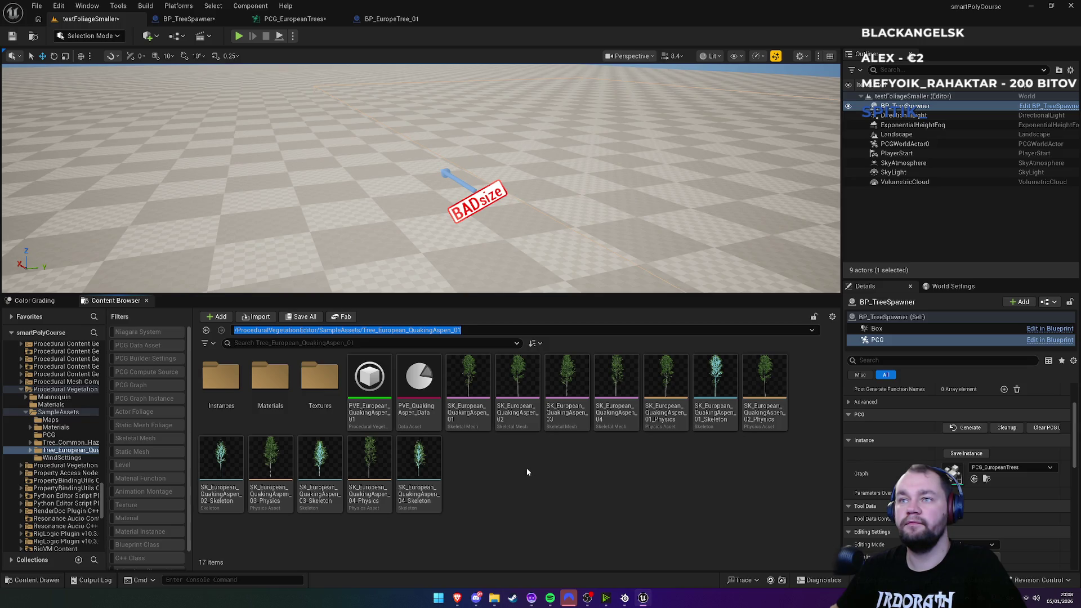
left_click(527, 472)
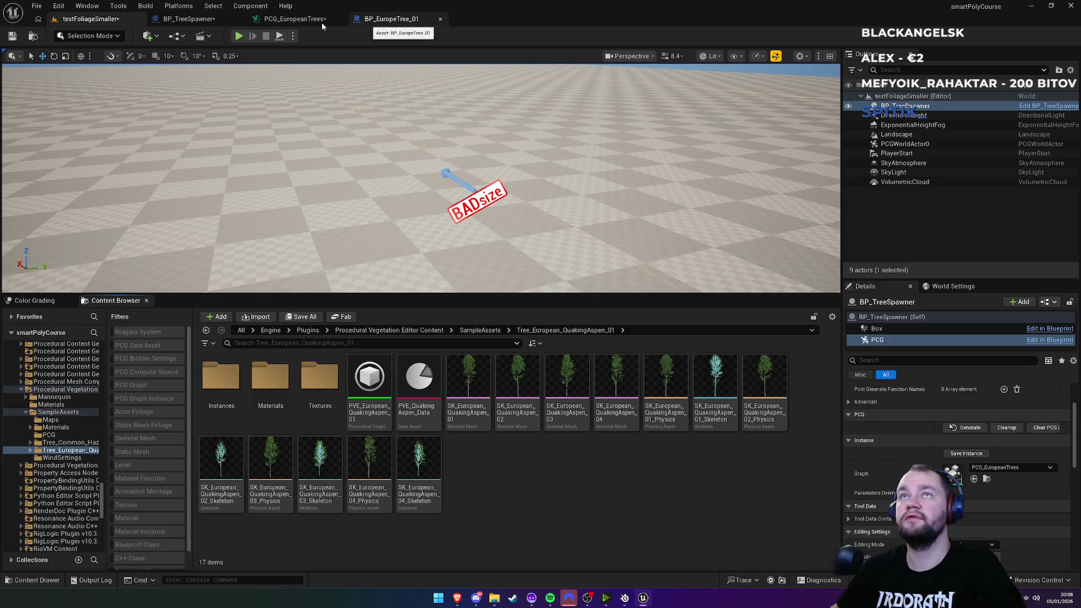
left_click(322, 20)
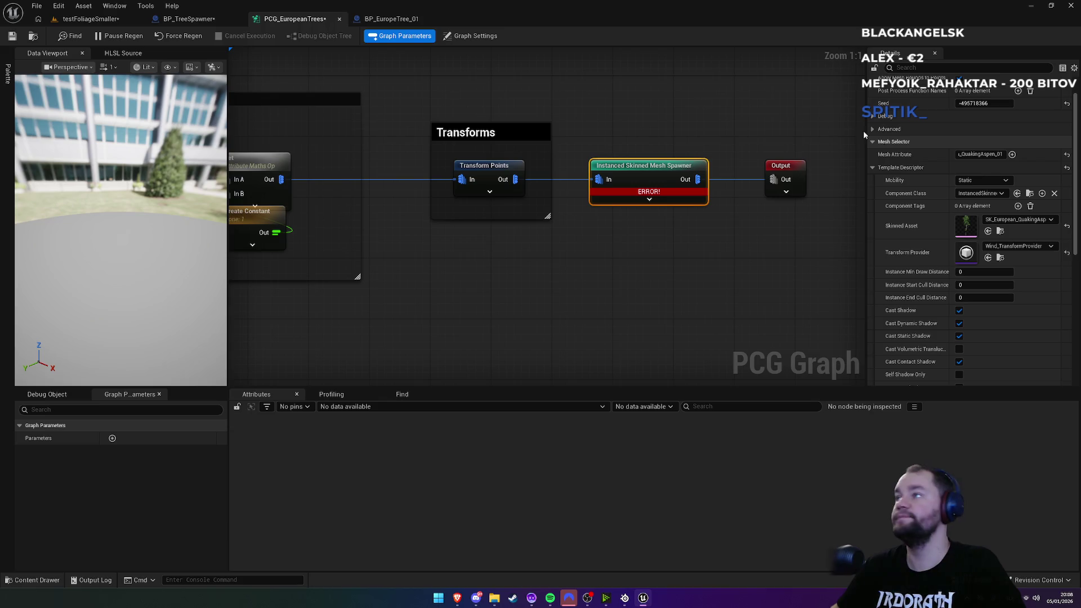
Step: Force-regenerate the graph, then select SK_European_QuakingAspen_01 in the level's Content Browser
left_click(177, 38)
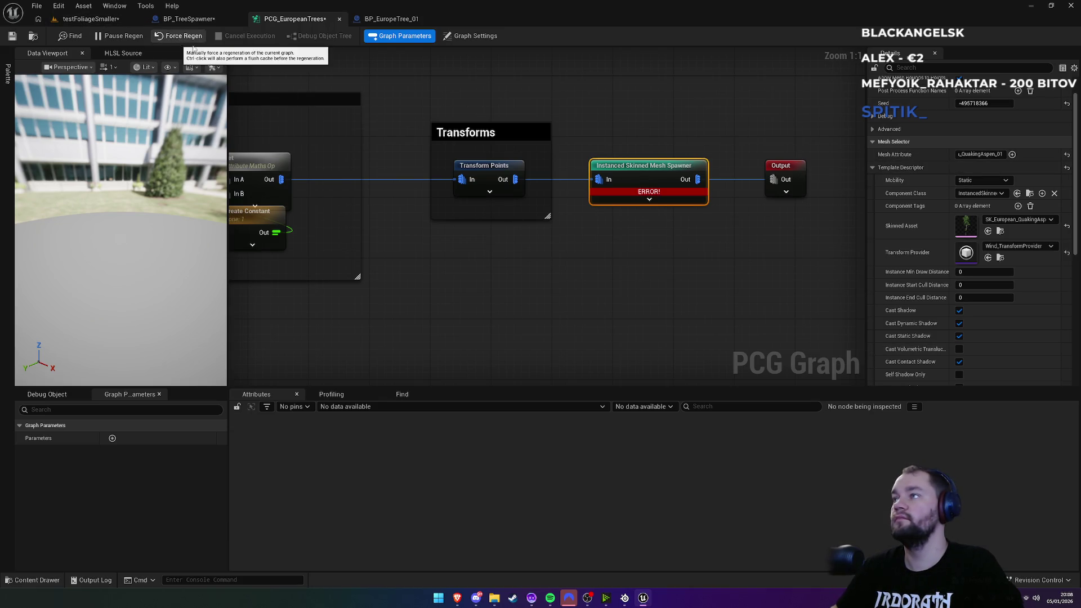
mouse_move(628, 194)
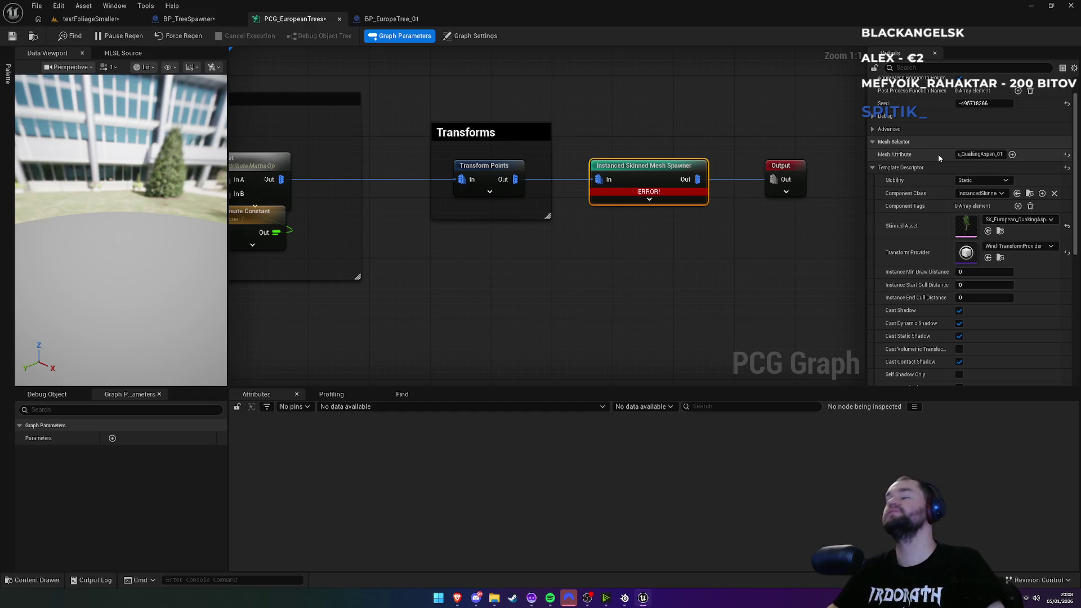
left_click(91, 18)
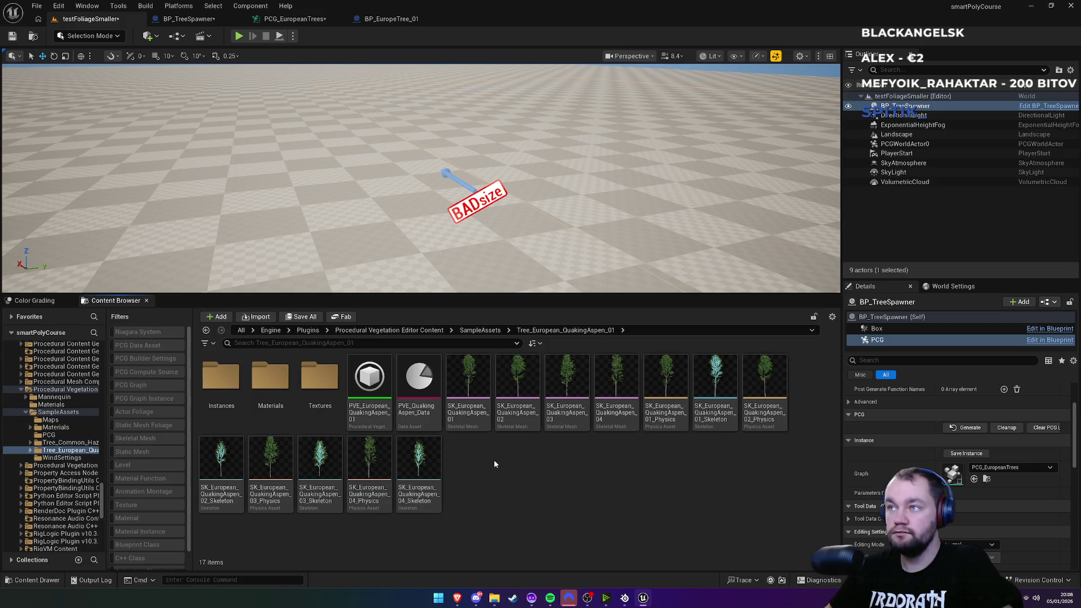
left_click(459, 432)
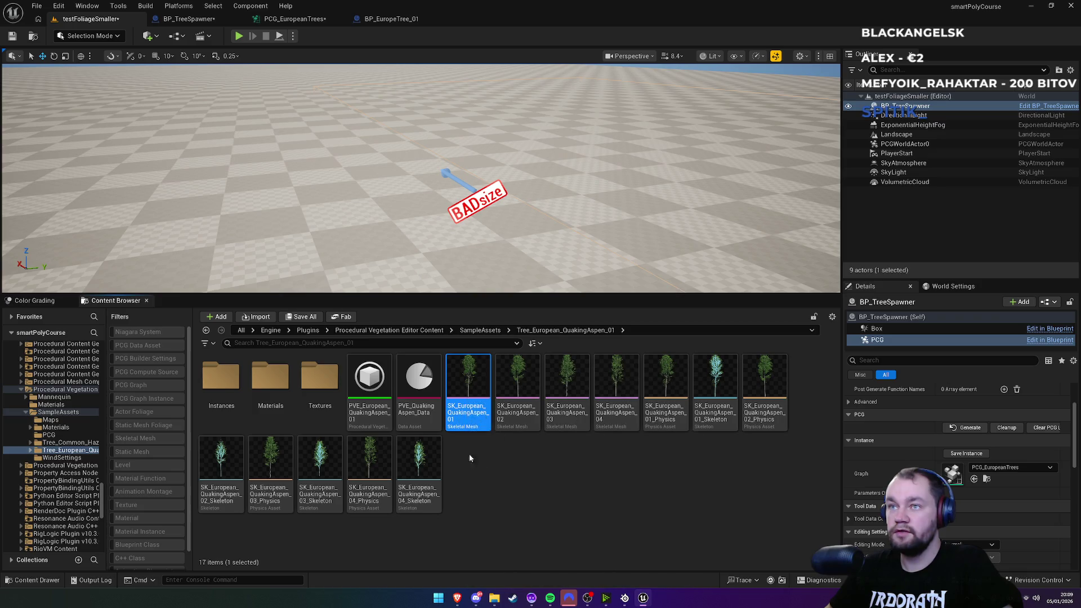
left_click(526, 473)
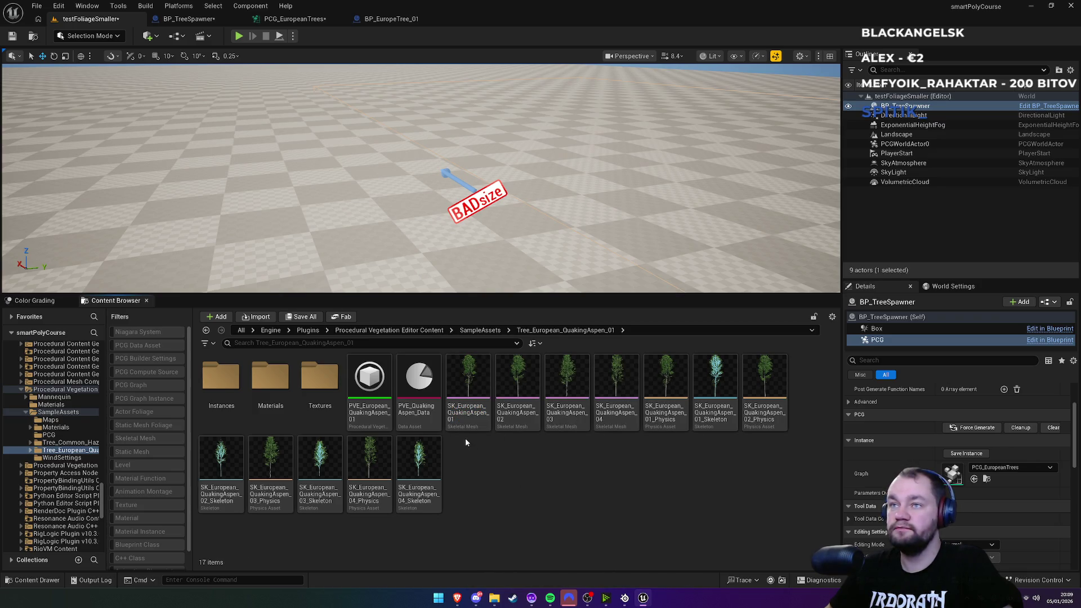
left_click(458, 424)
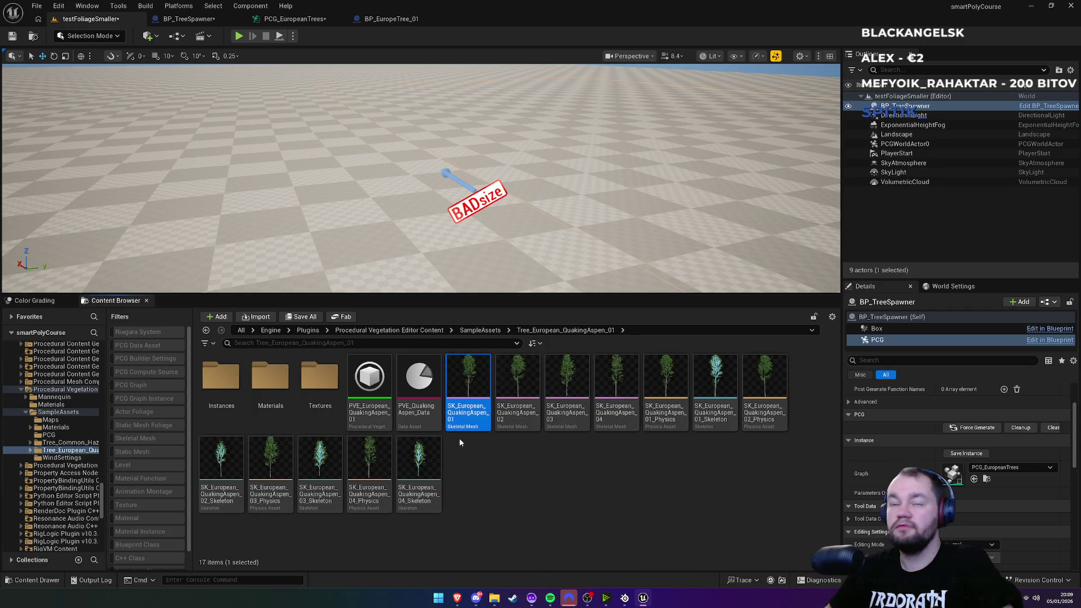
Step: Paste a copy of SK_European_QuakingAspen_01 into the Content > PCG folder
left_click(242, 330)
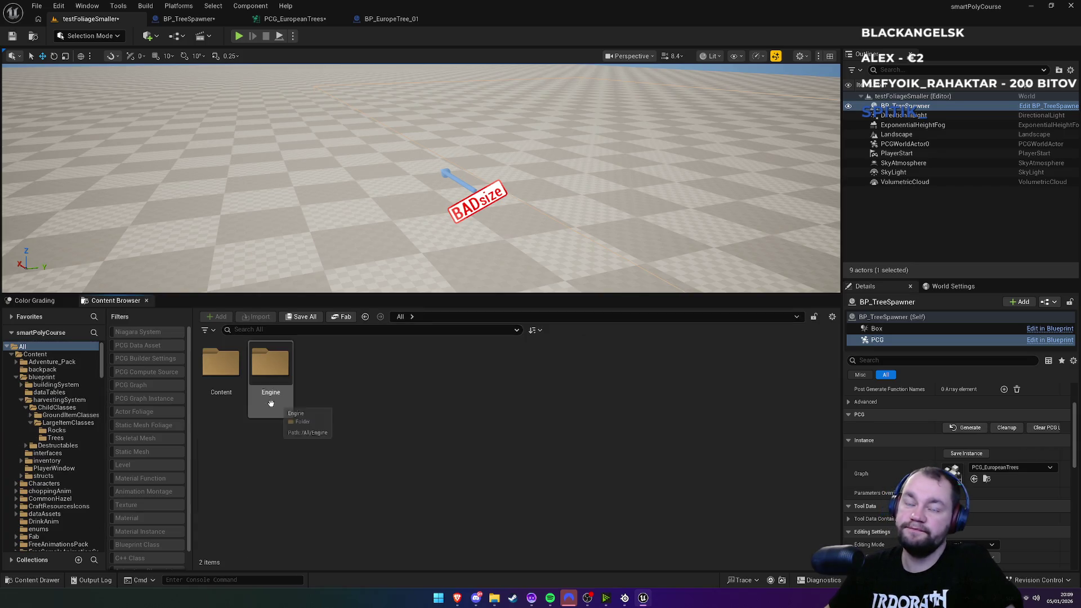
double_click(221, 369)
scroll(666, 462, "down", 1)
double_click(666, 448)
key("ctrl+v")
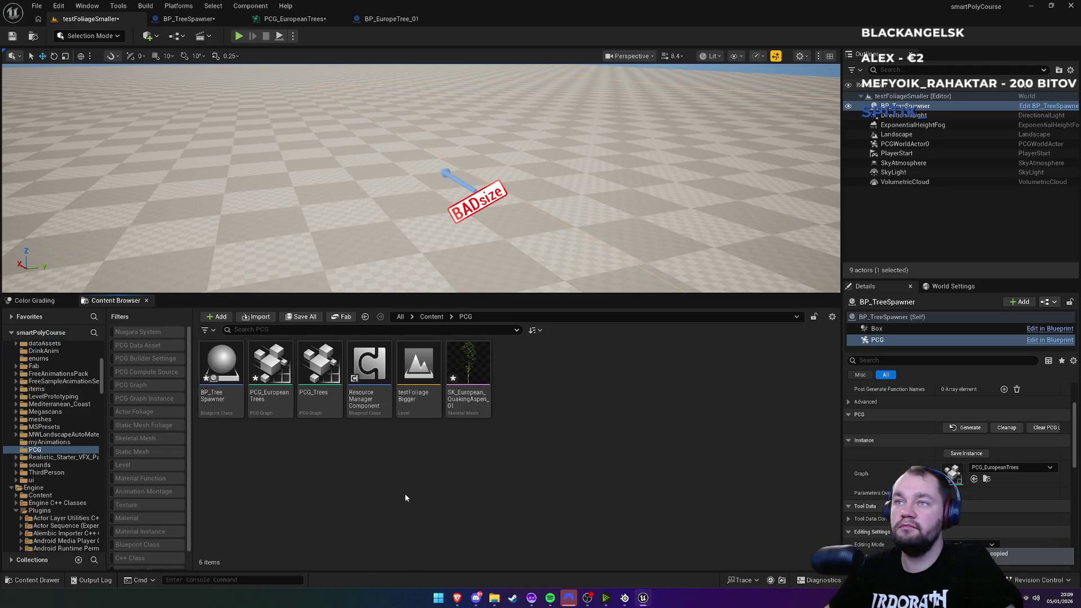
Step: Save all modified assets and bring the PCG_EuropeanTrees graph forward
key("ctrl+shift+s")
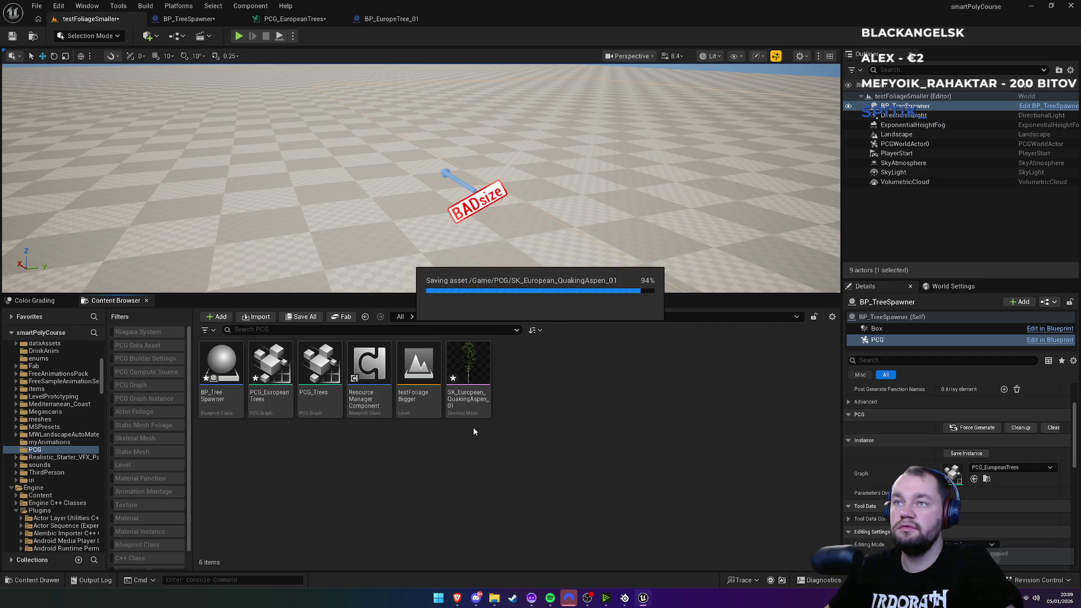
left_click(290, 19)
left_click(201, 21)
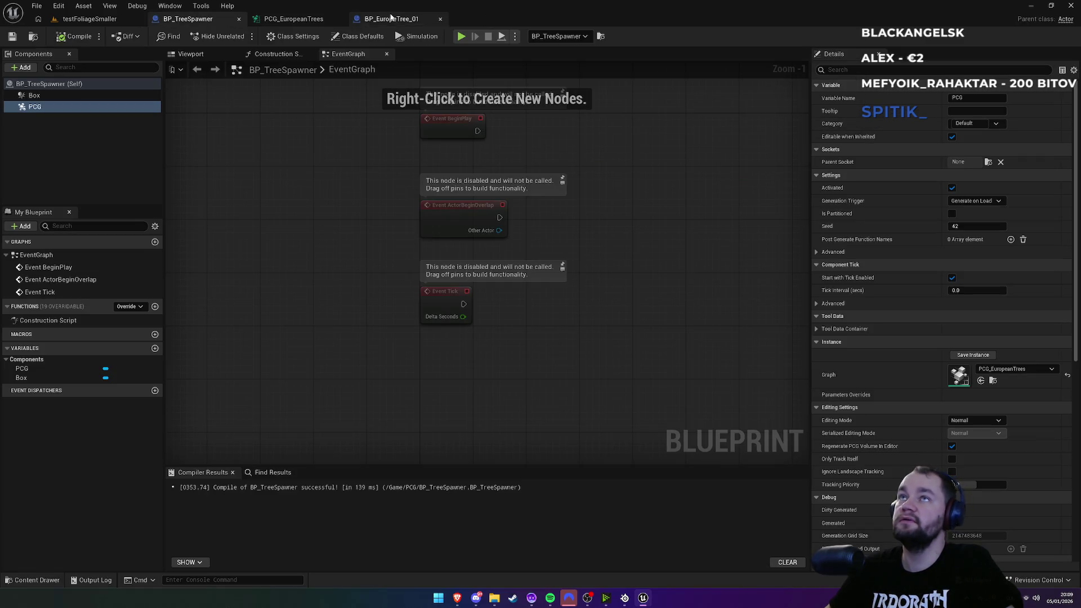
left_click(292, 19)
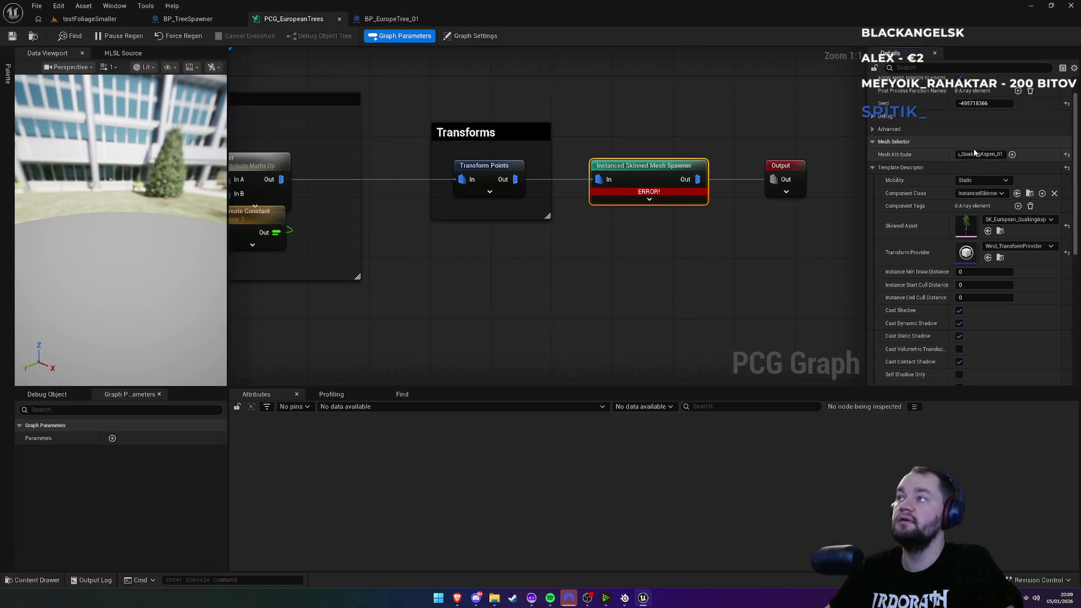
Step: Replace the Mesh Attribute path with the point attribute $Density
key("ctrl+BackSpace")
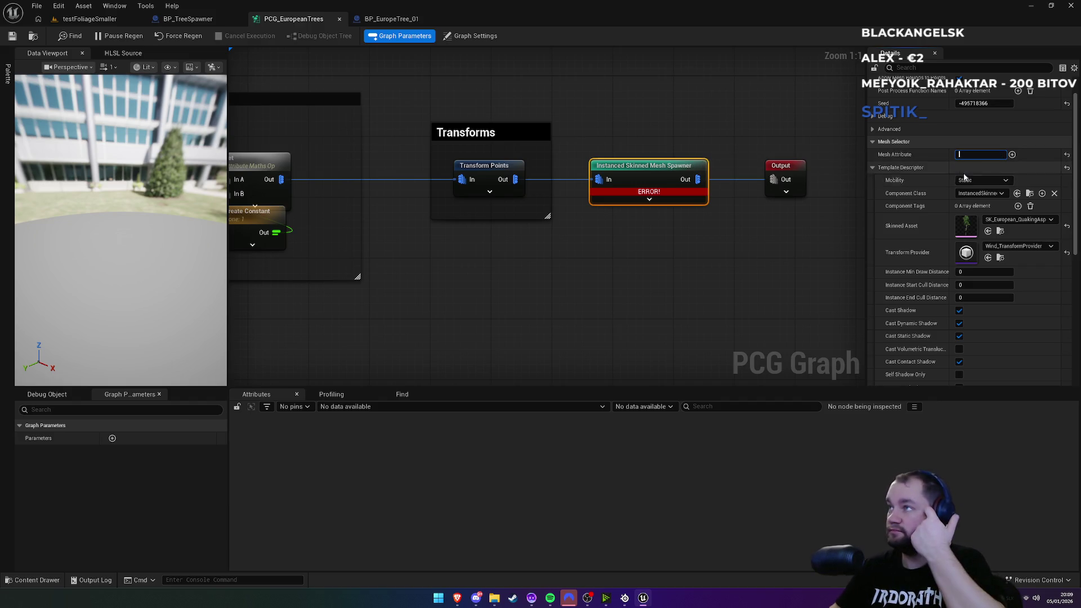
left_click(90, 19)
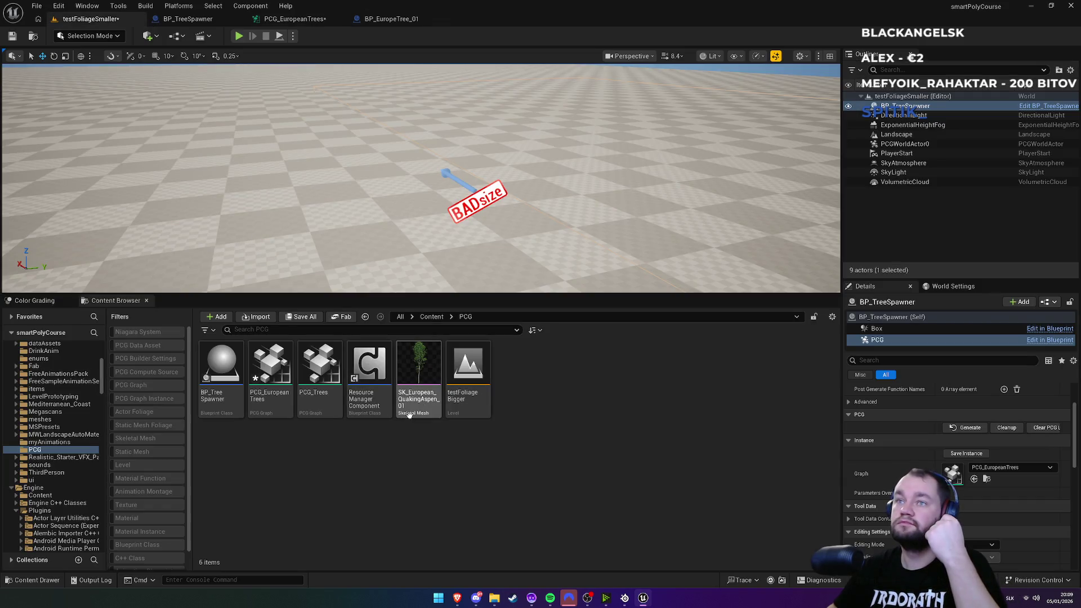
left_click(304, 18)
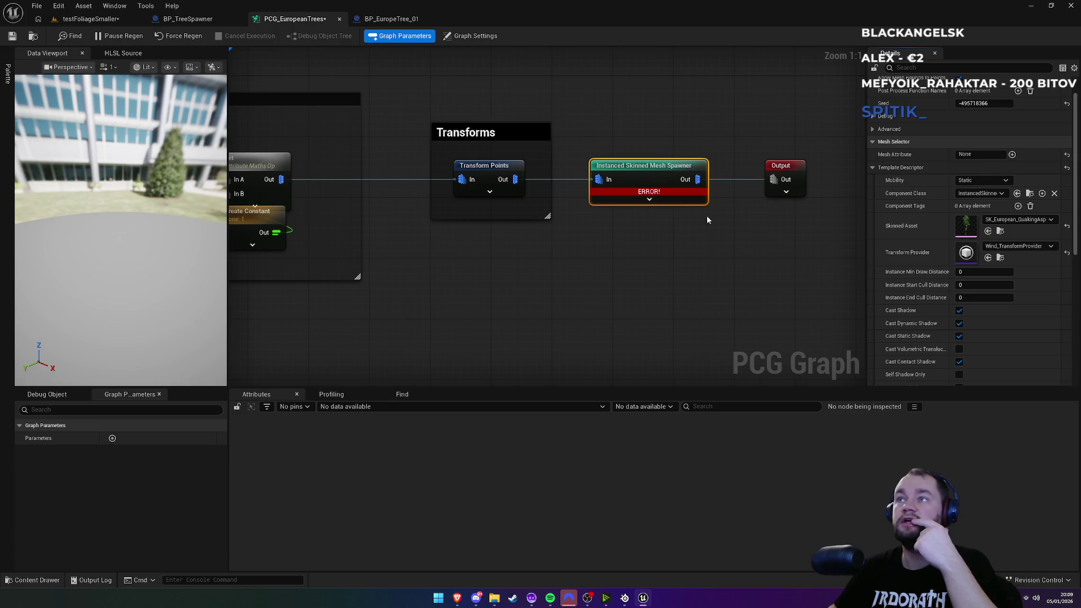
mouse_move(648, 195)
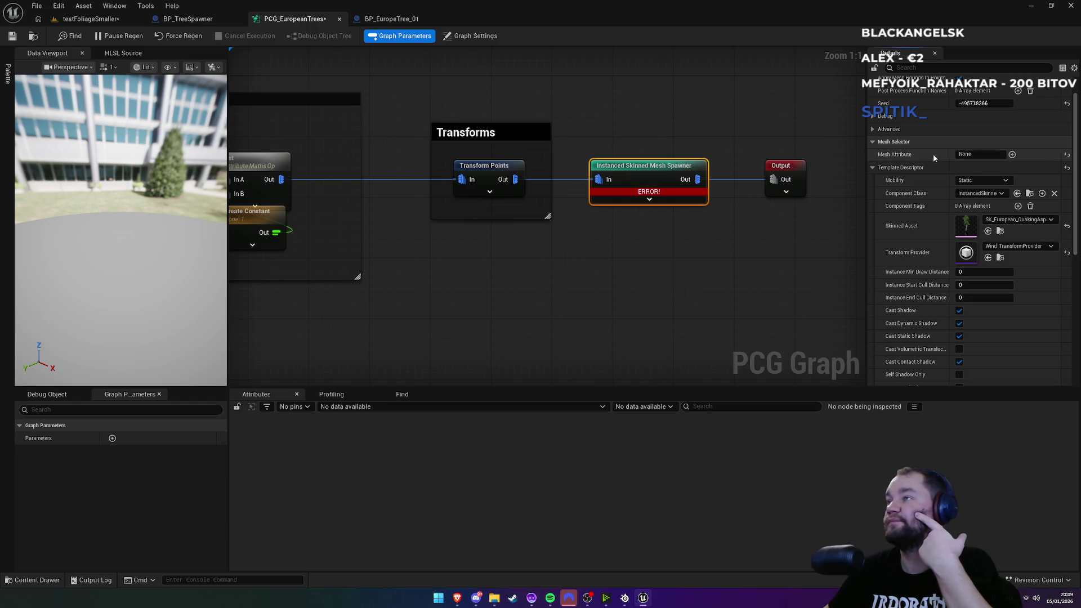
left_click(1012, 155)
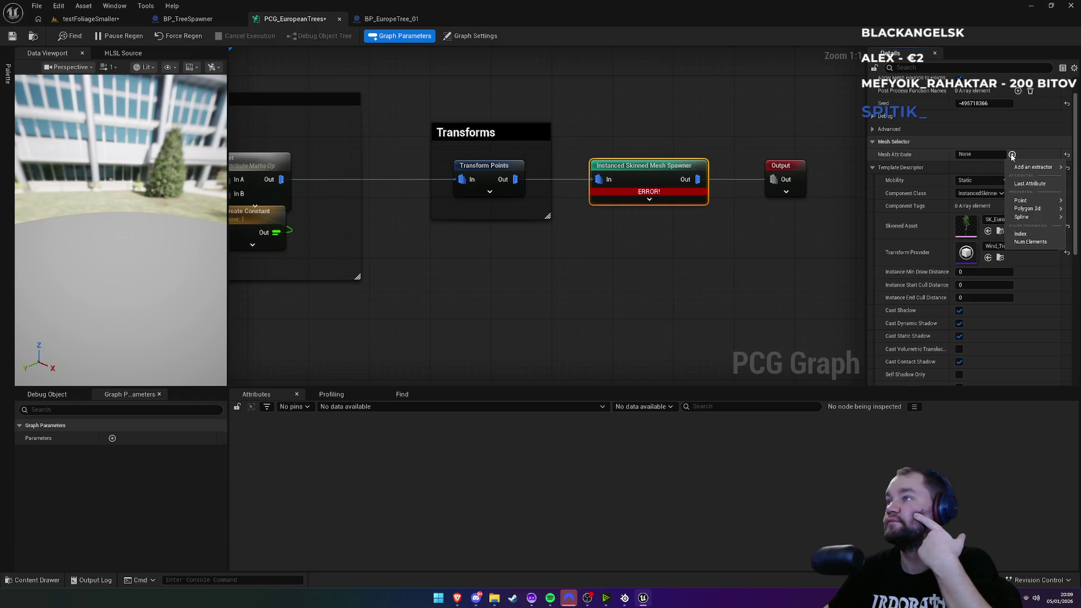
left_click(1030, 183)
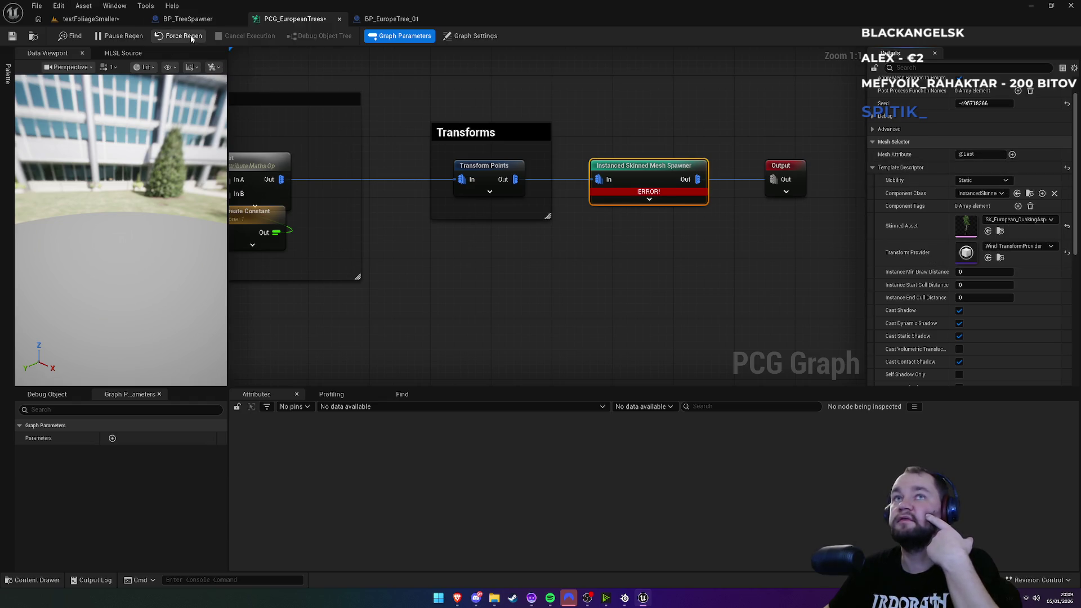
left_click(1011, 155)
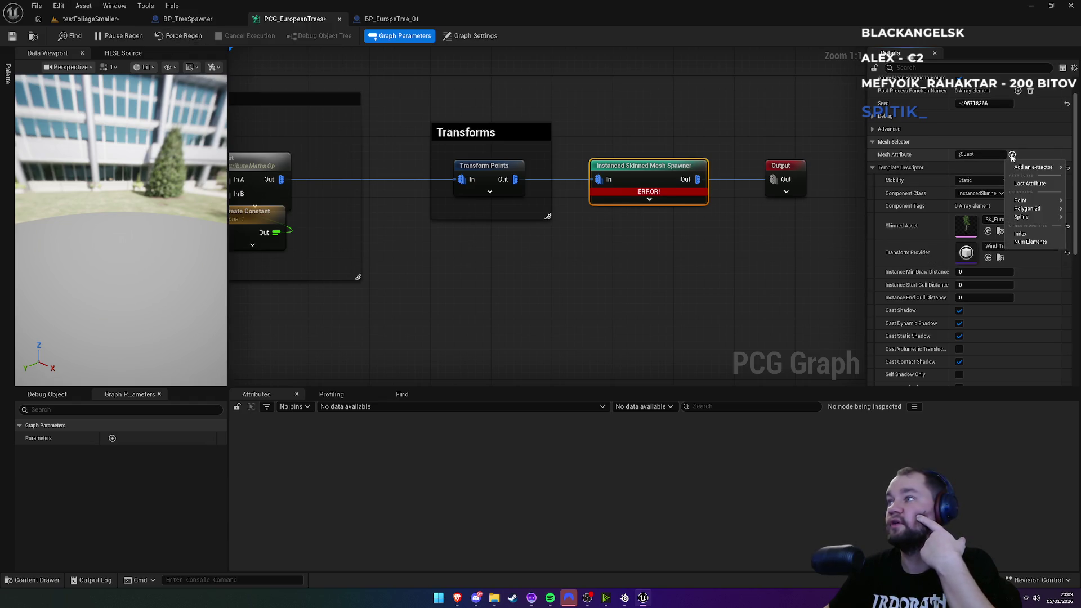
mouse_move(1042, 202)
left_click(947, 215)
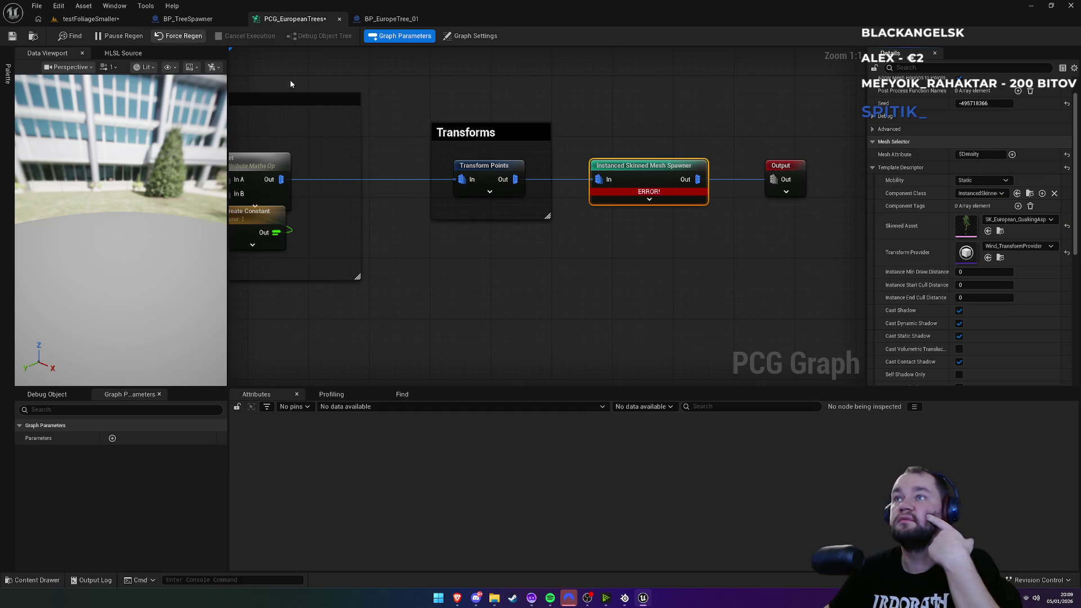
Step: Expand the spawner node to reveal its Target Actor and Seed pins
left_click(633, 200)
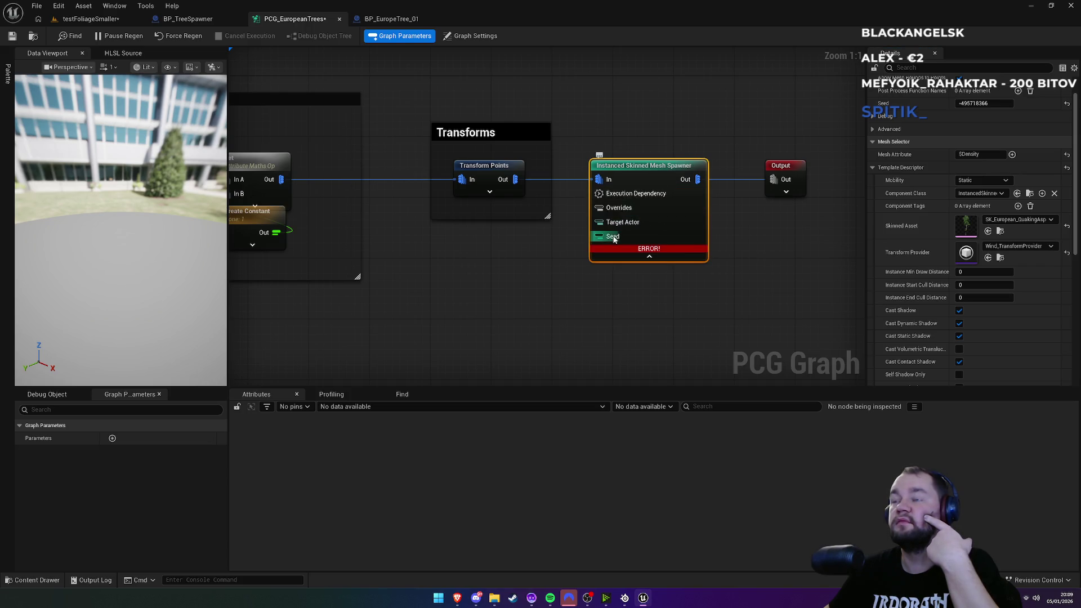
mouse_move(619, 195)
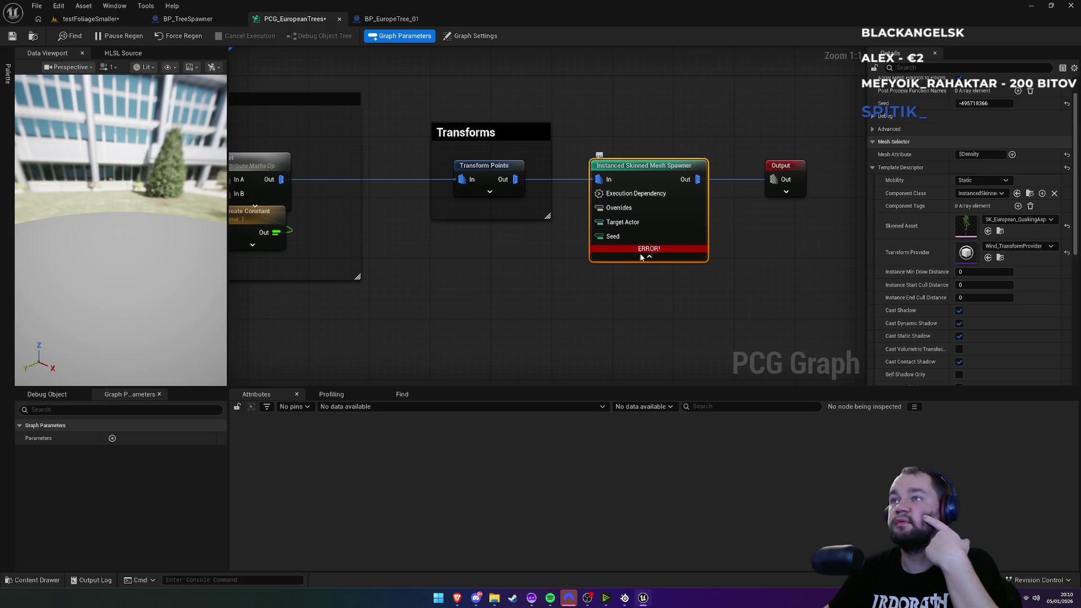
mouse_move(623, 224)
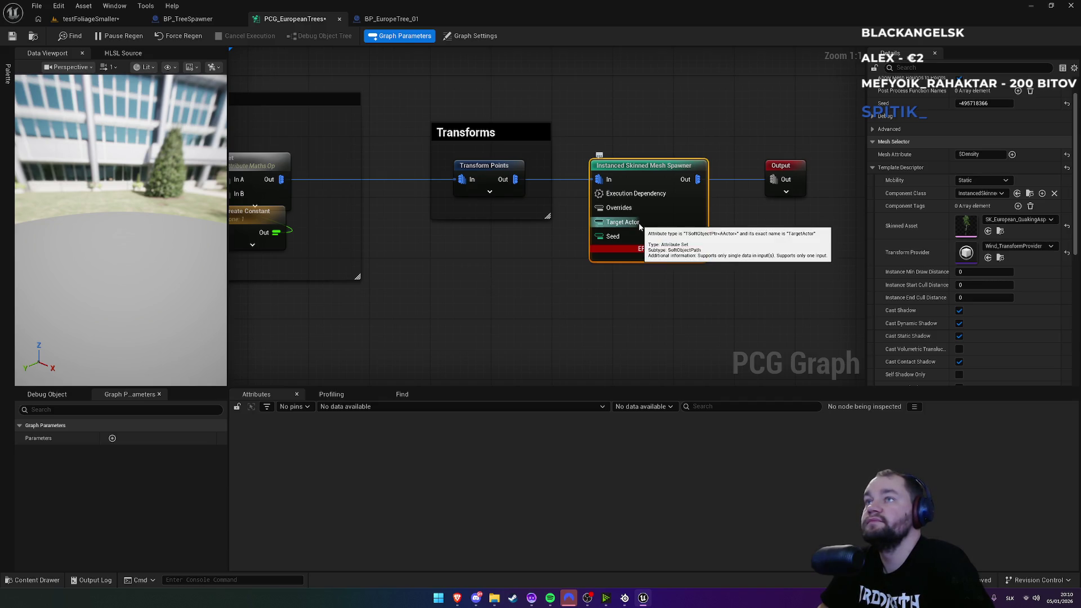
Step: Change the spawner's Mesh Attribute from $Density to Spline Control Points $Position
mouse_move(980, 156)
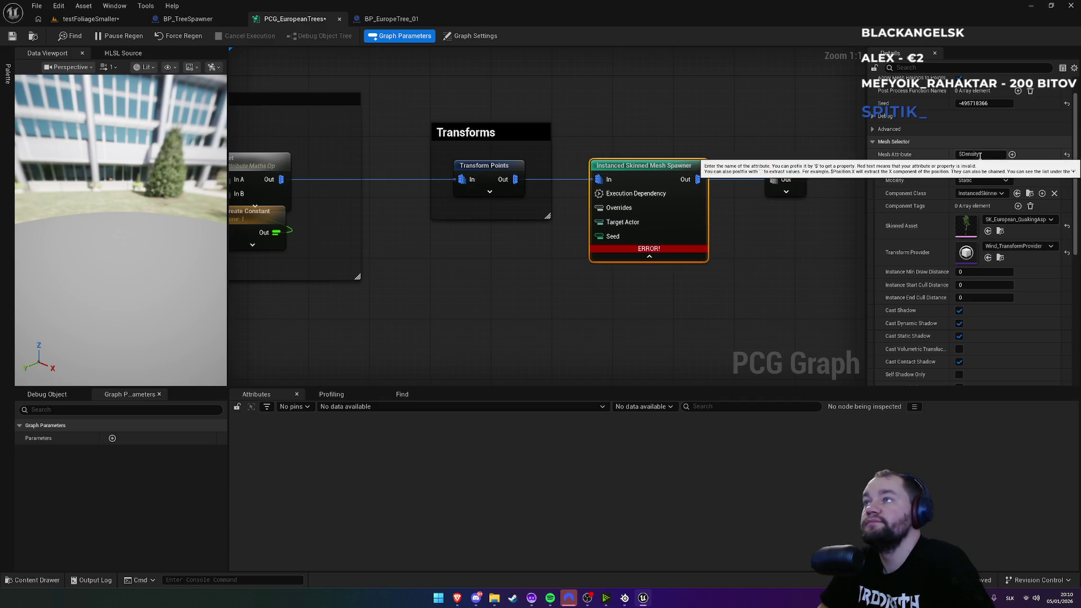
left_click(1012, 154)
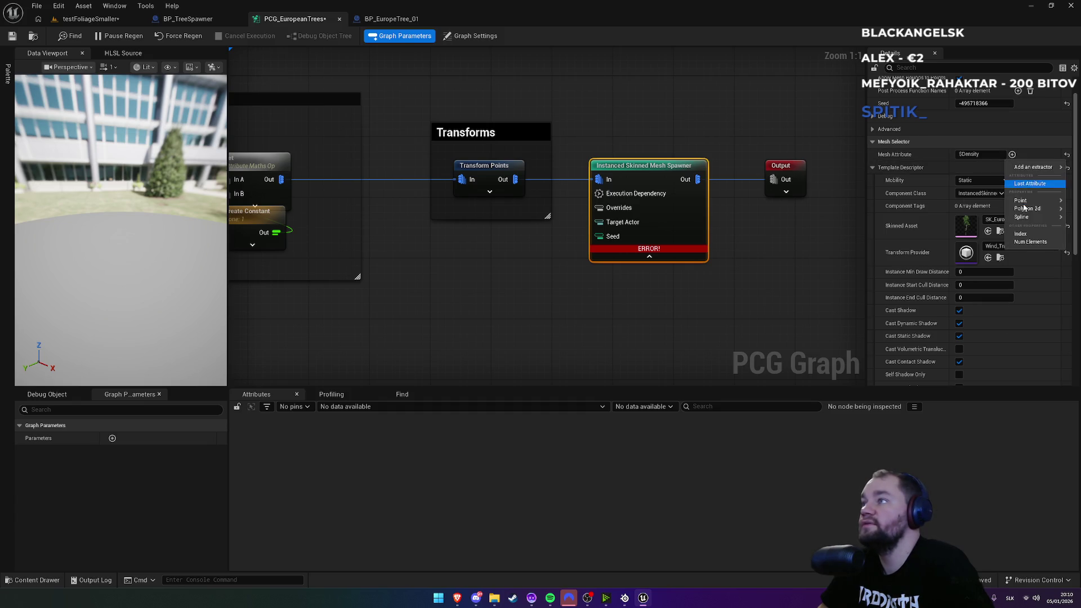
mouse_move(1034, 203)
left_click(950, 215)
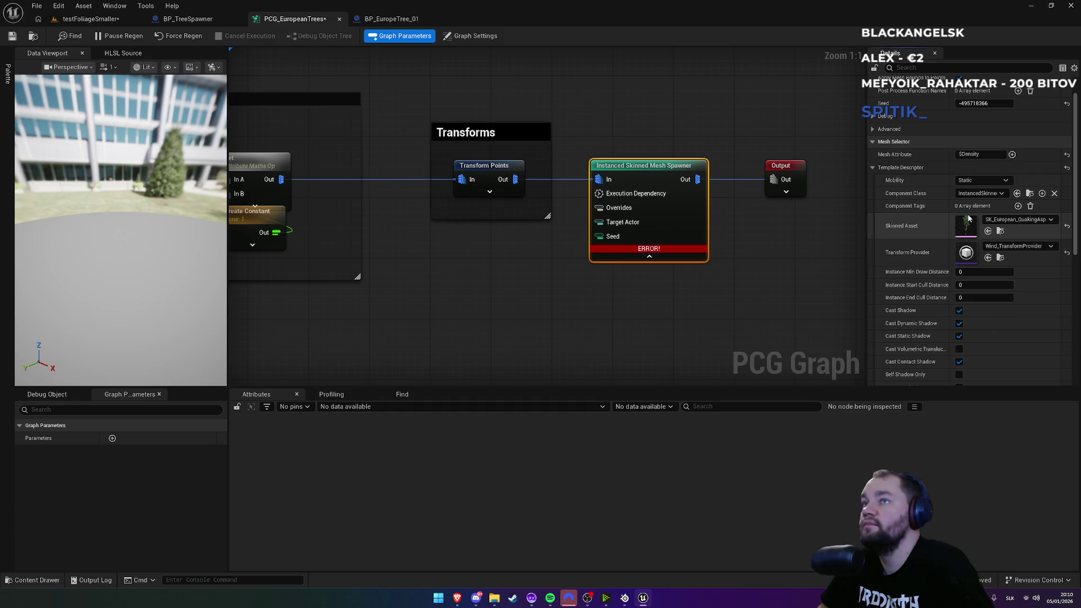
left_click(1012, 155)
mouse_move(1020, 209)
mouse_move(976, 221)
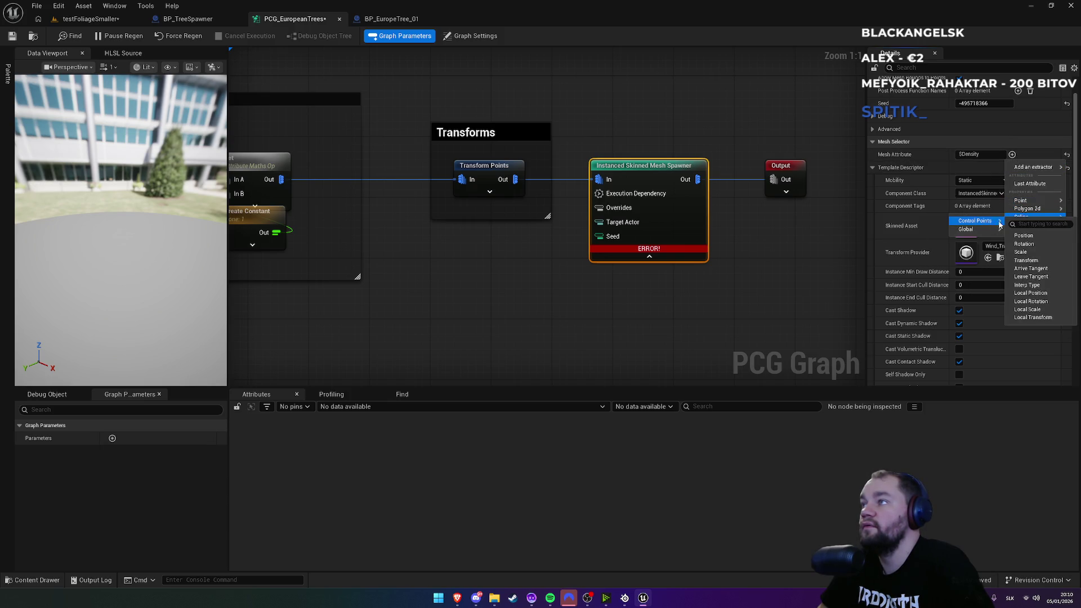
left_click(1027, 235)
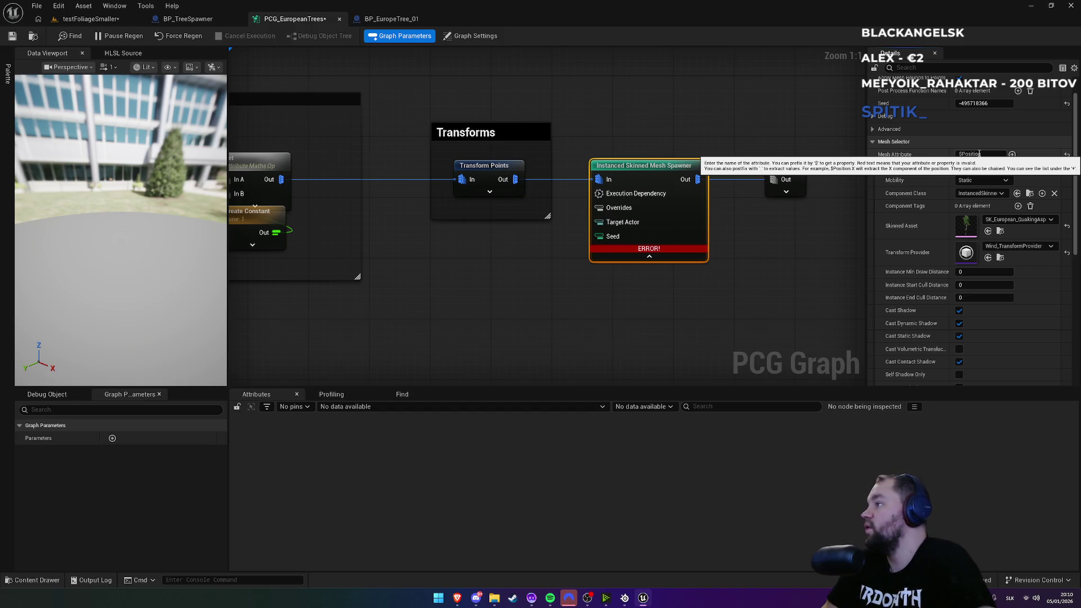
Step: Check the Mobility choices, keeping Static, and browse the extractor submenu without changes
left_click(982, 180)
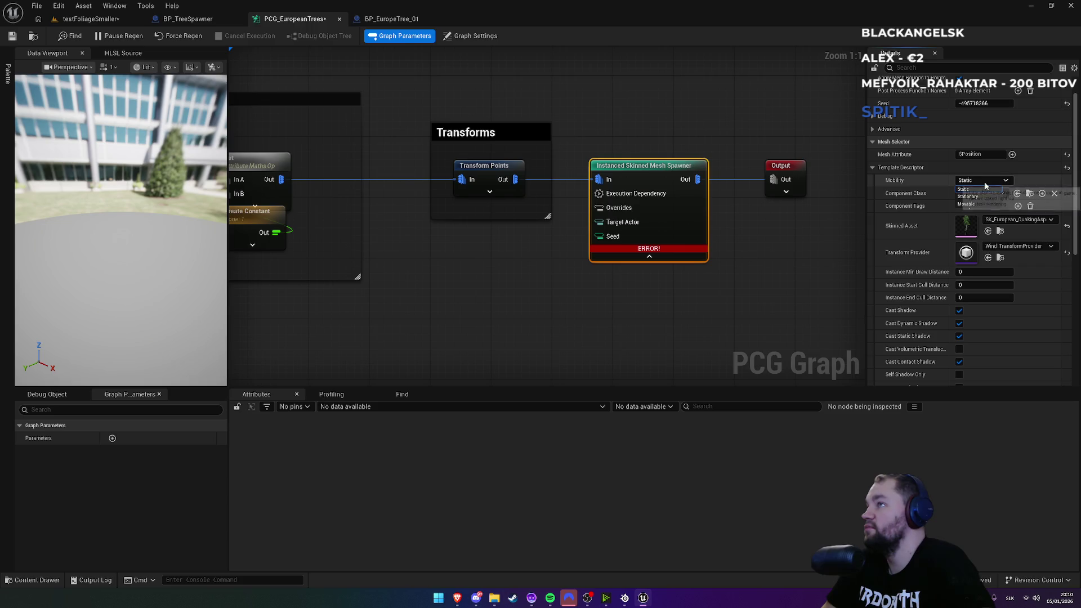
left_click(965, 189)
left_click(1012, 155)
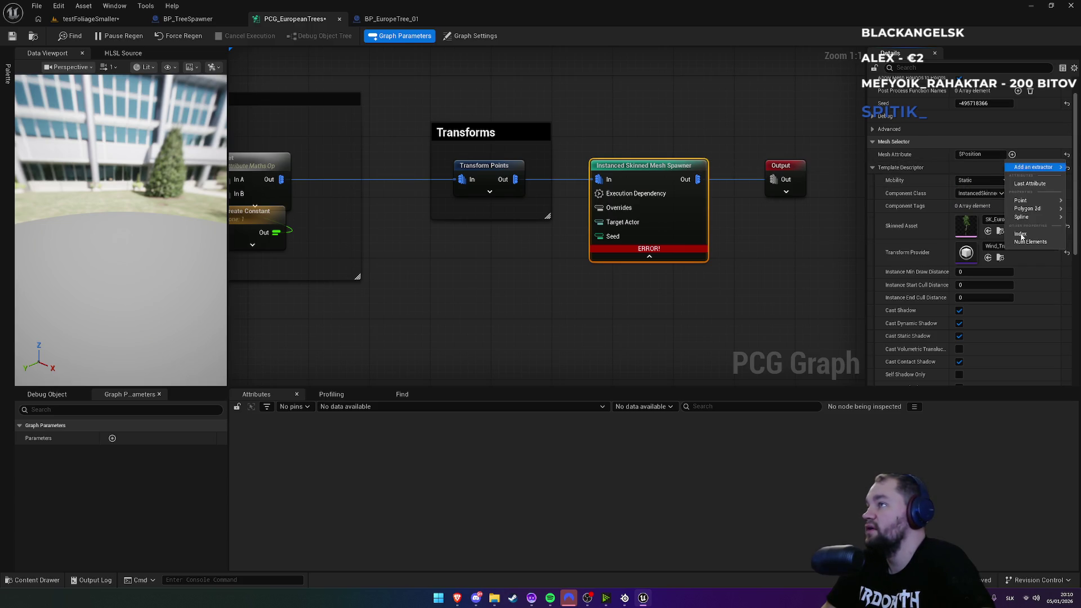
mouse_move(1033, 167)
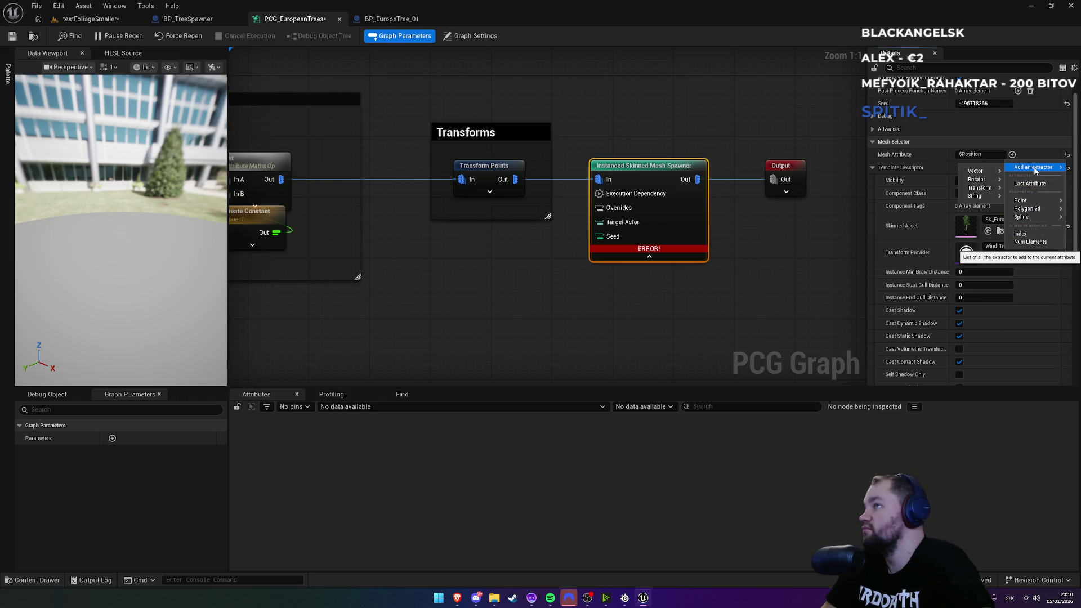
mouse_move(988, 176)
left_click(1015, 186)
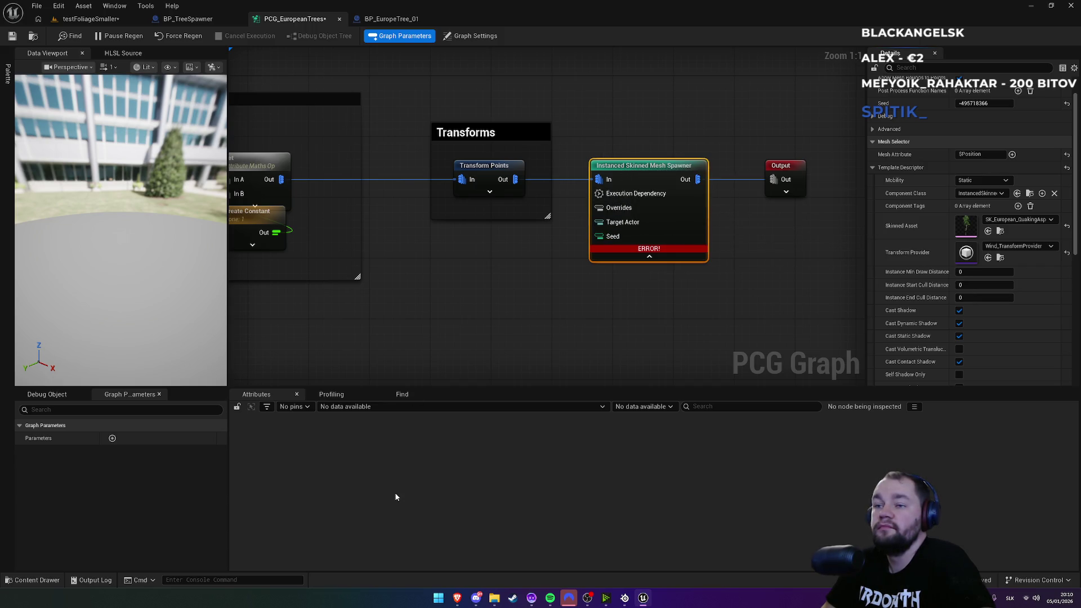
Step: Search the web for 'instanced skinned mesh spawner PCG' in a new browser tab
mouse_move(457, 601)
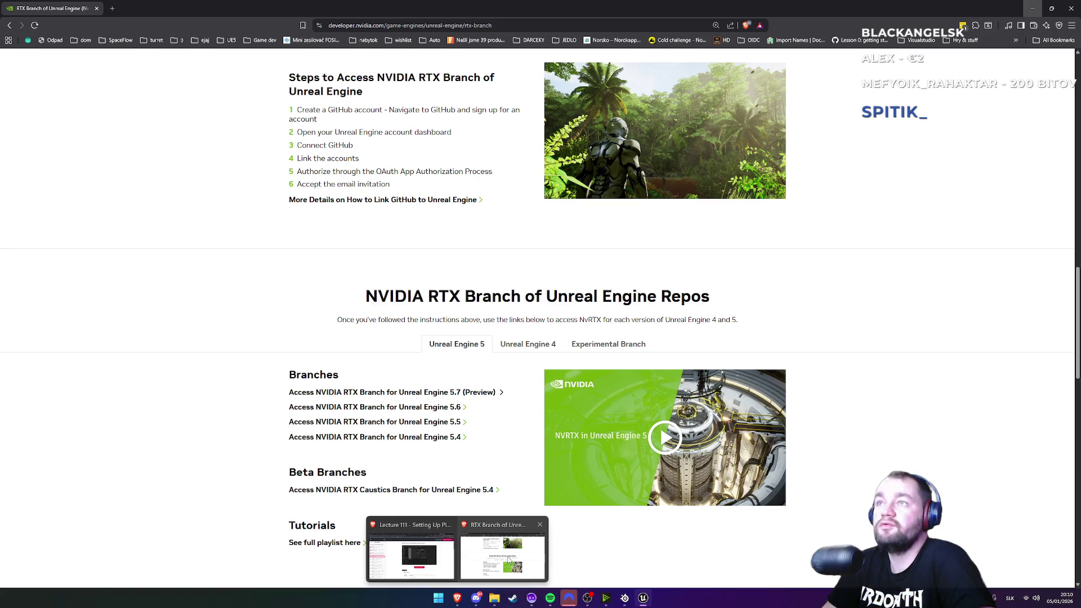
left_click(507, 555)
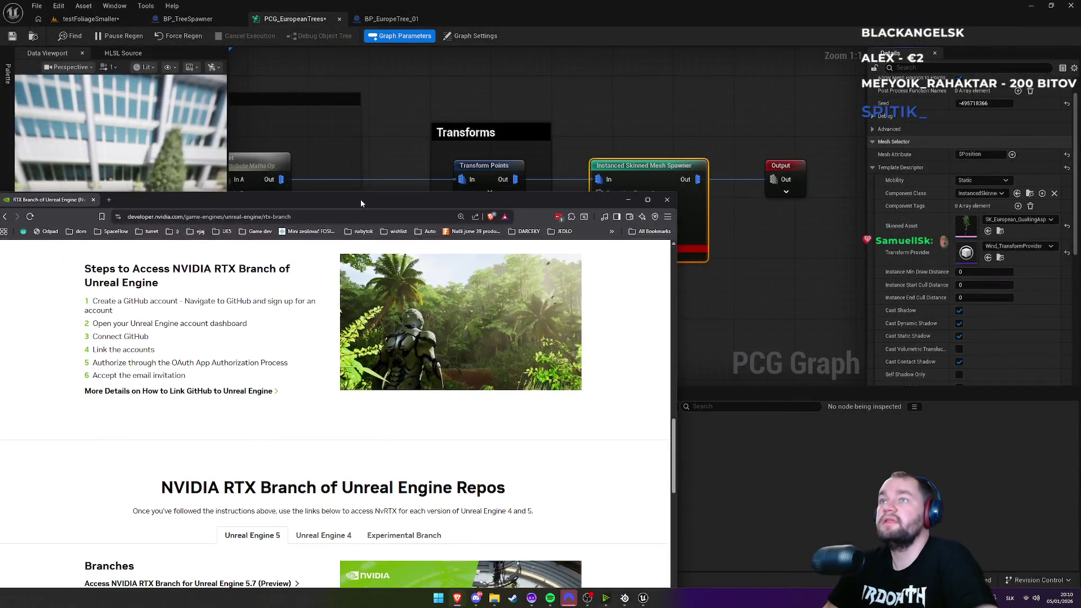
left_click(113, 202)
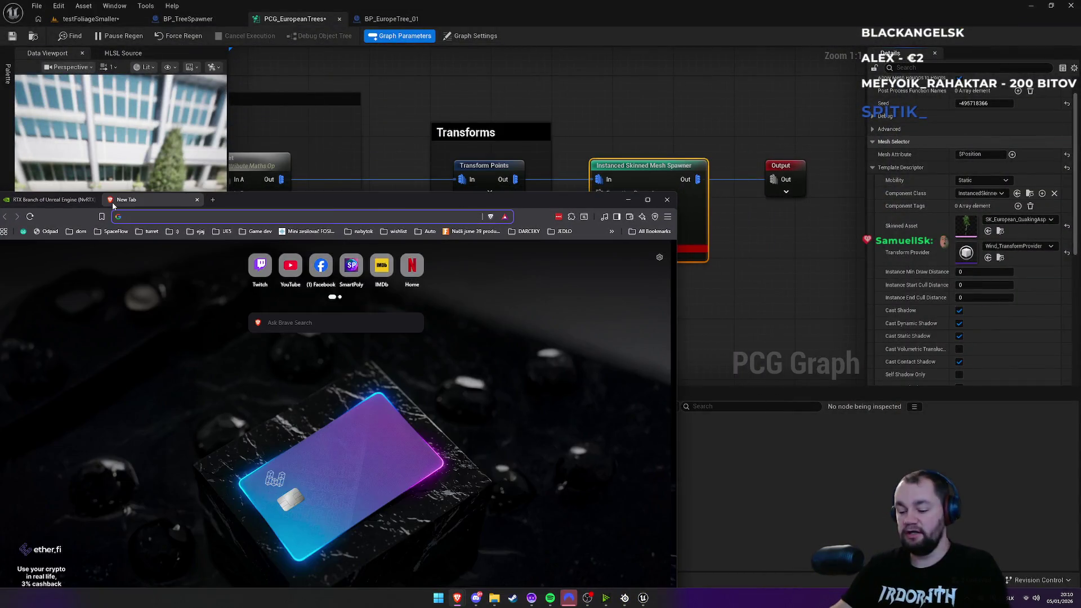
type("instanced ski")
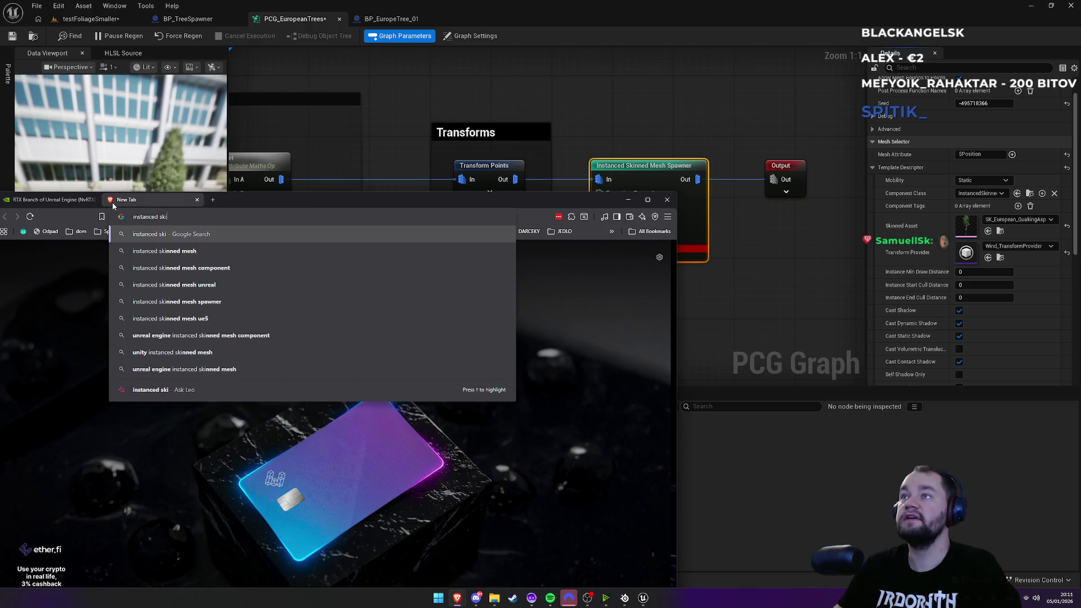
type("n")
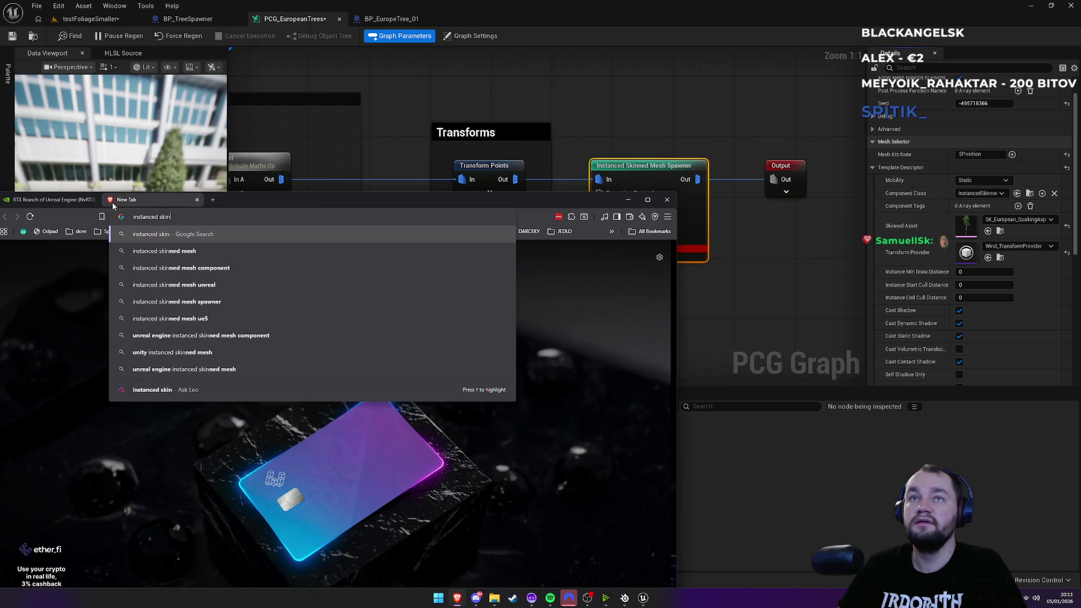
type("ned mesh spawner")
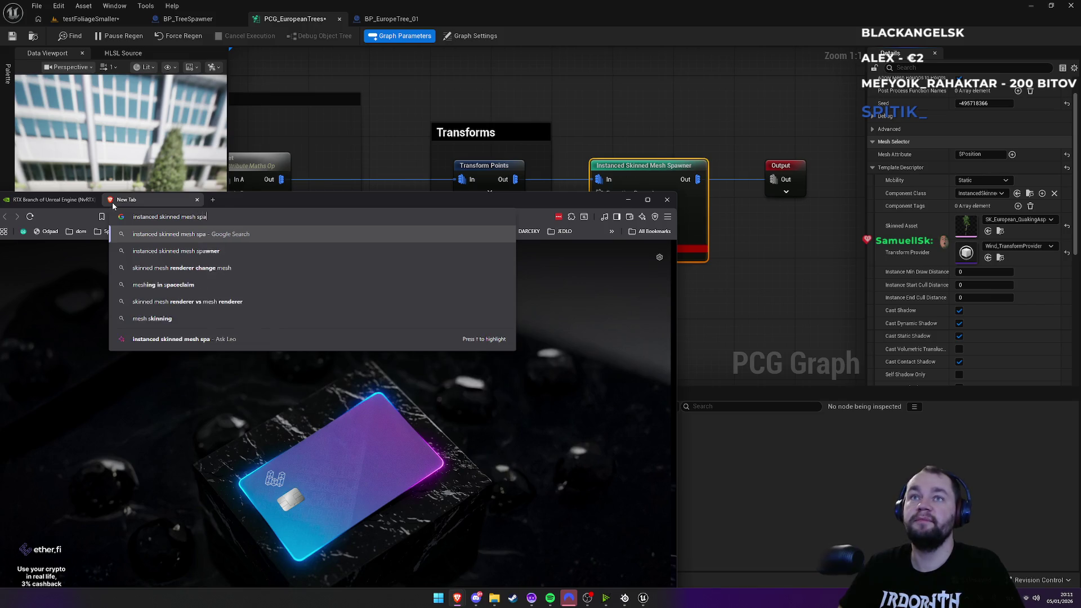
key("Return")
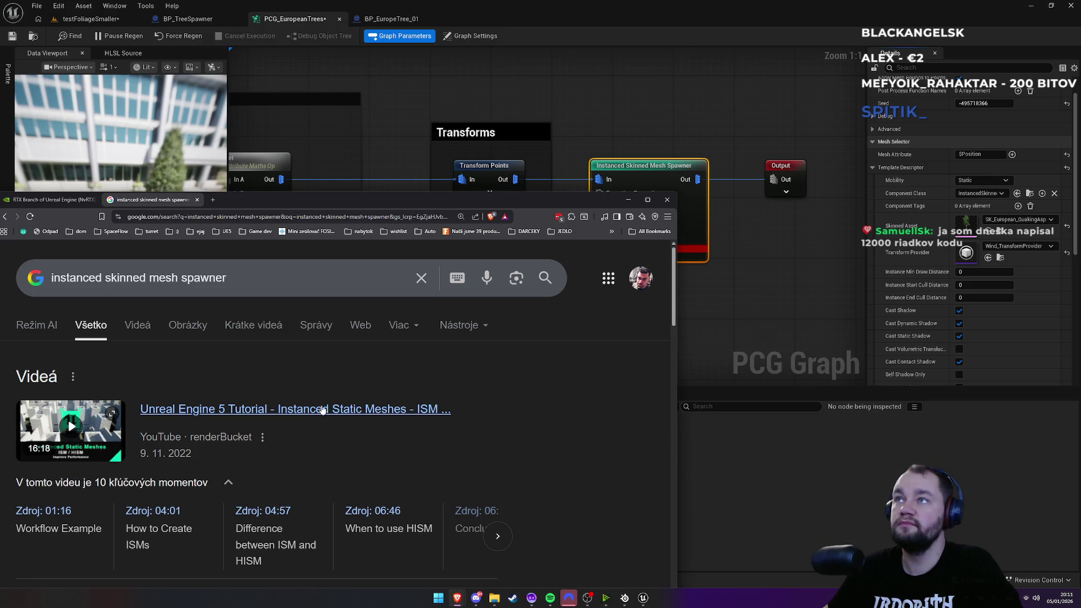
left_click(237, 277)
type("P")
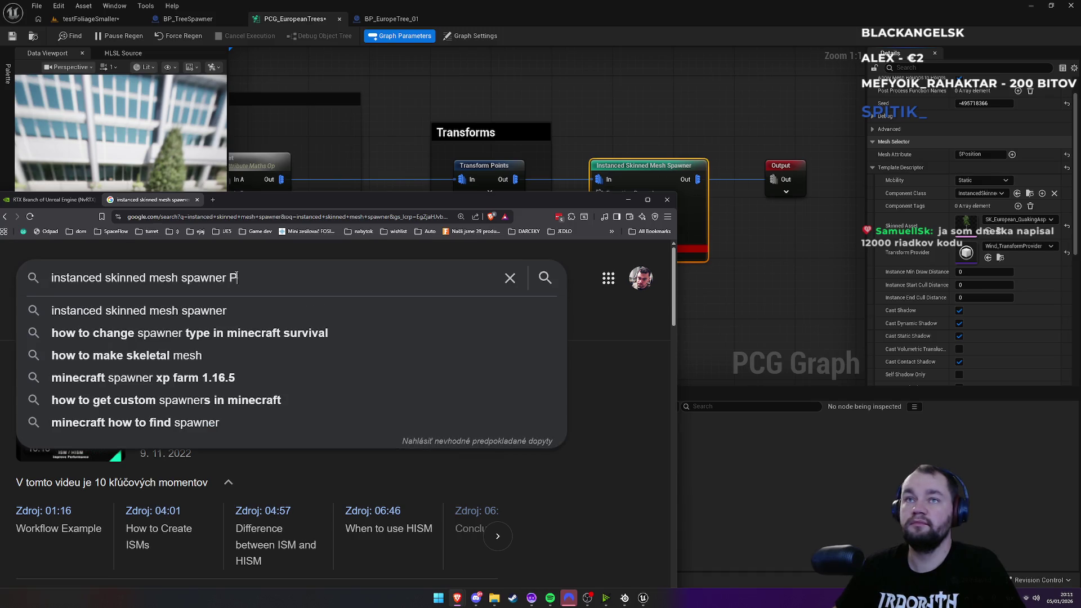
type("CG")
key("Return")
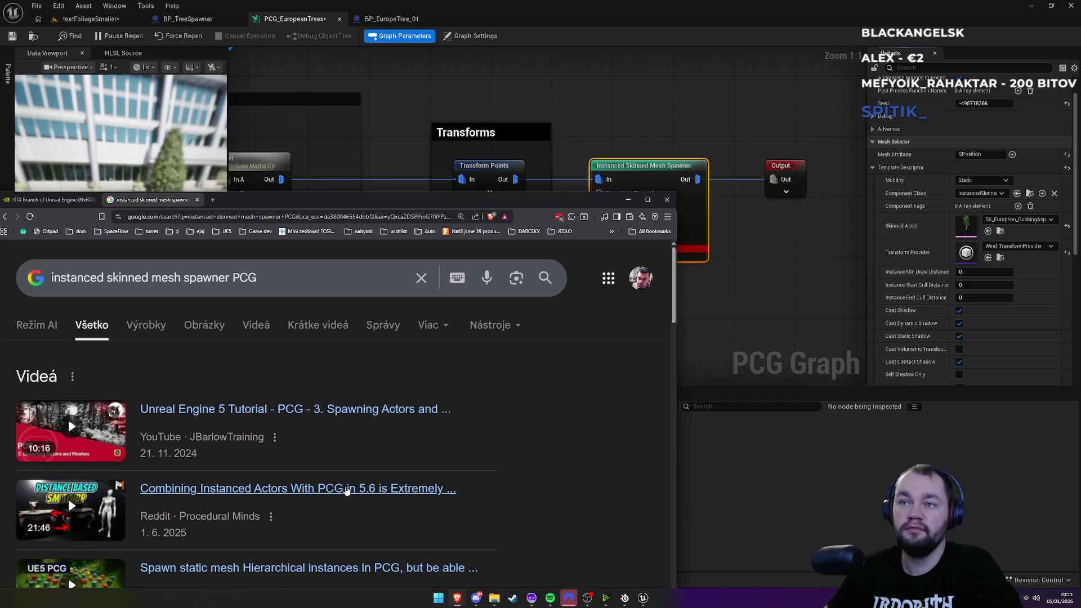
left_click(752, 320)
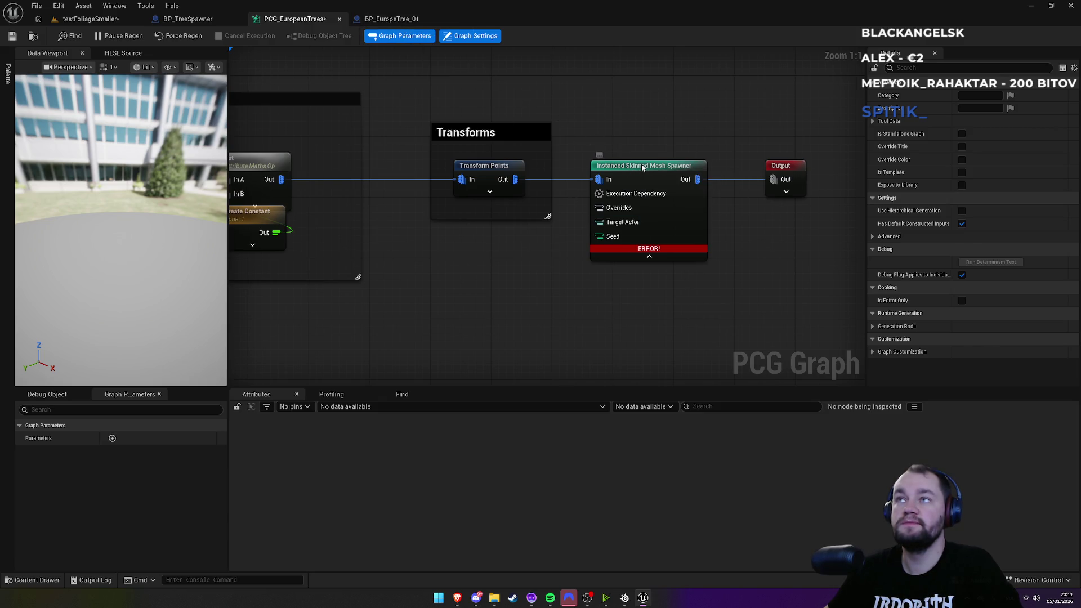
Step: Add a Spawn Actor node fed by Transform Points' output
left_click(636, 178)
left_click_drag(512, 182, 535, 290)
type("spawn ac")
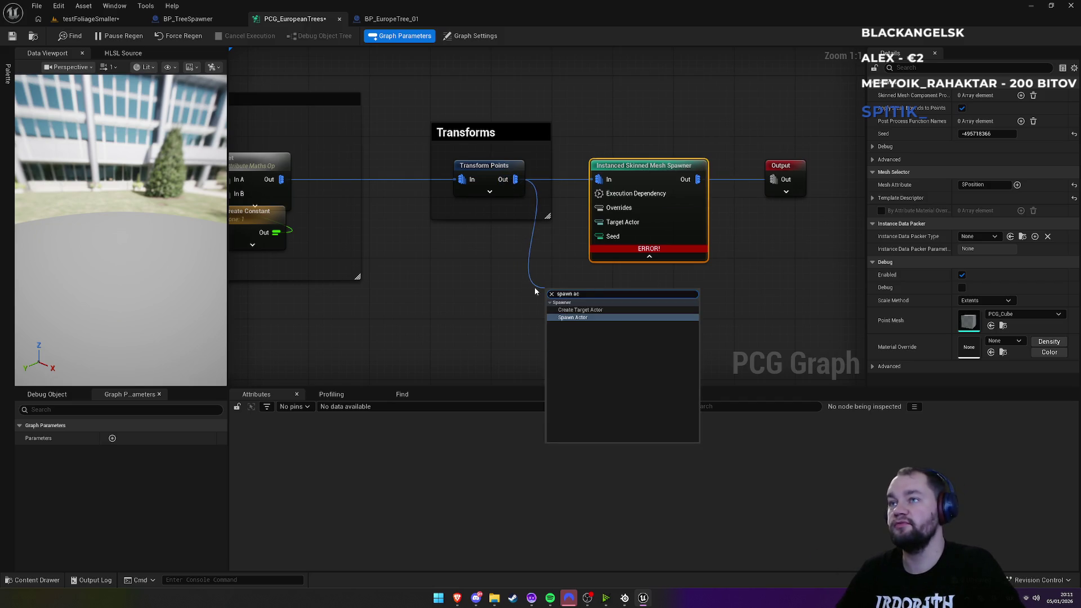
key("Return")
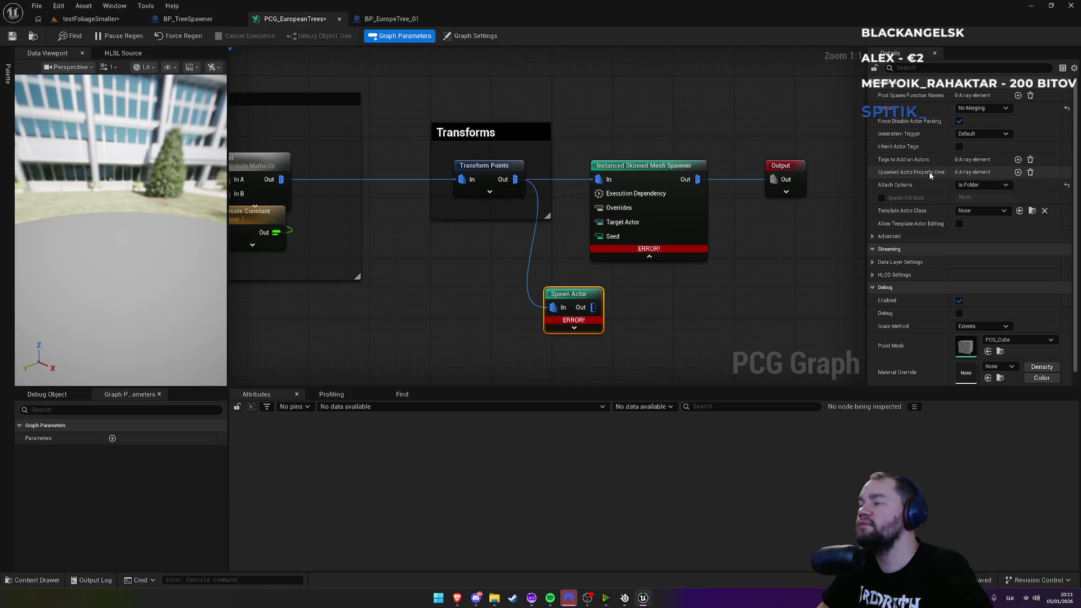
Step: Set Spawn Actor's template actor to BP_EuropeTree_01, keeping attachment In Folder
left_click(1019, 173)
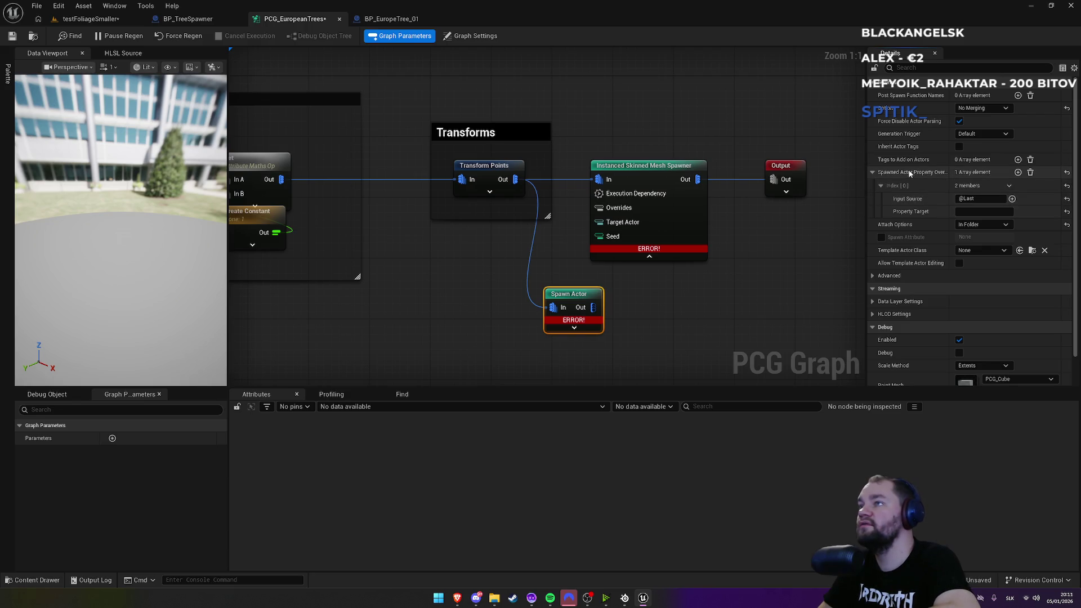
left_click(1031, 173)
left_click(986, 188)
left_click(989, 184)
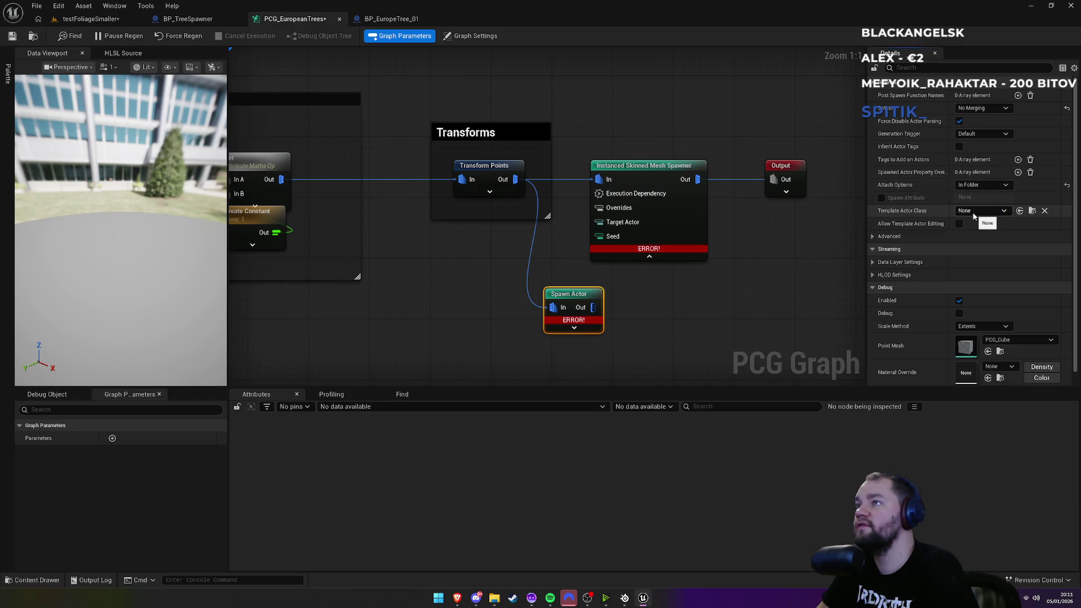
left_click(974, 217)
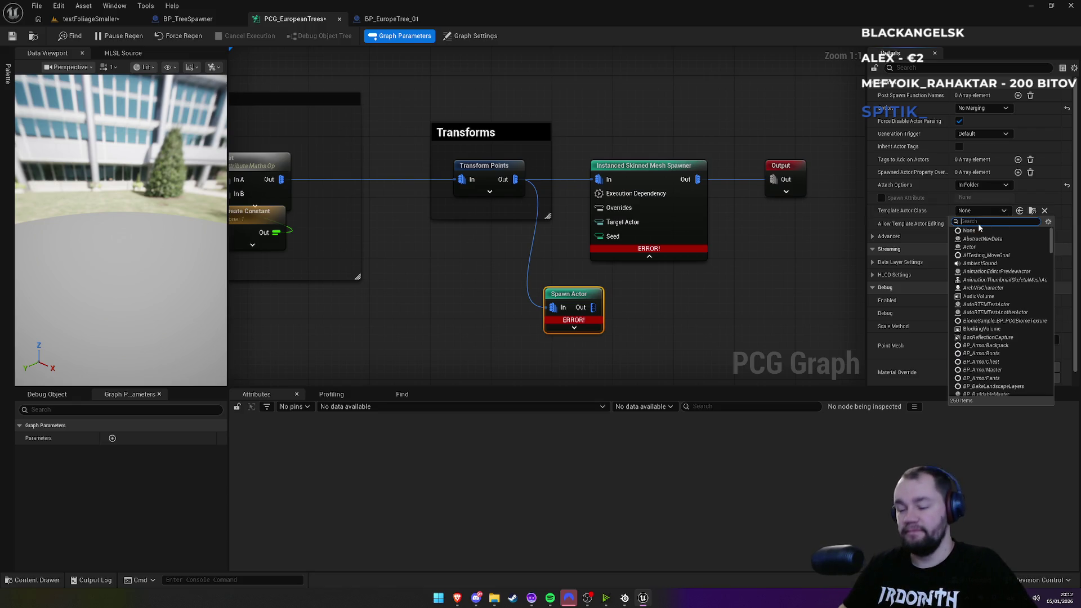
type("Bp_eu")
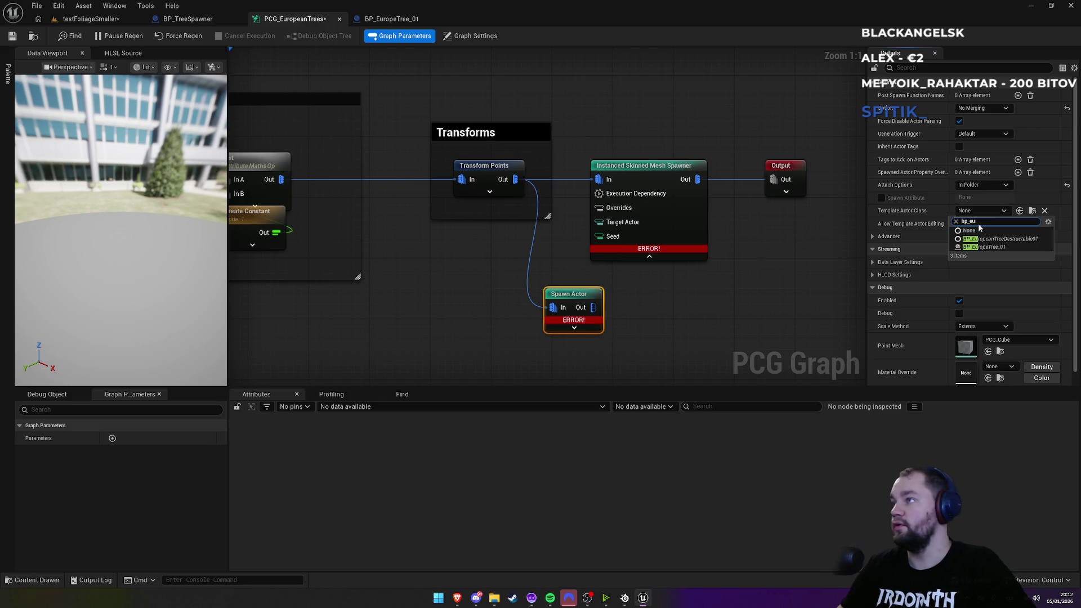
left_click(986, 247)
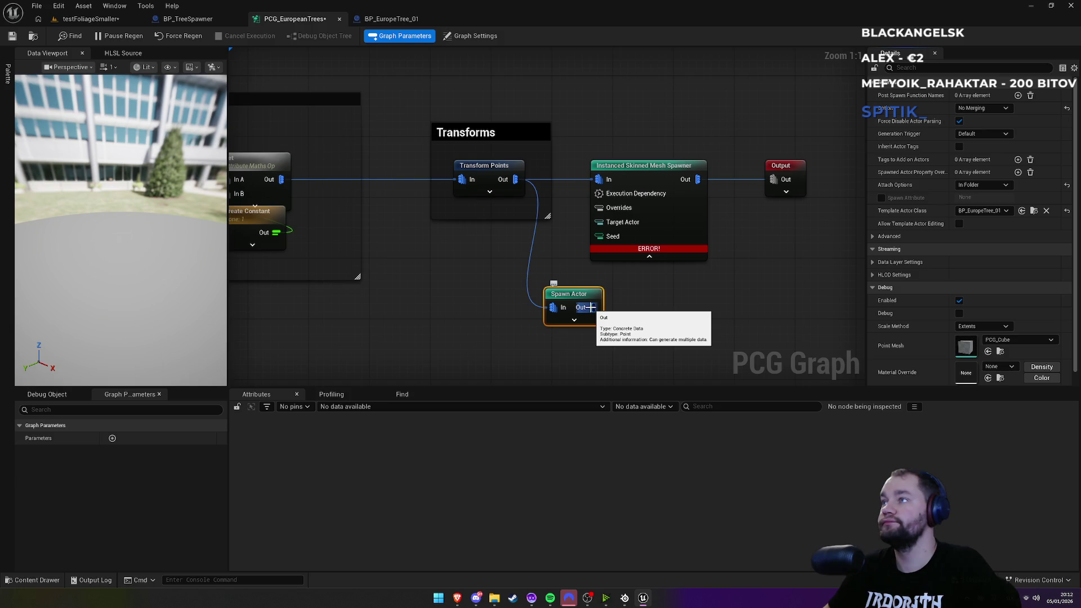
Step: Delete the Instanced Skinned Mesh Spawner node, leaving Spawn Actor feeding the output
left_click(873, 236)
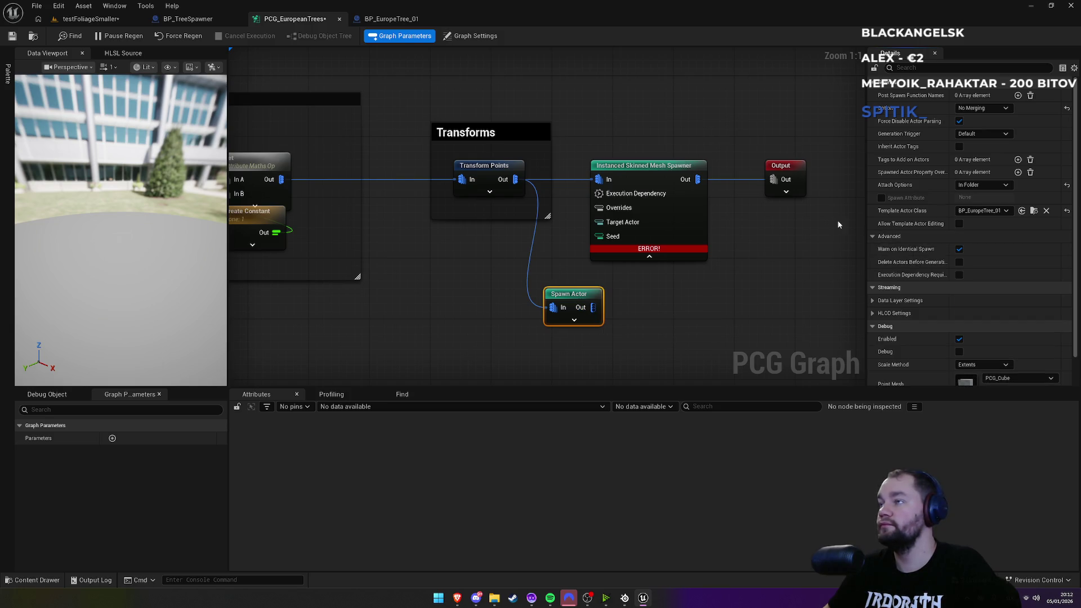
left_click(873, 236)
mouse_move(590, 308)
left_mouse_down()
mouse_move(790, 205)
mouse_move(666, 170)
left_mouse_up()
left_click(666, 170)
key("Delete")
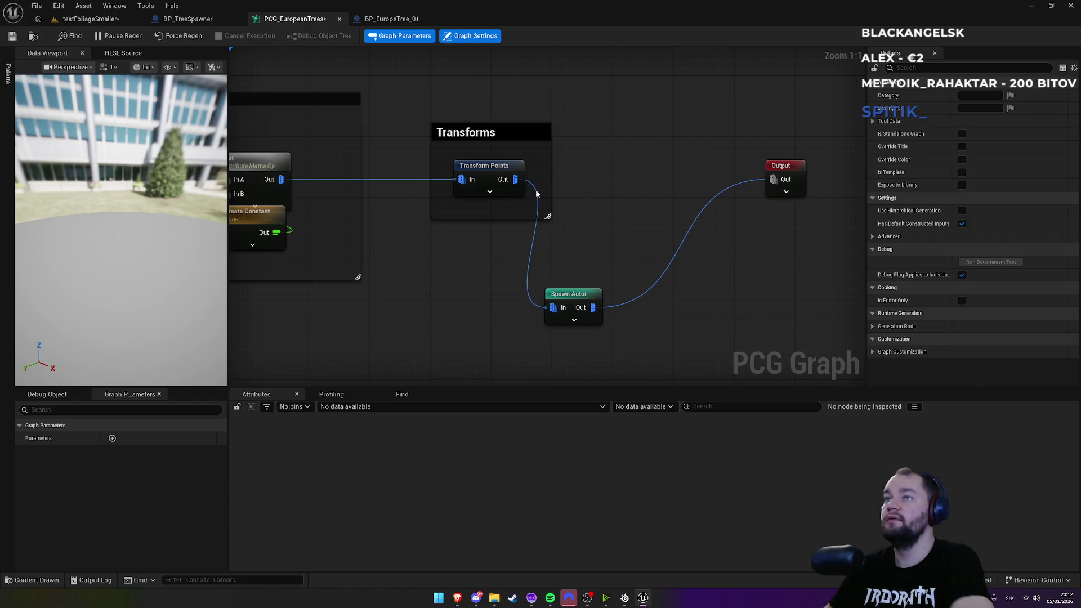
left_click(104, 22)
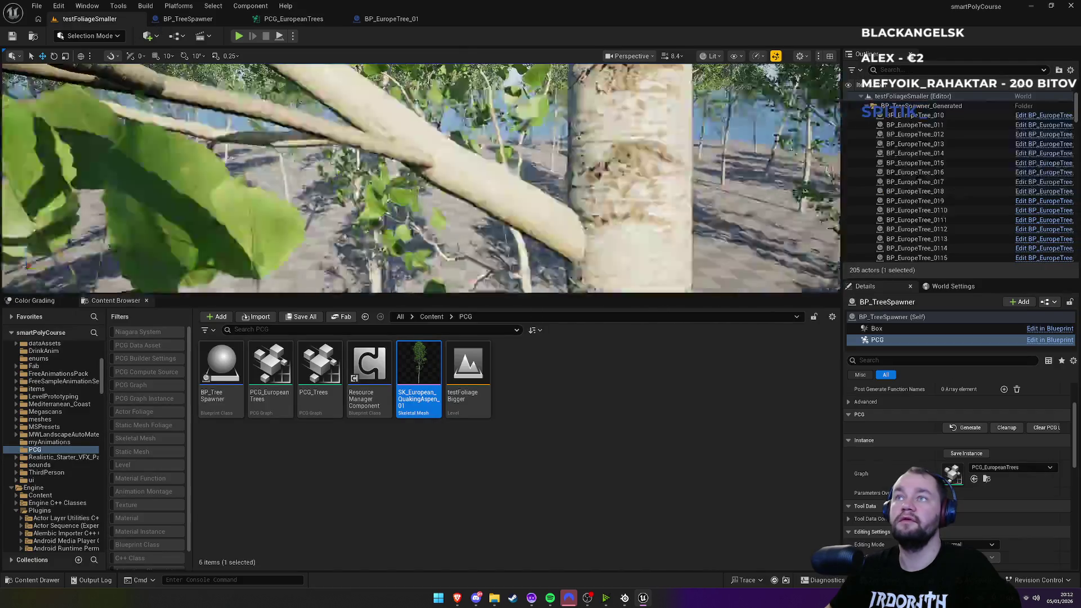
Step: Zoom the viewport out and back in to inspect the generated aspen forest
scroll(422, 178, "down", 10)
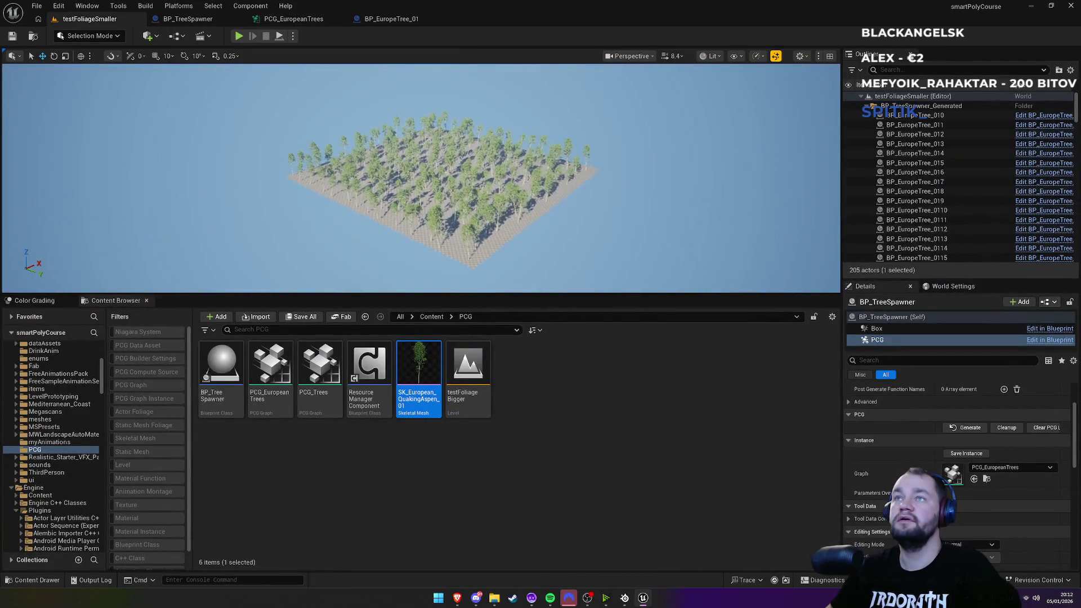
scroll(421, 178, "up", 10)
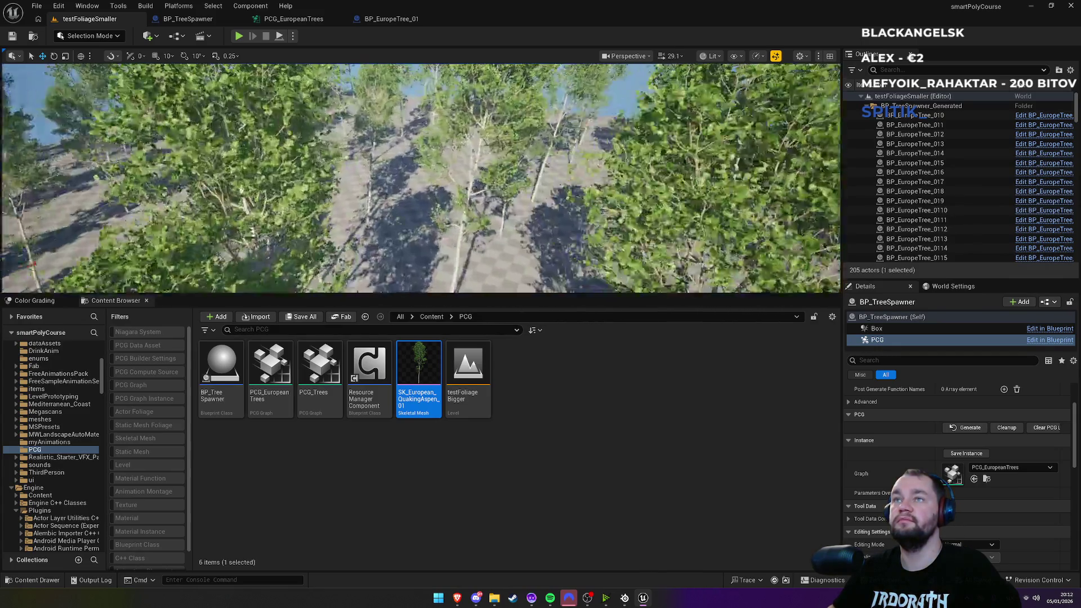
scroll(421, 178, "down", 5)
scroll(421, 178, "up", 5)
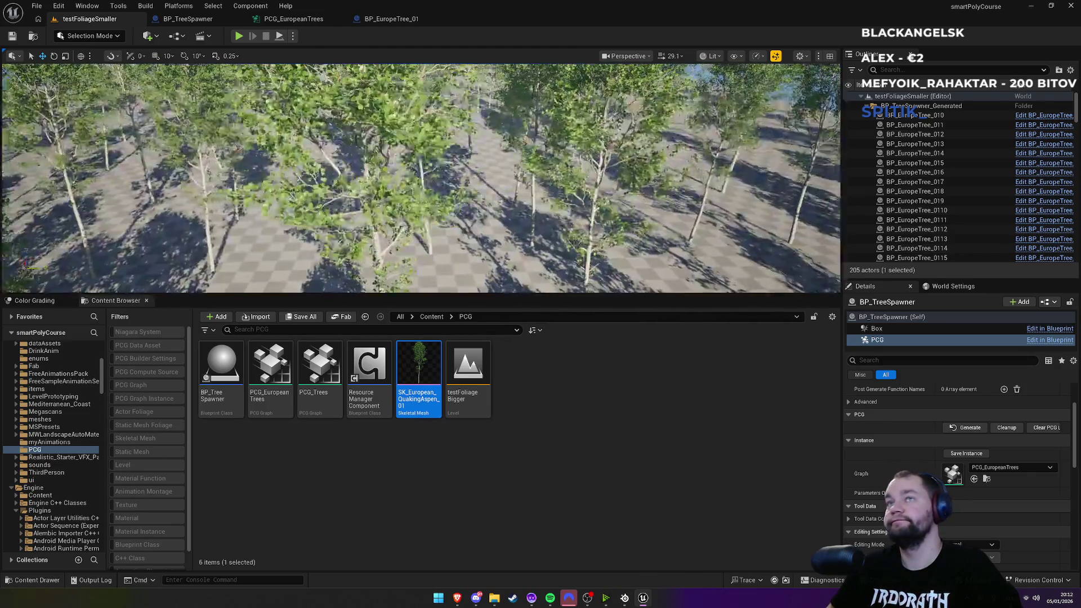
scroll(421, 178, "down", 10)
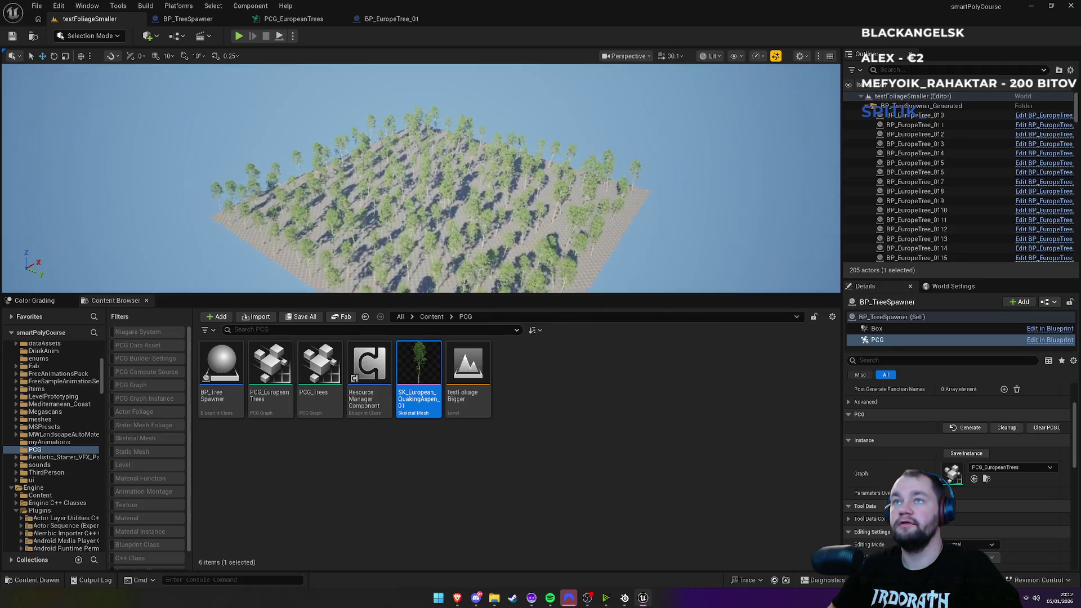
scroll(185, 191, "up", 6)
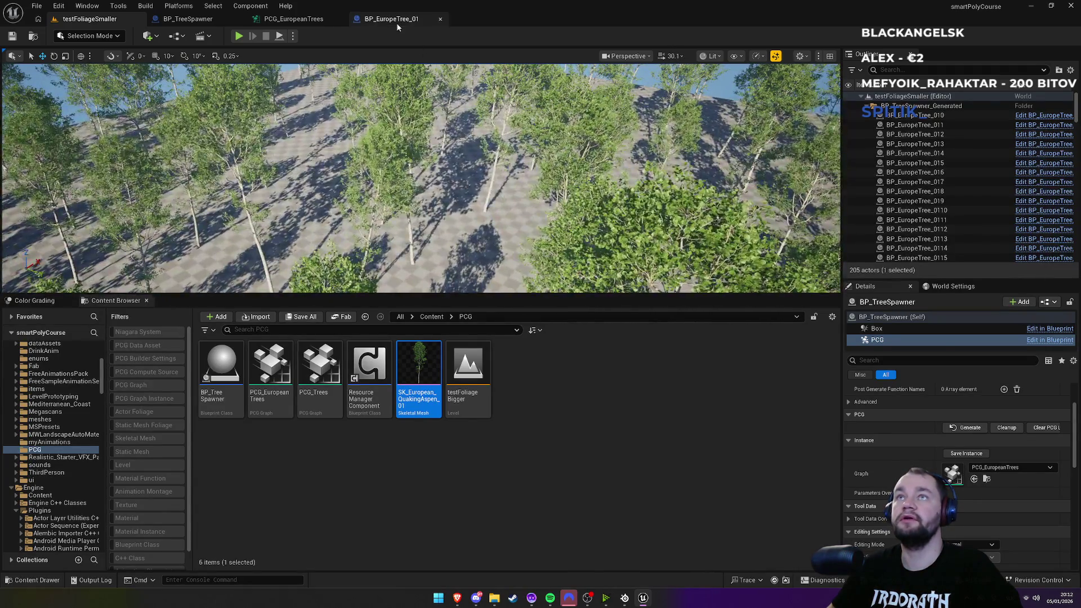
left_click(397, 23)
Step: Place Spawn Actor inline between Transform Points and Output, and select it
left_click(294, 18)
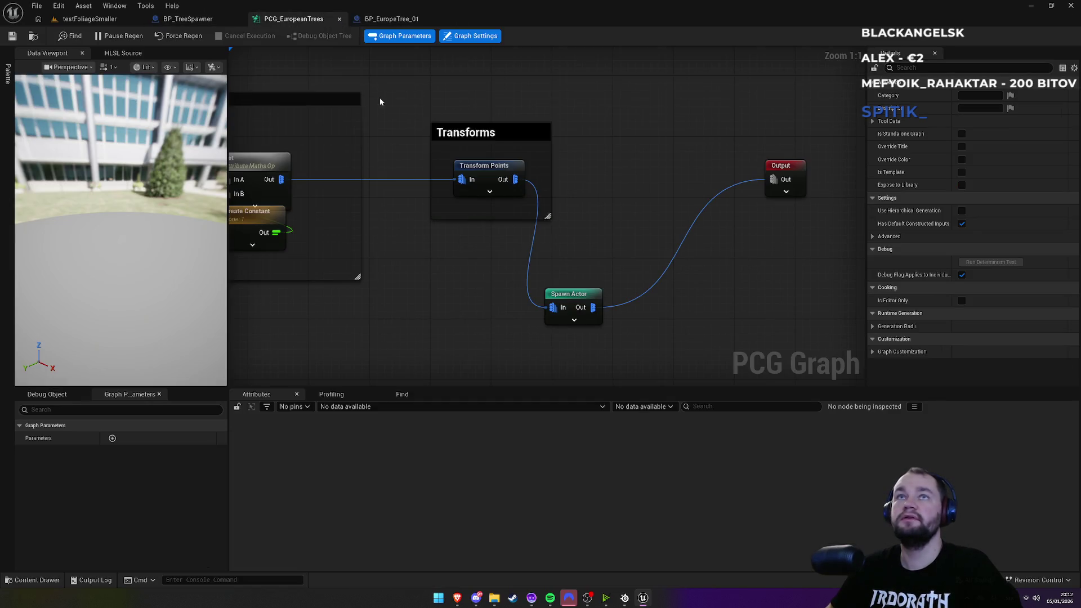
left_click_drag(580, 307, 636, 175)
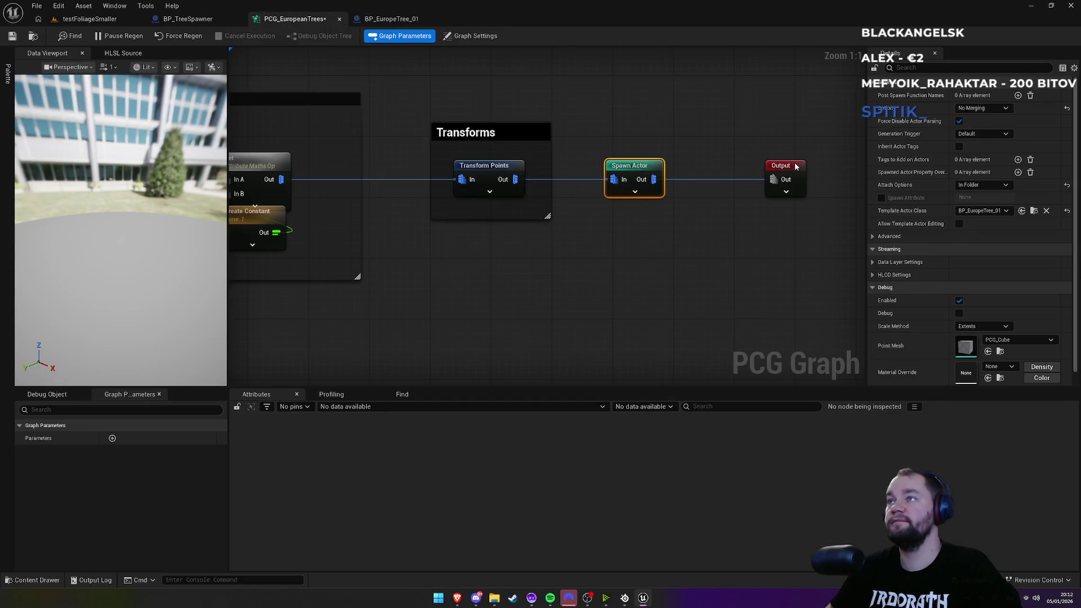
left_click_drag(795, 167, 776, 166)
left_click(622, 164)
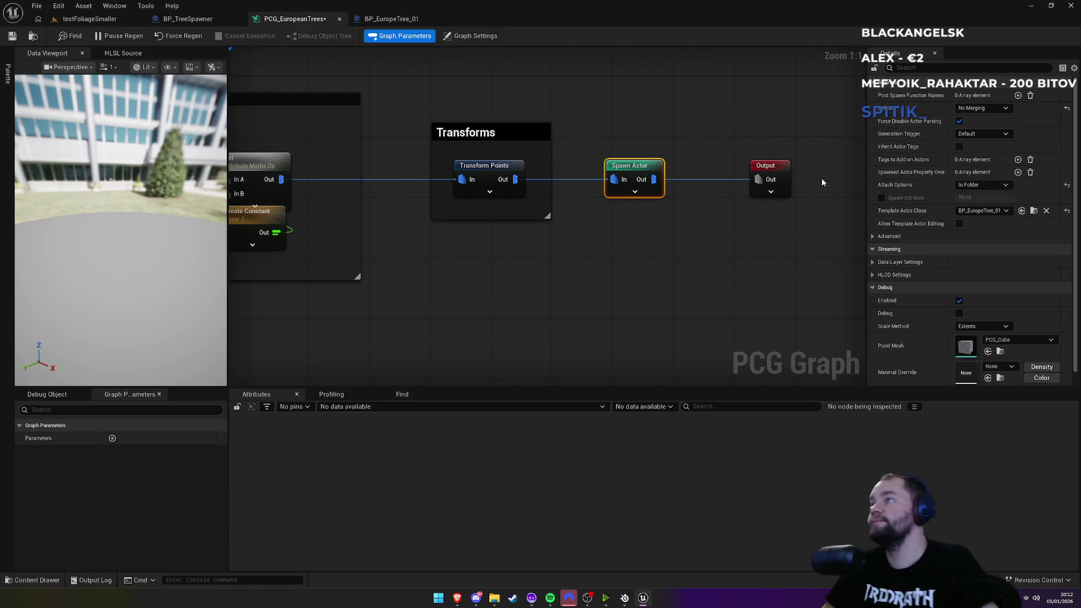
type("cu")
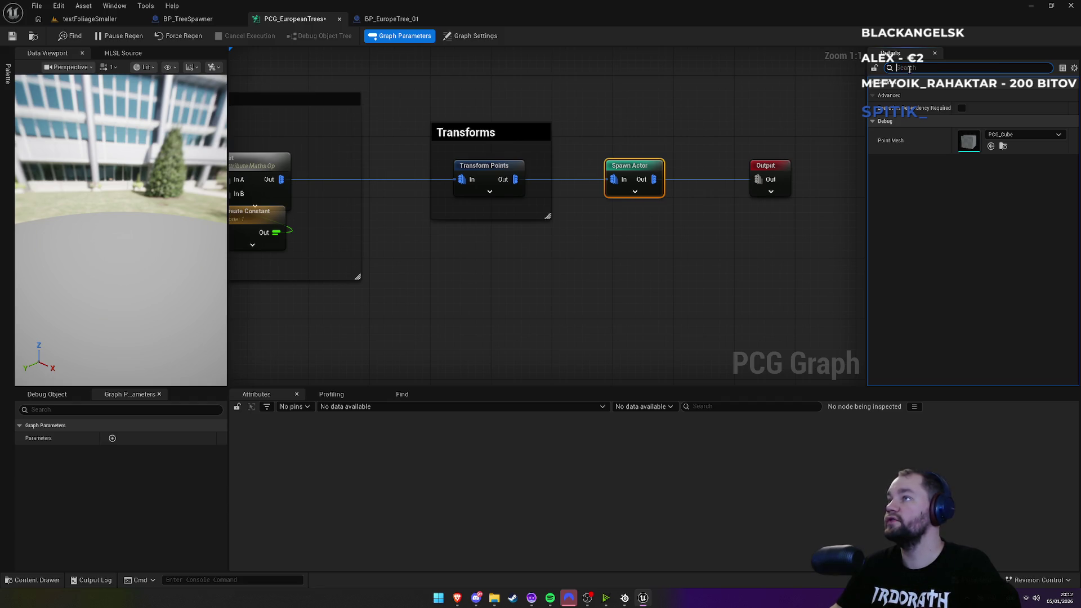
left_click(890, 68)
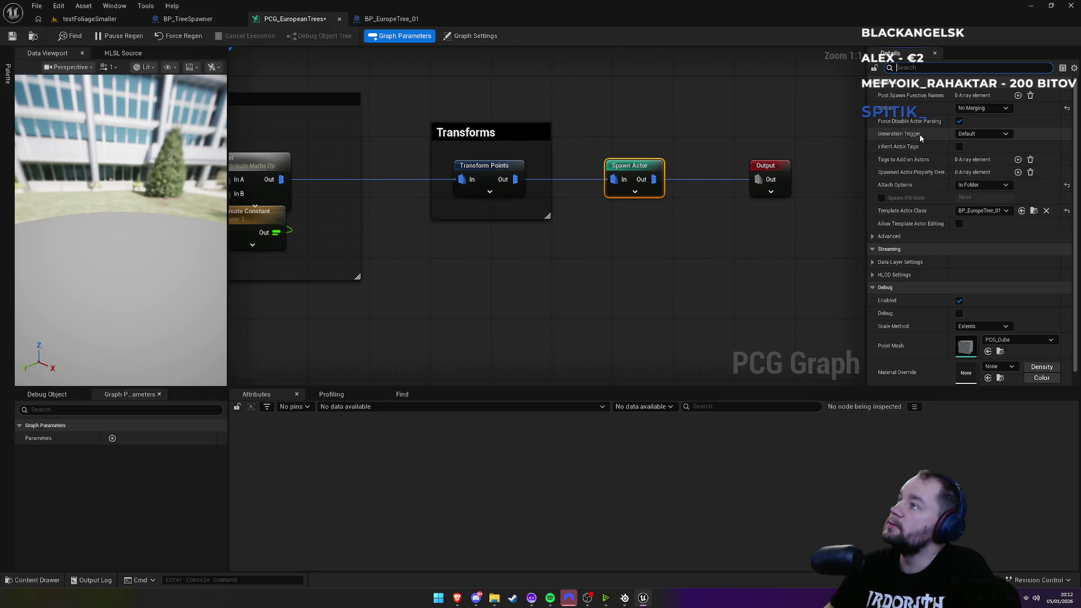
Step: Review Spawn Actor's generation trigger, No Merging setting and advanced spawn options
left_click(966, 134)
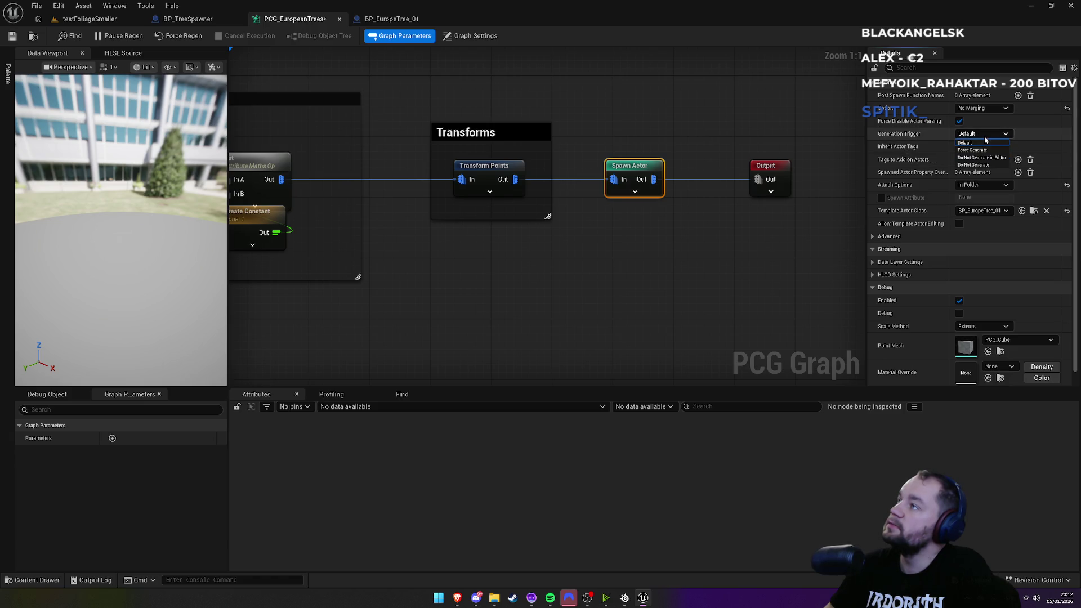
left_click(979, 135)
left_click(983, 108)
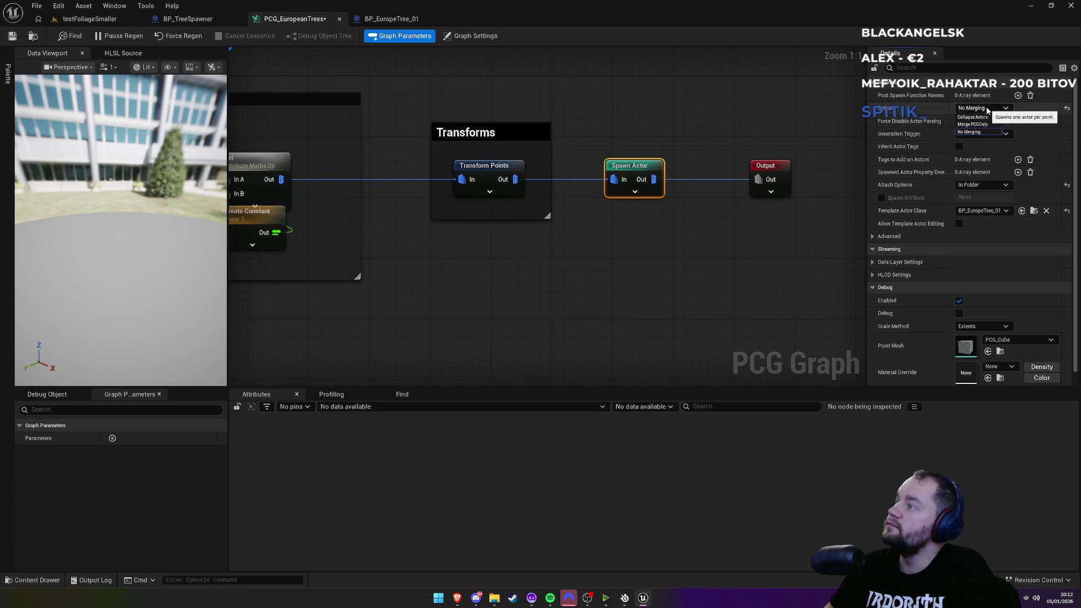
left_click(971, 132)
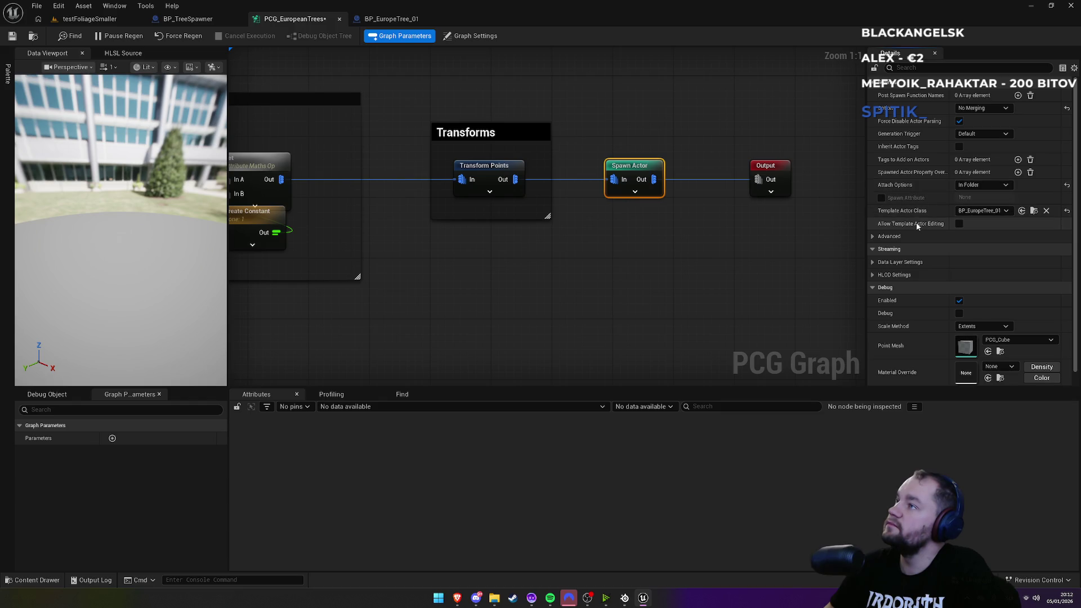
scroll(896, 234, "down", 1)
left_click(872, 224)
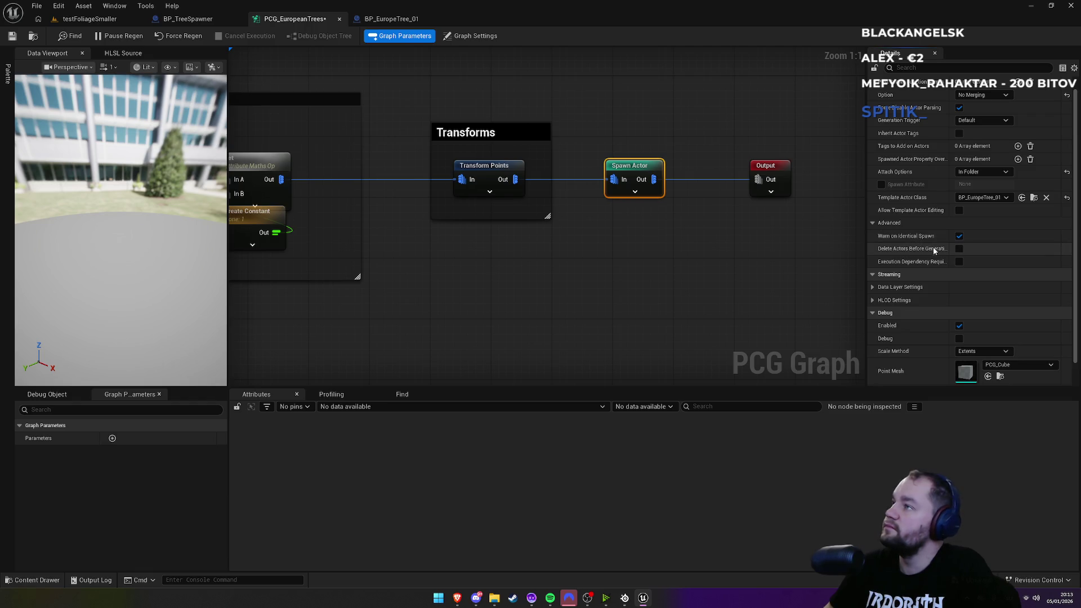
mouse_move(912, 266)
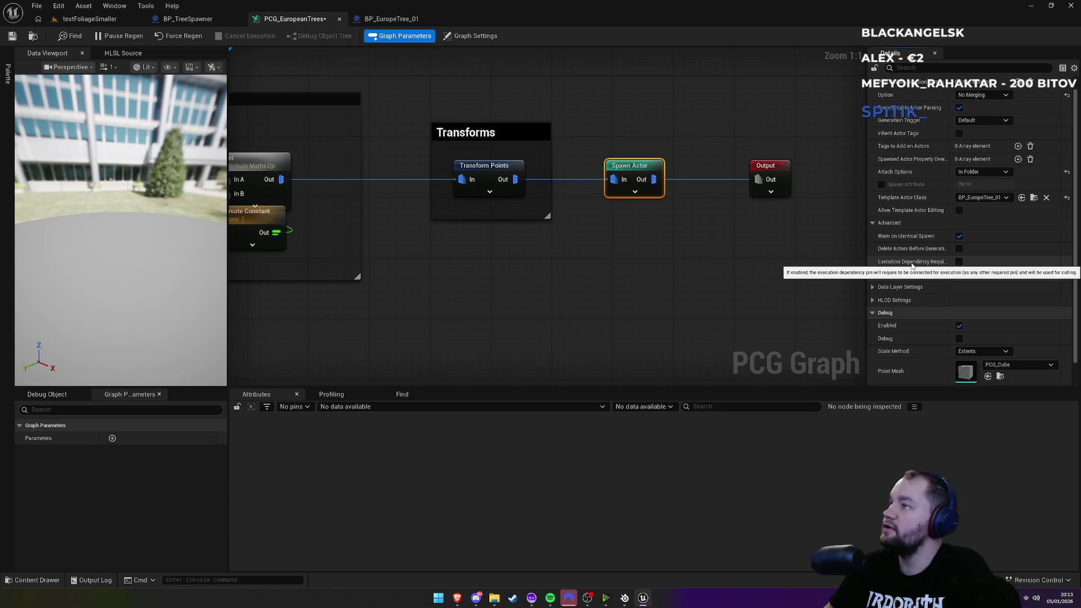
left_click(88, 20)
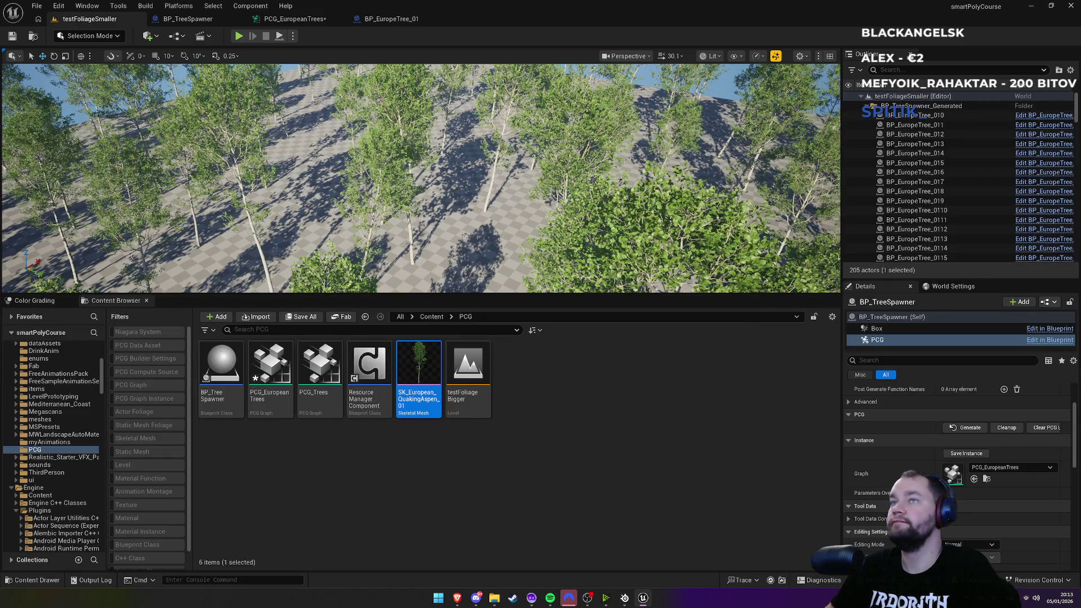
Step: Play from the chosen landscape spot in fullscreen and run forward among the trees
right_click(471, 216)
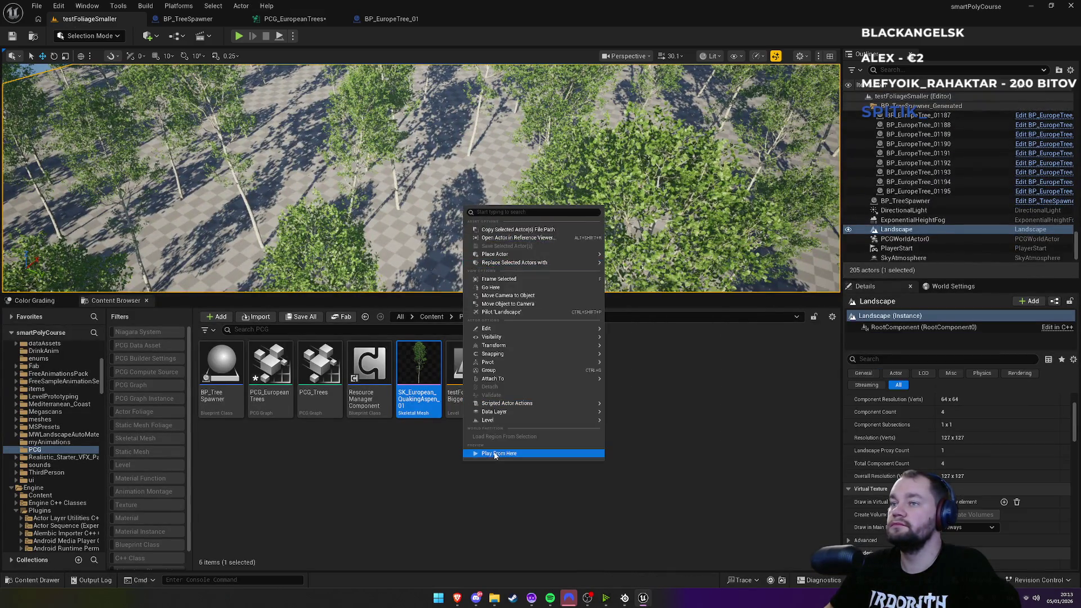
left_click(494, 454)
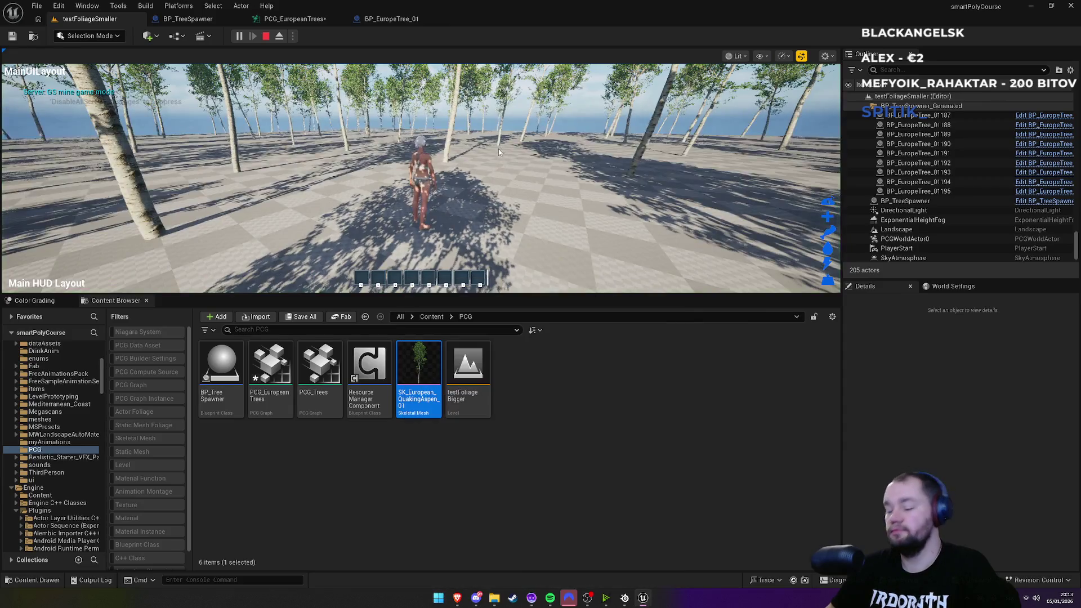
key("F11")
key("w")
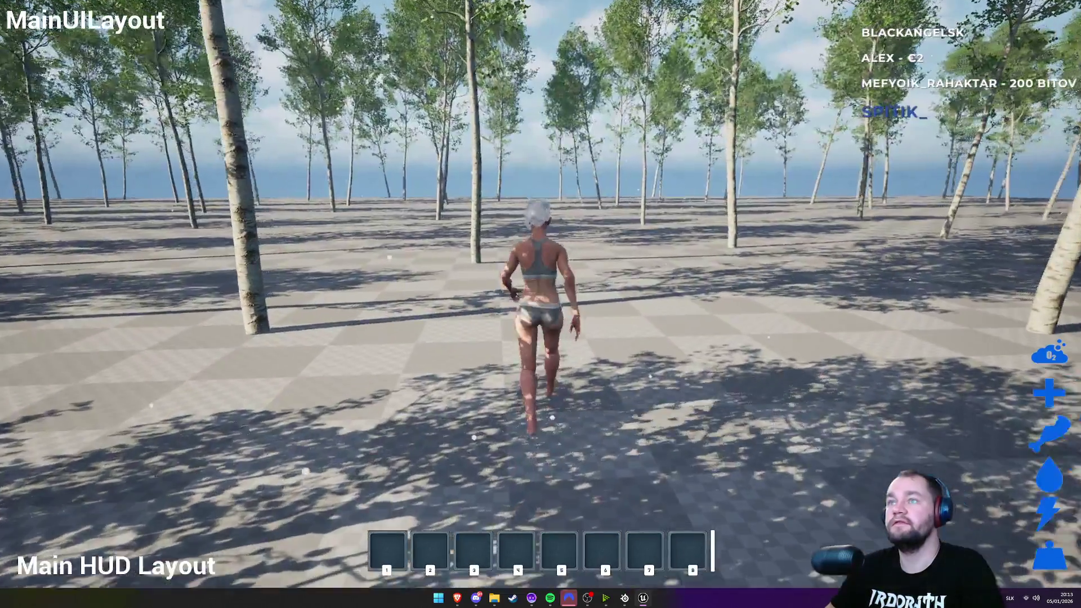
key("shift")
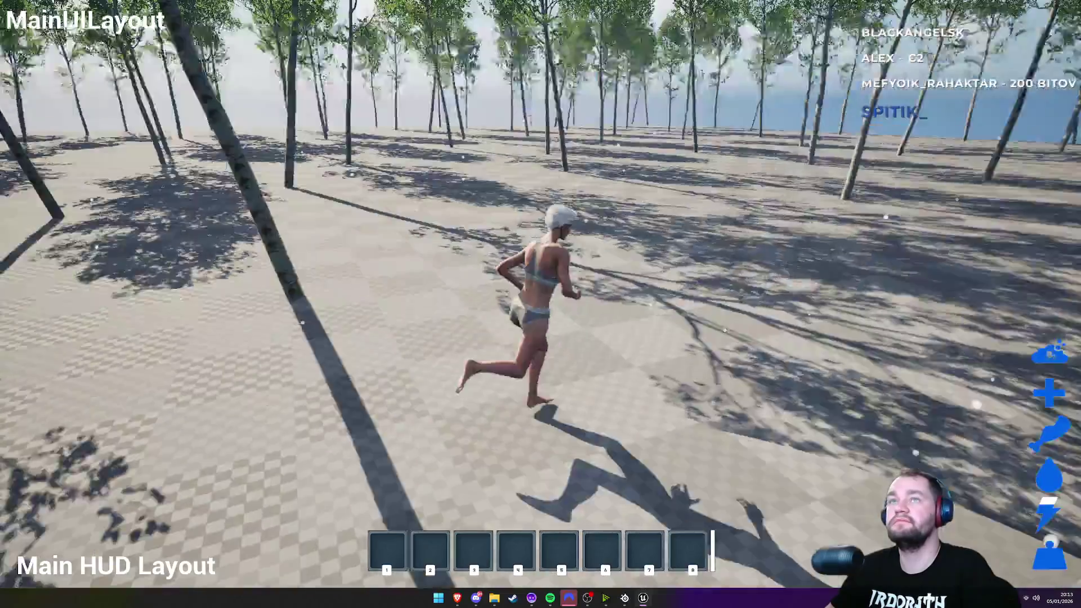
Step: Run deeper into the forest, chop an aspen down for x3 Wood, and stop playing
key("s")
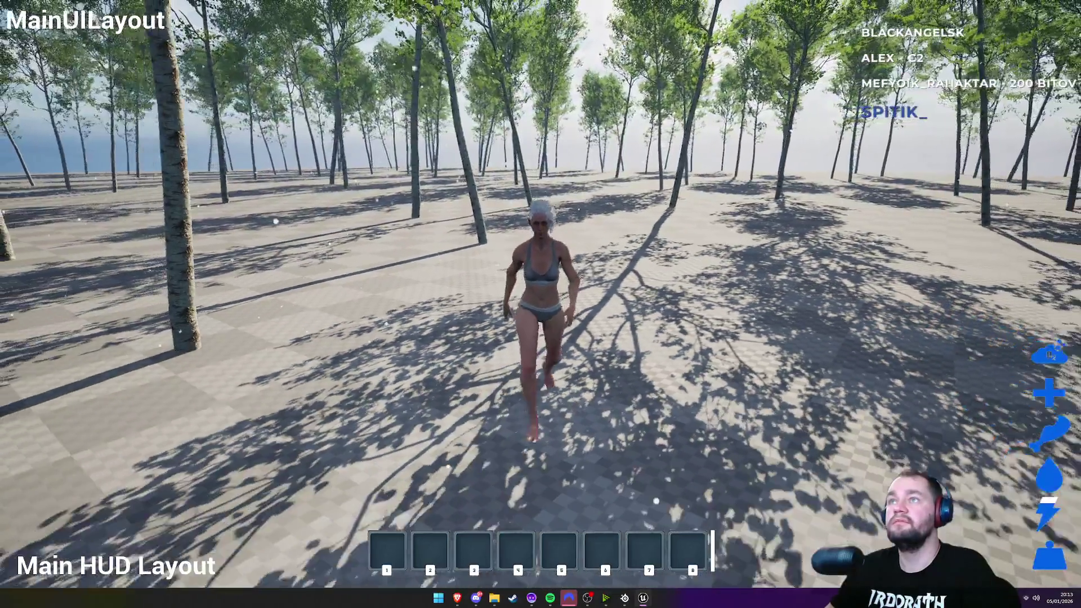
key("w")
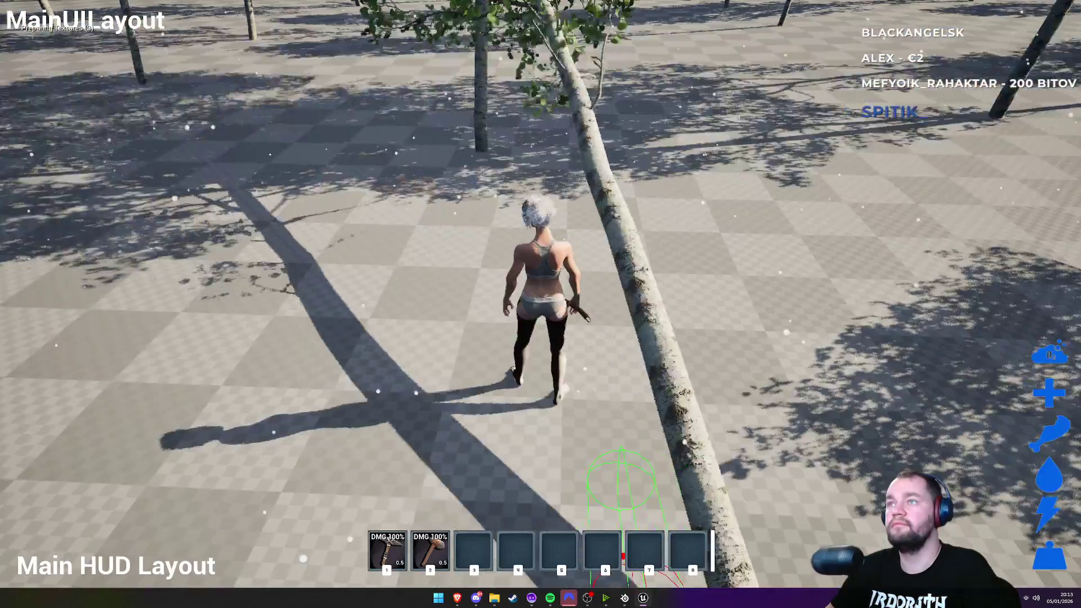
key("w")
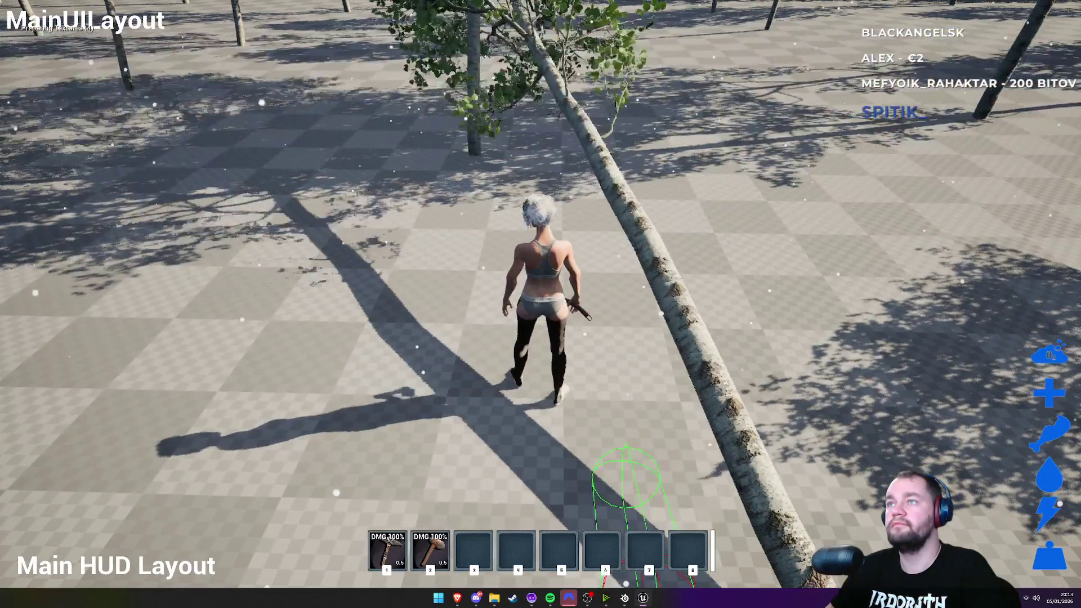
key("w")
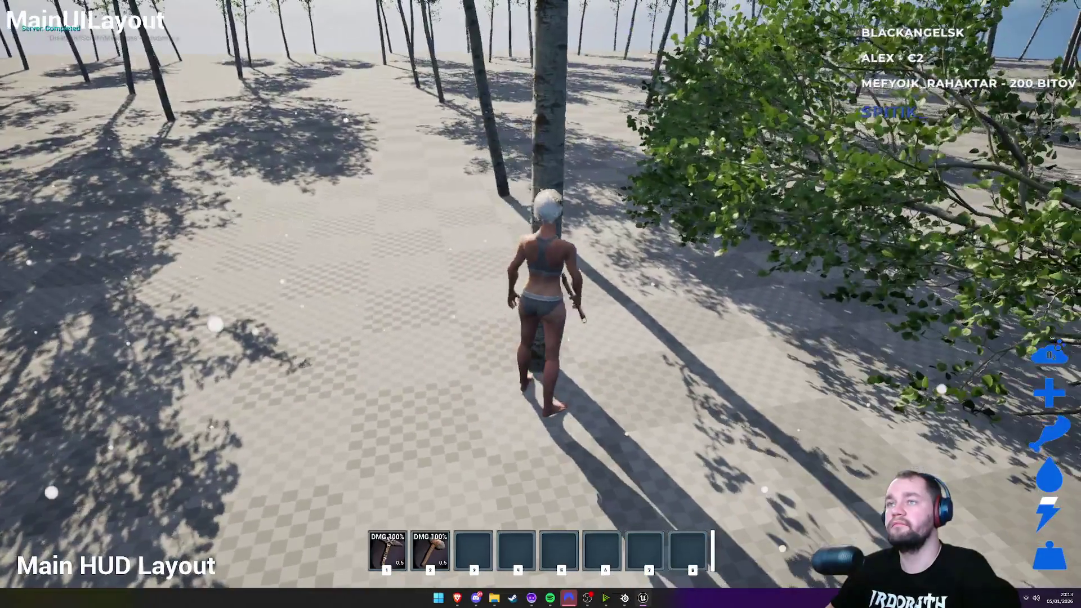
left_click(541, 304)
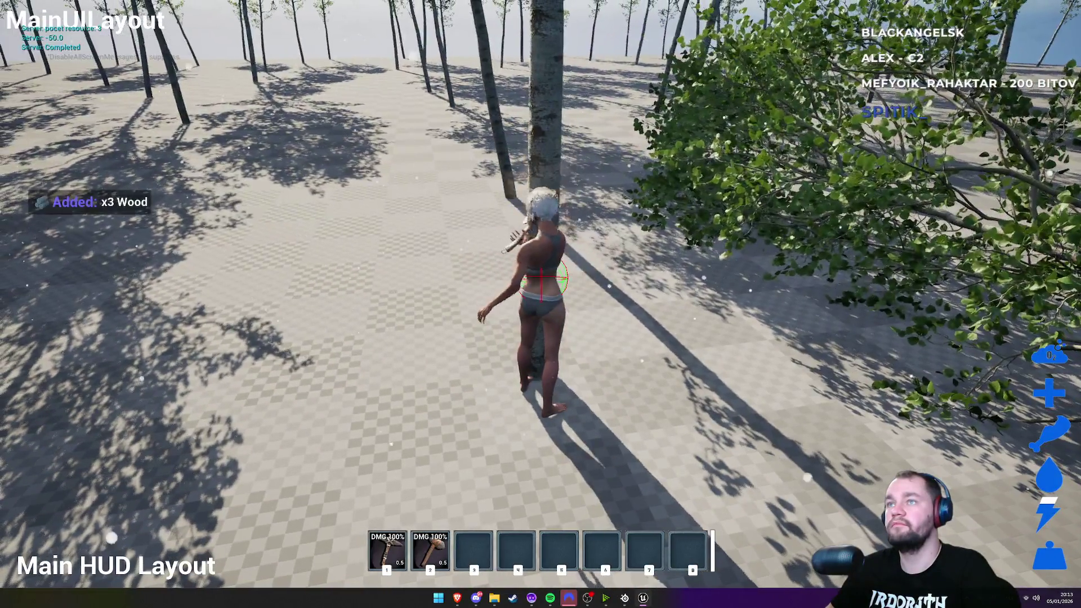
key("s")
key("Escape")
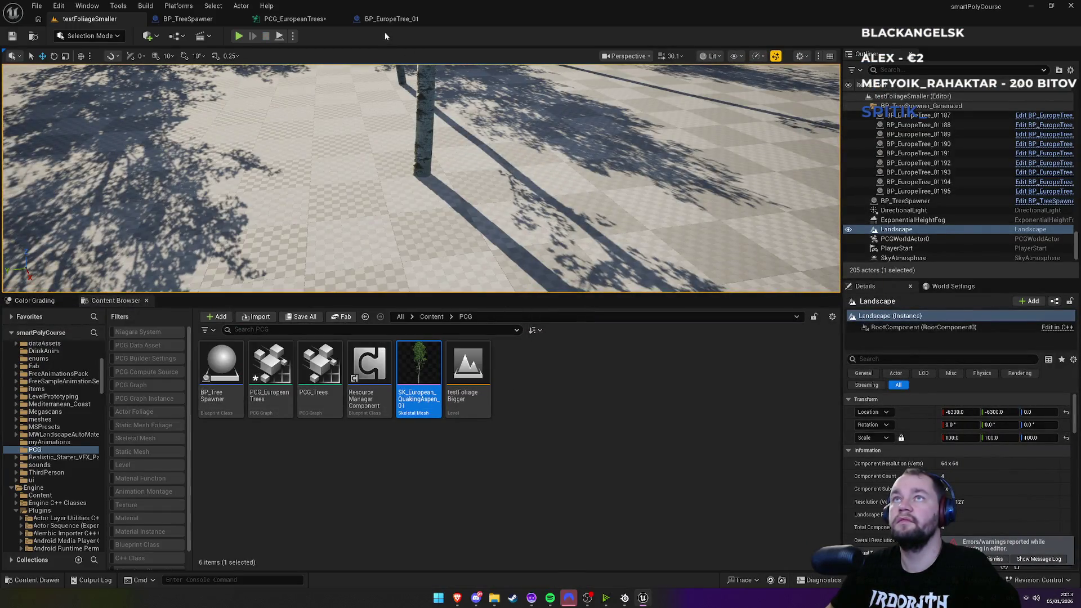
Step: Assign PCG_Trees as BP_TreeSpawner's PCG graph, then launch a play test from testFoliageSmaller
left_click(292, 22)
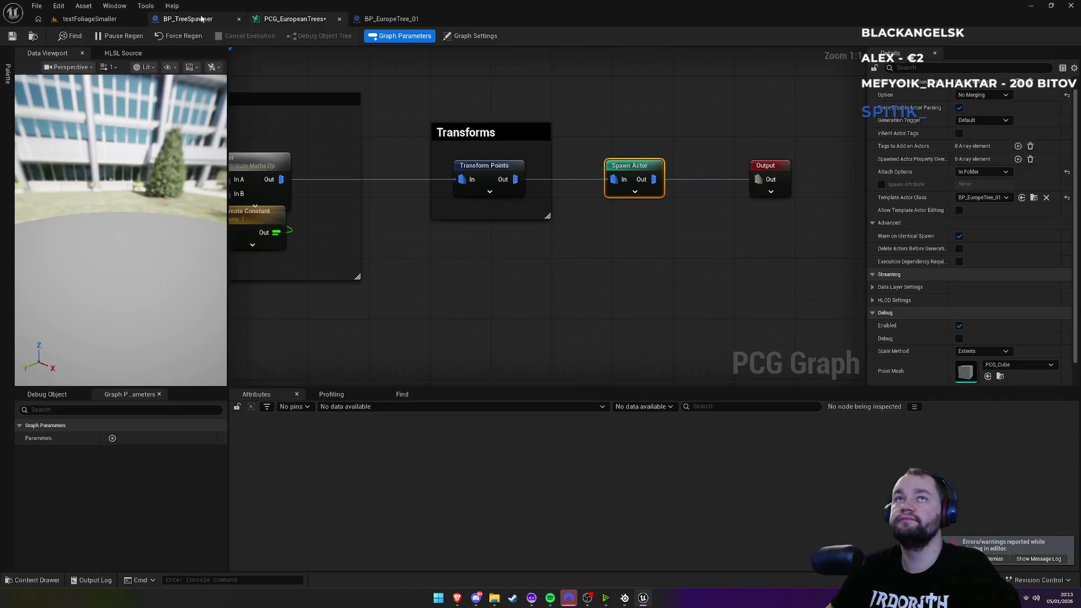
left_click(188, 18)
left_click(1010, 371)
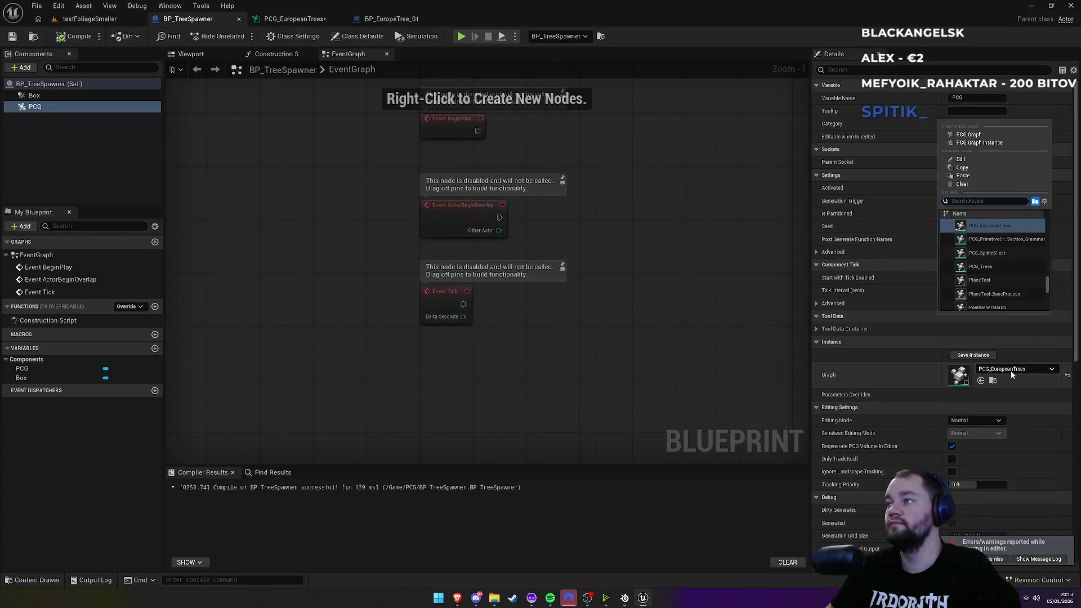
left_click(985, 266)
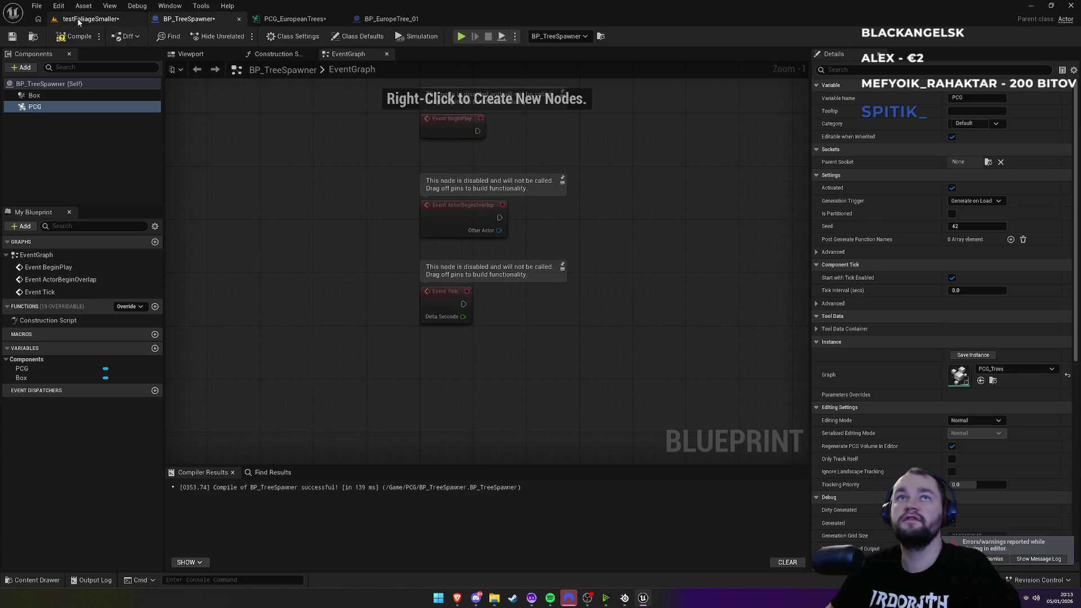
left_click(76, 20)
left_click(240, 36)
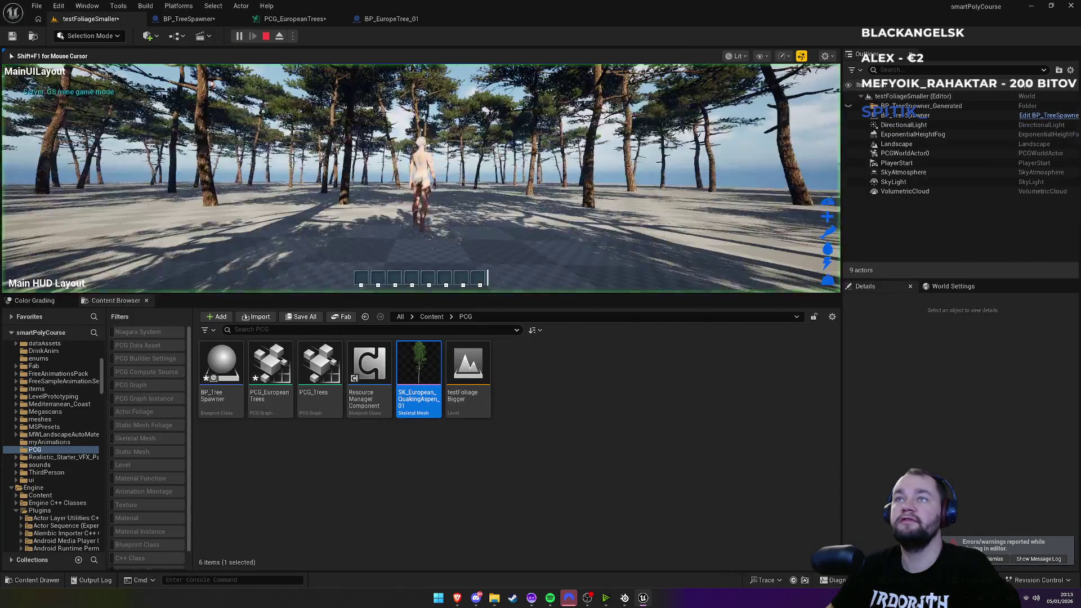
Step: Go fullscreen, equip the hatchet with key 1, and chop two pine trees for wood
key("F11")
key("w")
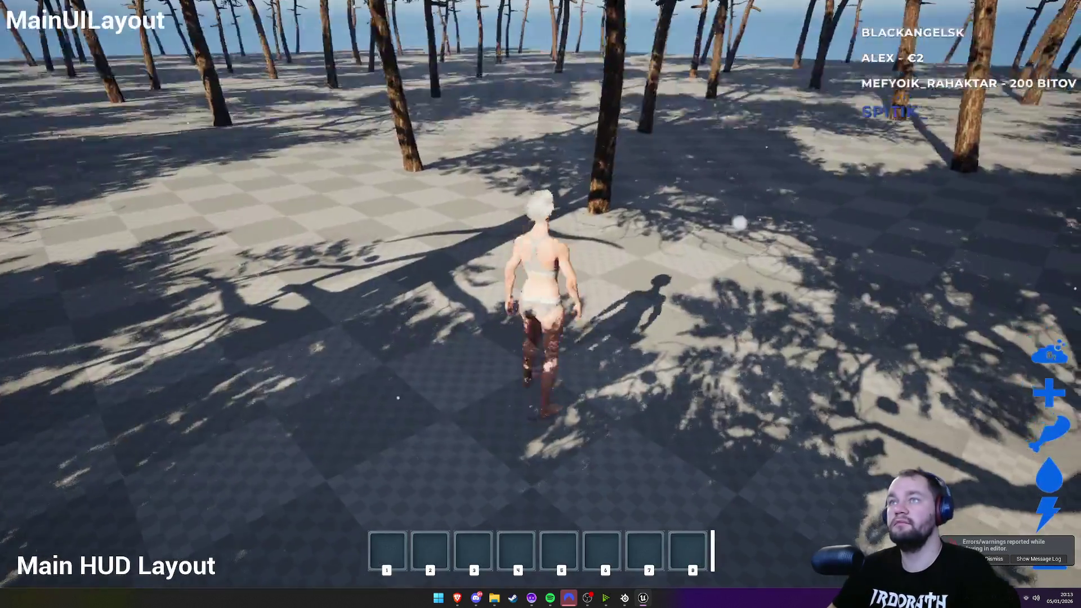
key("1")
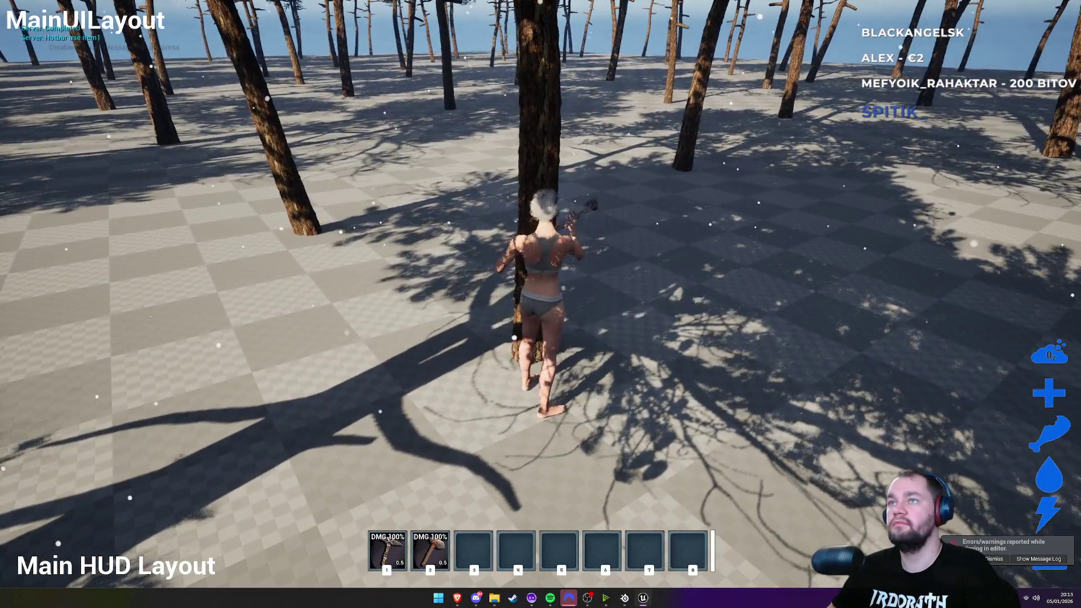
left_click(540, 304)
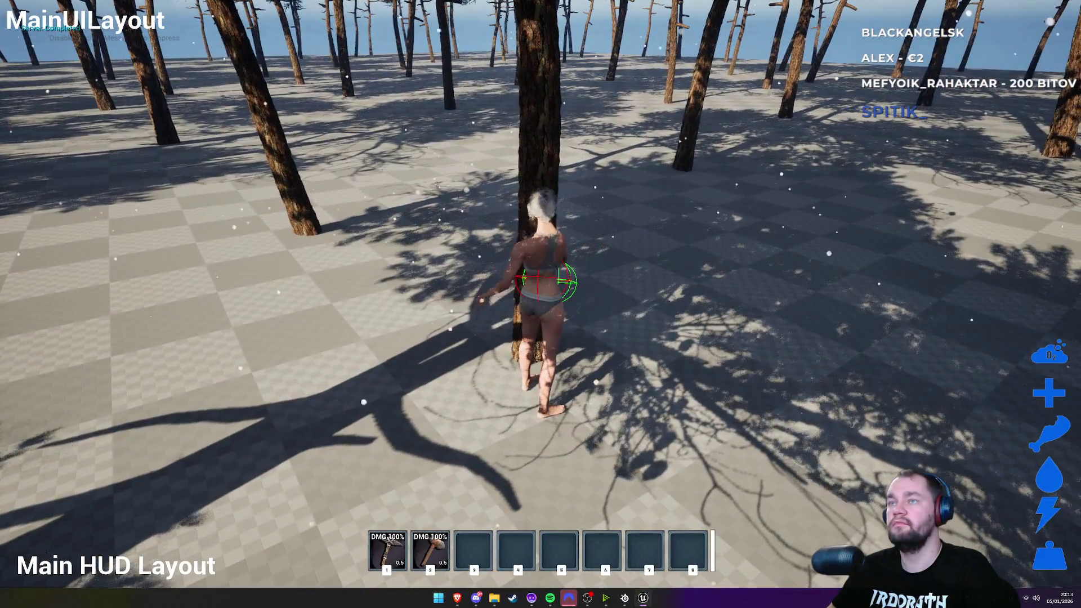
key("w")
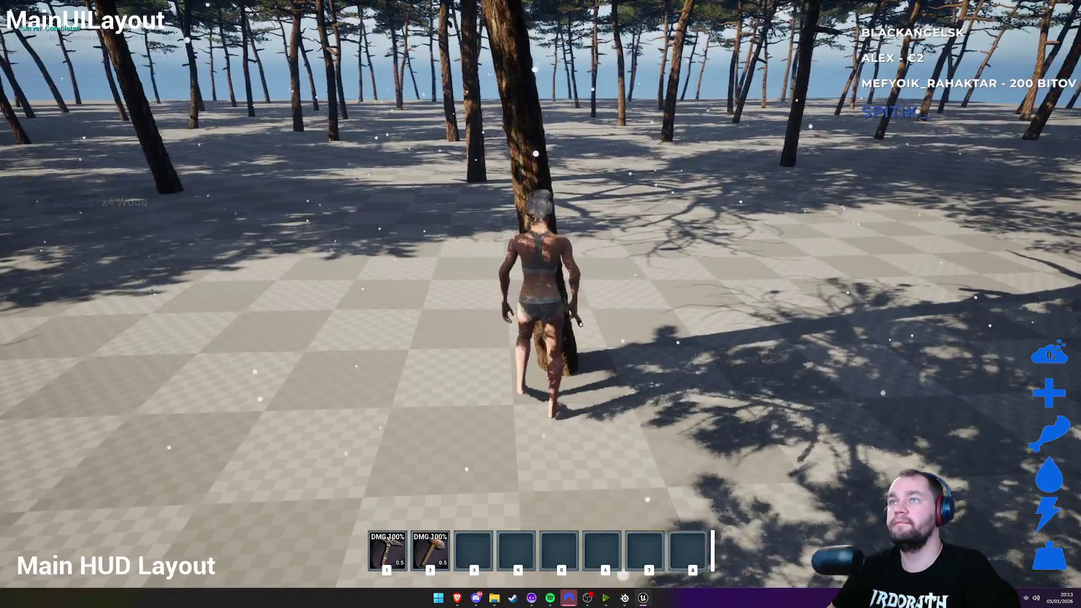
left_click(541, 304)
Step: Run on through the pine forest past the fallen log, then end the session
key("w")
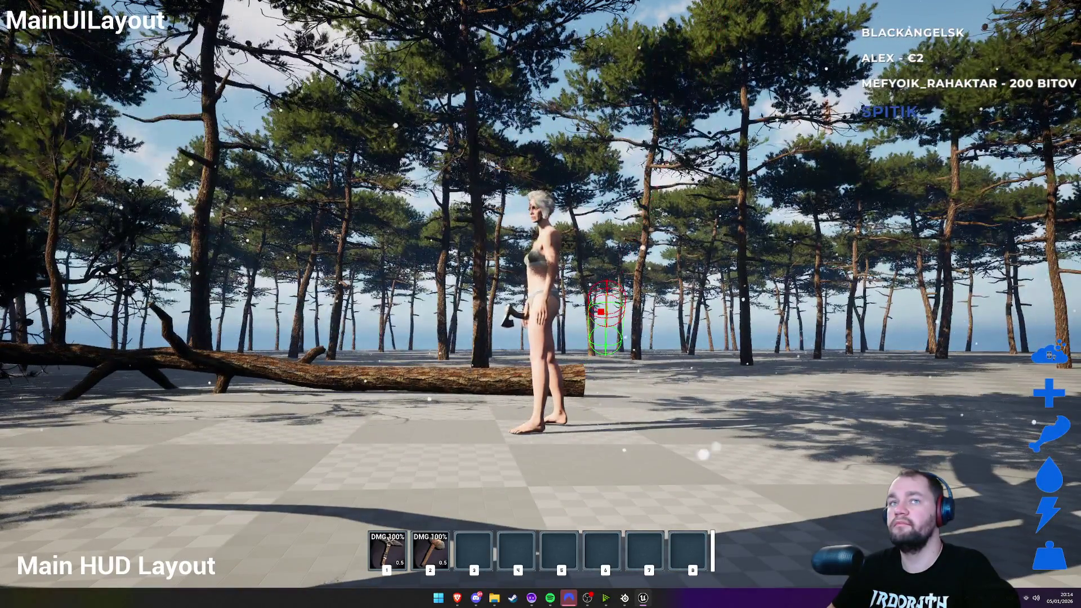
key("w")
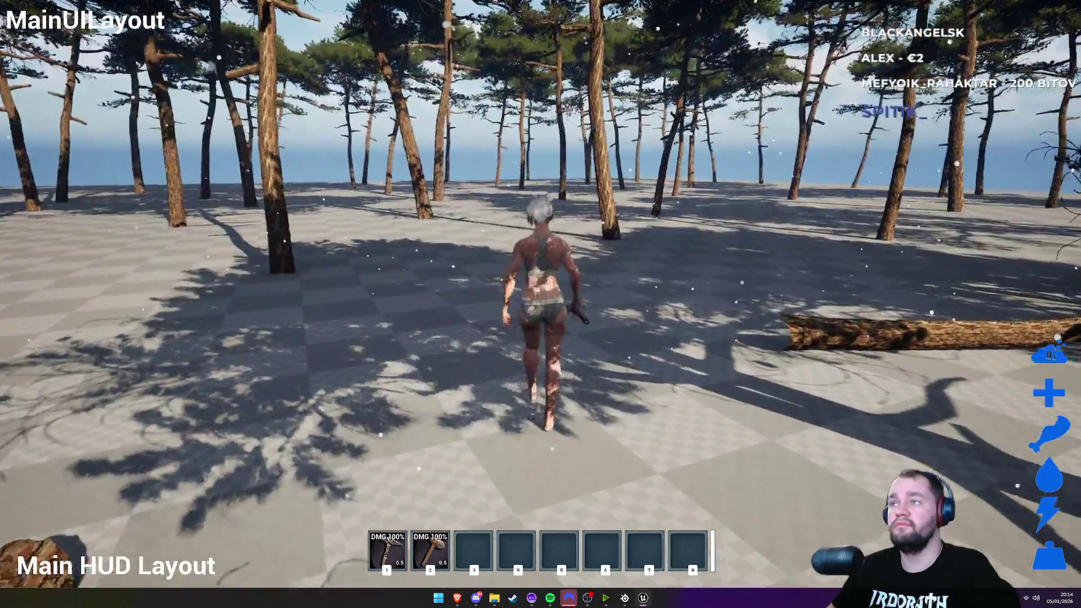
key("w")
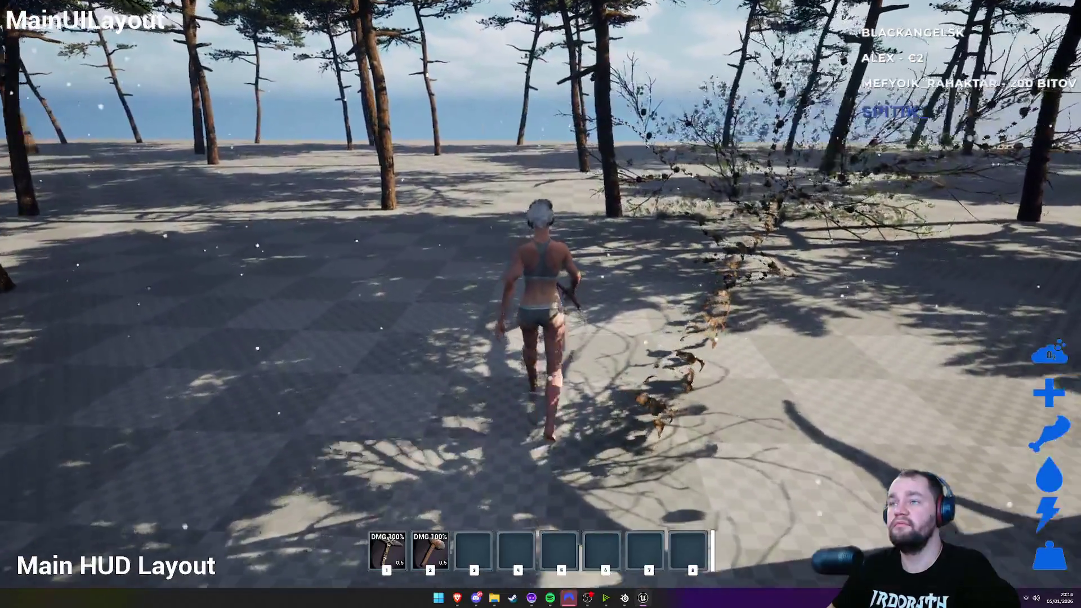
key("w")
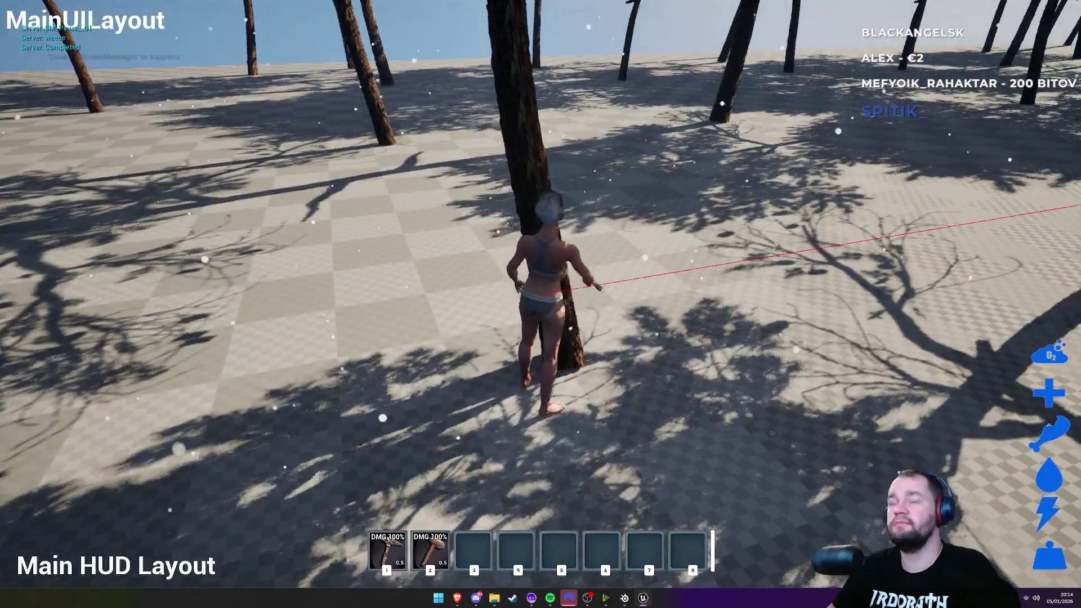
key("Escape")
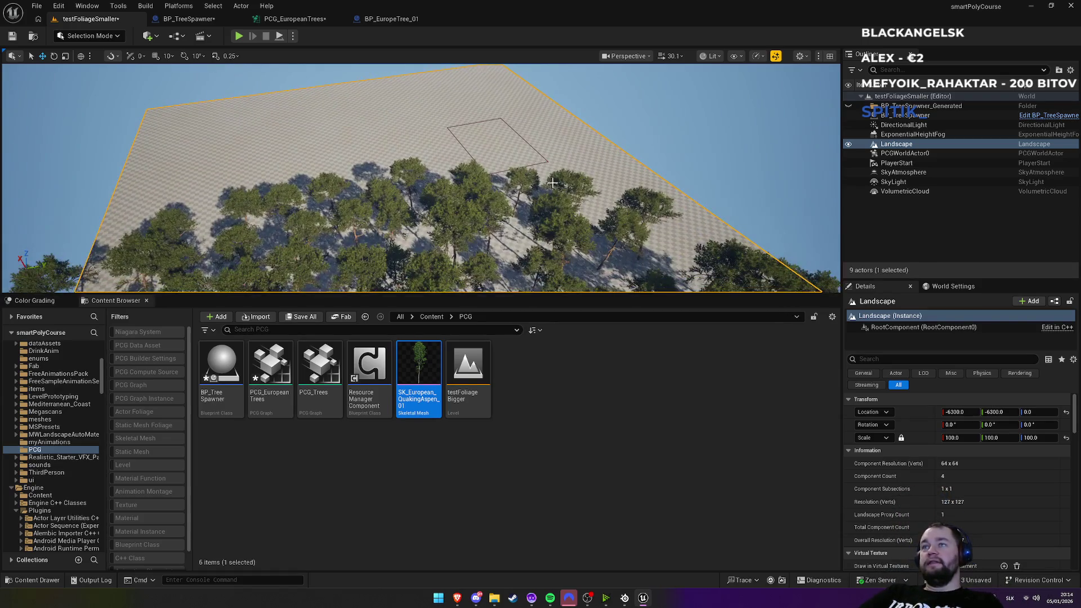
Step: Fly over the forest, then bring up BP_TreeSpawner and BP_EuropeTree_01's Event Graph
scroll(421, 178, "down", 2)
scroll(421, 178, "down", 2)
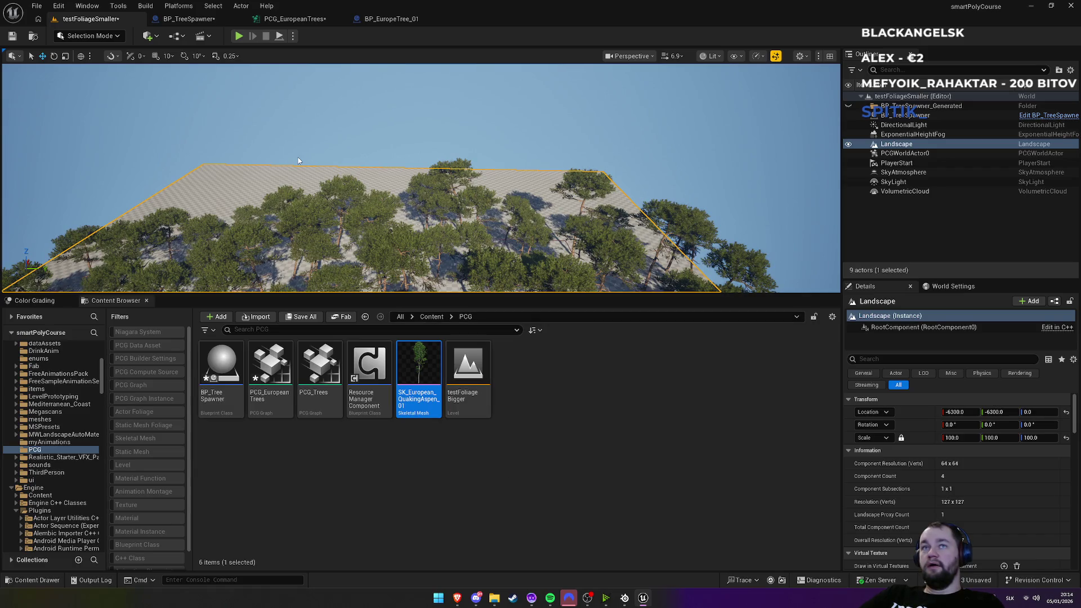
left_click(215, 20)
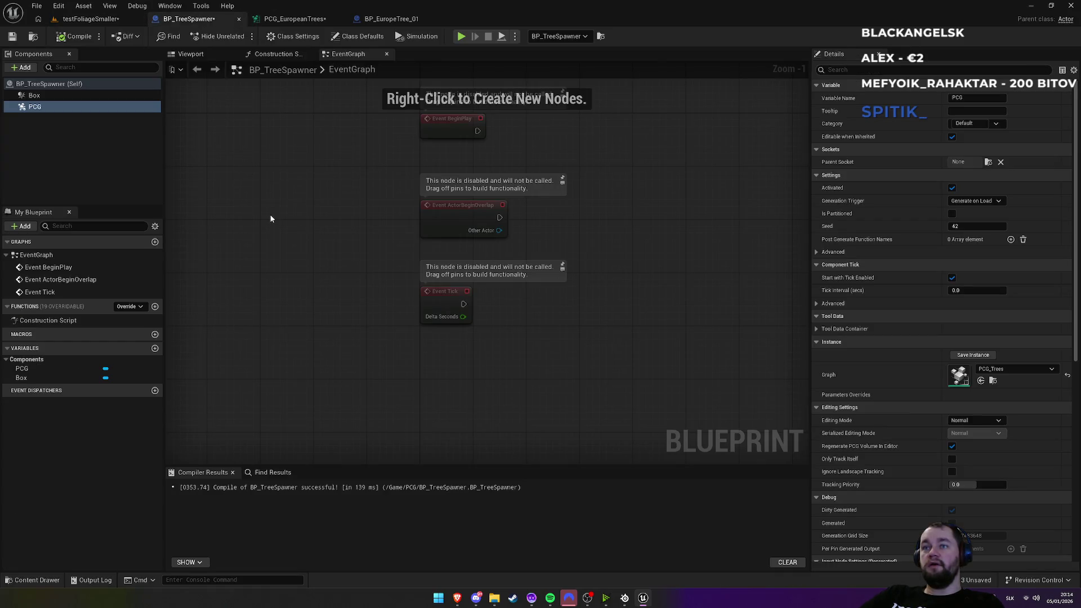
left_click(387, 19)
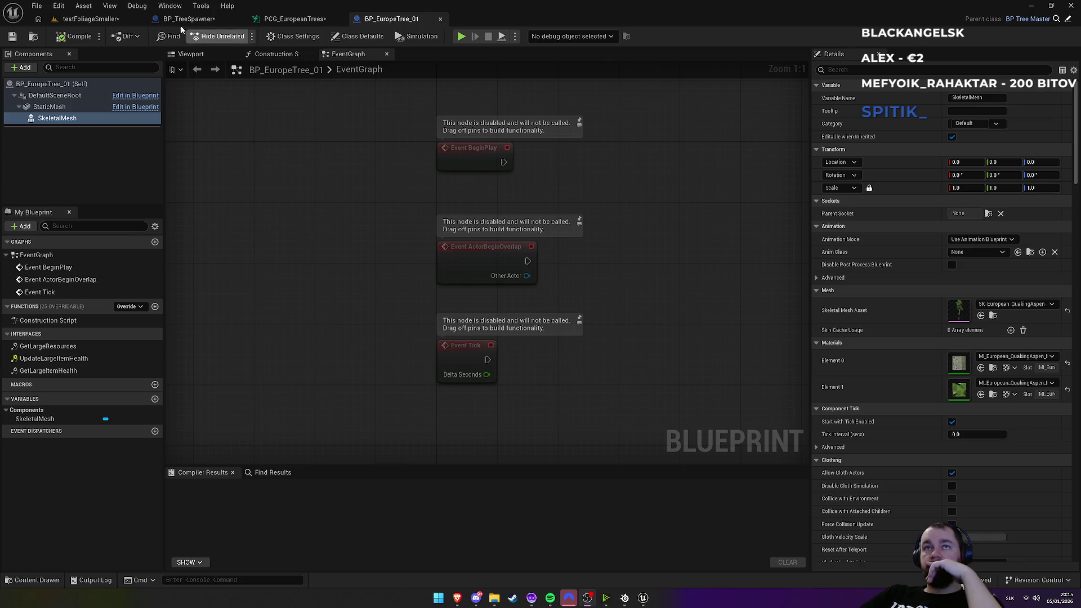
mouse_move(457, 598)
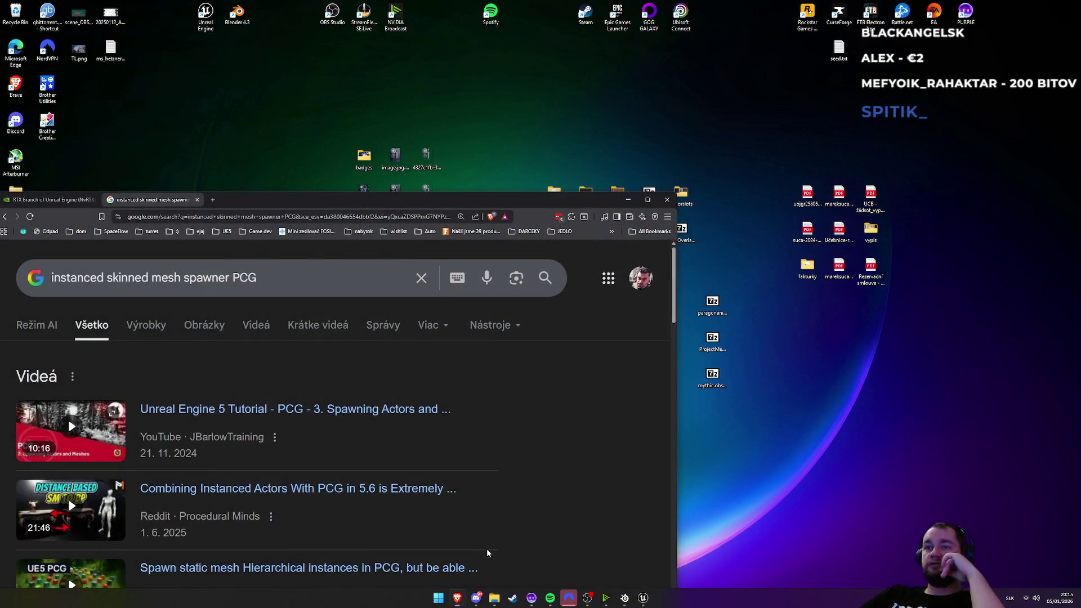
Step: Bring the Brave window with the instanced skinned mesh spawner results forward, shift it right, and scroll
left_click(486, 549)
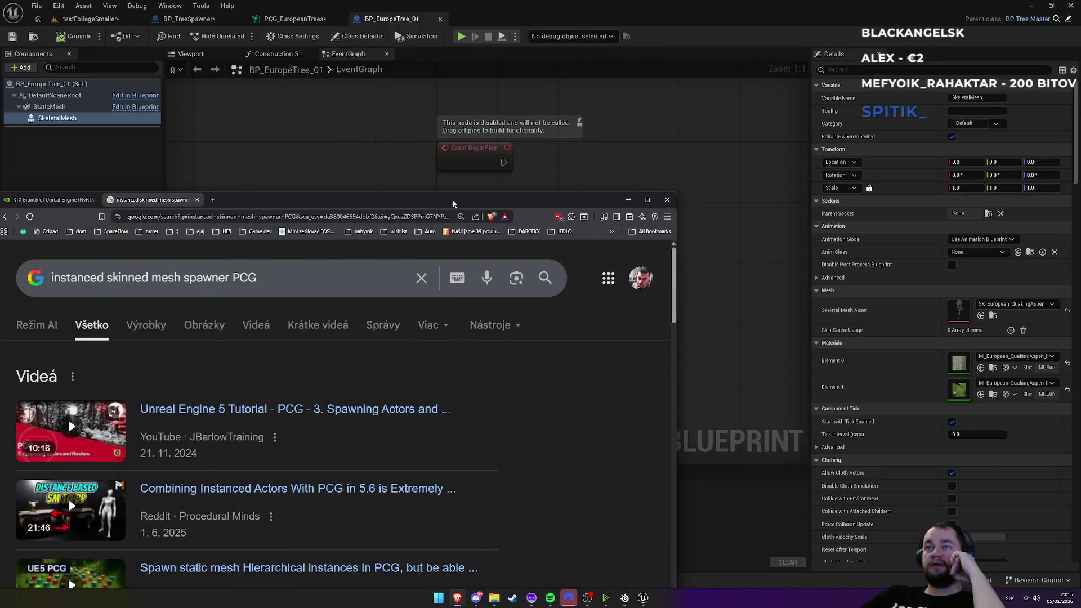
left_click_drag(455, 125, 575, 126)
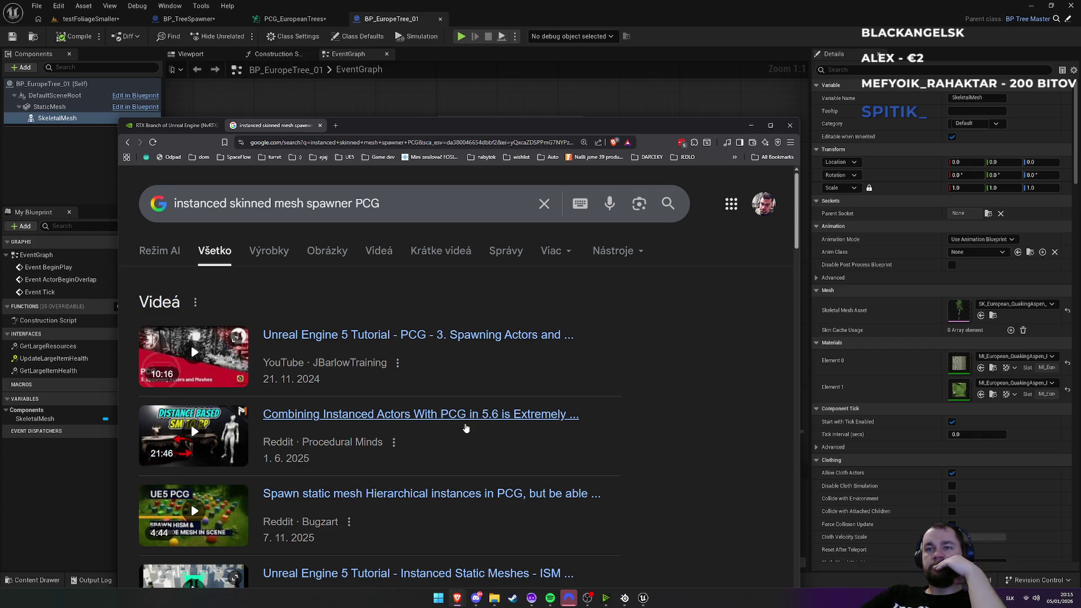
scroll(465, 428, "down", 5)
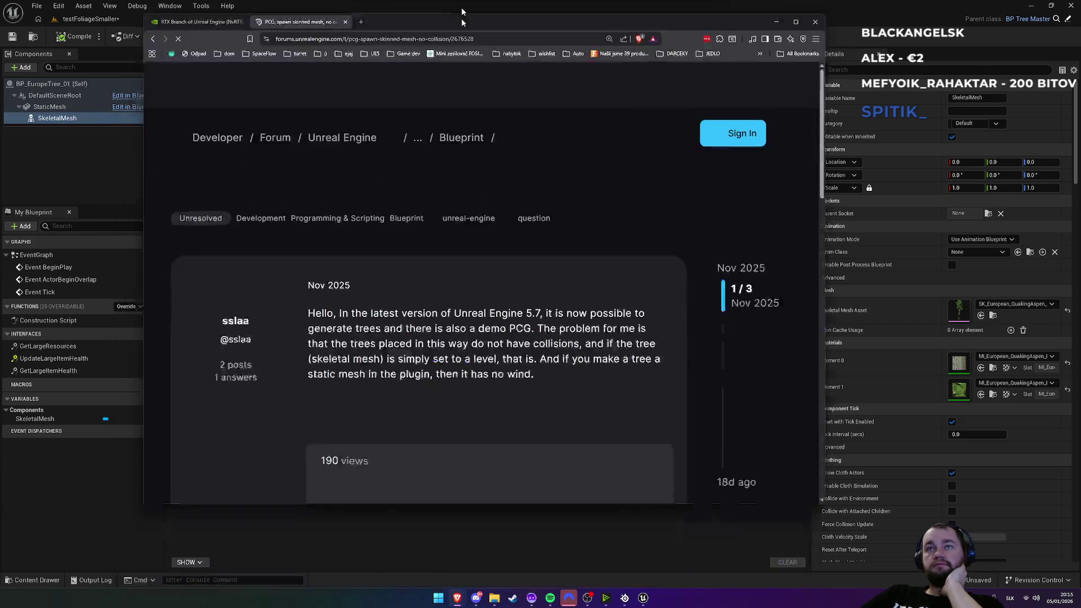
Step: Maximize the browser and read the question and the reply about missing collisions
double_click(376, 124)
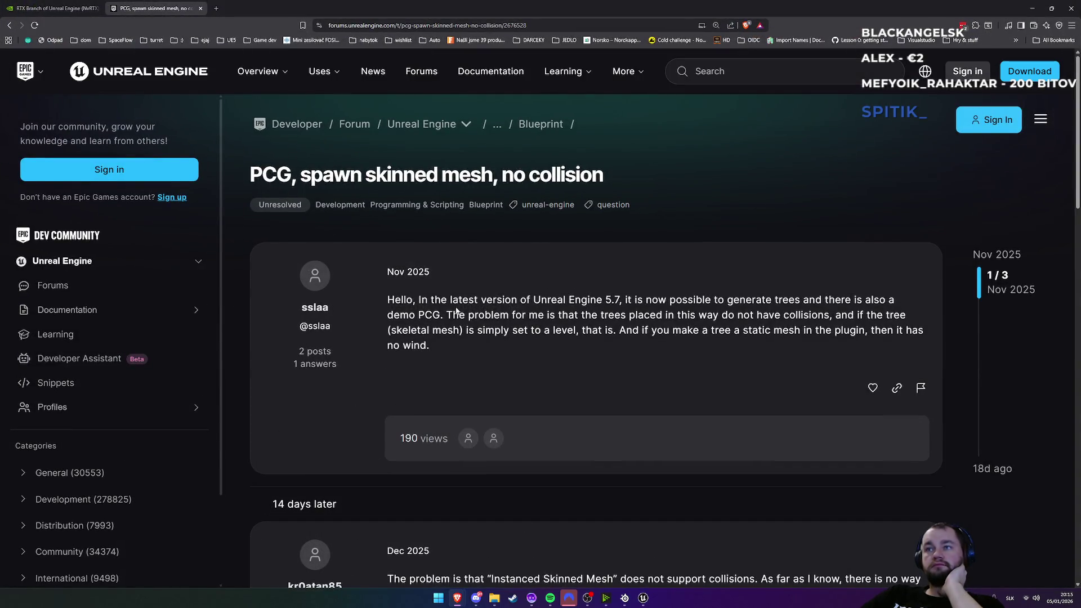
mouse_move(566, 300)
left_mouse_down()
mouse_move(853, 300)
mouse_move(425, 314)
mouse_move(859, 317)
mouse_move(510, 331)
mouse_move(617, 332)
left_mouse_up()
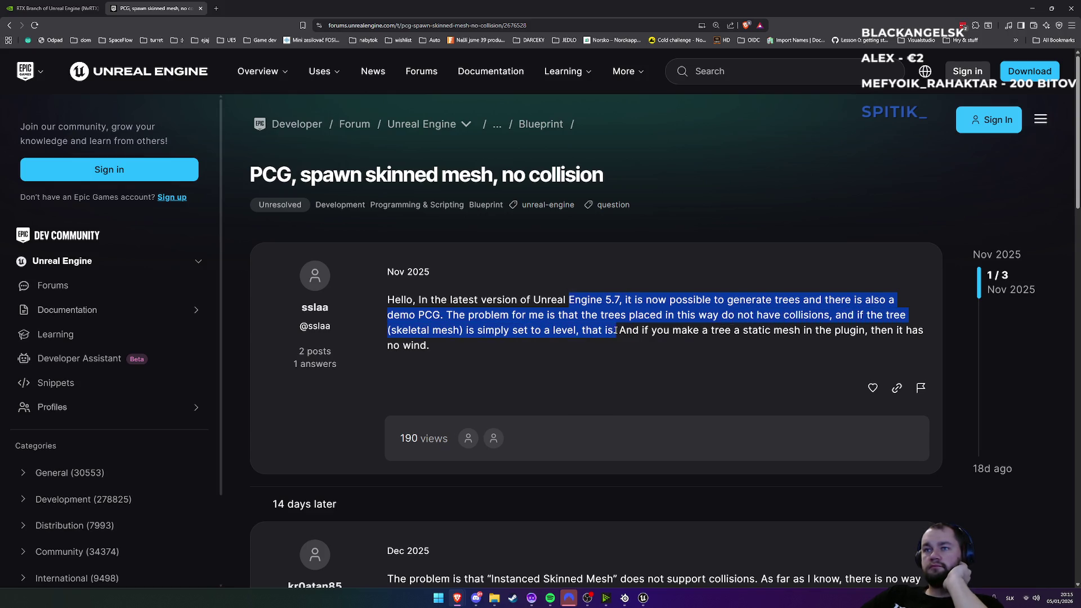
left_click(617, 335)
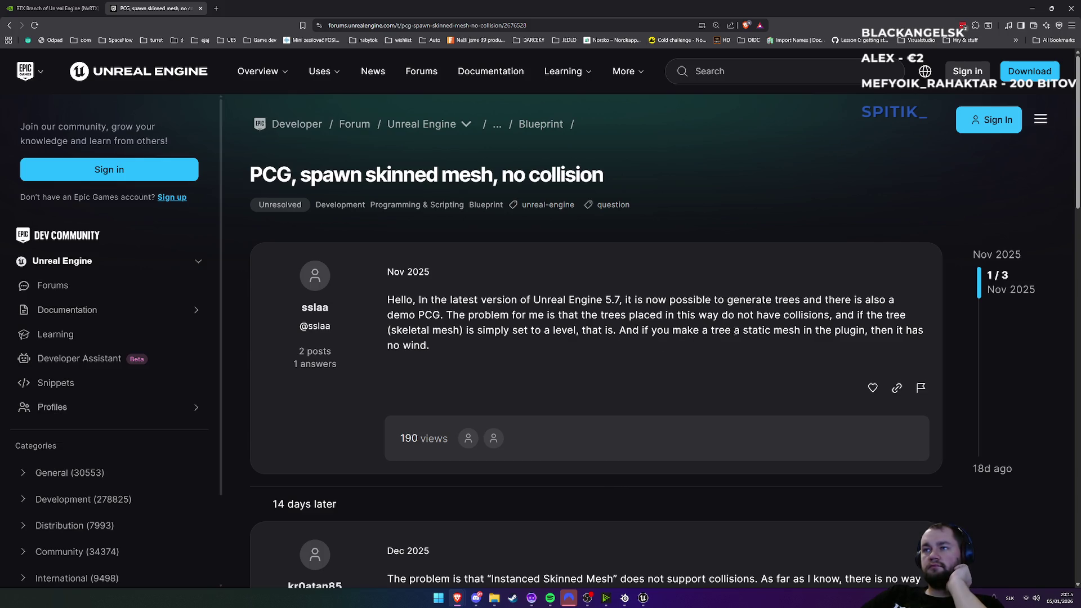
scroll(507, 366, "down", 3)
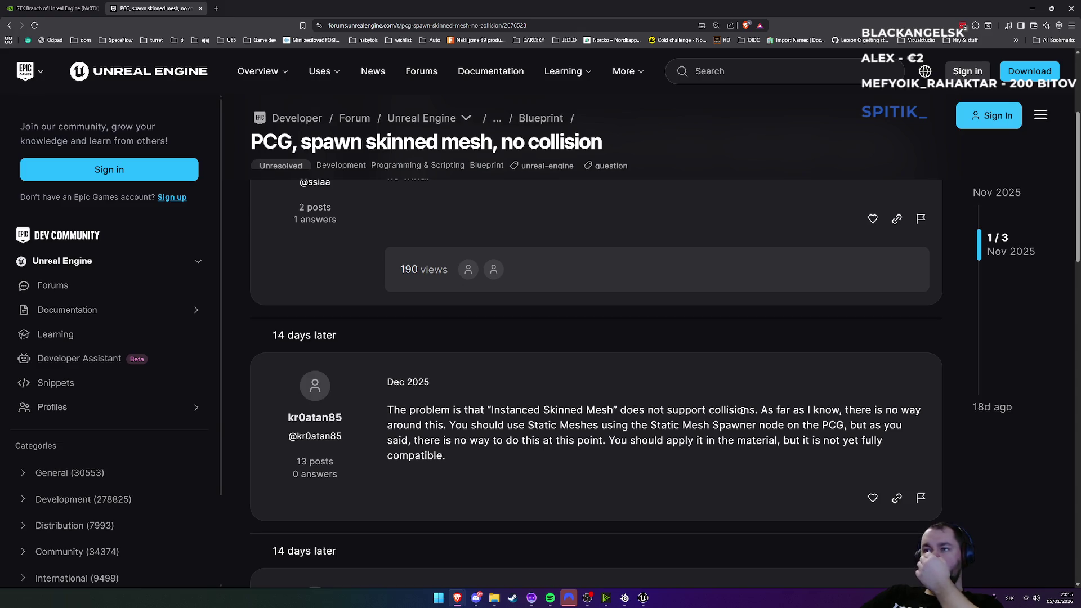
mouse_move(832, 408)
left_mouse_down()
mouse_move(918, 411)
mouse_move(444, 423)
mouse_move(889, 425)
mouse_move(443, 431)
mouse_move(431, 440)
mouse_move(670, 438)
left_mouse_up()
left_click(686, 438)
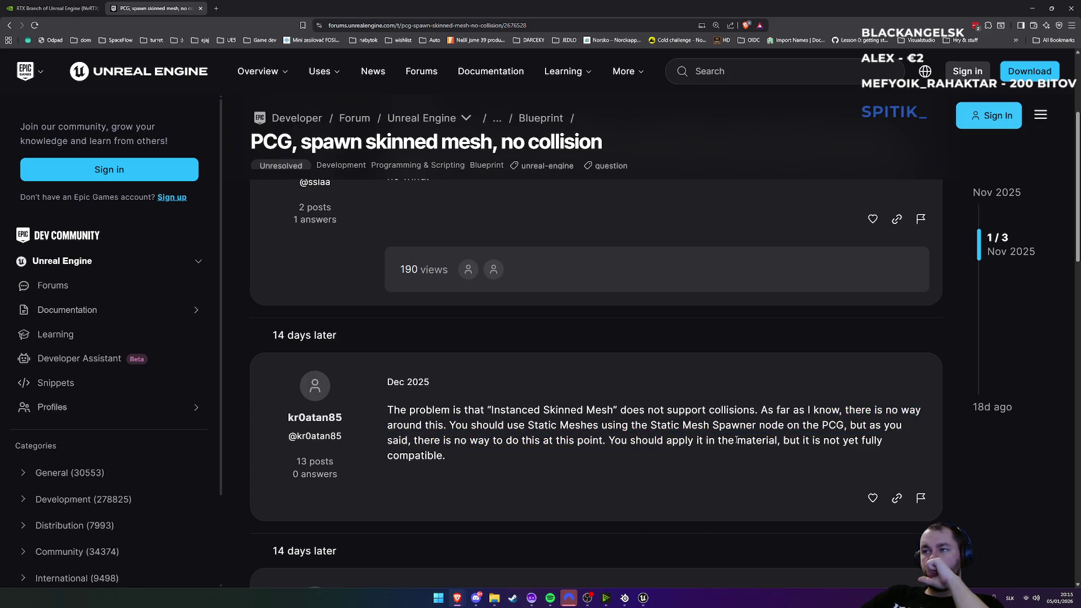
Step: Read the solution saying Instanced Skinned Mesh lacks collision, then minimize the browser
scroll(621, 457, "down", 4)
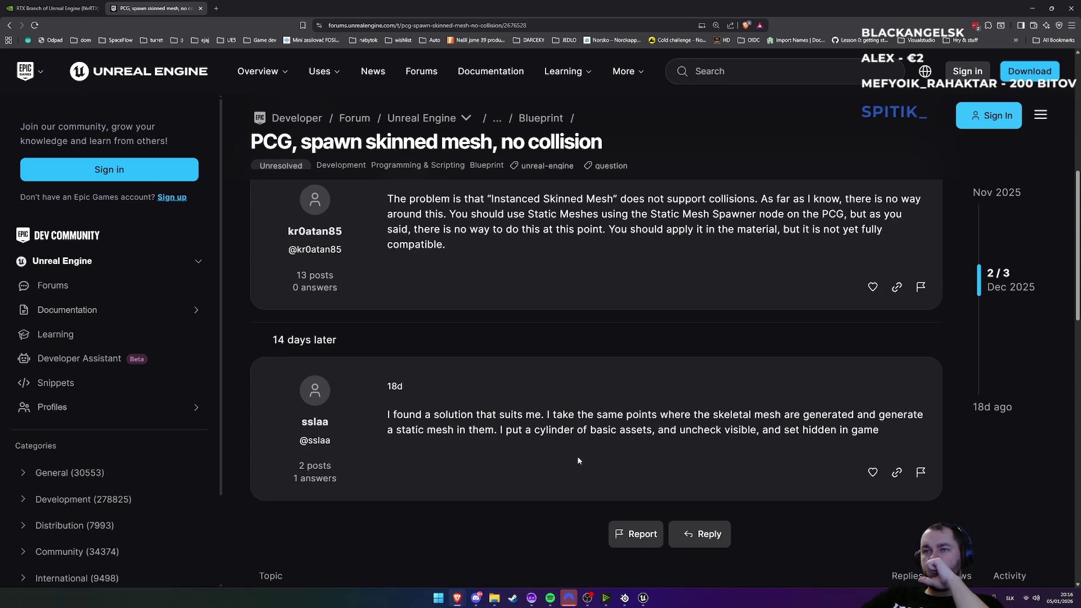
scroll(450, 413, "down", 1)
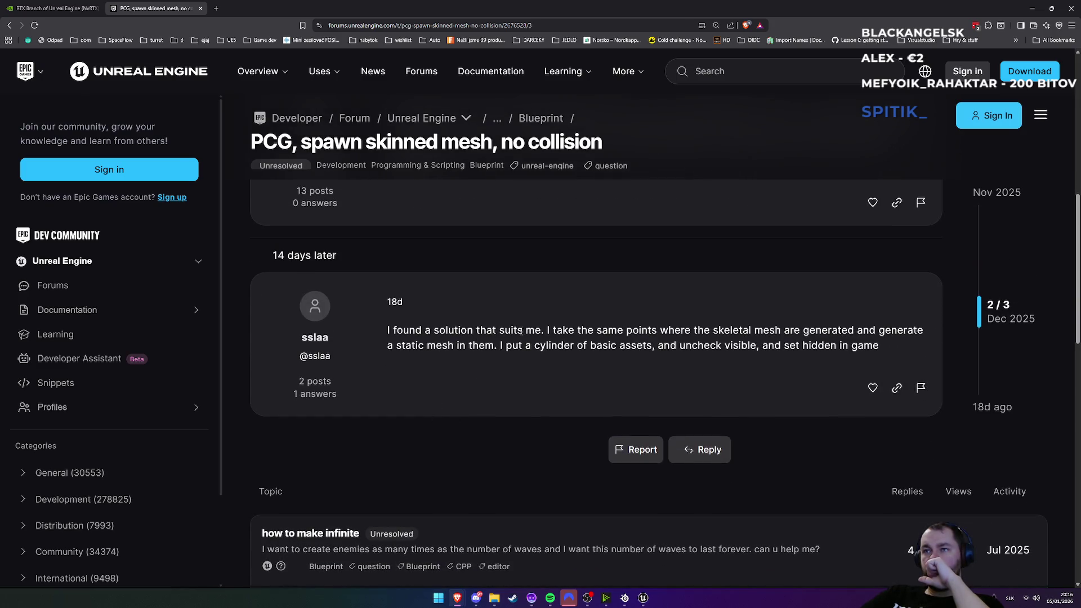
mouse_move(546, 333)
left_mouse_down()
mouse_move(854, 325)
mouse_move(466, 332)
mouse_move(475, 346)
mouse_move(688, 347)
left_mouse_up()
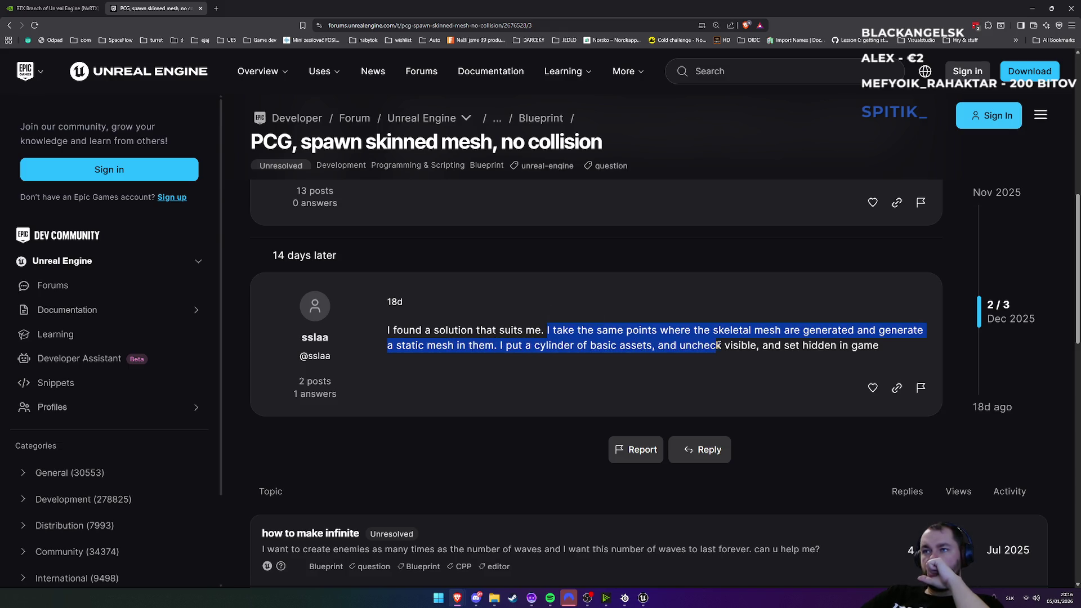
left_click_drag(845, 340, 881, 345)
left_click(651, 347)
left_click_drag(388, 333, 889, 358)
left_click(892, 356)
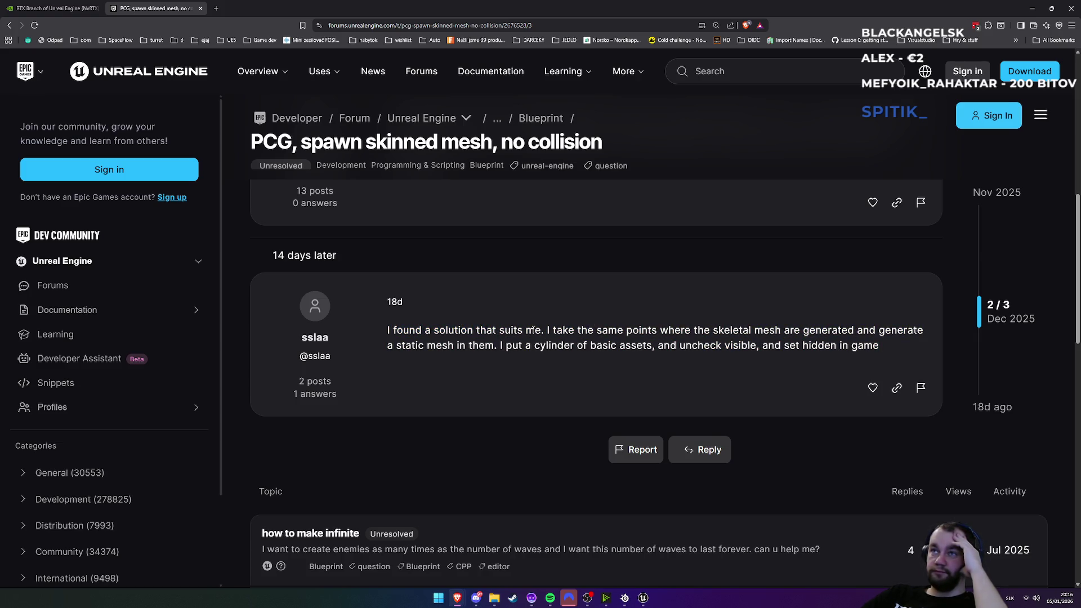
scroll(533, 330, "up", 9)
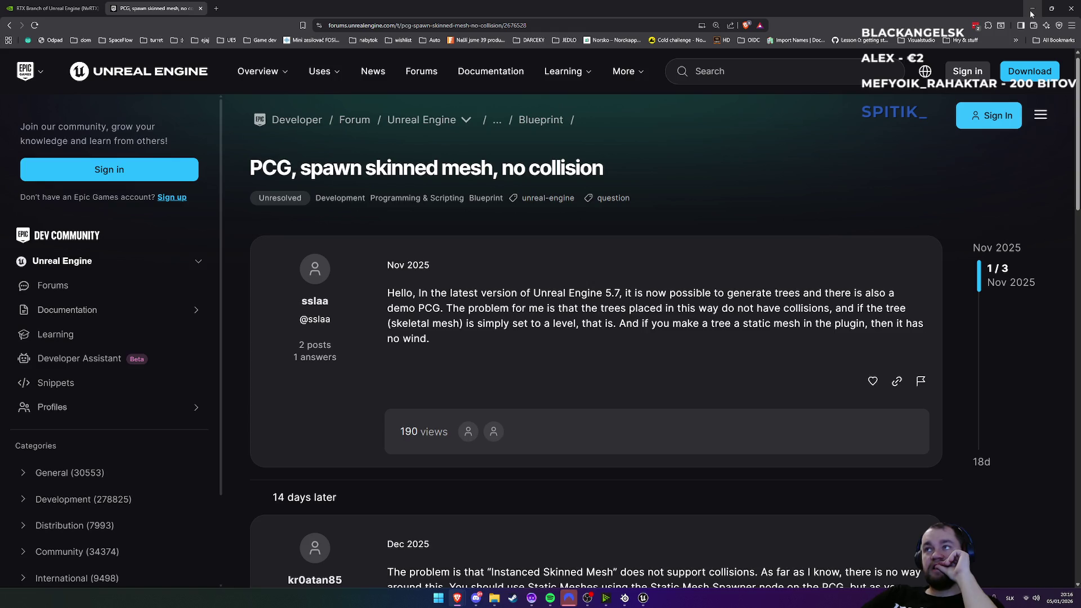
left_click(1032, 14)
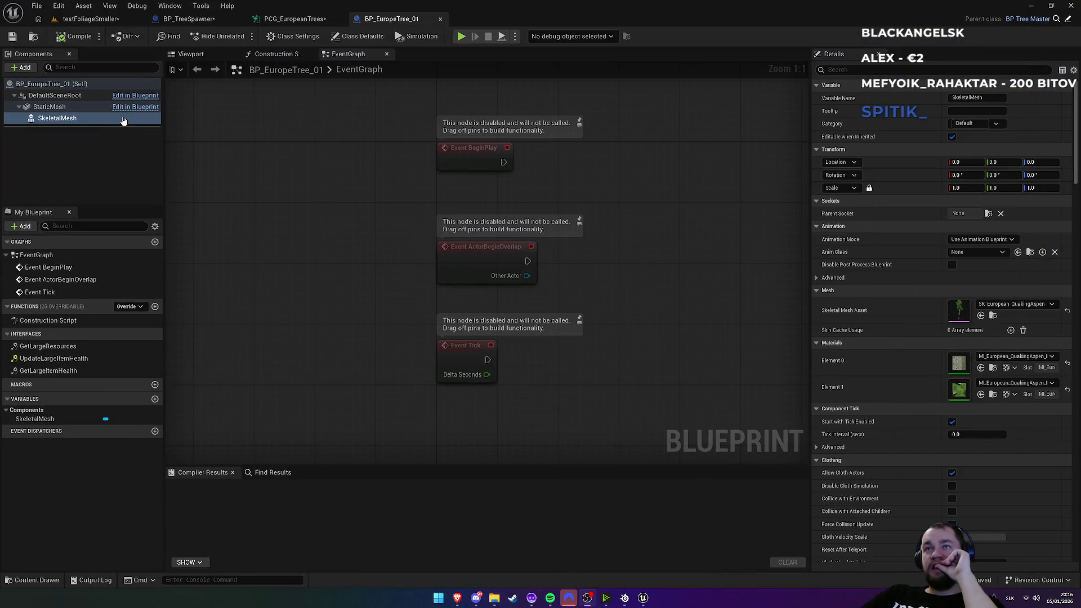
Step: Search the SkeletalMesh component's properties for 'cul' and scroll down to its culling settings
left_click(82, 119)
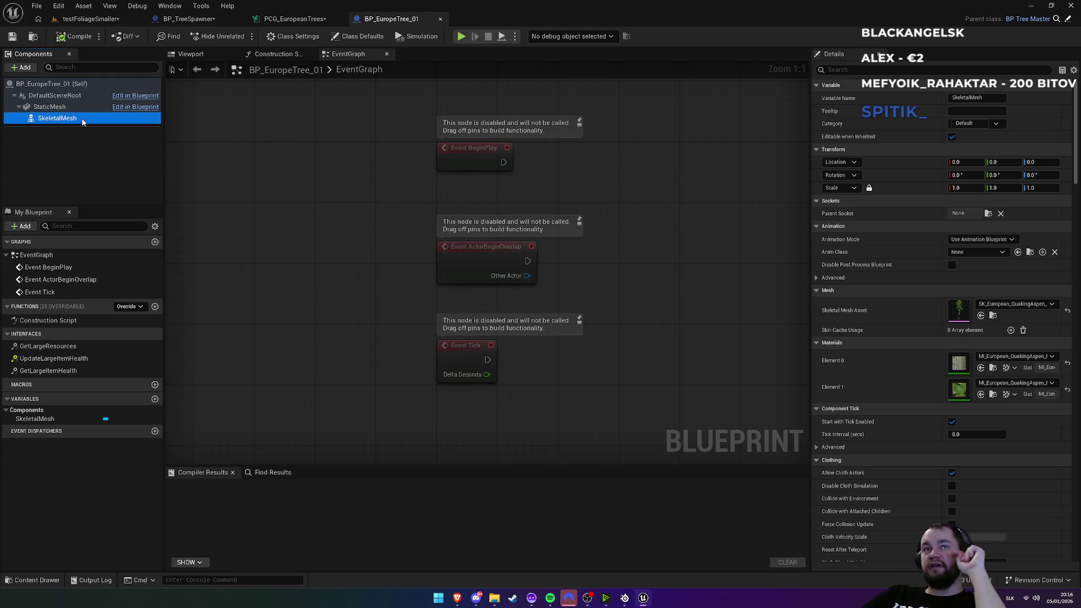
left_click(840, 71)
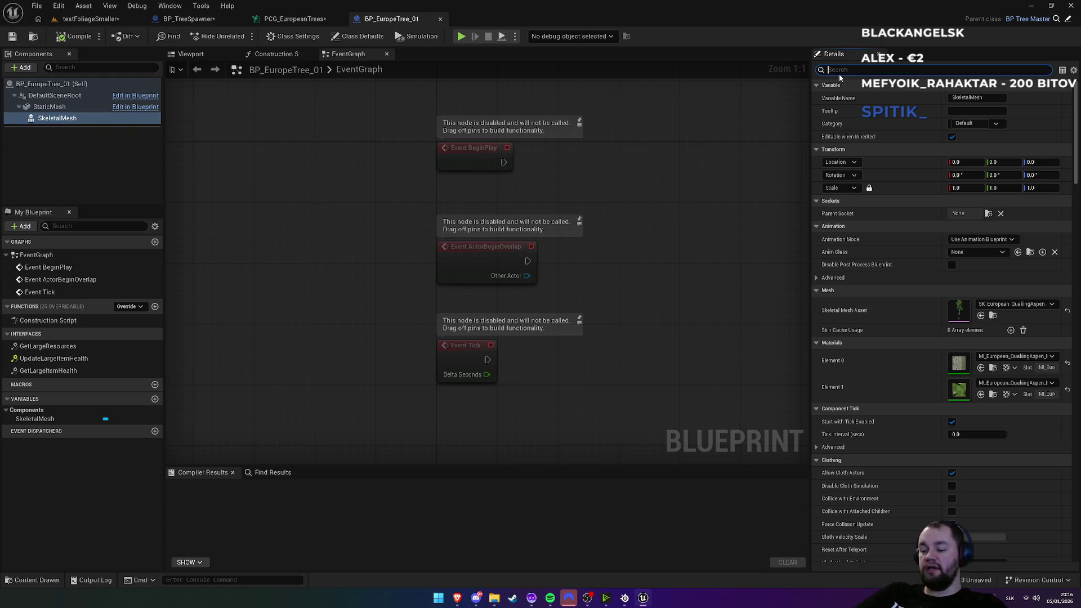
type("cul")
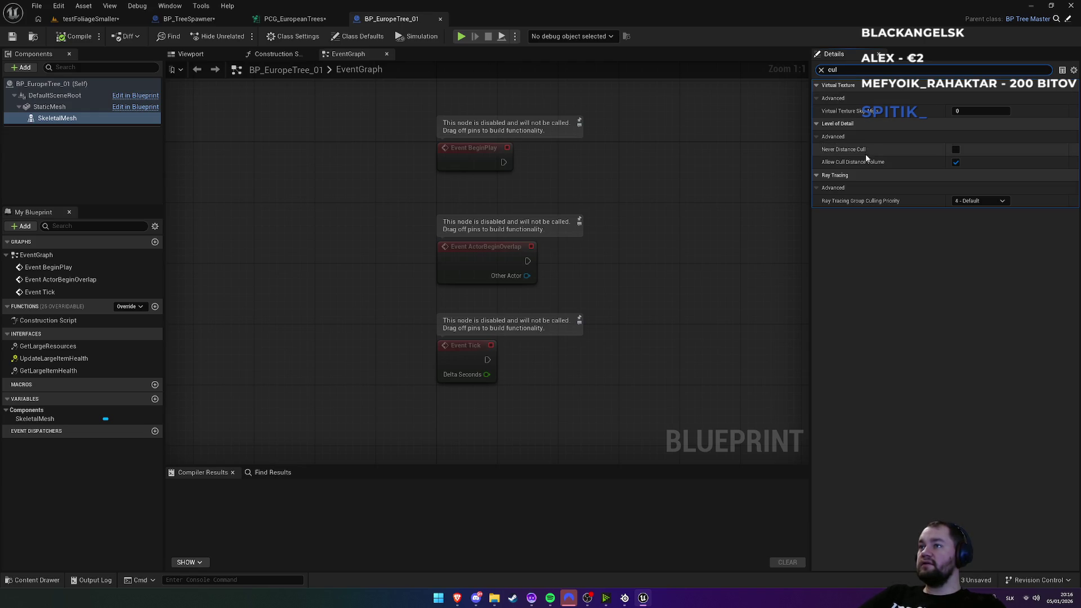
mouse_move(867, 166)
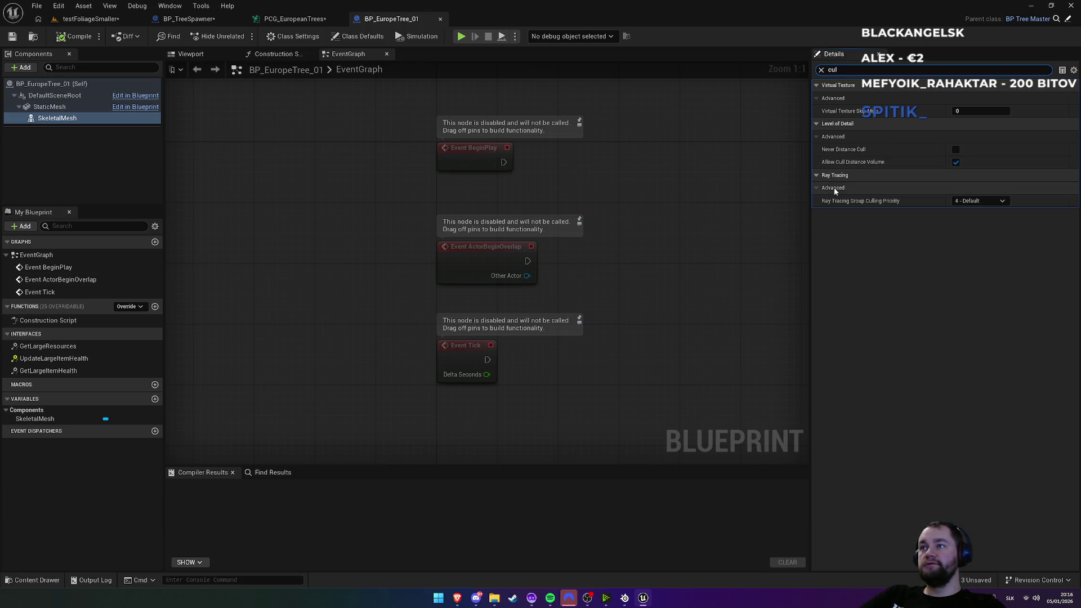
mouse_move(835, 153)
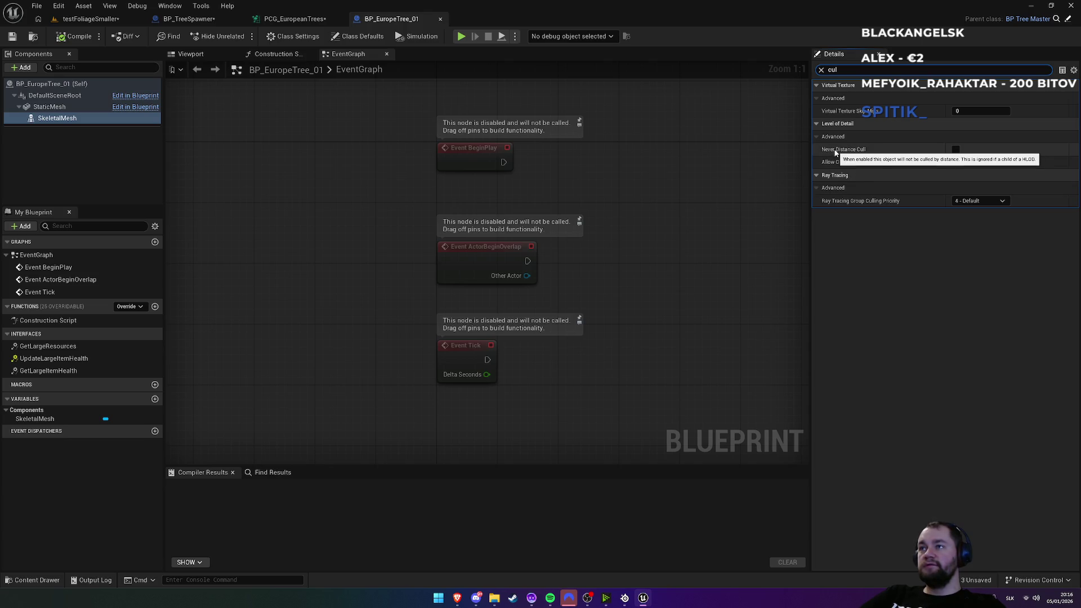
left_click(823, 70)
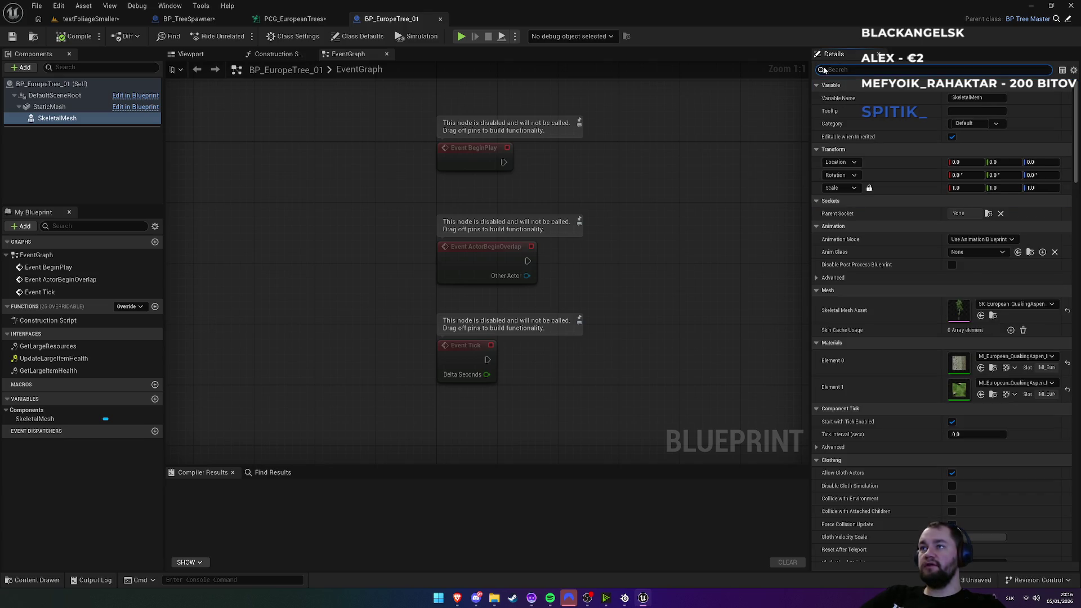
scroll(873, 420, "down", 5)
scroll(874, 420, "down", 10)
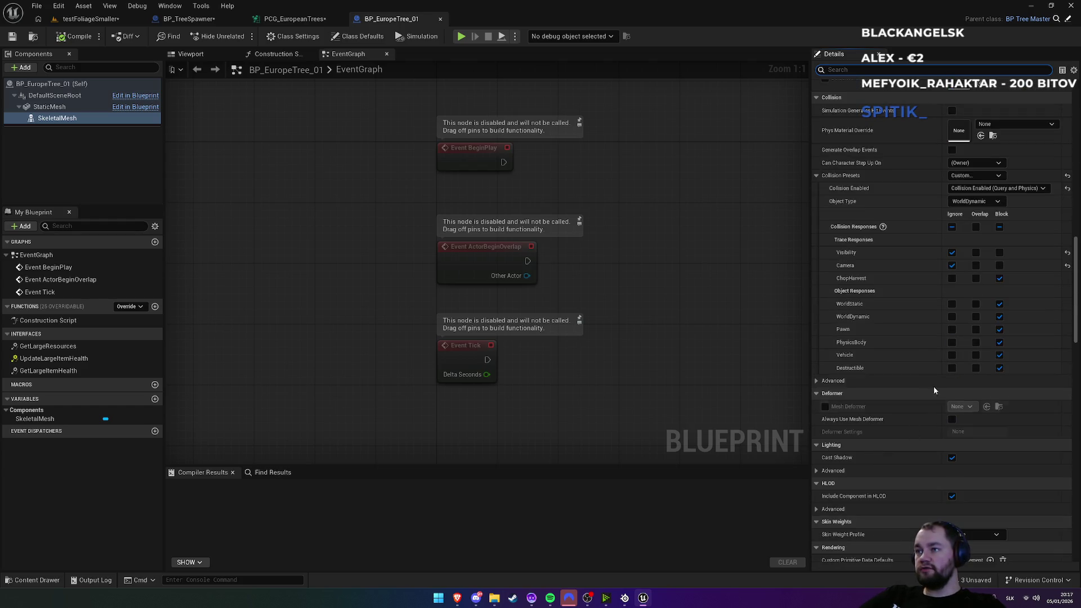
left_click_drag(1073, 285, 1048, 502)
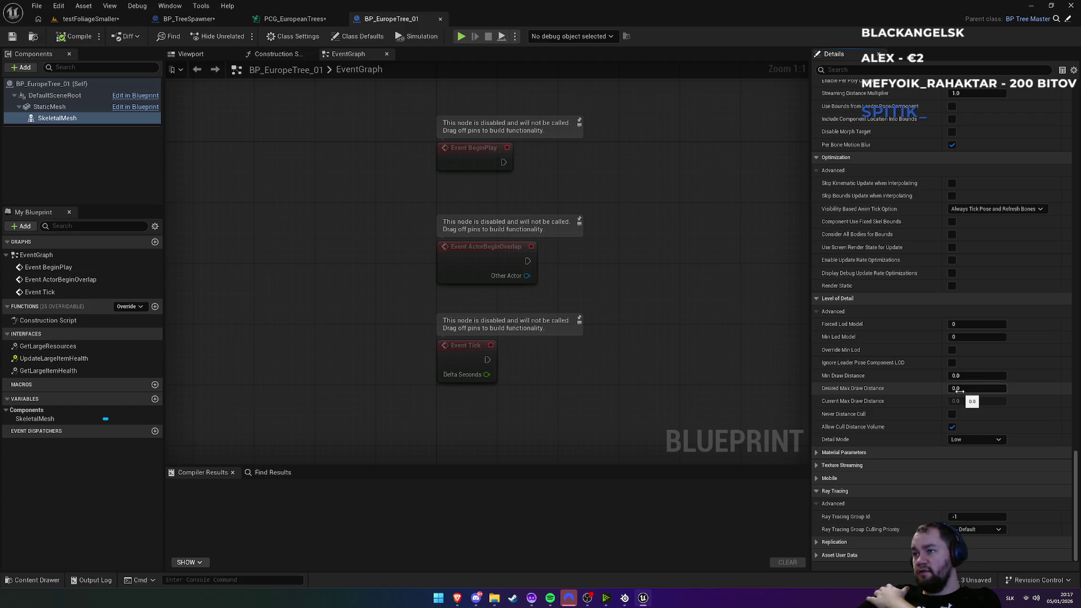
Step: Tick Allow Cull Distance Volume, set Desired Max Draw Distance to 12000, and compile
left_click(952, 426)
type("12000")
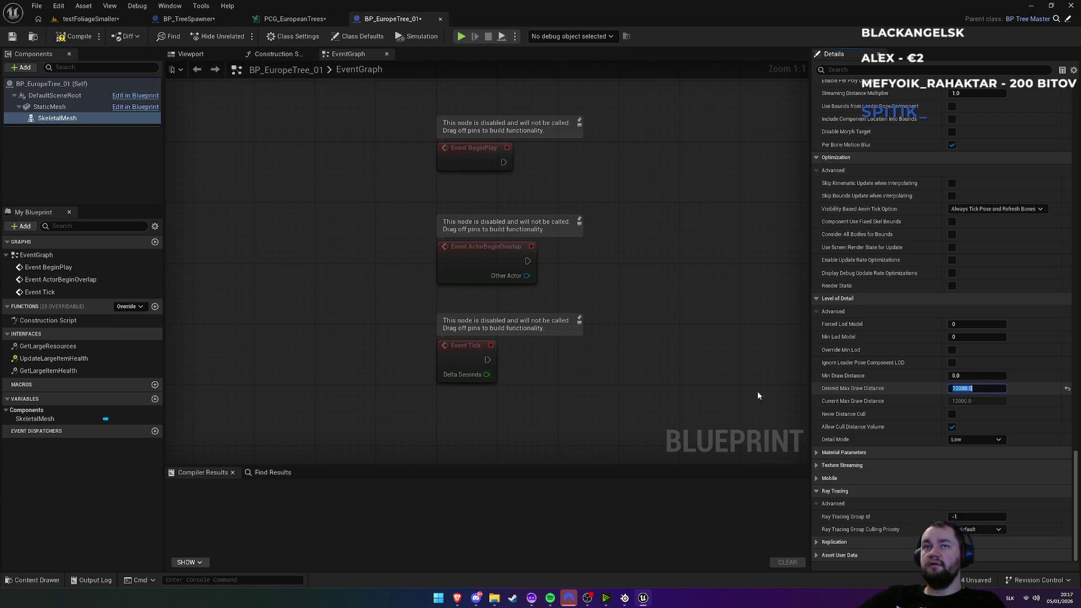
key("Return")
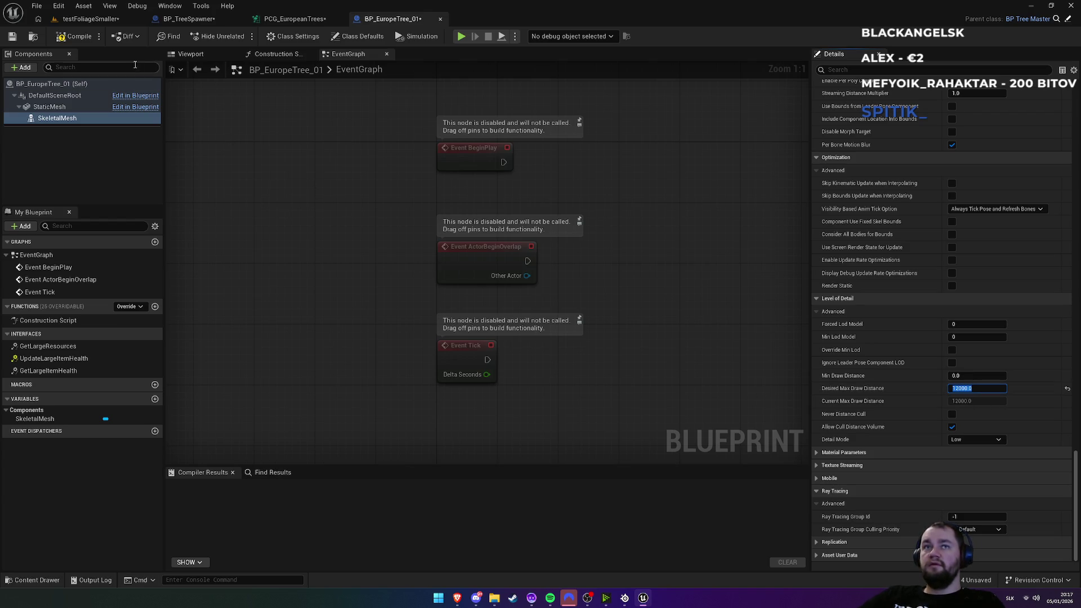
left_click(79, 37)
left_click(89, 19)
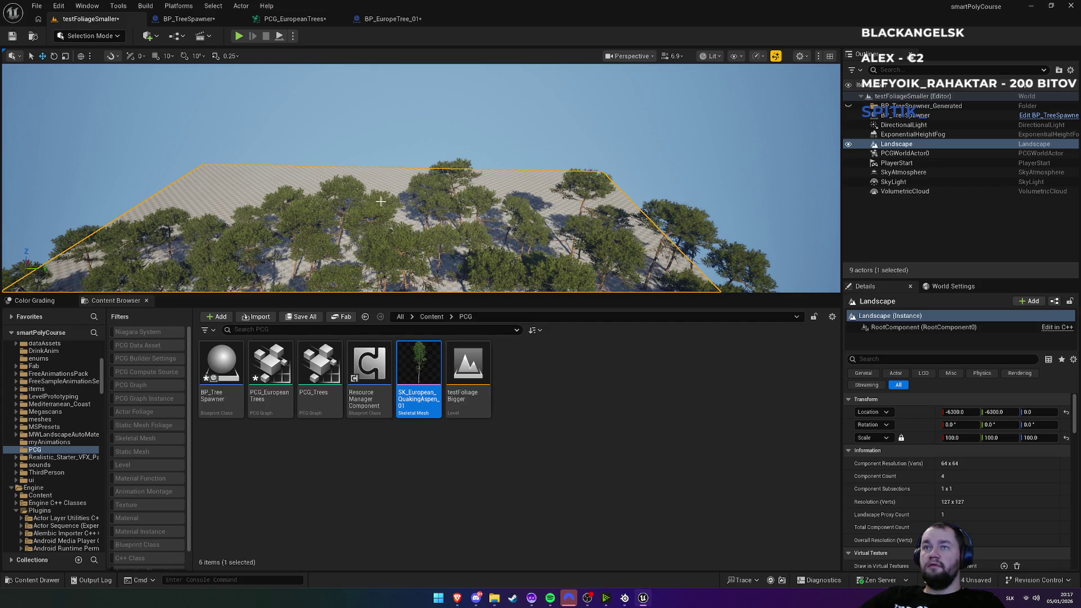
Step: Assign PCG_EuropeanTrees as BP_TreeSpawner's PCG graph, found by searching 'euro'
left_click(189, 19)
left_click(322, 20)
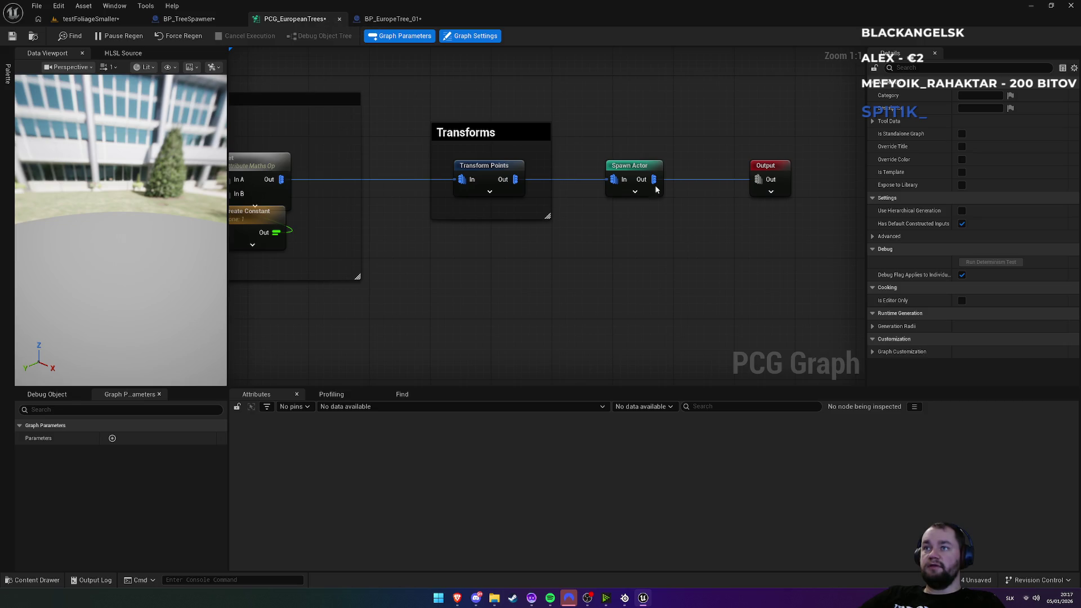
left_click(623, 170)
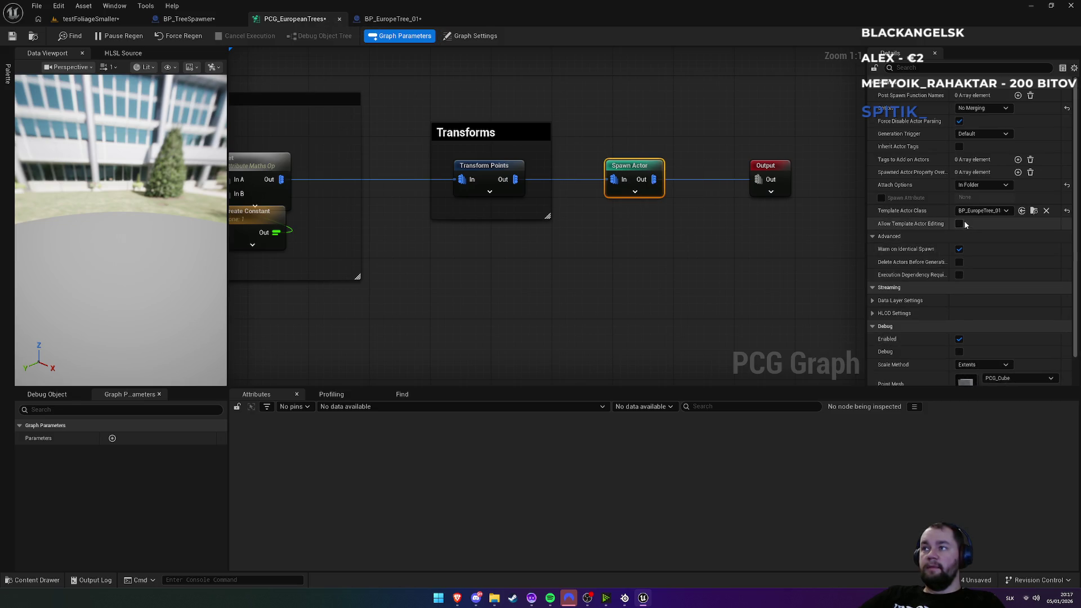
left_click(194, 19)
left_click(1013, 369)
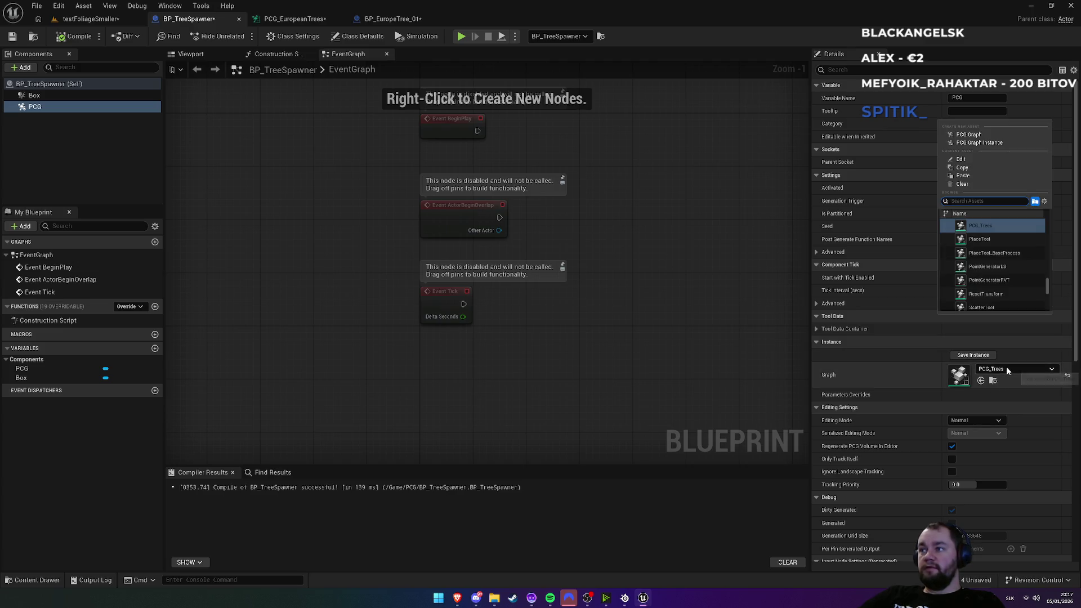
scroll(985, 255, "down", 2)
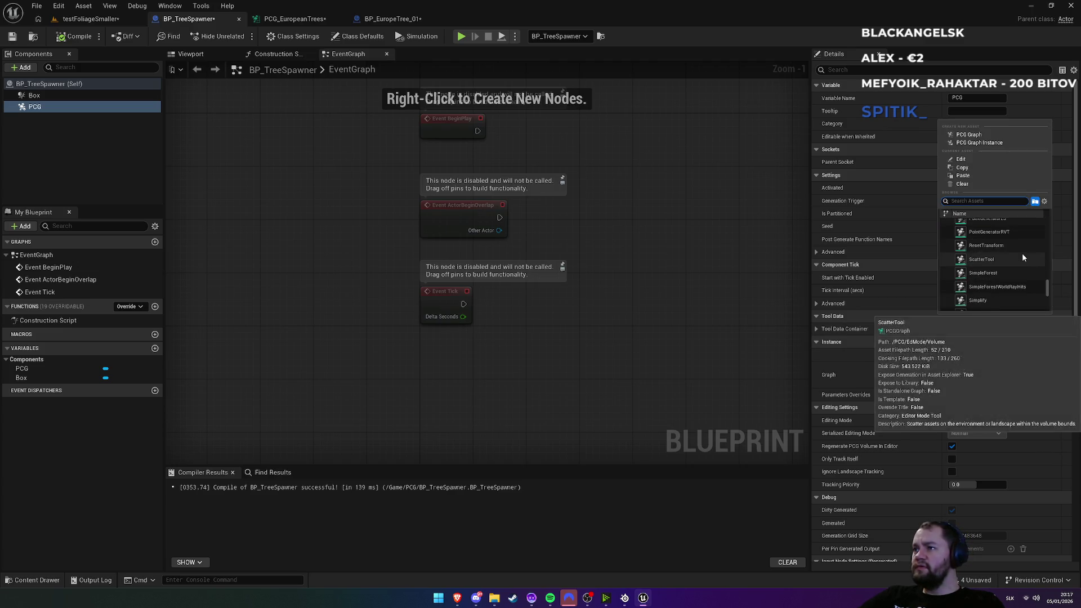
type("euro")
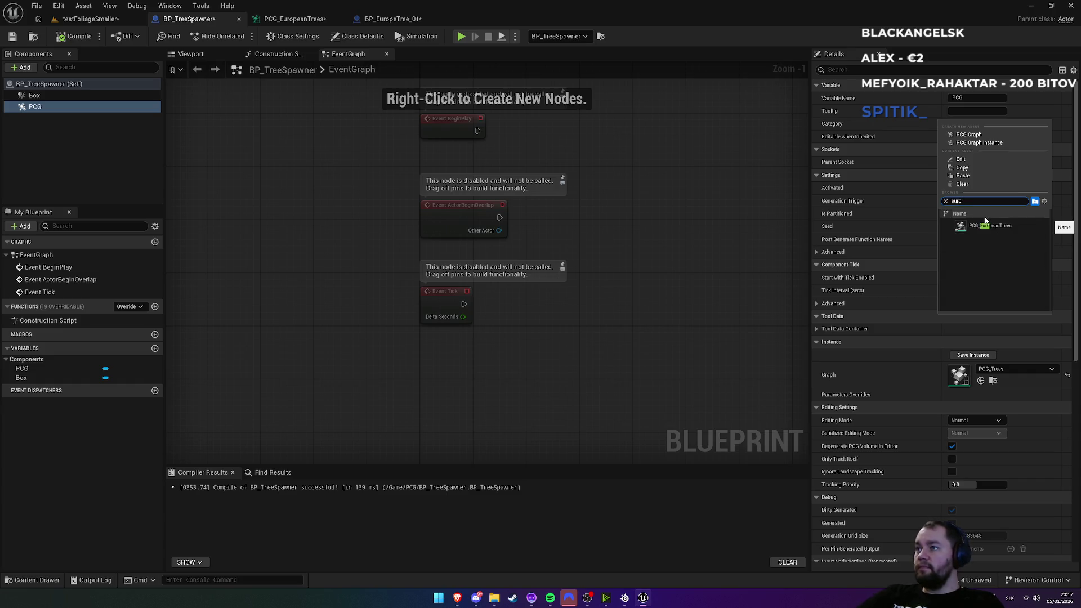
left_click(982, 227)
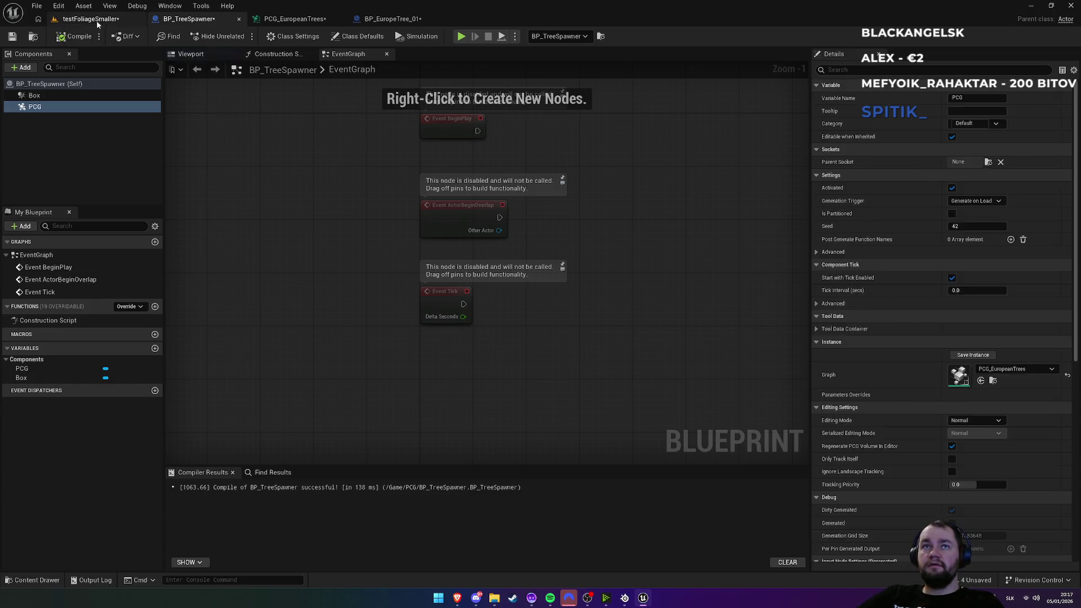
Step: In testFoliageSmaller, frame the landscape and fly in close to the regenerated aspens
left_click(90, 18)
key("f")
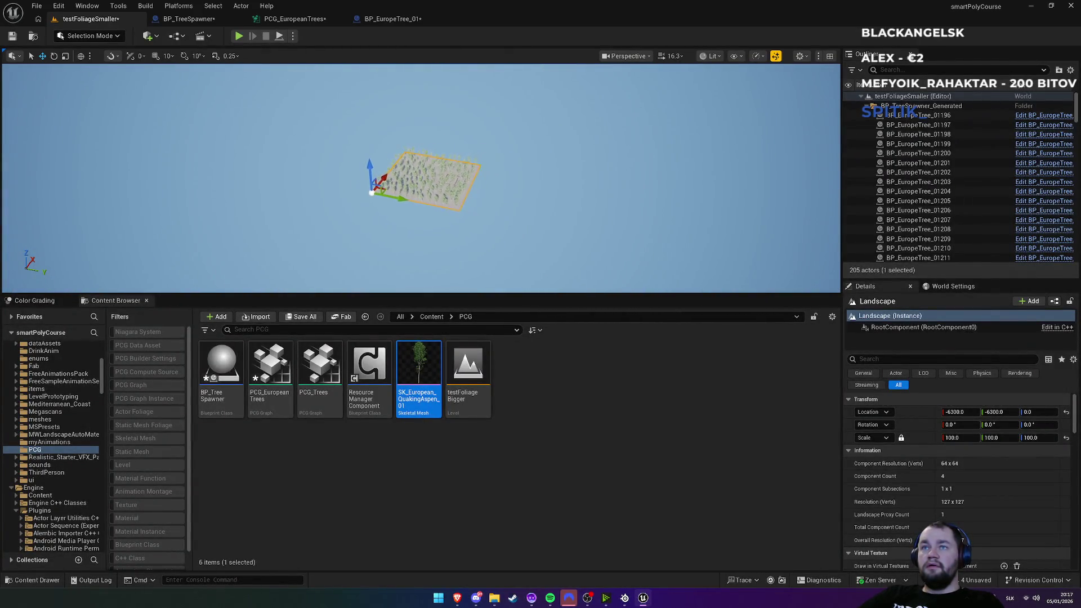
scroll(428, 180, "up", 4)
key("w")
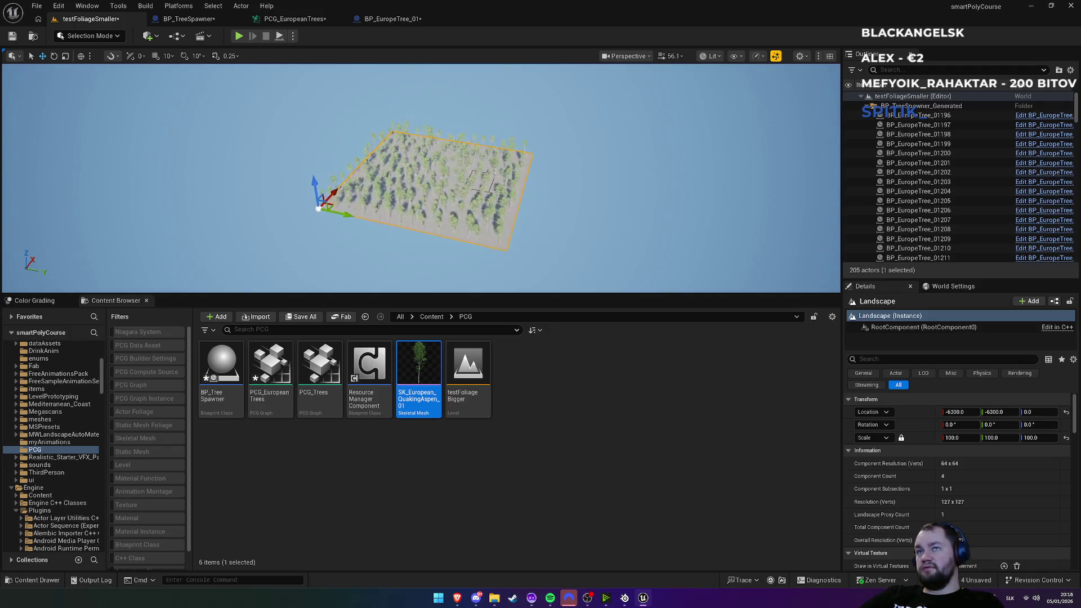
scroll(428, 181, "up", 2)
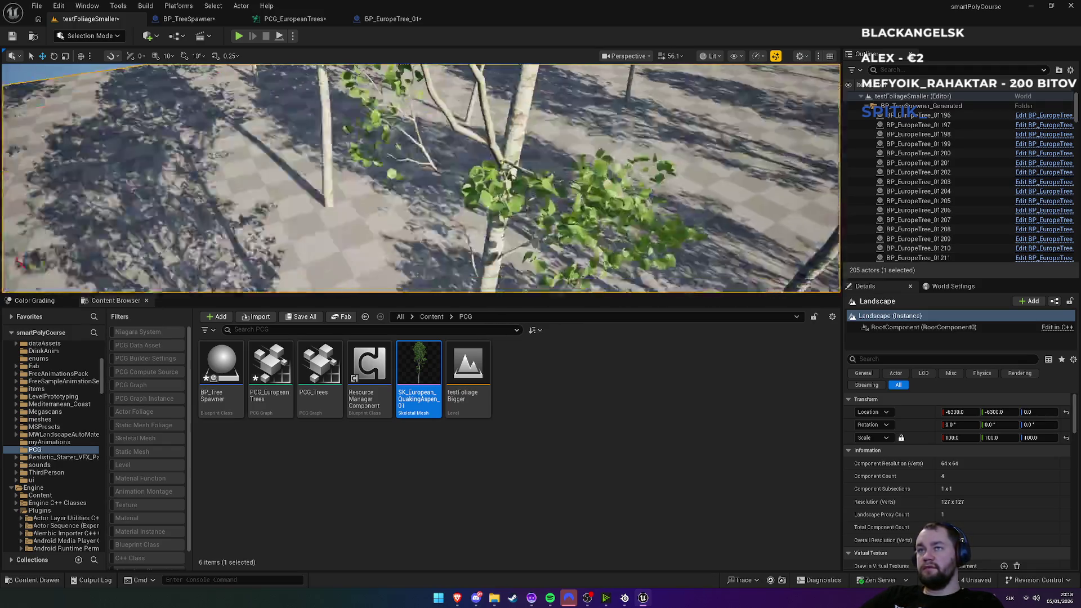
key("s")
scroll(428, 180, "down", 3)
key("w")
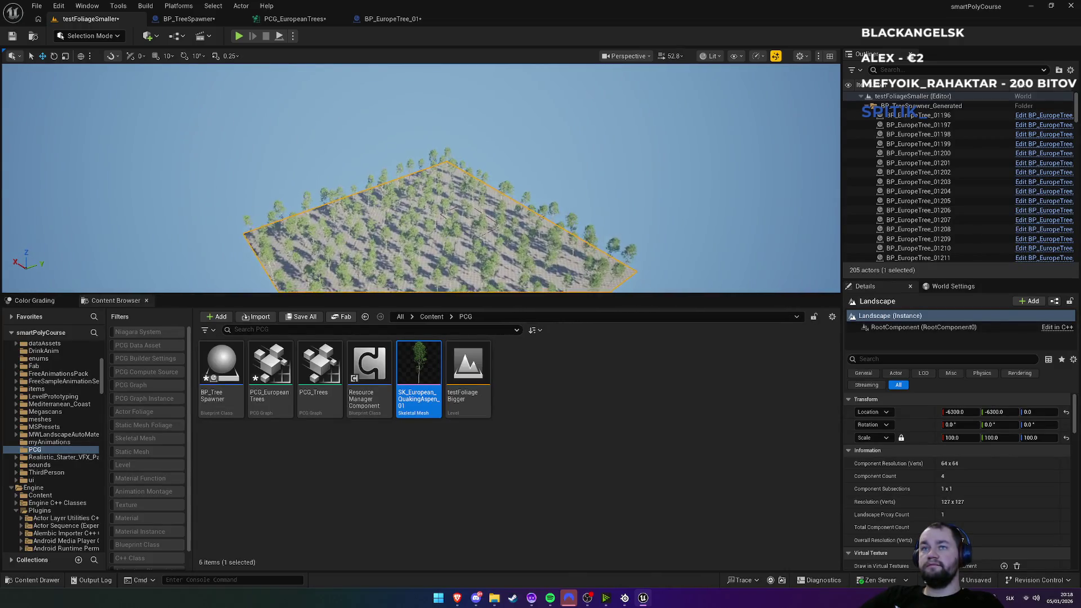
Step: Add a Cull Points Outside Actor Bounds node to PCG_EuropeanTrees via a 'cul' search
left_click(312, 19)
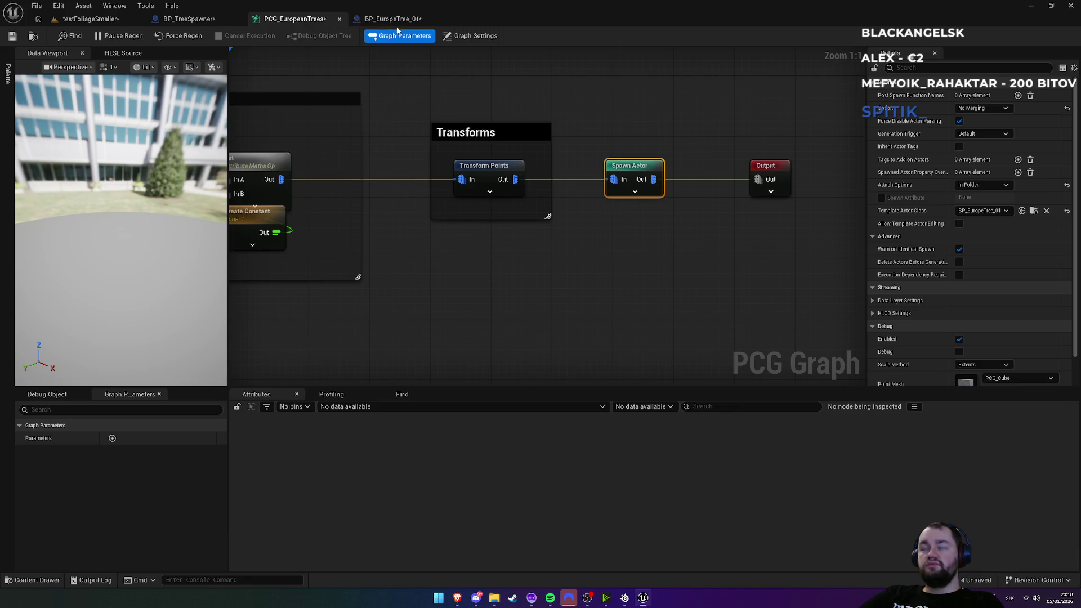
right_click(524, 326)
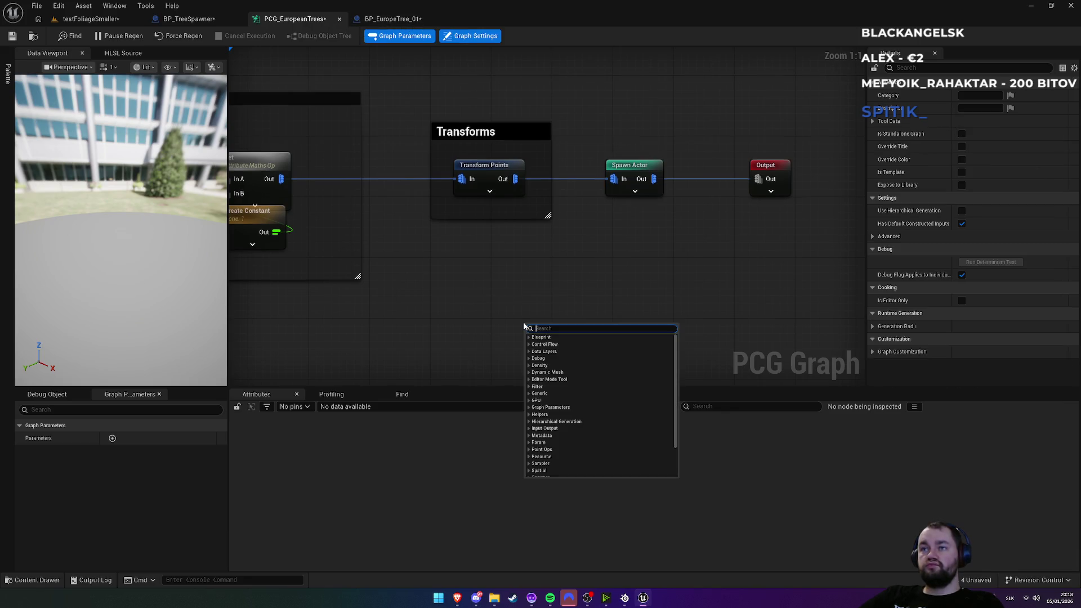
type("cul")
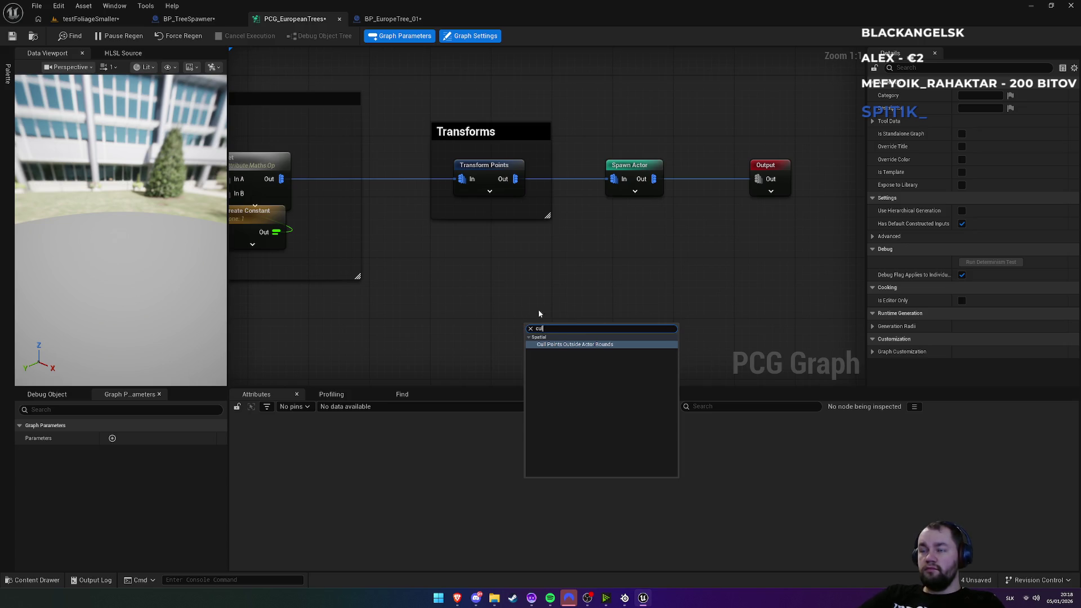
left_click(575, 345)
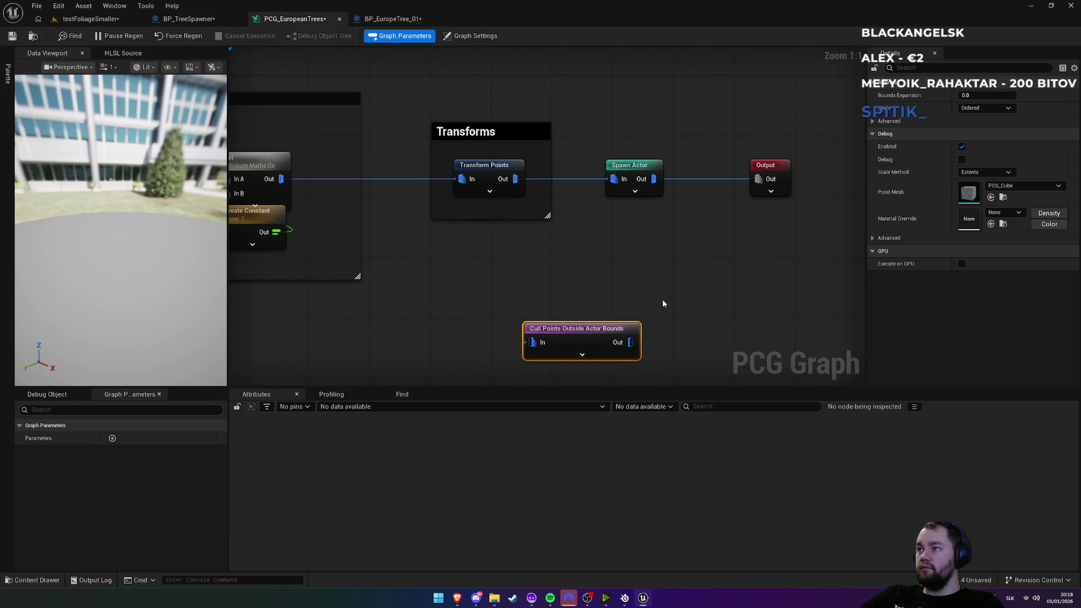
mouse_move(630, 342)
left_mouse_down()
mouse_move(641, 212)
mouse_move(622, 183)
mouse_move(663, 359)
left_mouse_up()
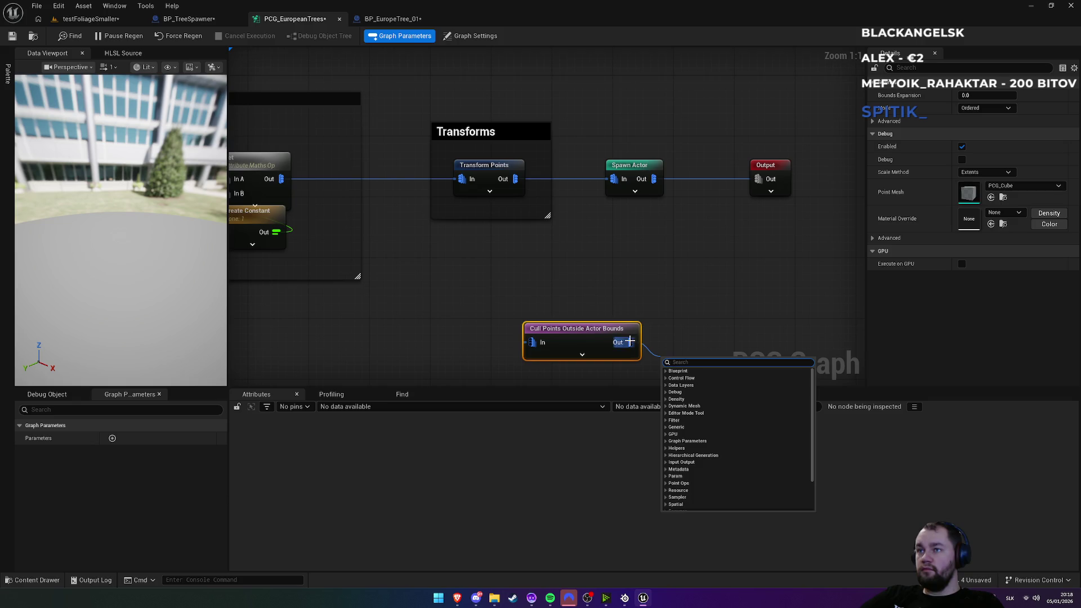
left_click(649, 290)
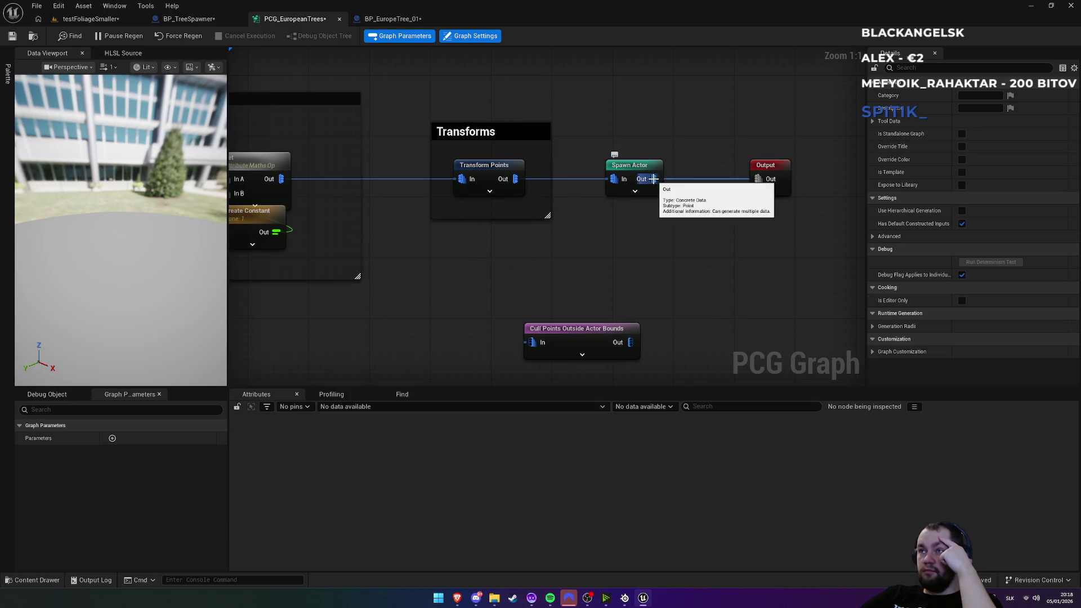
Step: Expand the cull node's advanced settings, trying Unordered mode but leaving it Ordered
left_click(607, 330)
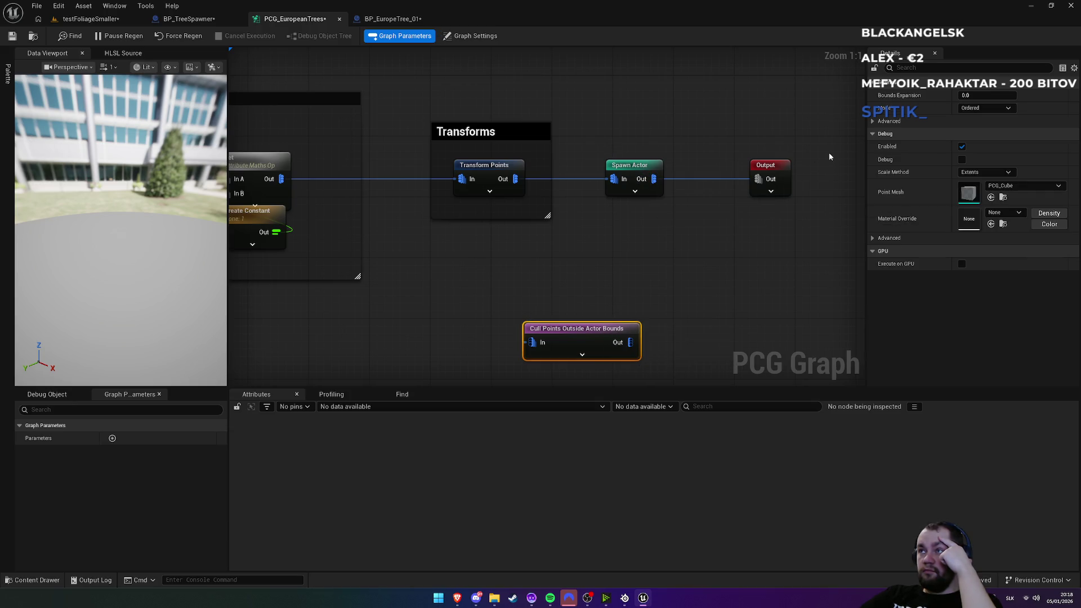
left_click(881, 121)
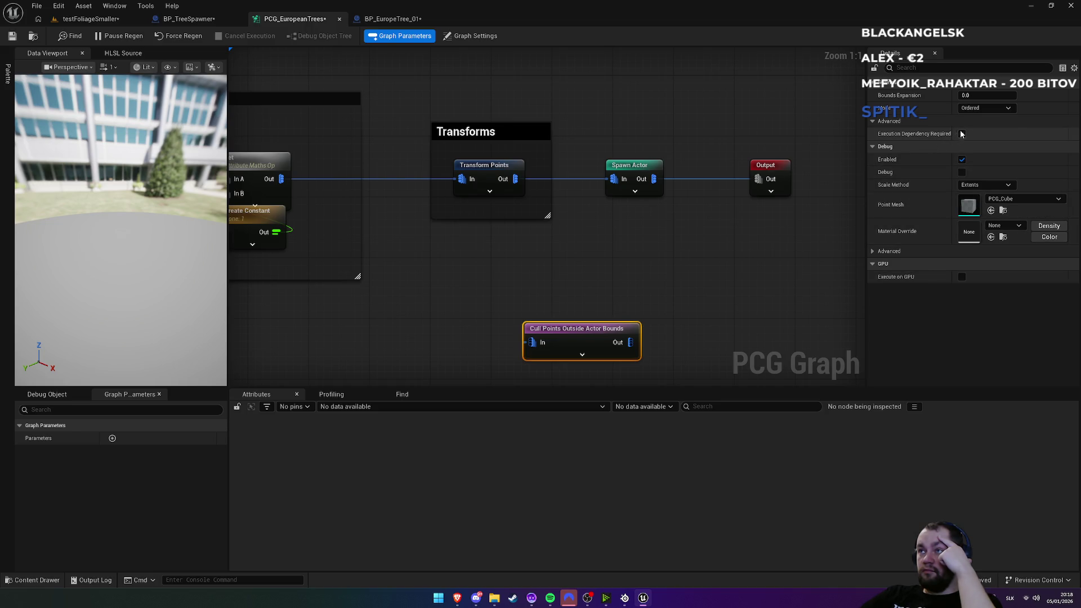
left_click(980, 108)
left_click(971, 124)
left_click(981, 108)
left_click(981, 108)
left_click(977, 108)
left_click(974, 117)
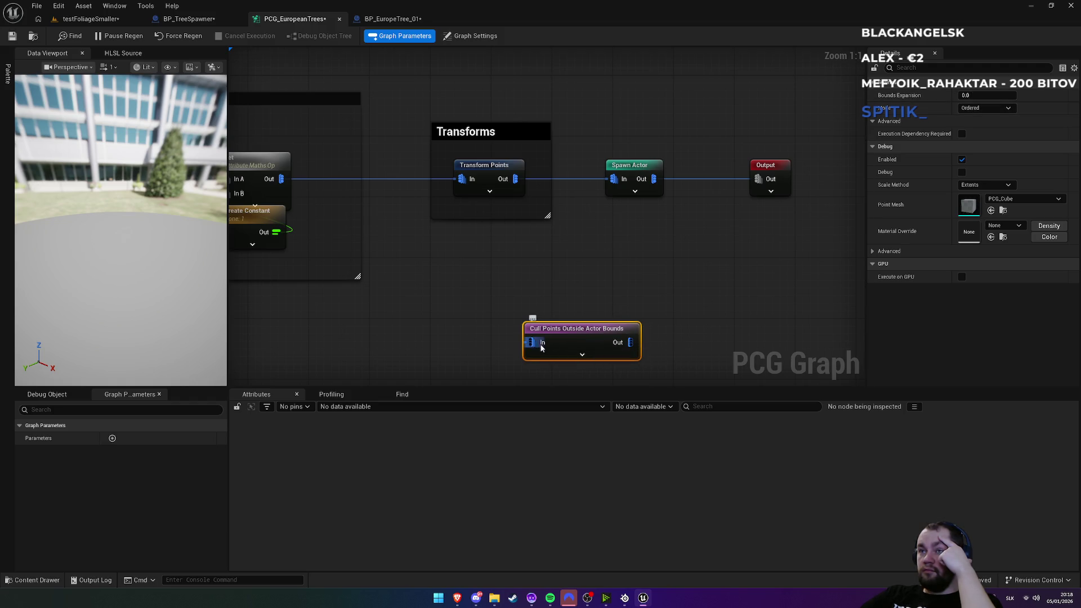
Step: Route Transform Points through the cull node into Spawn Actor and delete the direct wire
mouse_move(532, 342)
left_mouse_down()
mouse_move(544, 203)
mouse_move(515, 179)
left_mouse_up()
left_click_drag(613, 180, 631, 343)
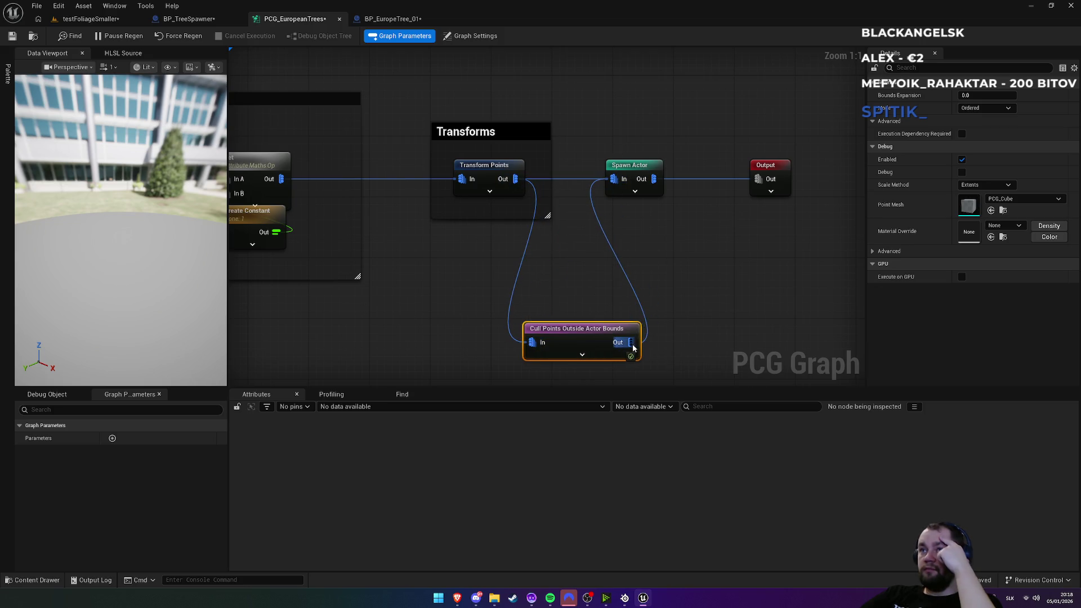
left_click(578, 180, "alt")
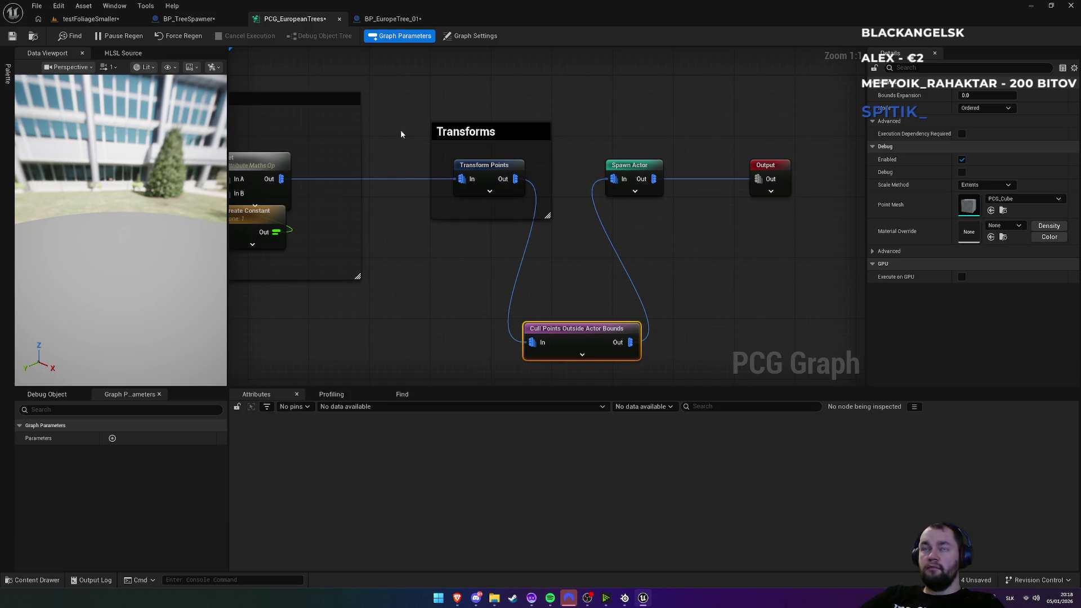
Step: Inspect the regenerated trees in the testFoliageSmaller level viewport
left_click(83, 20)
scroll(398, 225, "up", 5)
scroll(397, 225, "down", 5)
scroll(397, 225, "up", 8)
scroll(484, 213, "down", 10)
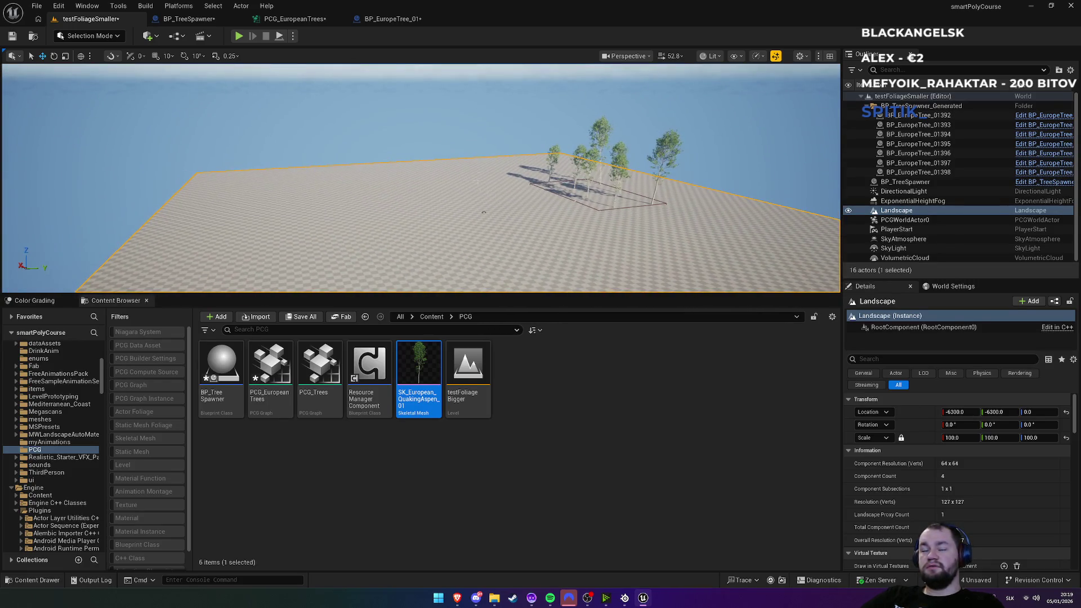
Step: Unhook the cull node and reconnect Transform Points directly to Spawn Actor
left_click(294, 19)
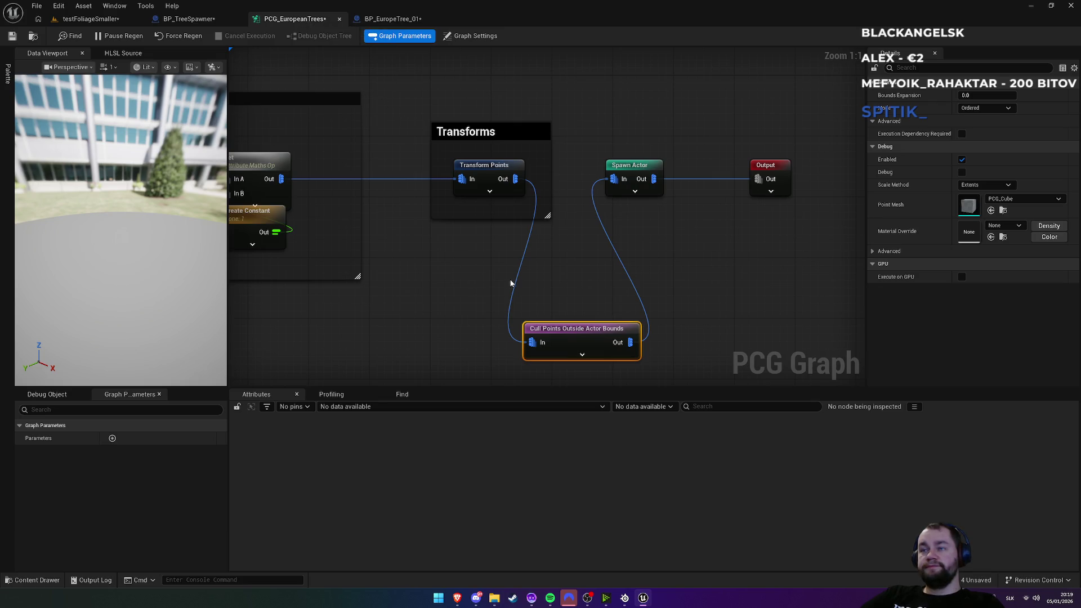
left_click(529, 242, "alt")
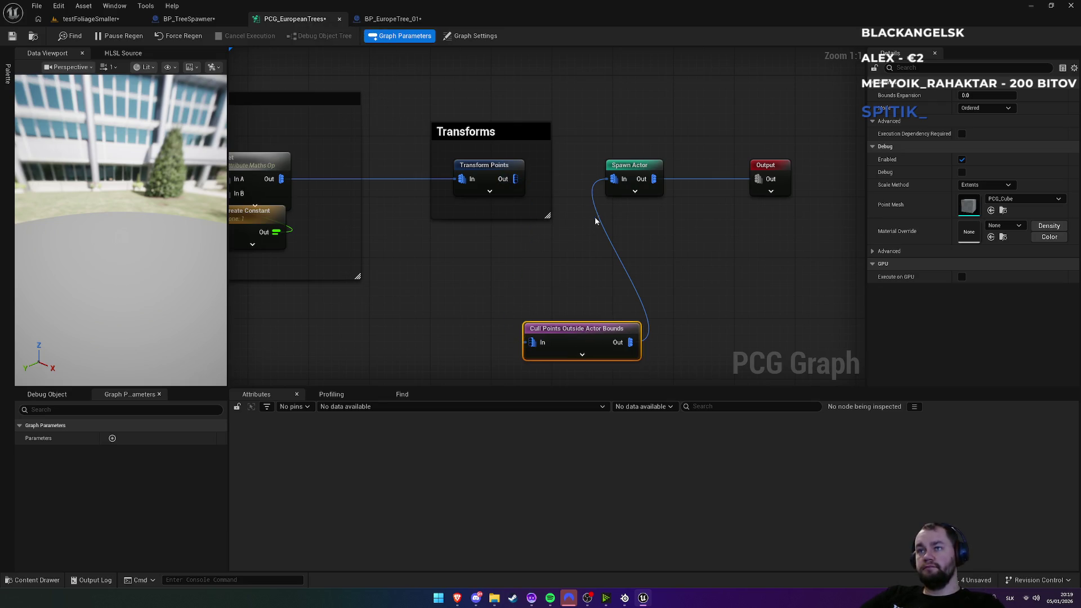
left_click(596, 216)
left_click(596, 216, "alt")
left_click_drag(515, 179, 612, 179)
Step: Check the restored 205-actor aspen forest, then bring up BP_EuropeTree_01
left_click(91, 18)
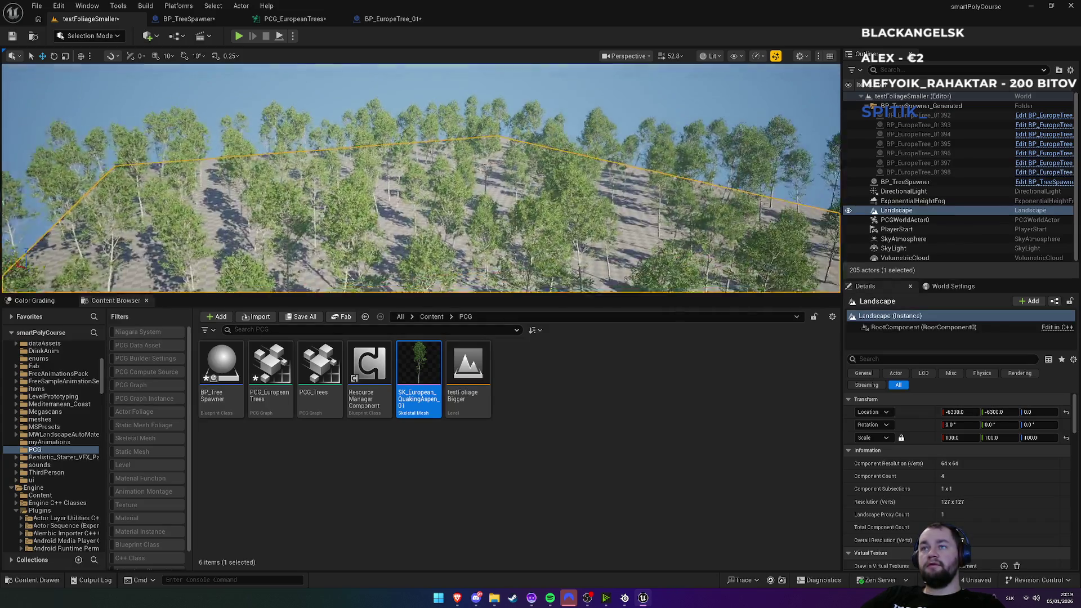
scroll(467, 182, "up", 5)
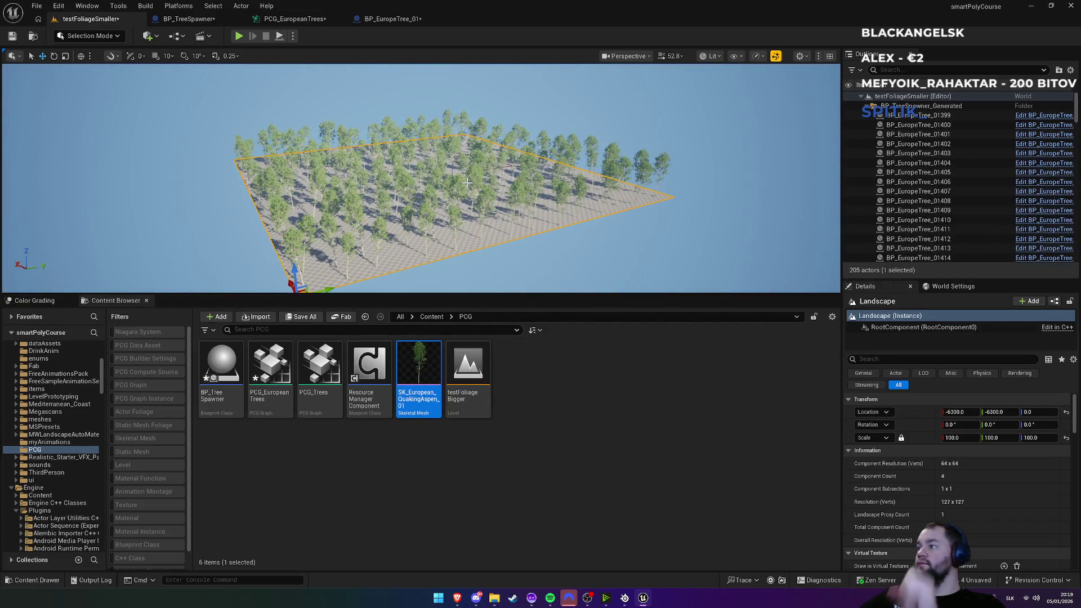
left_click(391, 18)
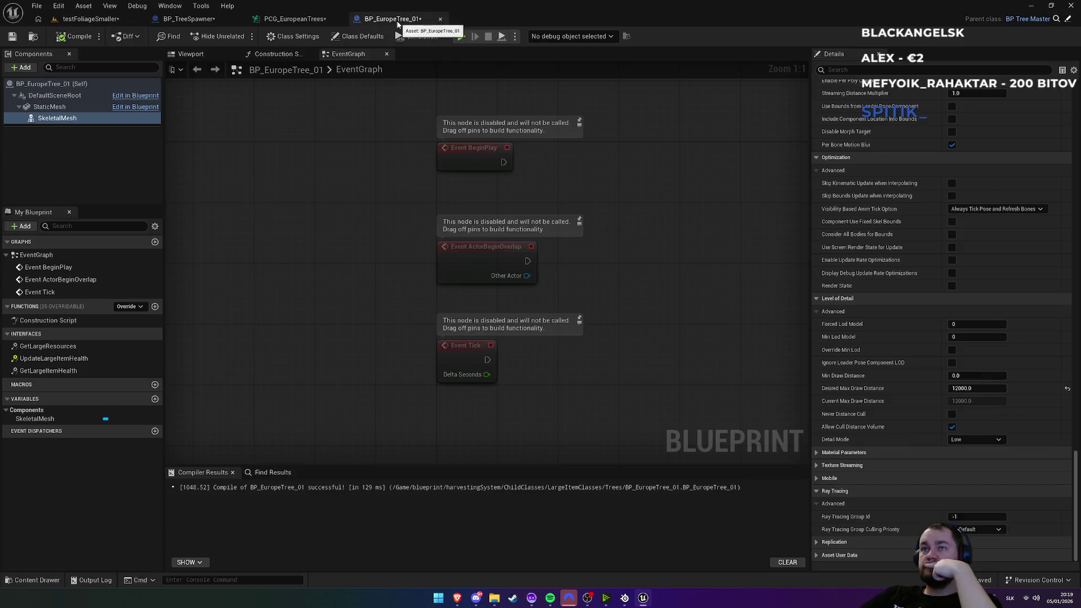
left_click(206, 21)
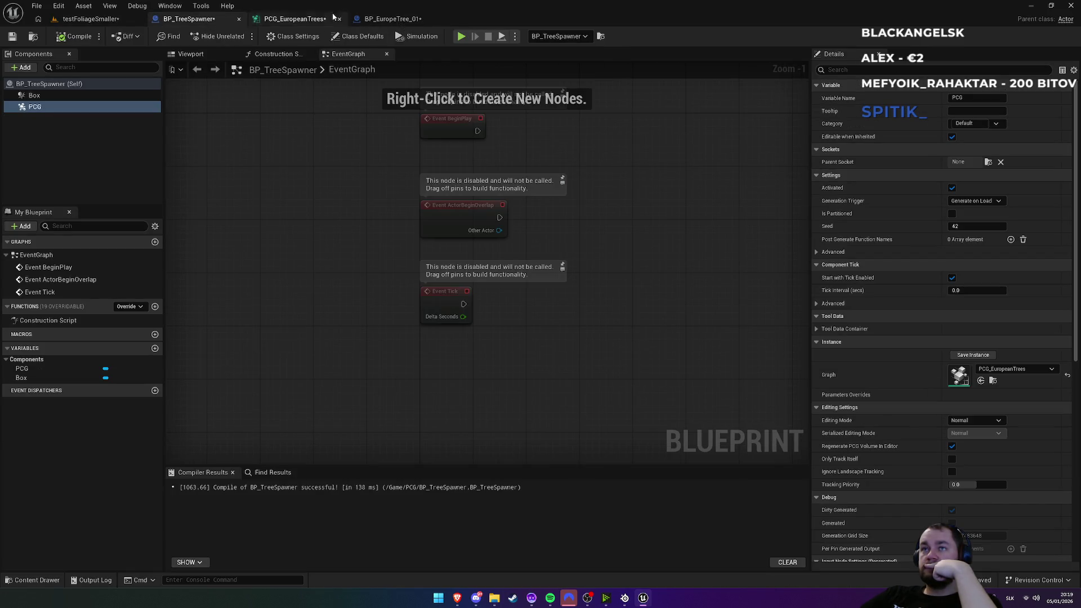
left_click(322, 19)
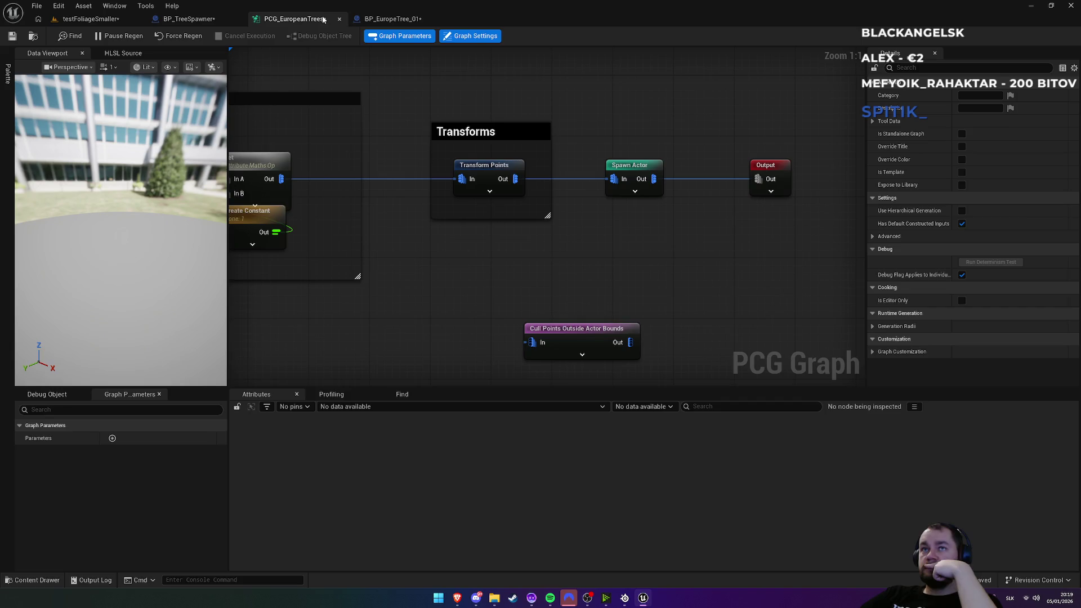
left_click(619, 166)
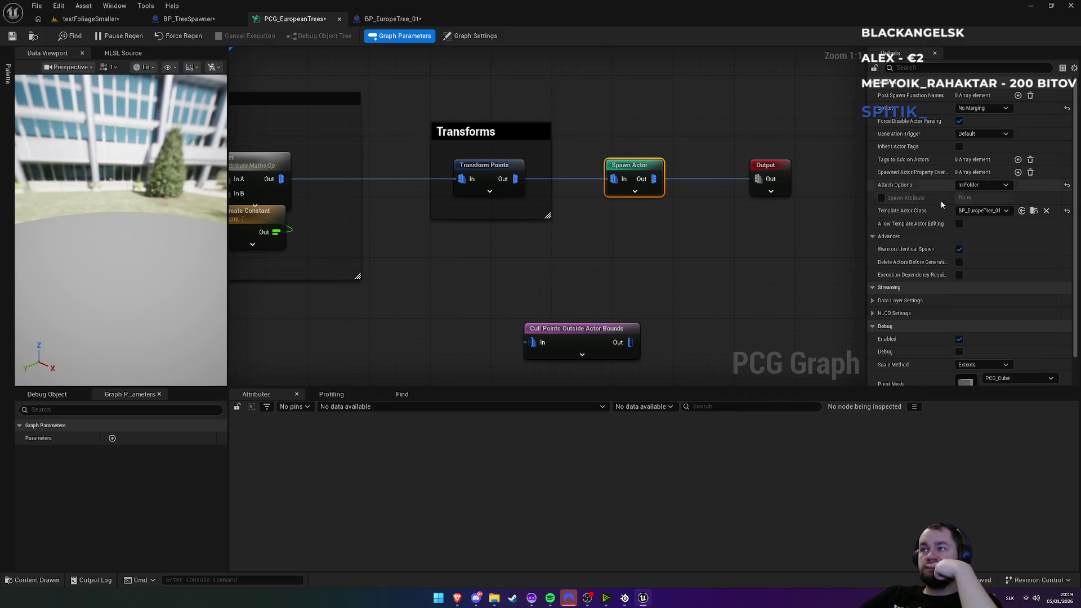
left_click(913, 68)
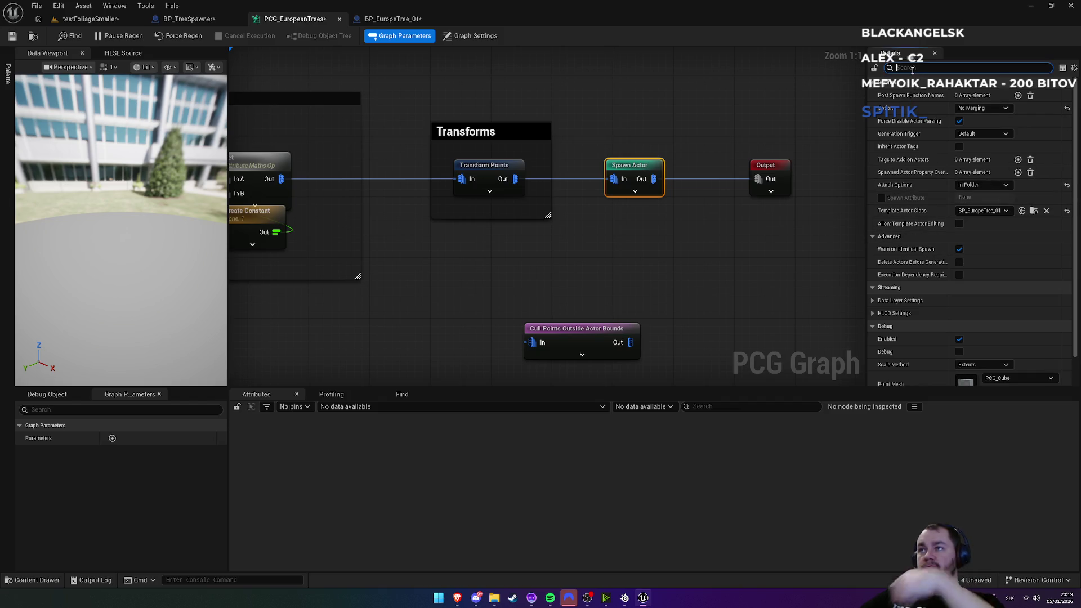
type("cul")
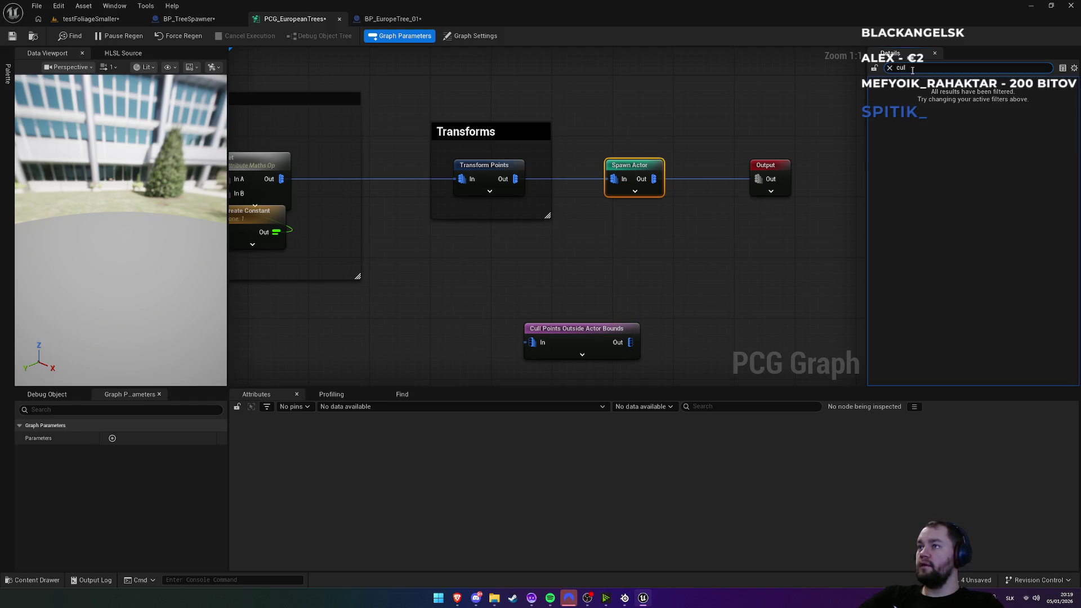
left_click(413, 22)
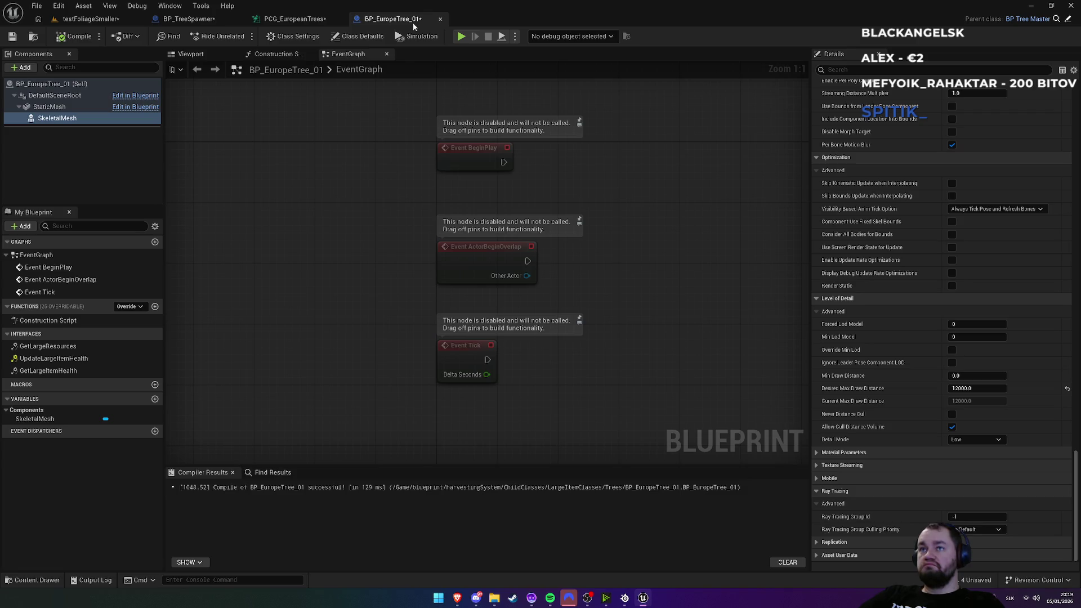
left_click(288, 19)
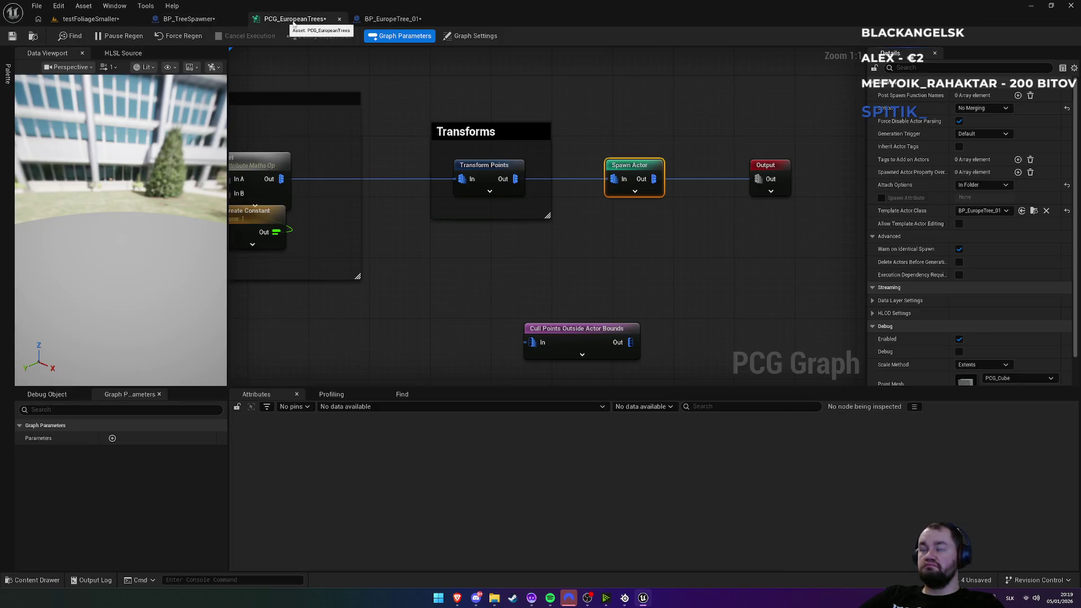
left_click(392, 18)
mouse_move(480, 596)
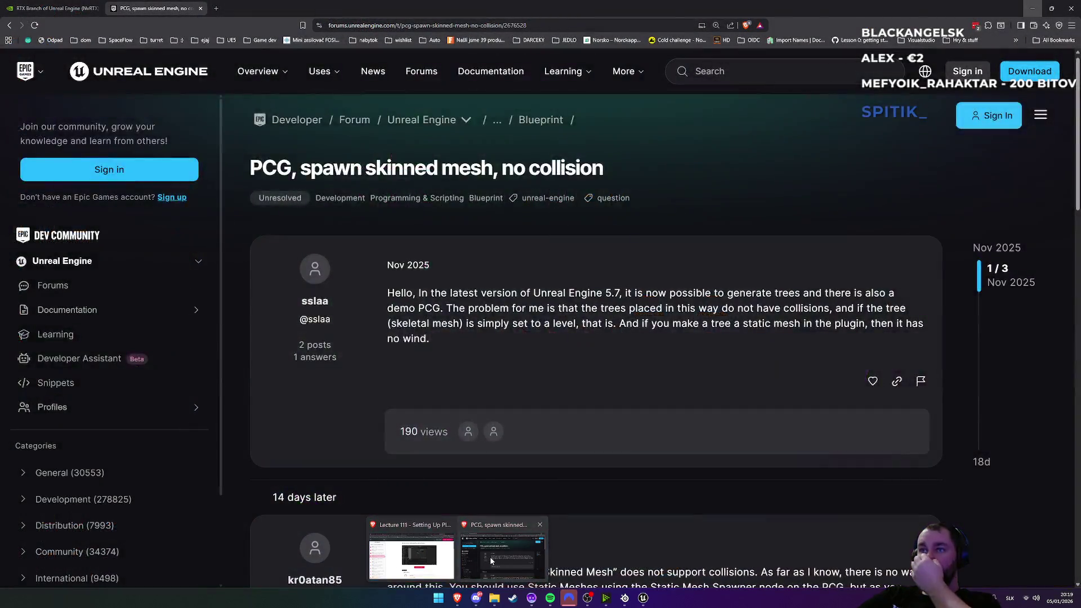
left_click(491, 561)
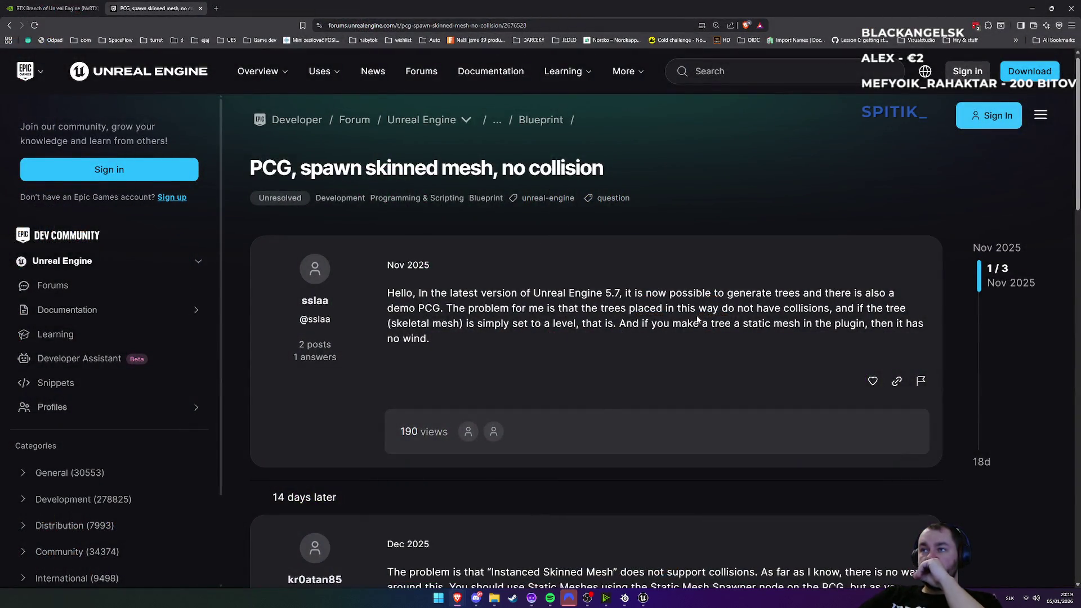
Step: Return to the Google search results for the Instanced Skinned Mesh documentation
scroll(697, 320, "down", 12)
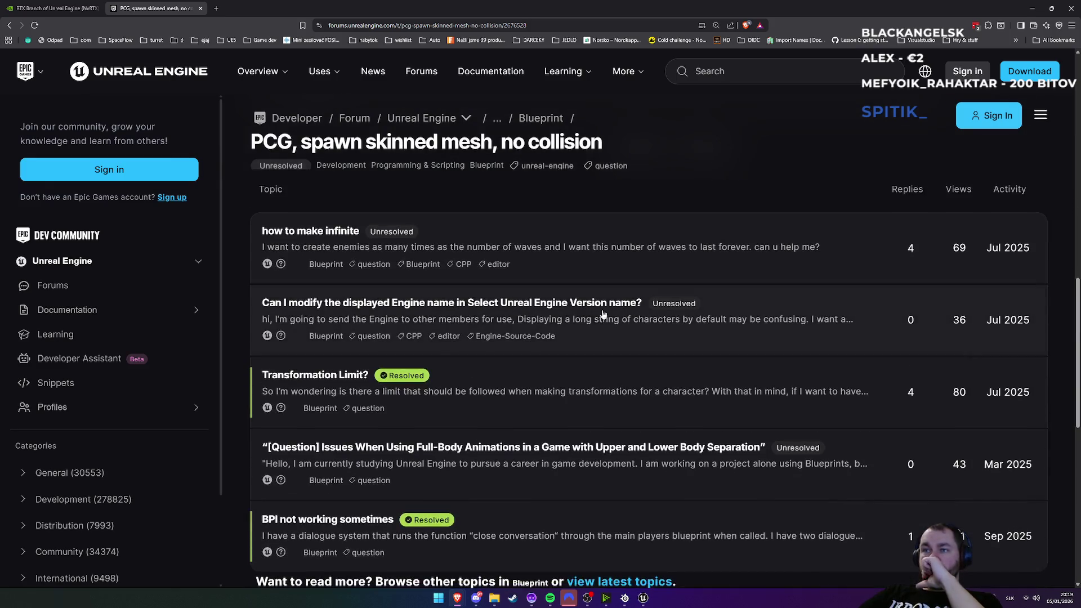
left_click(9, 25)
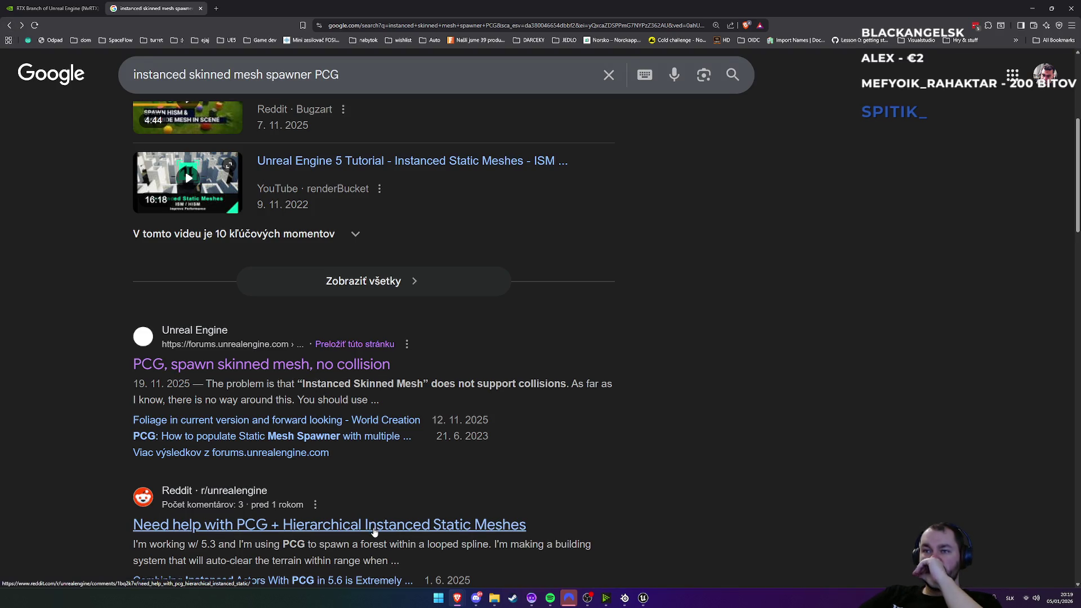
scroll(366, 529, "down", 3)
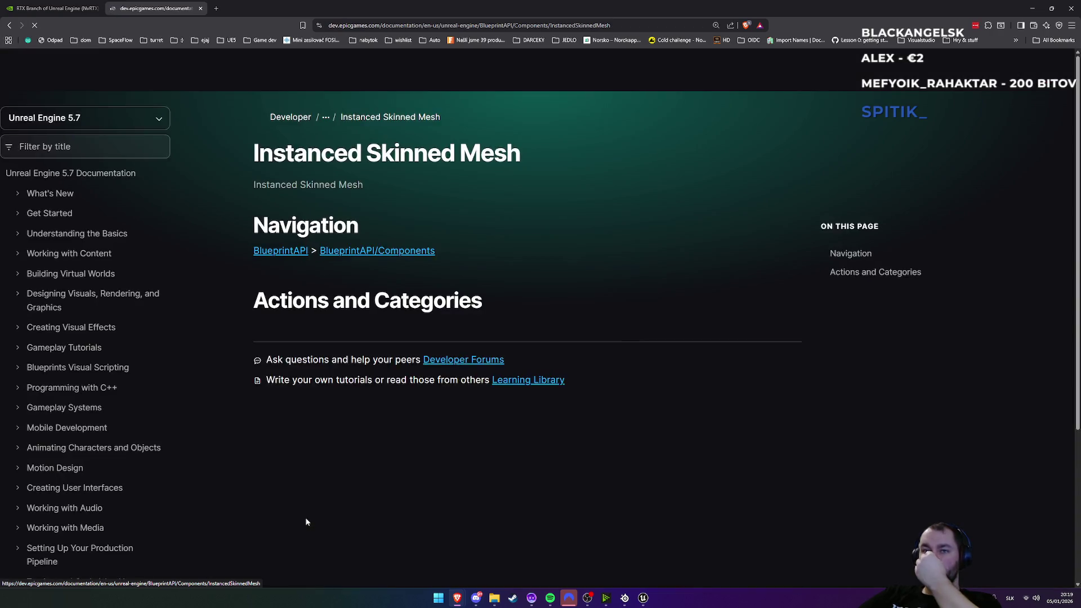
scroll(412, 351, "down", 3)
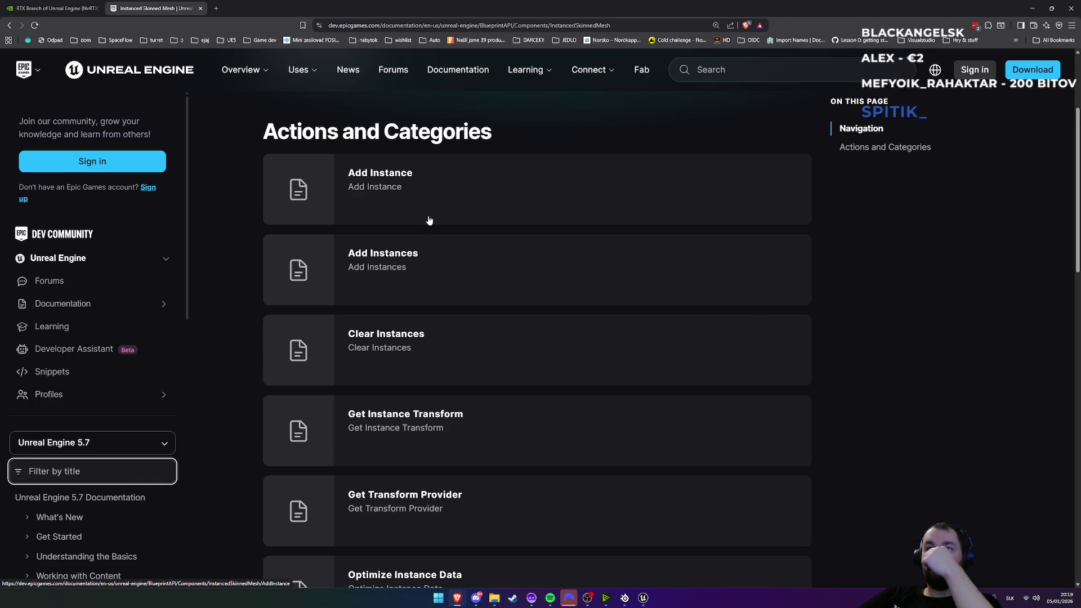
Step: Check the Add Instance entry, read the Instanced Skinned Mesh API page, then return to Unreal
left_click(423, 200)
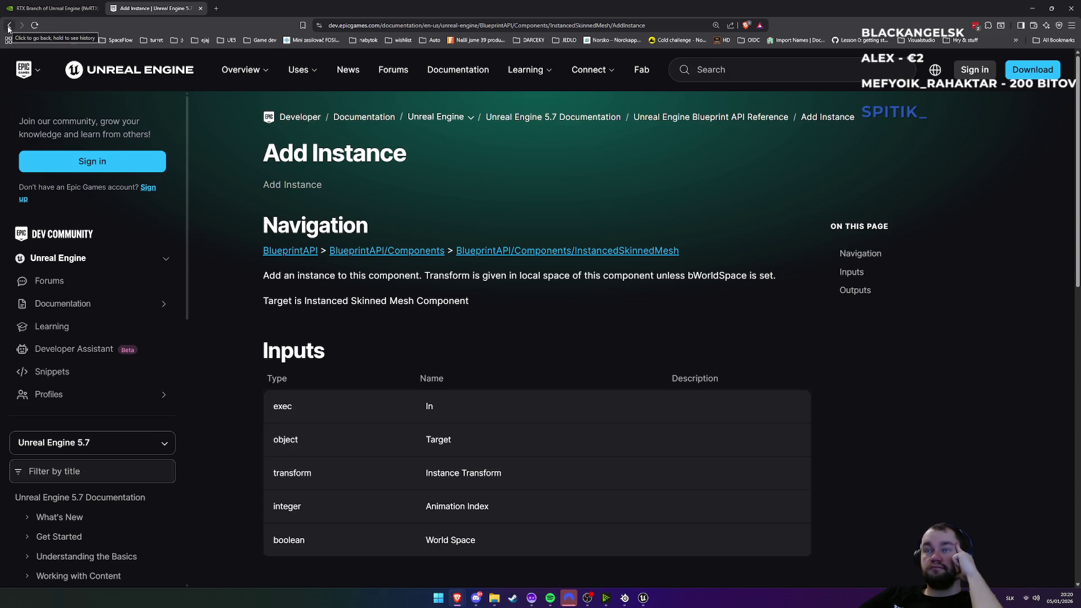
left_click(9, 27)
scroll(443, 447, "down", 2)
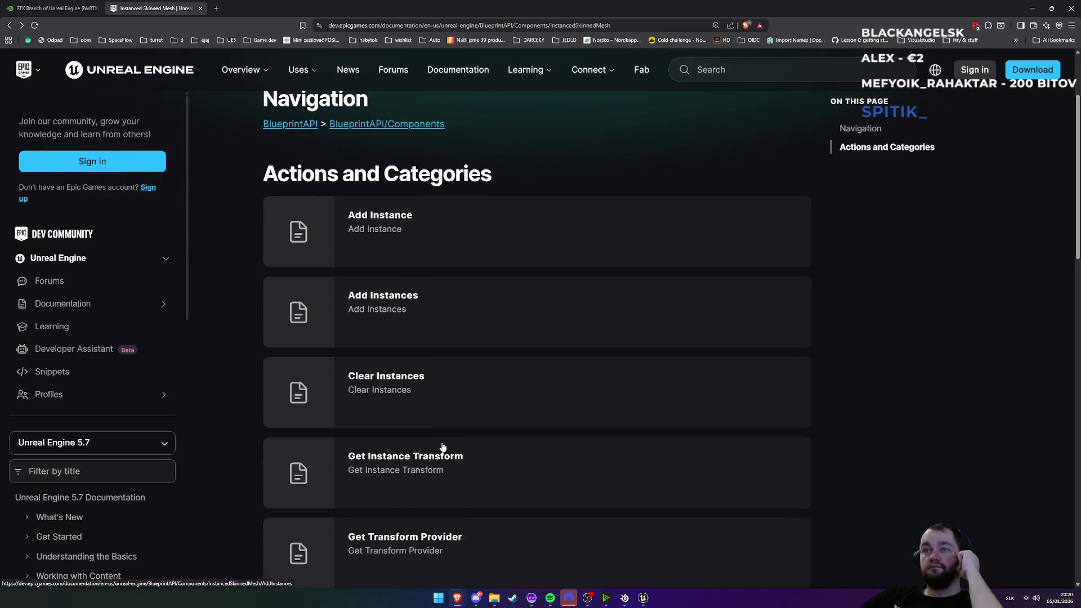
scroll(507, 474, "down", 1)
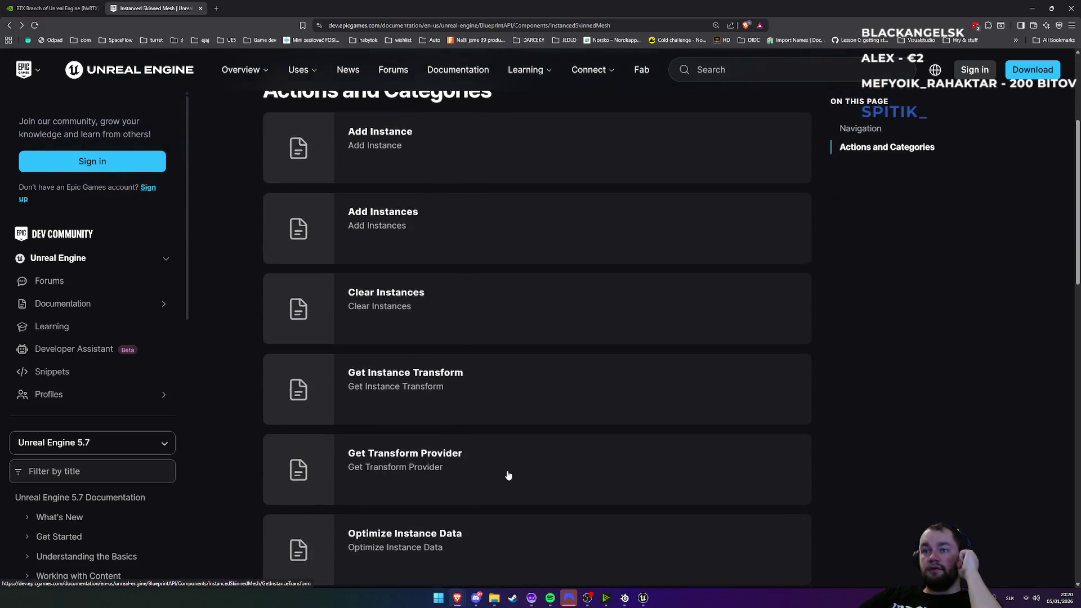
scroll(508, 476, "down", 2)
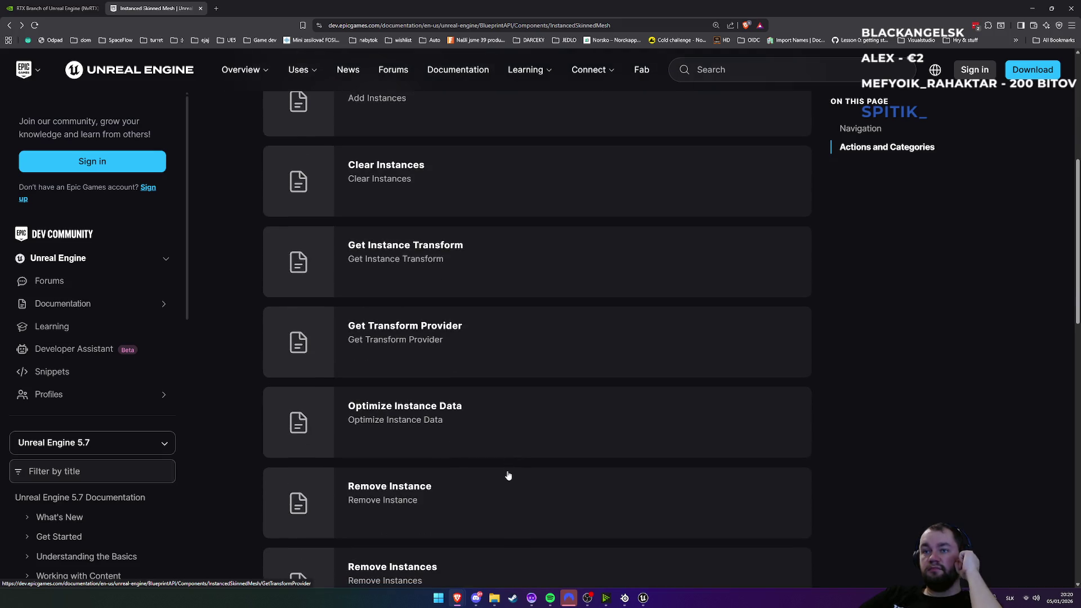
scroll(508, 476, "down", 1)
scroll(508, 475, "up", 6)
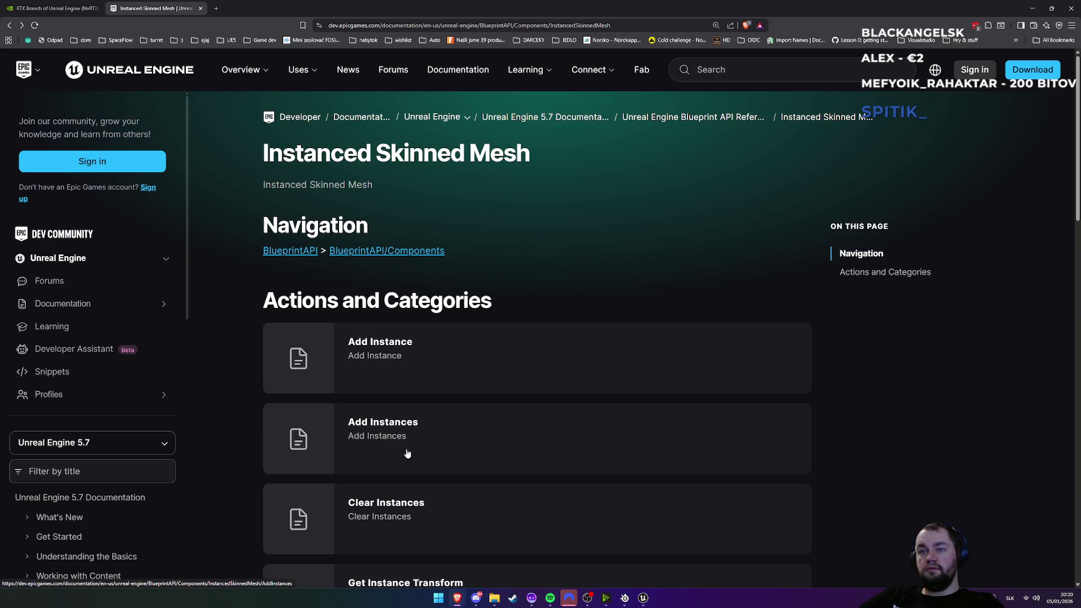
scroll(407, 453, "down", 2)
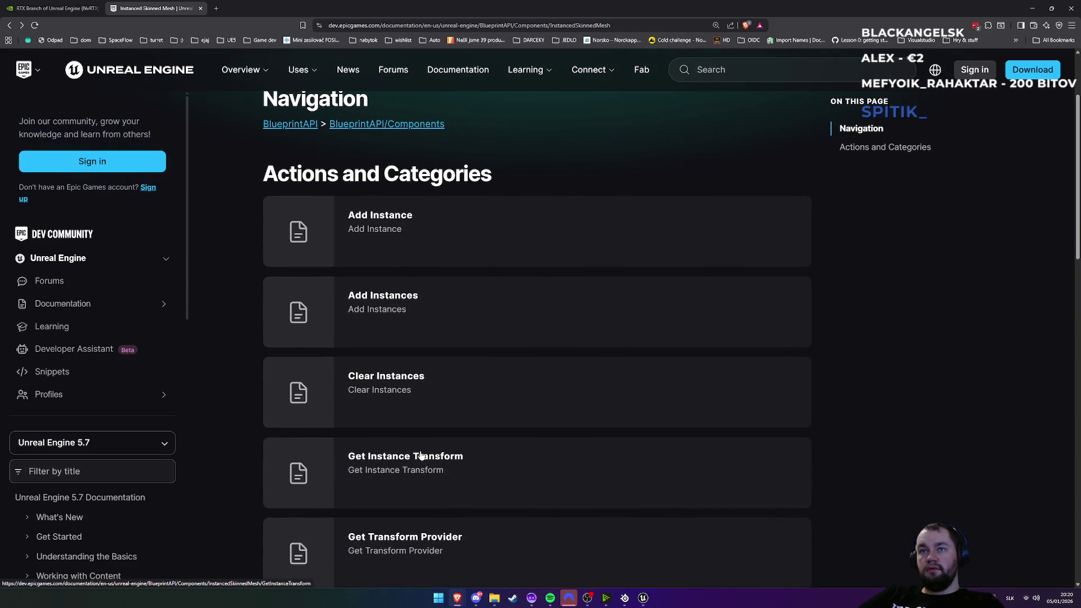
key("alt+Tab")
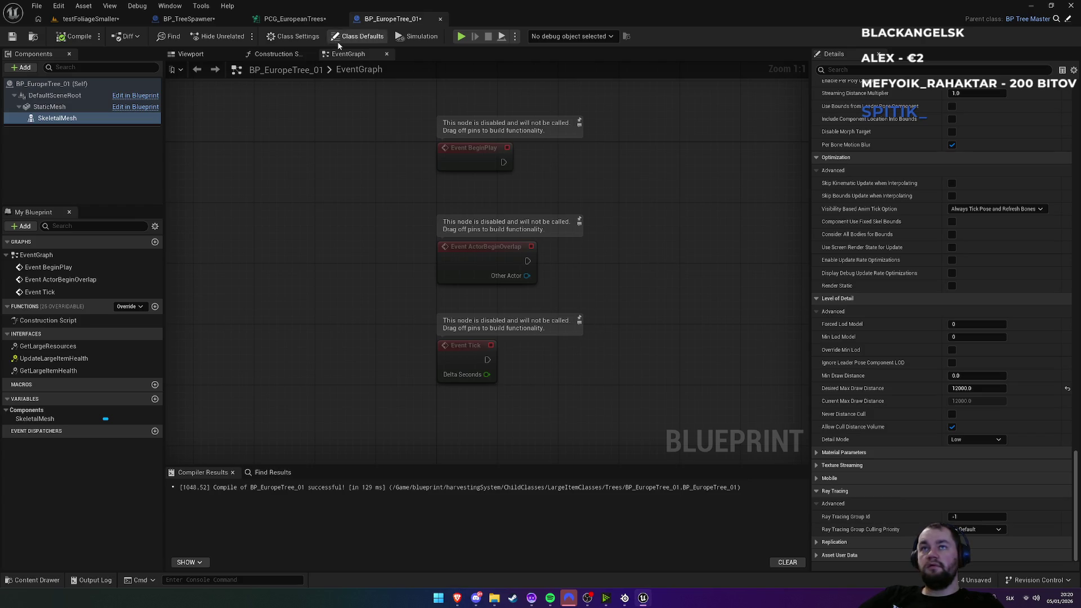
Step: Add an Instanced Skinned Mesh Spawner node to the PCG_EuropeanTrees graph by searching 'insta'
left_click(288, 19)
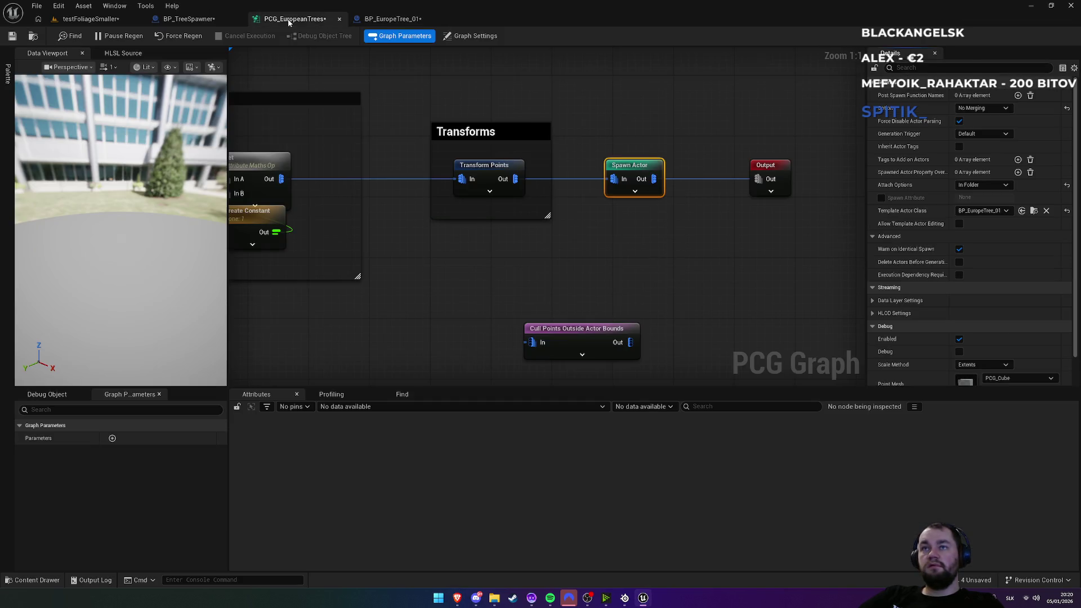
right_click(586, 270)
type("insta")
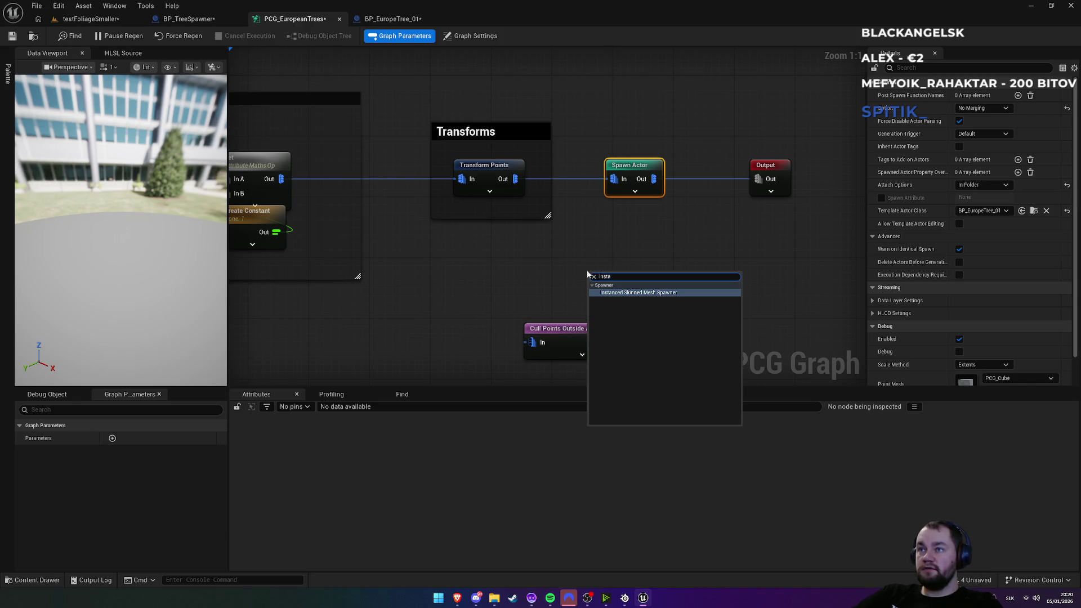
key("Return")
Step: Drag a connection from the spawner's output, search 'add', then cancel without adding a node
left_click_drag(694, 290, 741, 298)
type("add")
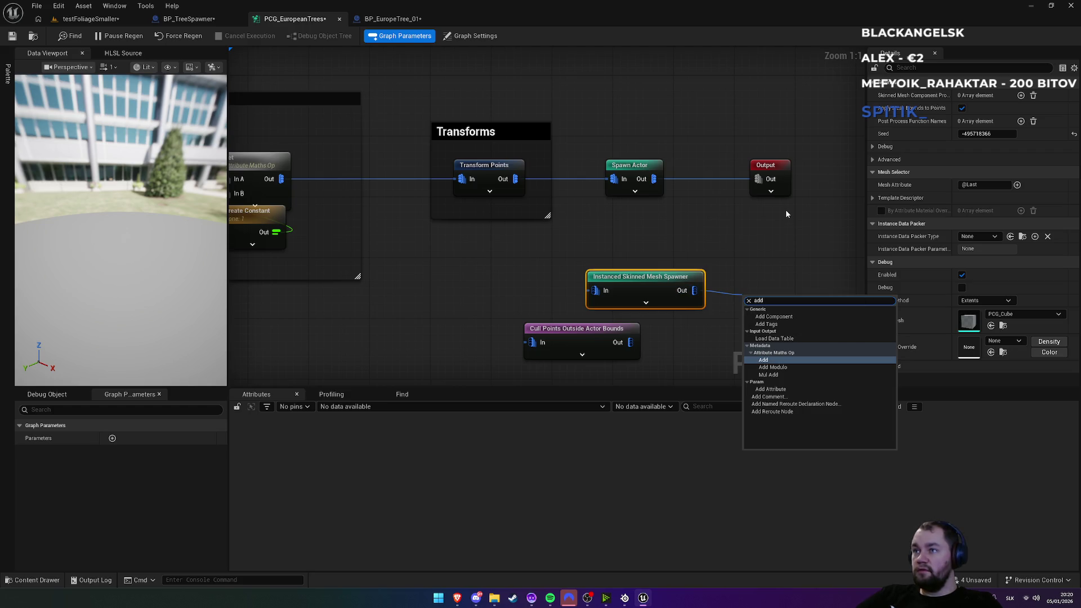
key("Down")
key("Down")
key("Down")
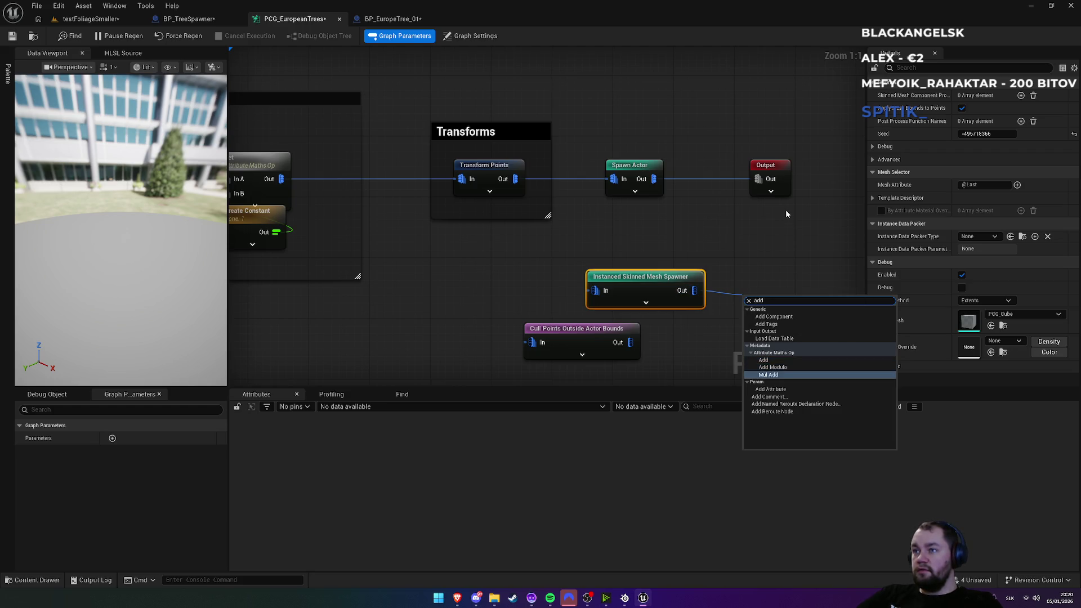
key("Up")
key("Up")
key("Up")
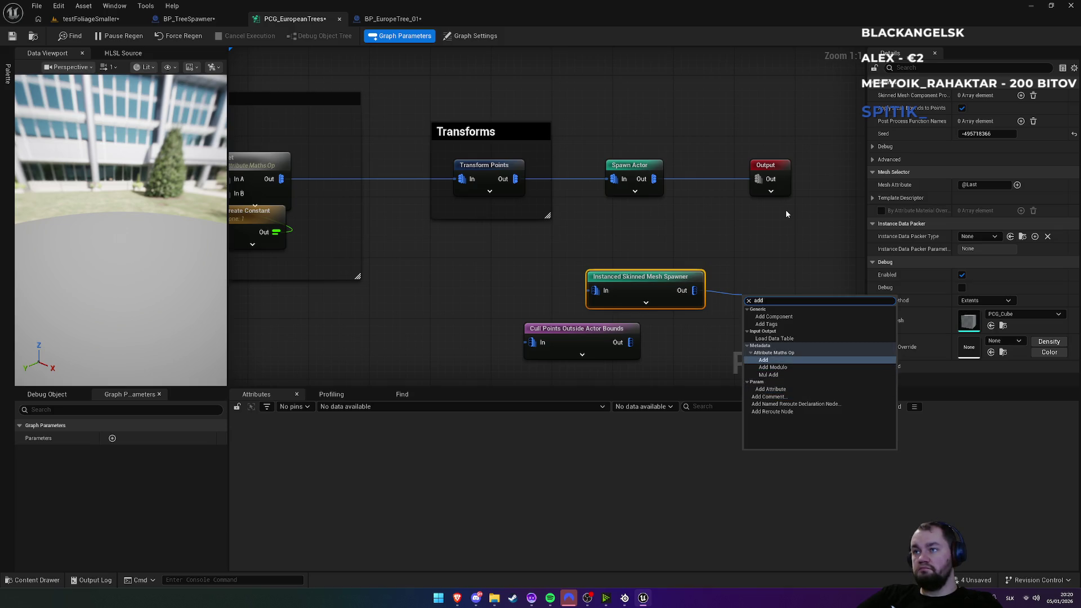
key("Up")
key("Up")
key("Up")
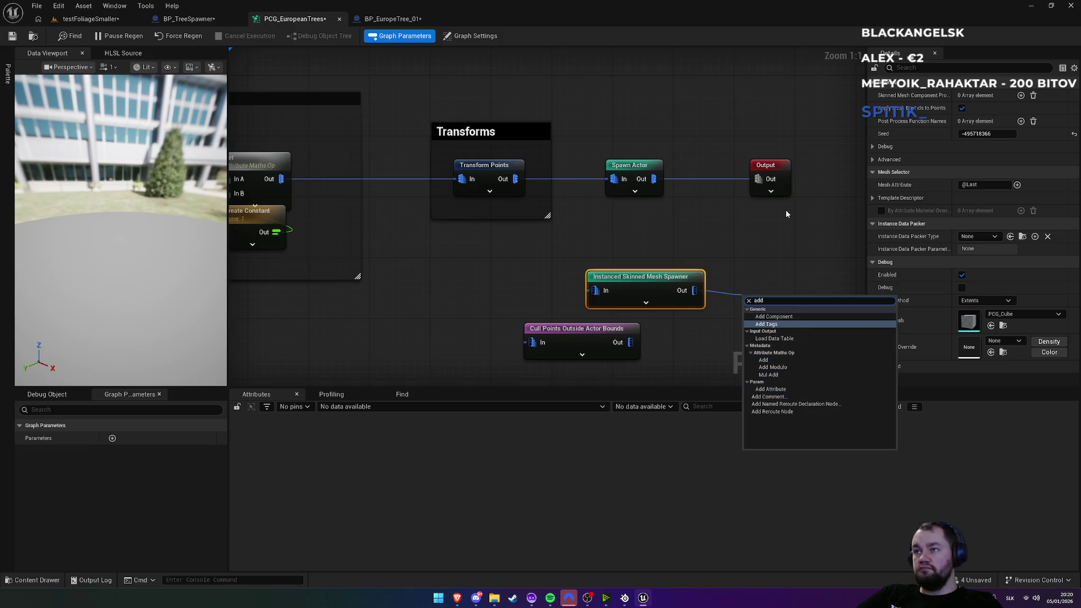
key("Escape")
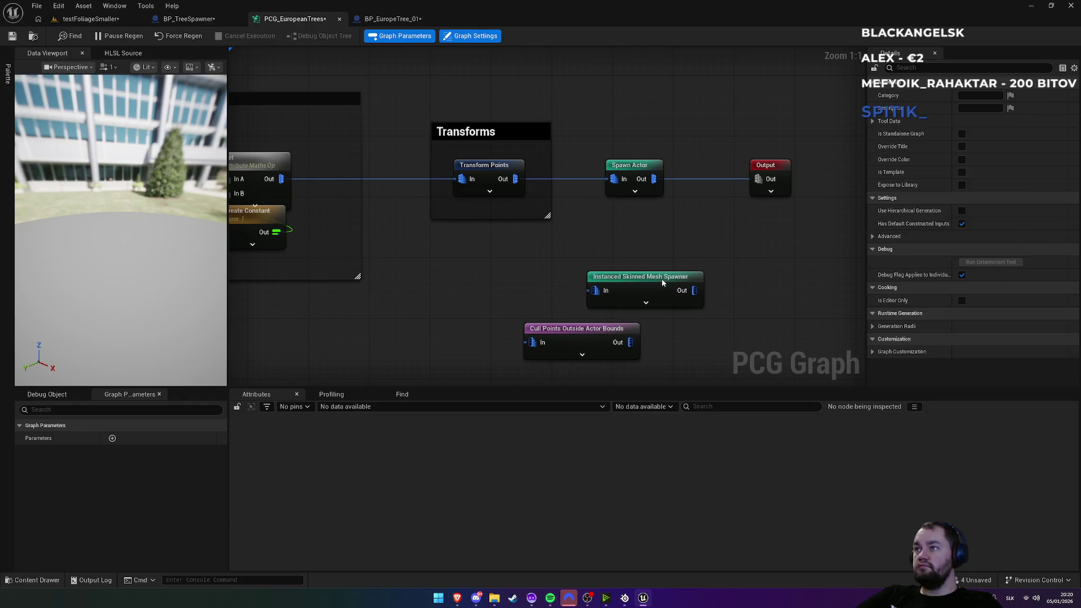
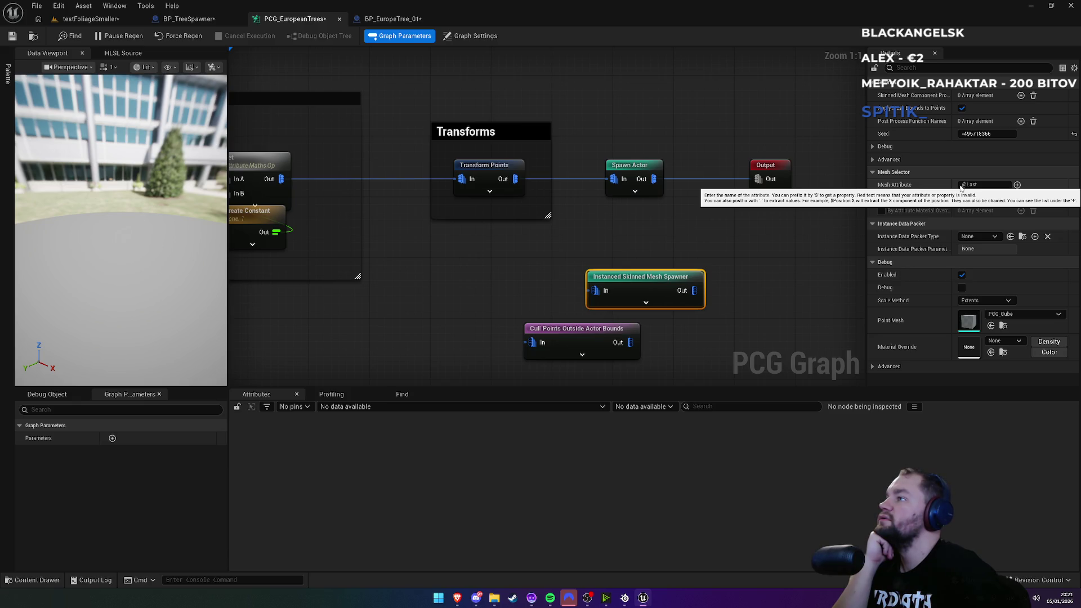
Step: Set the spawner's Mesh Attribute to $Index and expand the Template Descriptor settings
left_click(1017, 186)
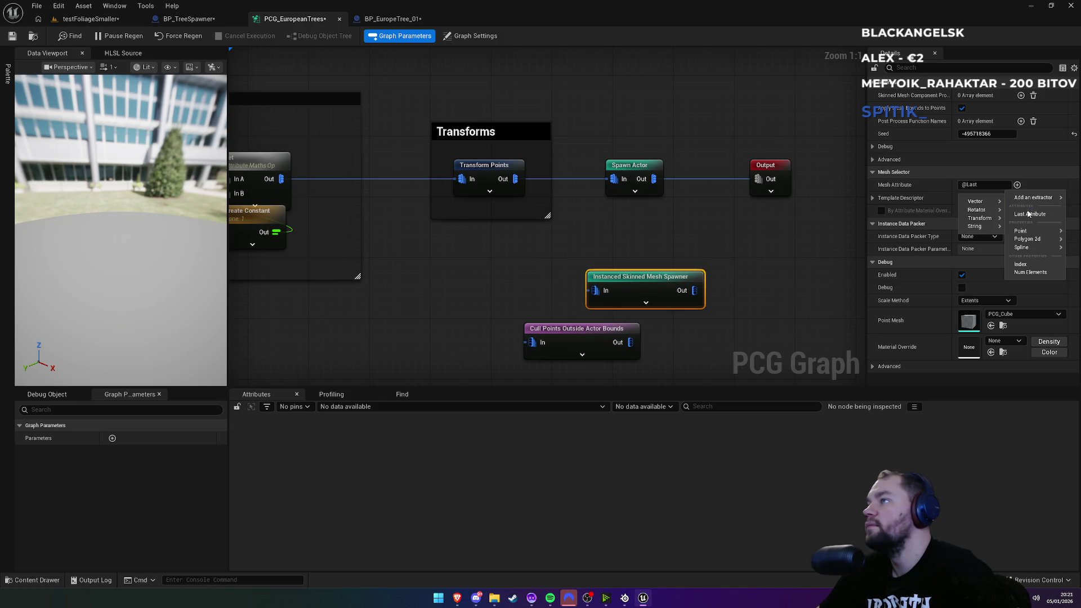
mouse_move(1028, 235)
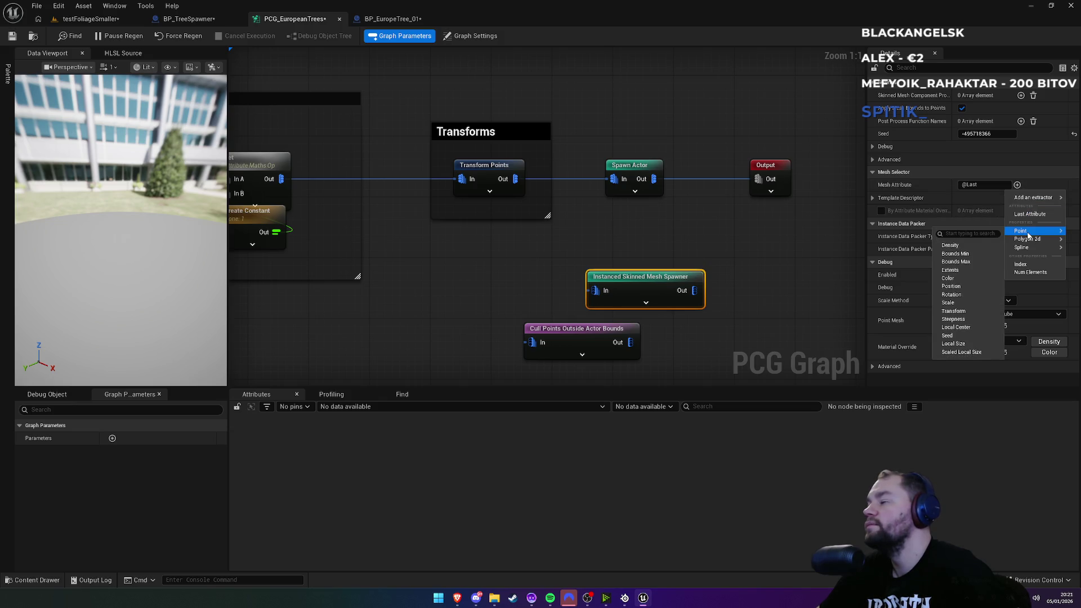
left_click(1026, 270)
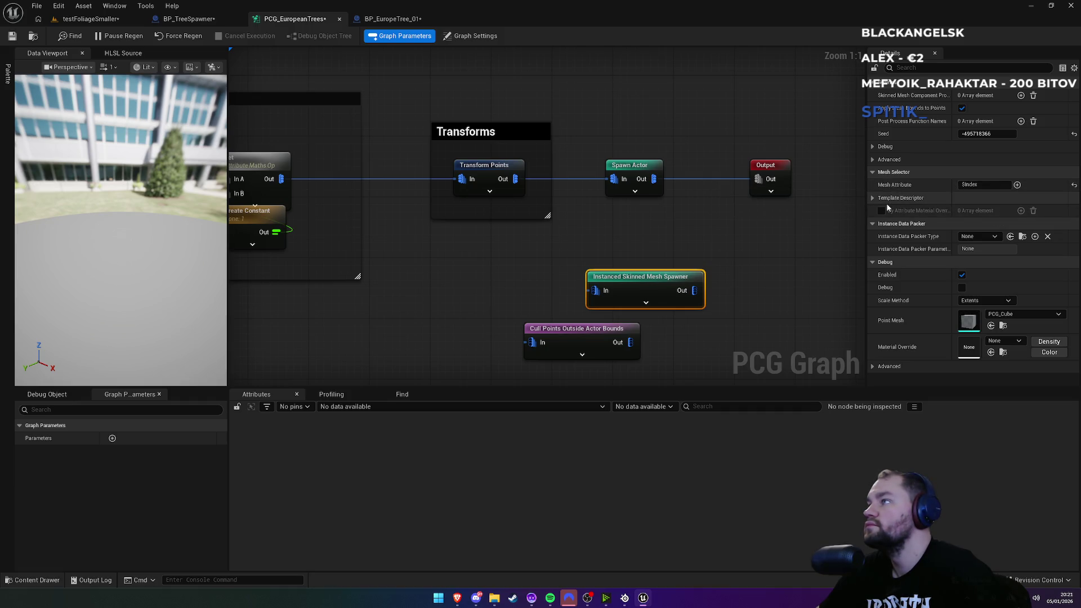
left_click(882, 212)
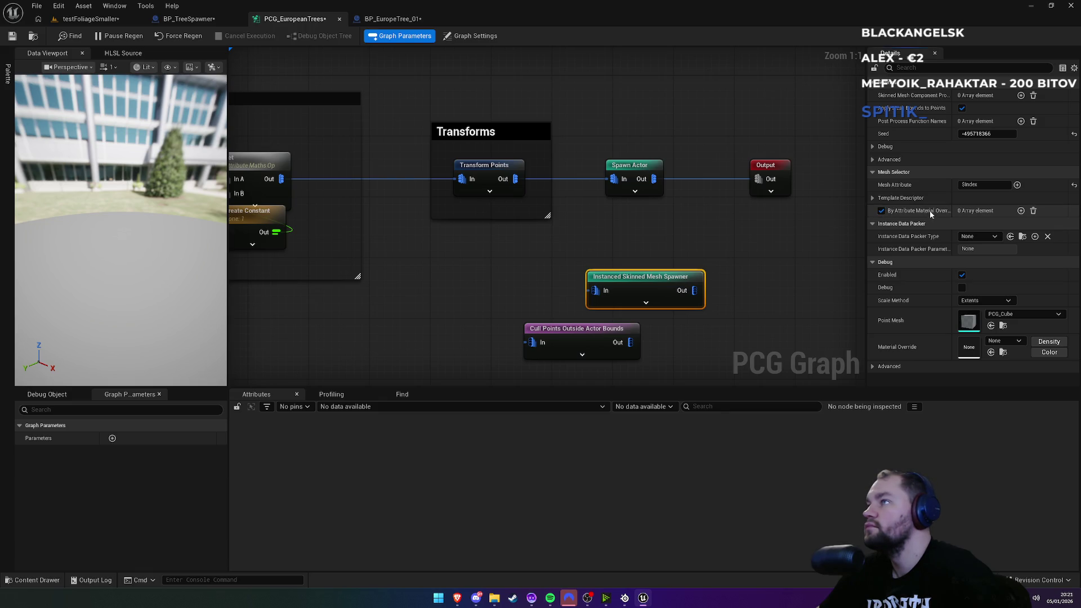
left_click(882, 211)
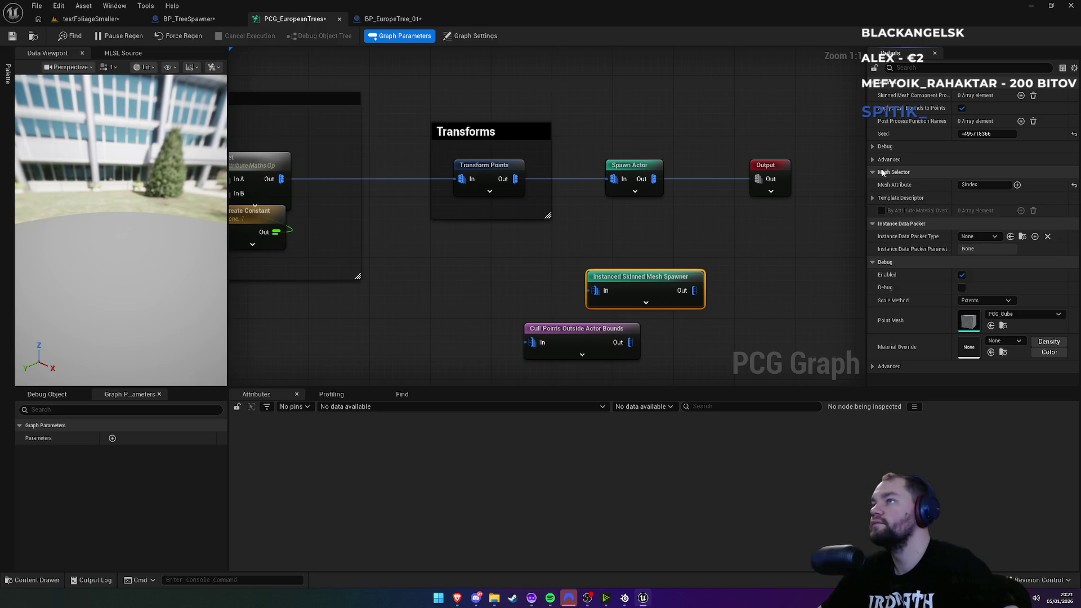
left_click(872, 198)
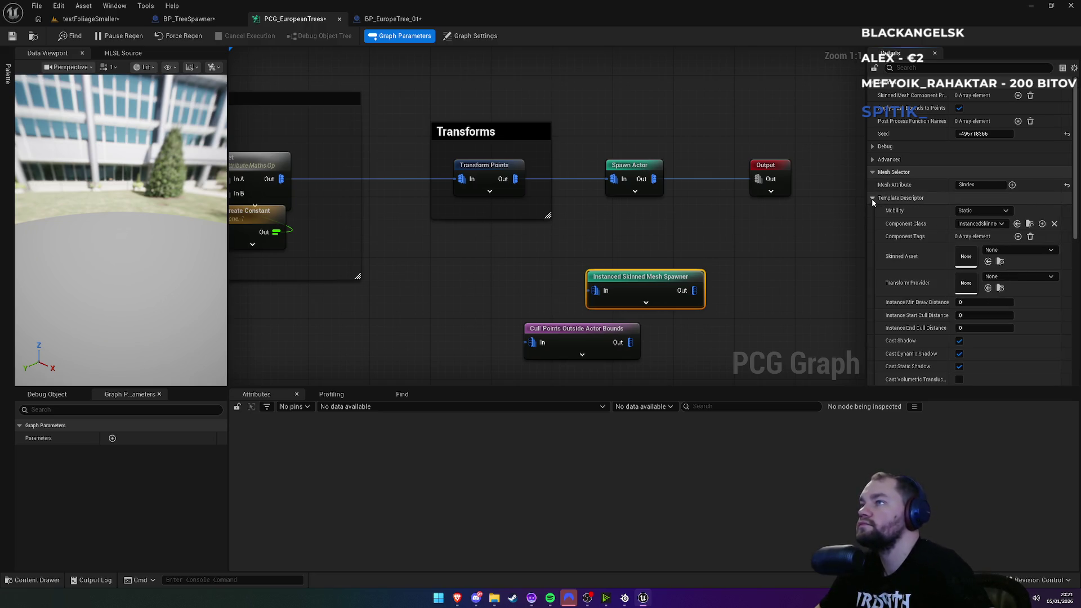
Step: Keep the instanced skinned mesh component class and turn off Cast Dynamic Shadow
left_click(998, 225)
left_click(986, 252)
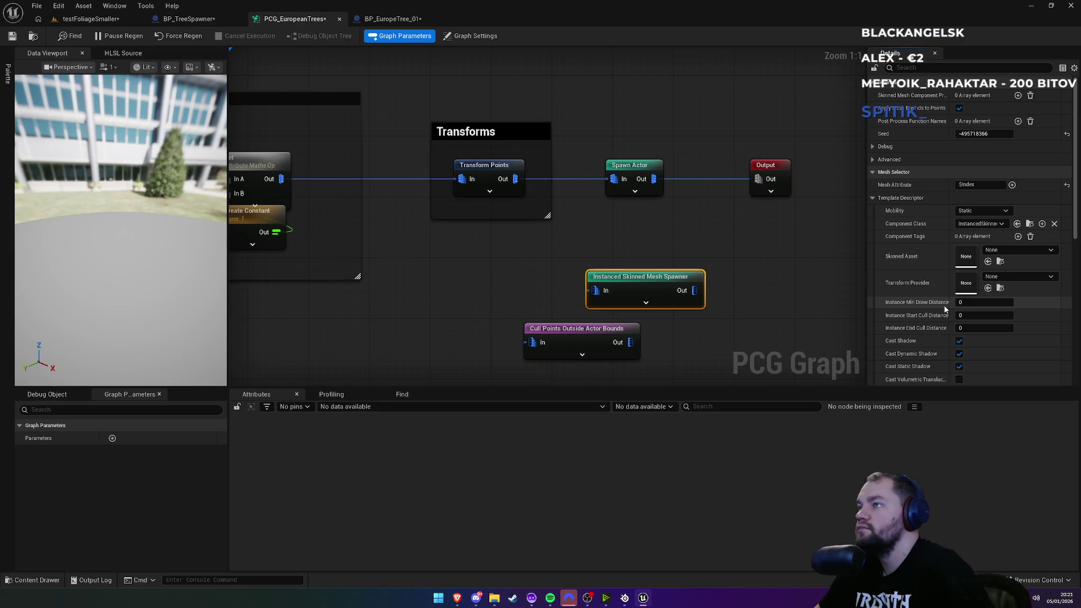
scroll(946, 323, "down", 1)
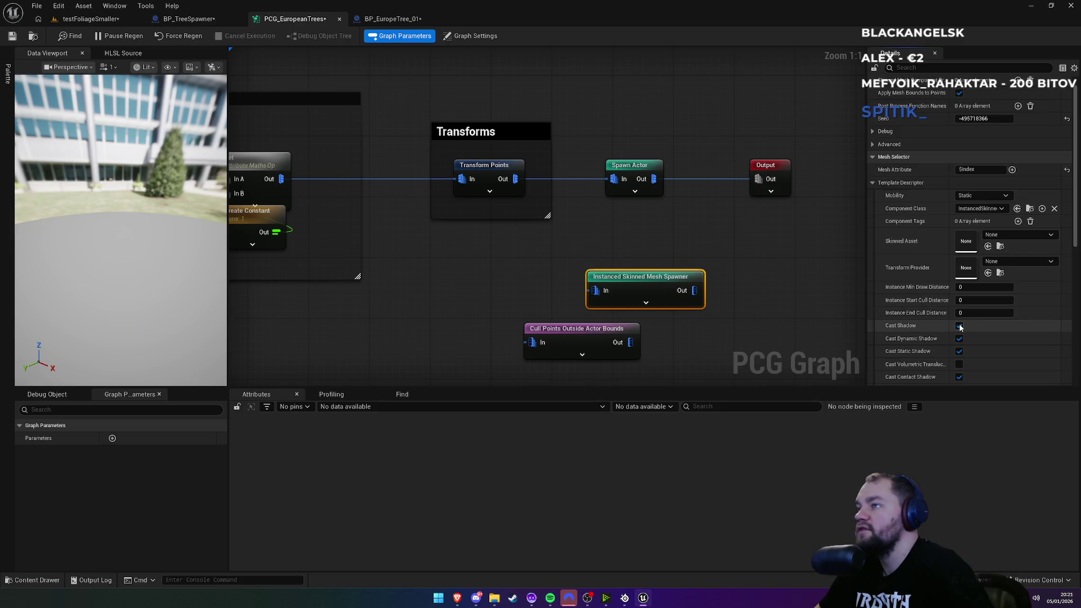
left_click(959, 338)
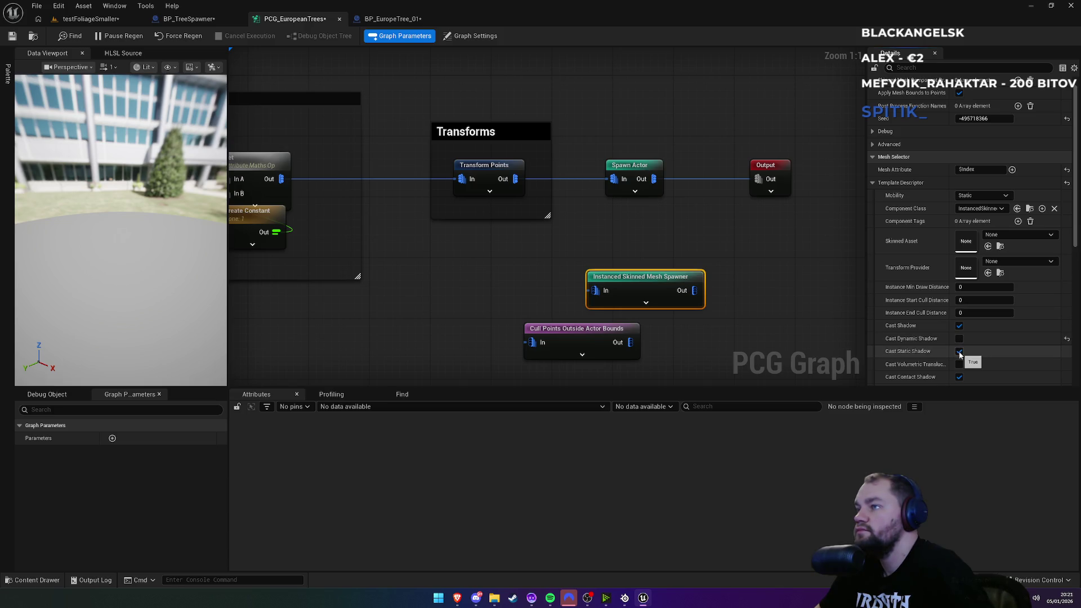
Step: Enable Cast Inset Shadow on the template descriptor
scroll(960, 355, "down", 1)
scroll(960, 355, "down", 1)
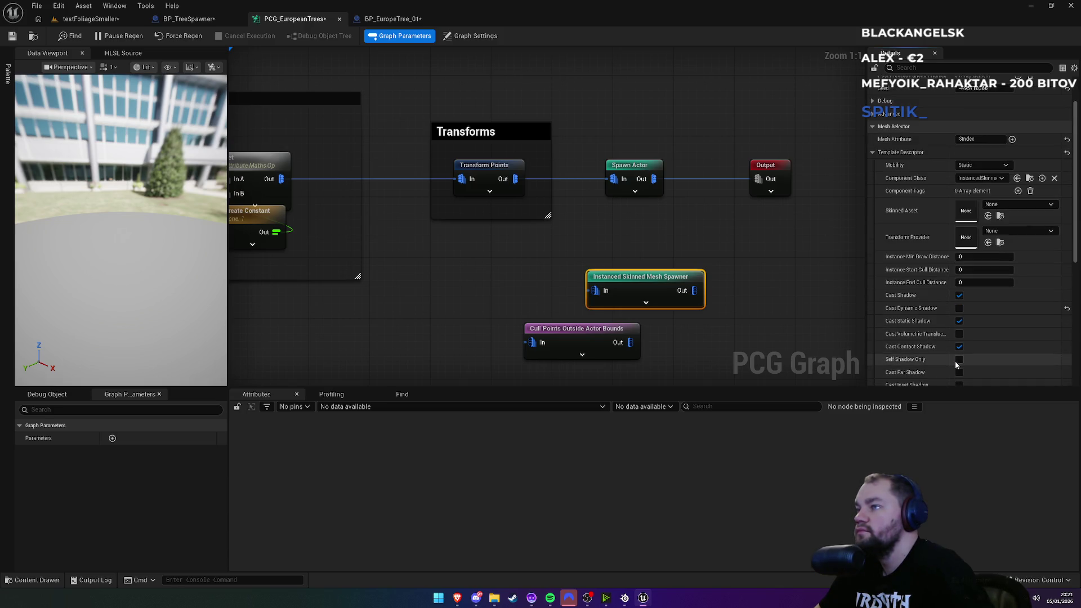
scroll(956, 363, "down", 1)
scroll(955, 357, "down", 2)
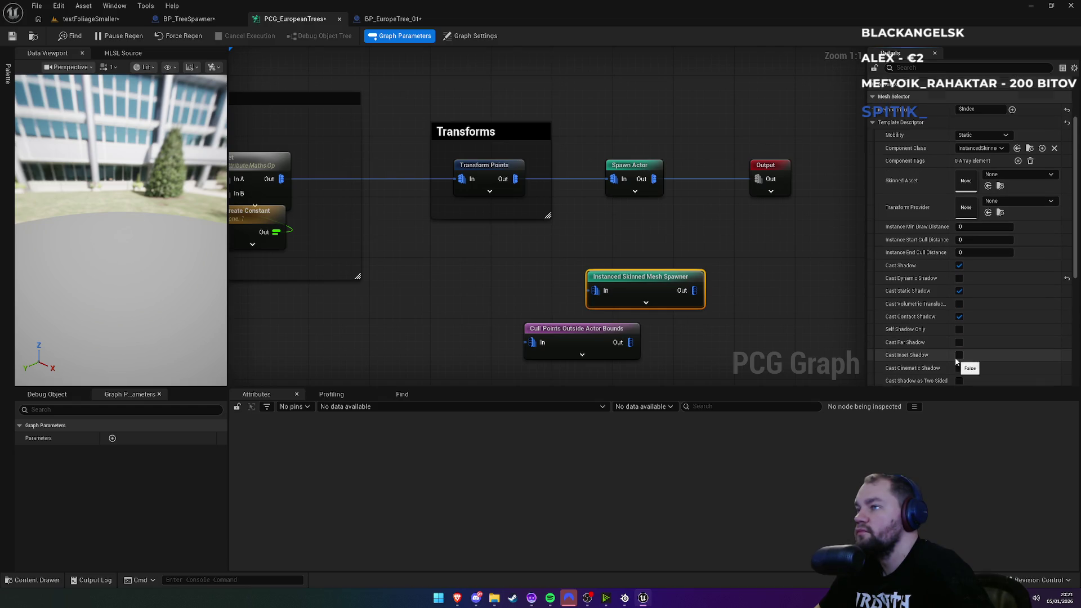
left_click(959, 327)
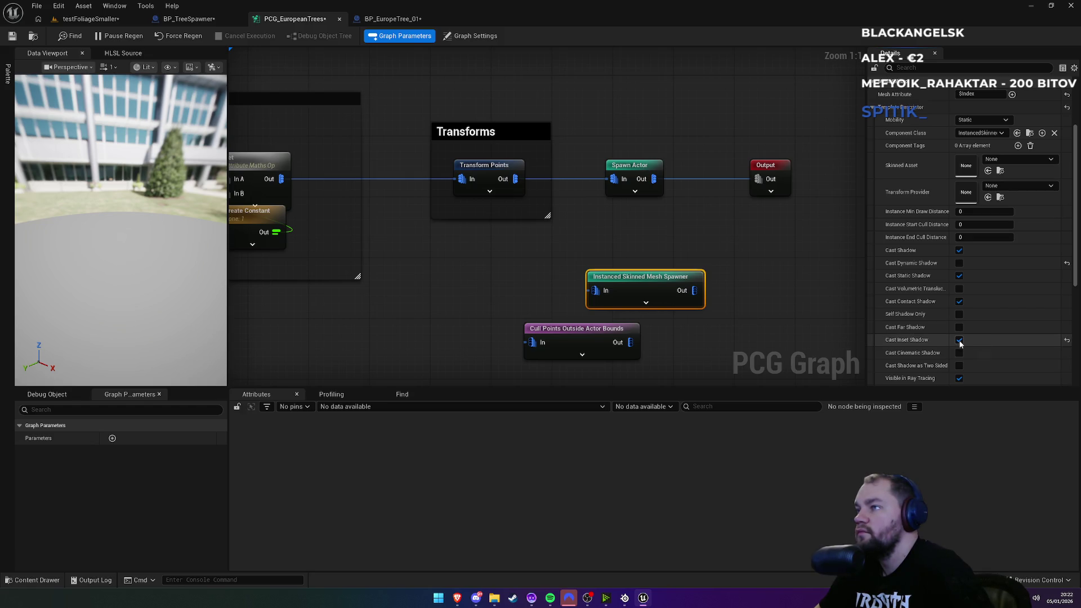
Step: Review the remaining template settings and open the Skinned Asset choices
scroll(960, 344, "down", 1)
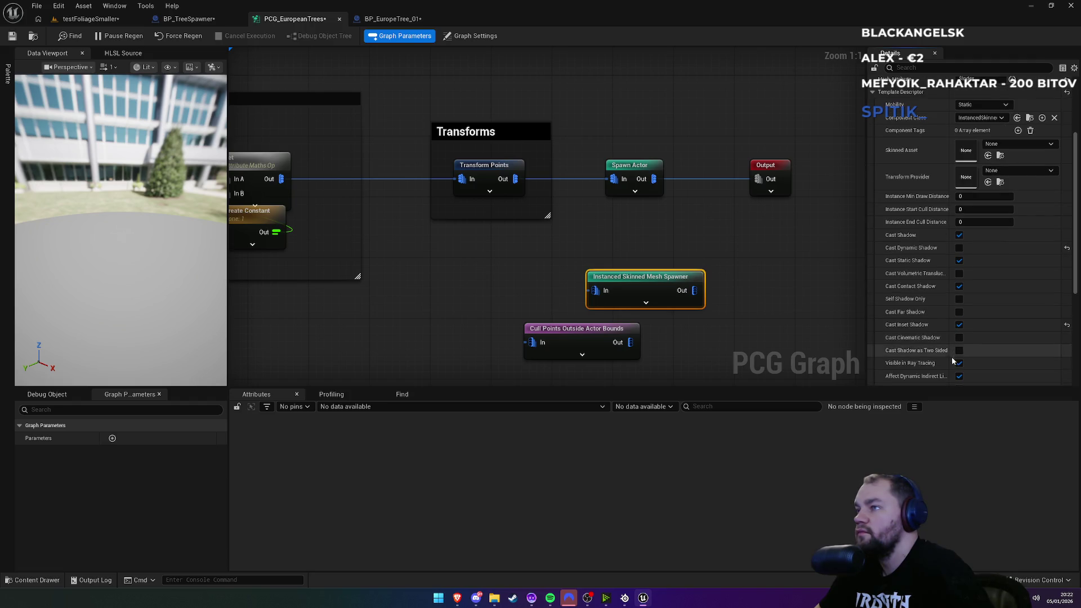
scroll(954, 360, "down", 1)
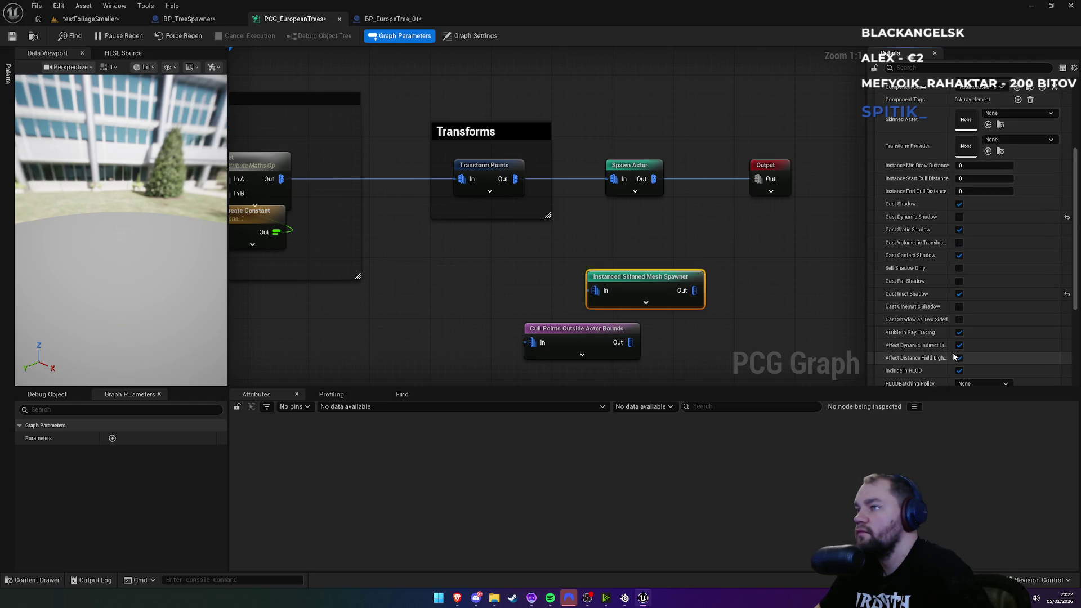
scroll(956, 363, "down", 2)
scroll(957, 363, "down", 2)
scroll(951, 357, "up", 5)
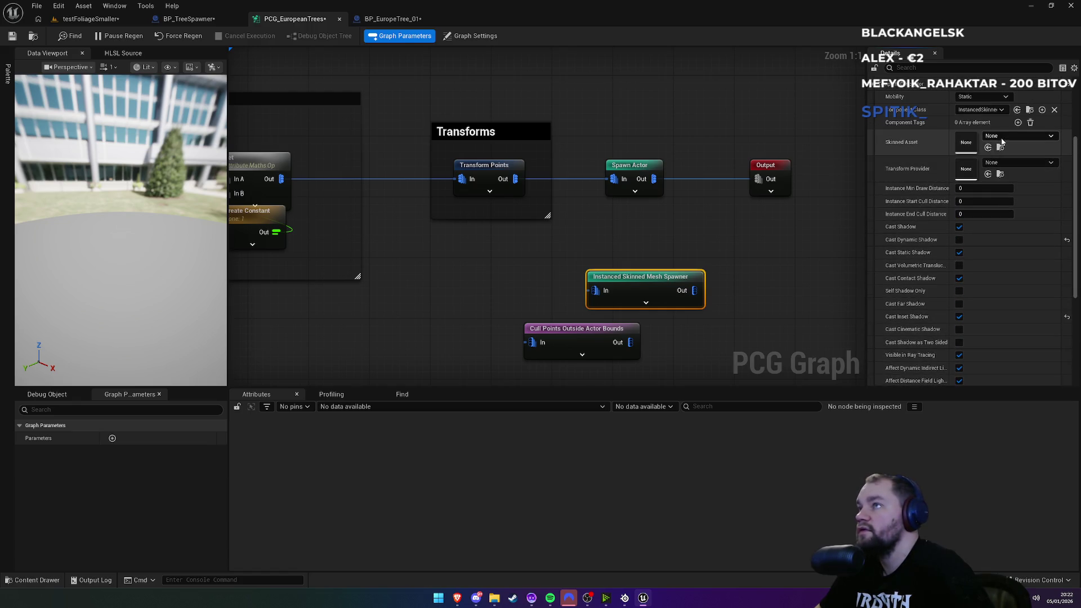
left_click(1001, 137)
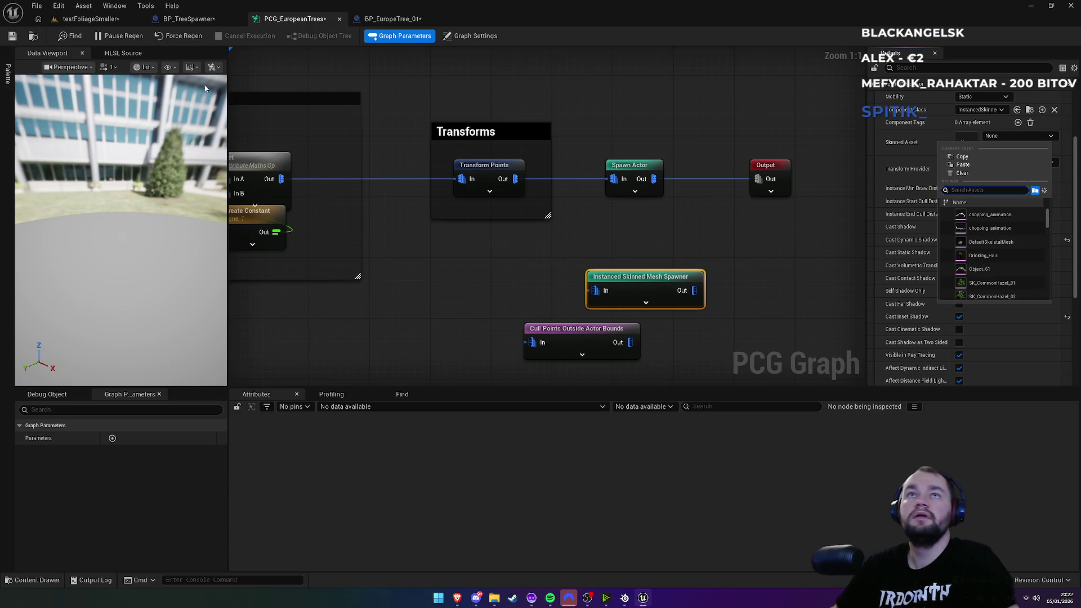
Step: Select the SK_European_QuakingAspen skeletal mesh in the testFoliageSmaller level's Content Browser
left_click(85, 19)
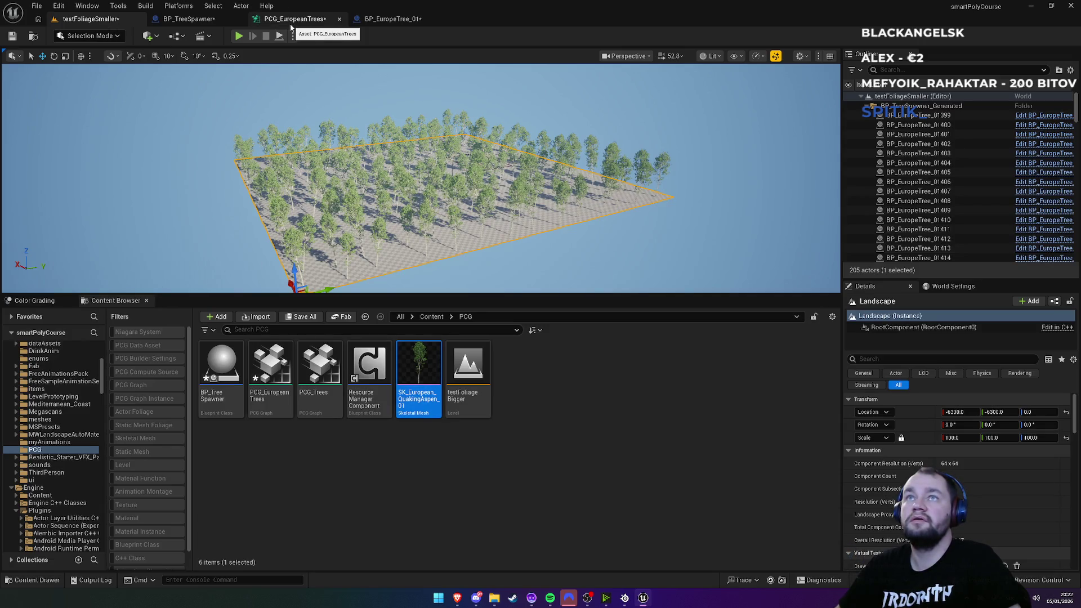
left_click(294, 18)
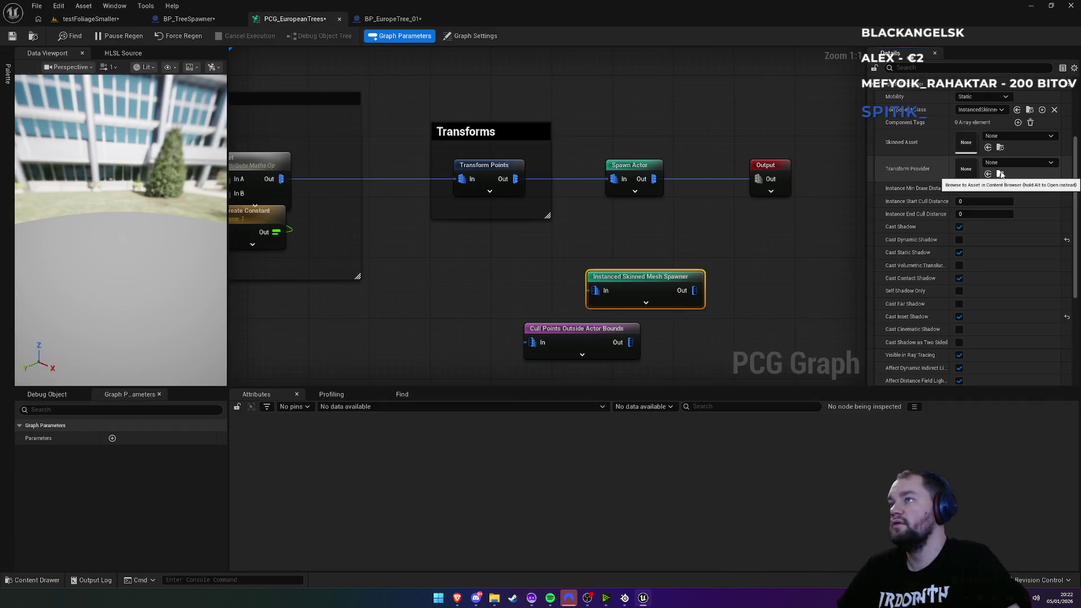
left_click(1000, 147)
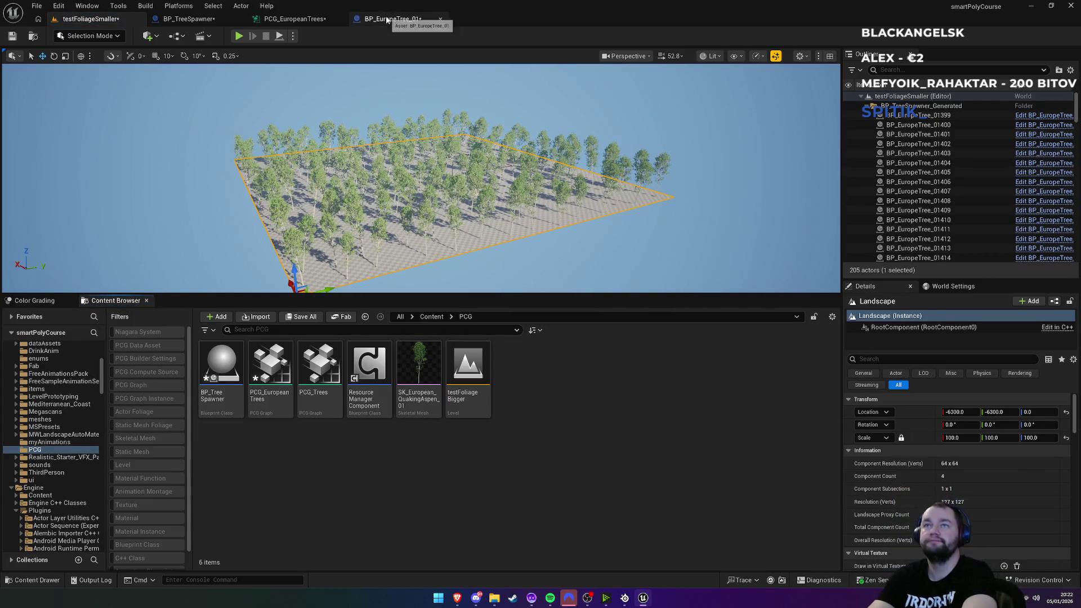
left_click(294, 18)
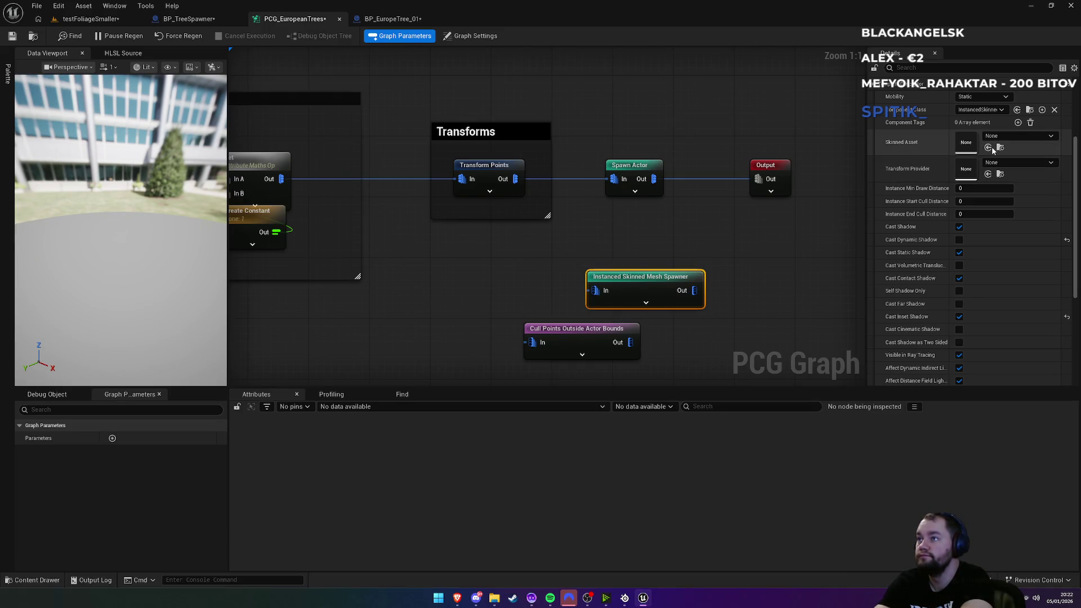
left_click(118, 22)
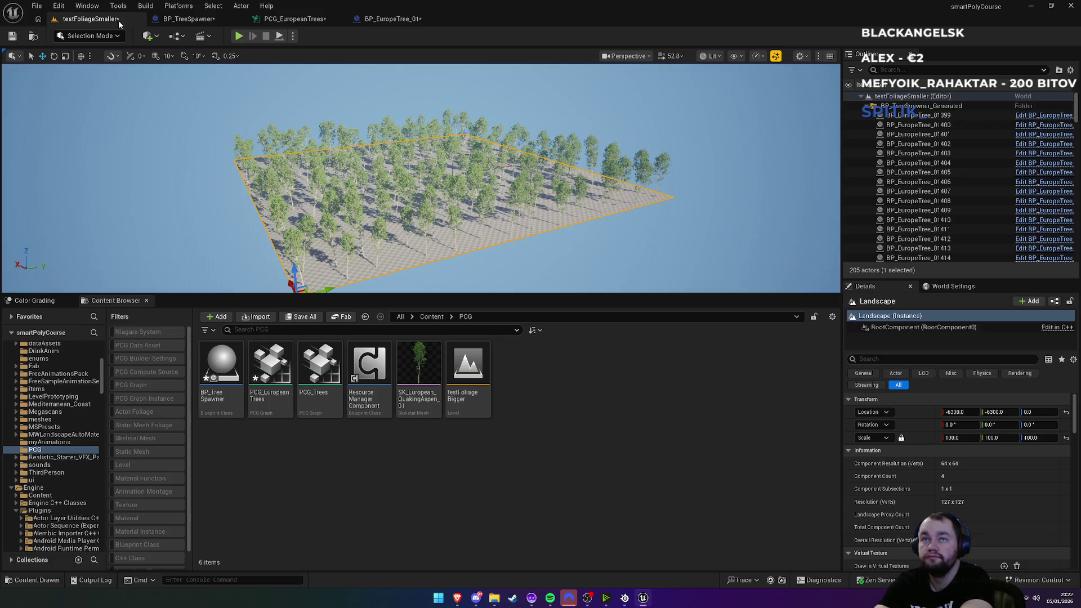
left_click(419, 378)
Step: Assign the aspen mesh as Skinned Asset and wire Transform Points into the spawner
left_click(363, 22)
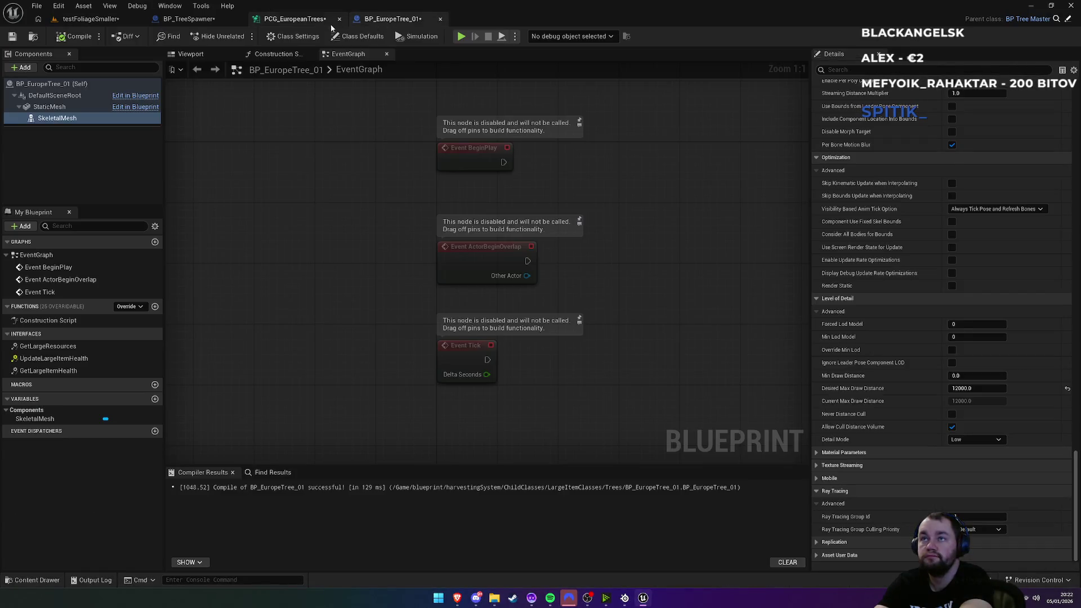
left_click(334, 21)
left_click(988, 148)
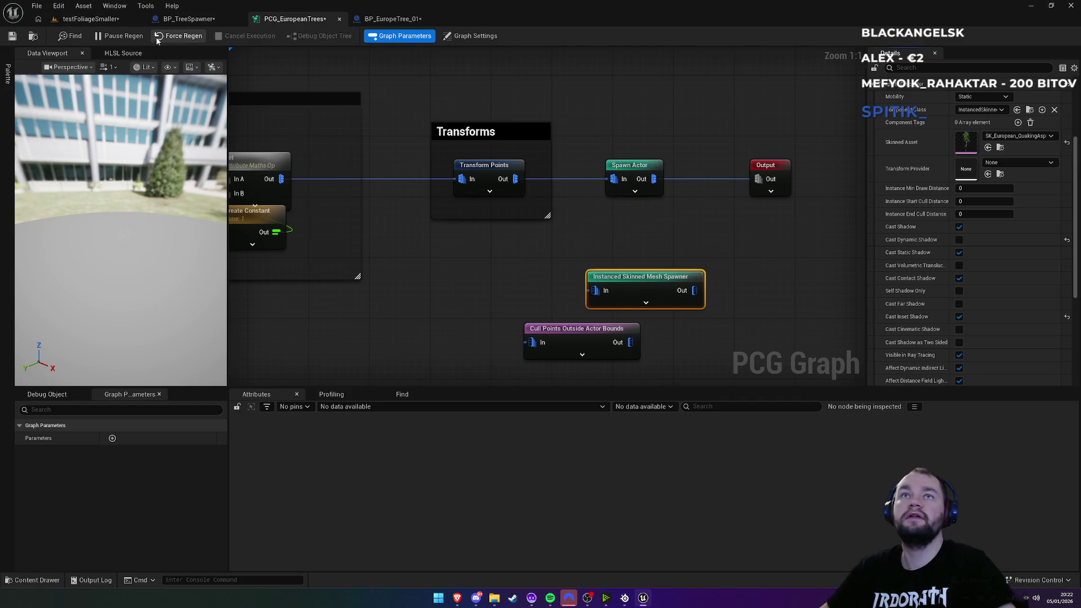
left_click_drag(595, 290, 514, 180)
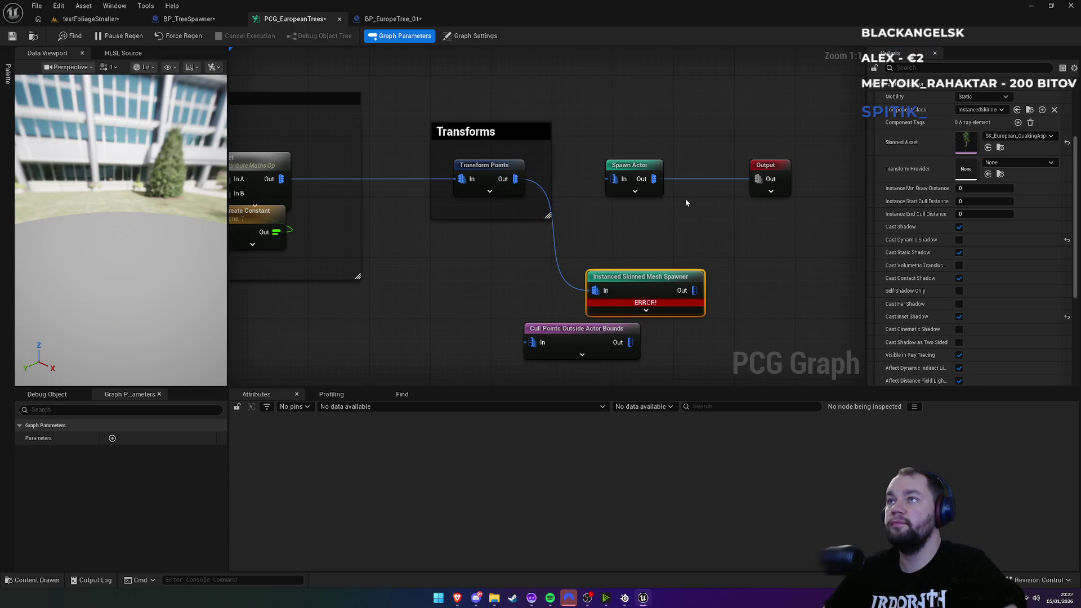
Step: Connect the skinned mesh spawner to the Output node in place of Spawn Actor
left_click(689, 180, "alt")
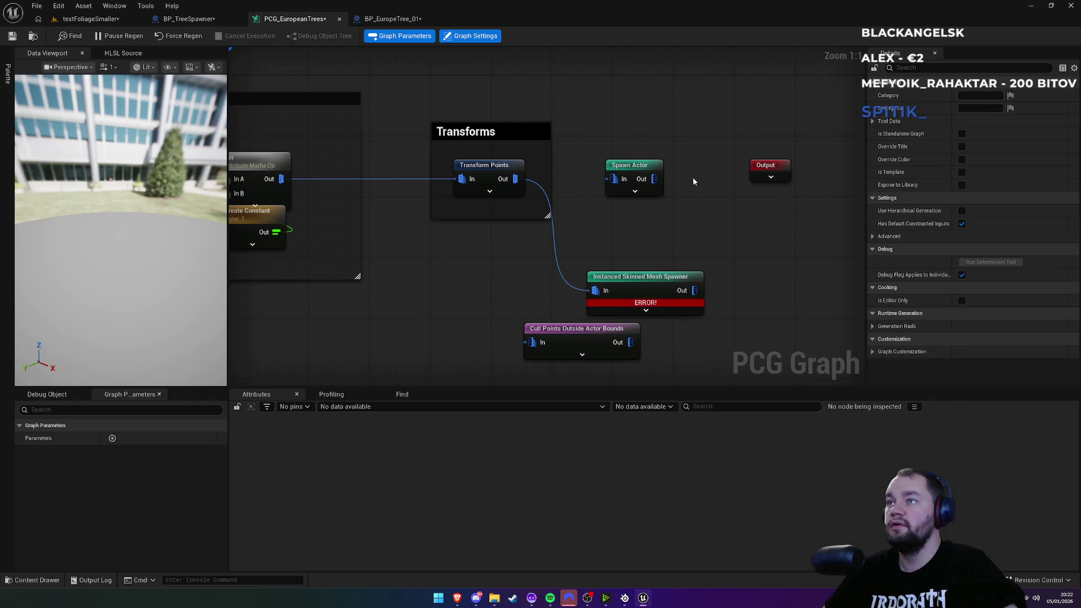
left_click_drag(696, 290, 758, 174)
left_click(718, 200)
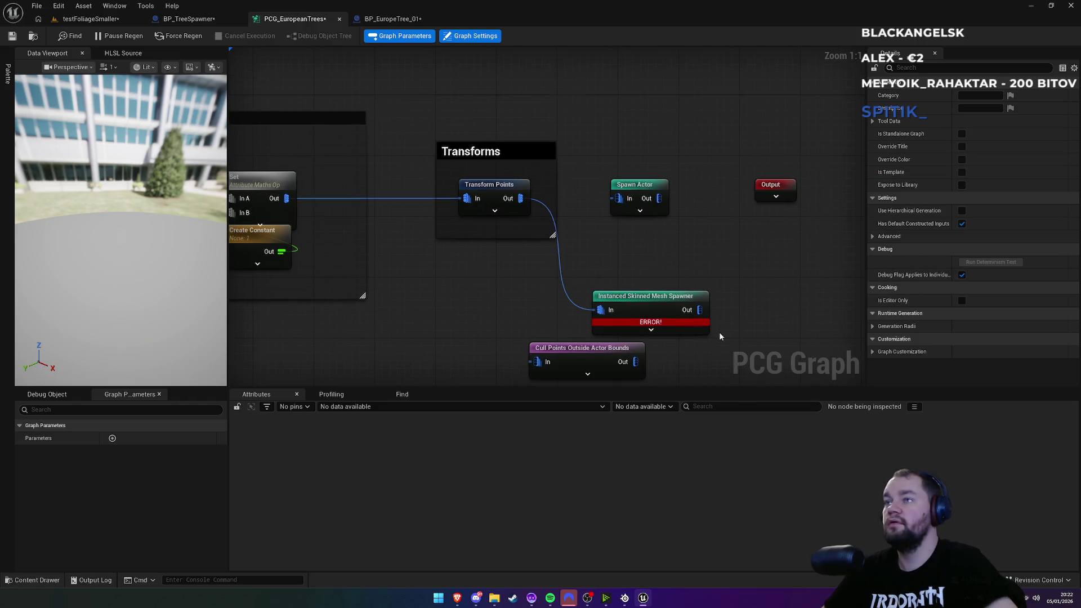
key("ctrl+z")
left_click_drag(699, 310, 761, 199)
left_click(724, 201, "alt")
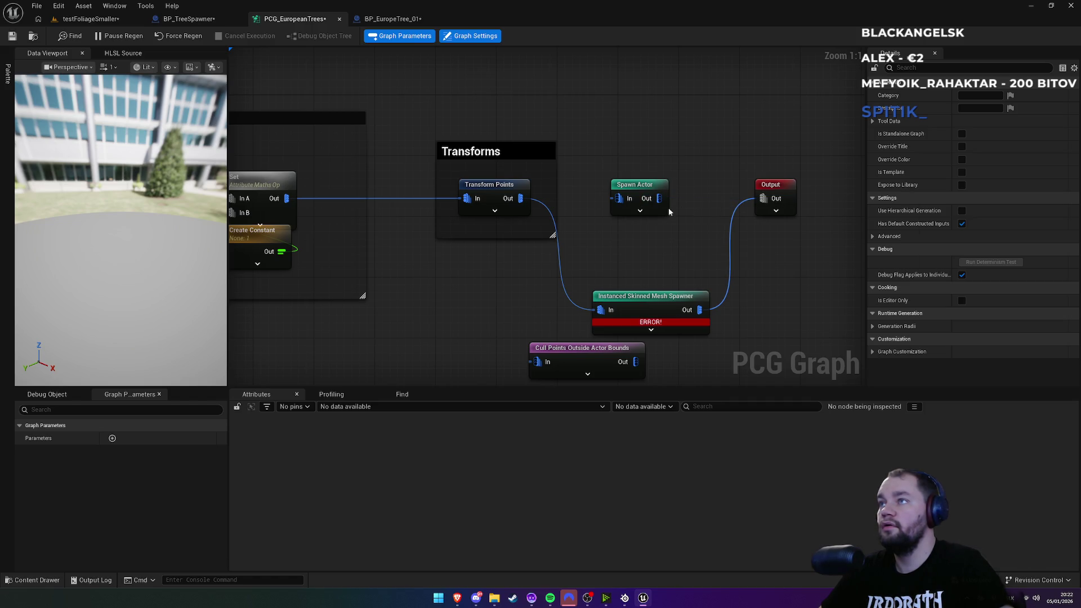
Step: Check the landscape in testFoliageSmaller, then return to the graph to read the spawner's ERROR
left_click(90, 19)
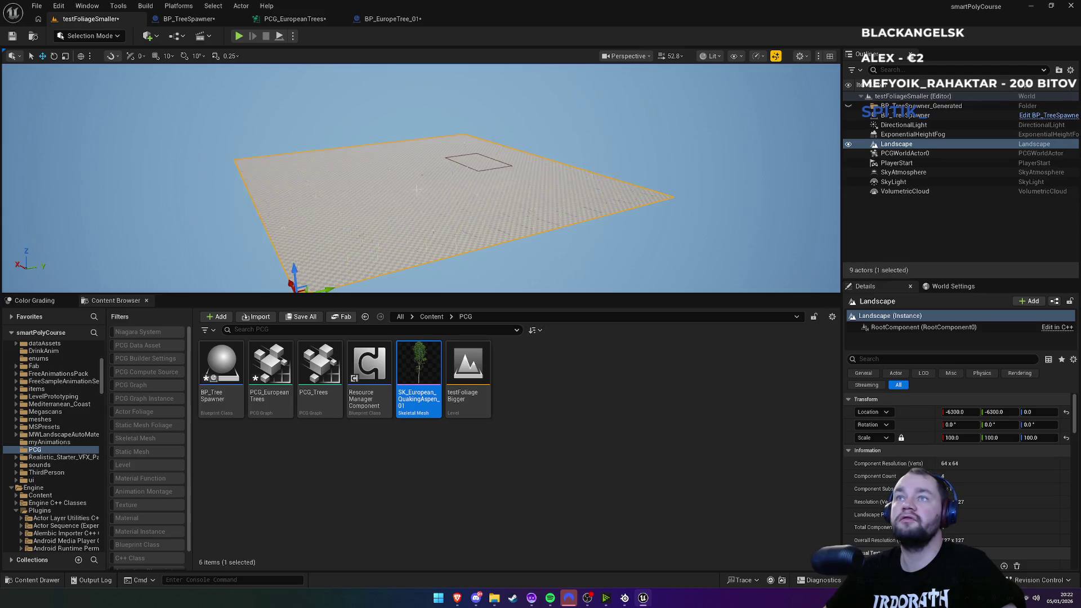
key("f")
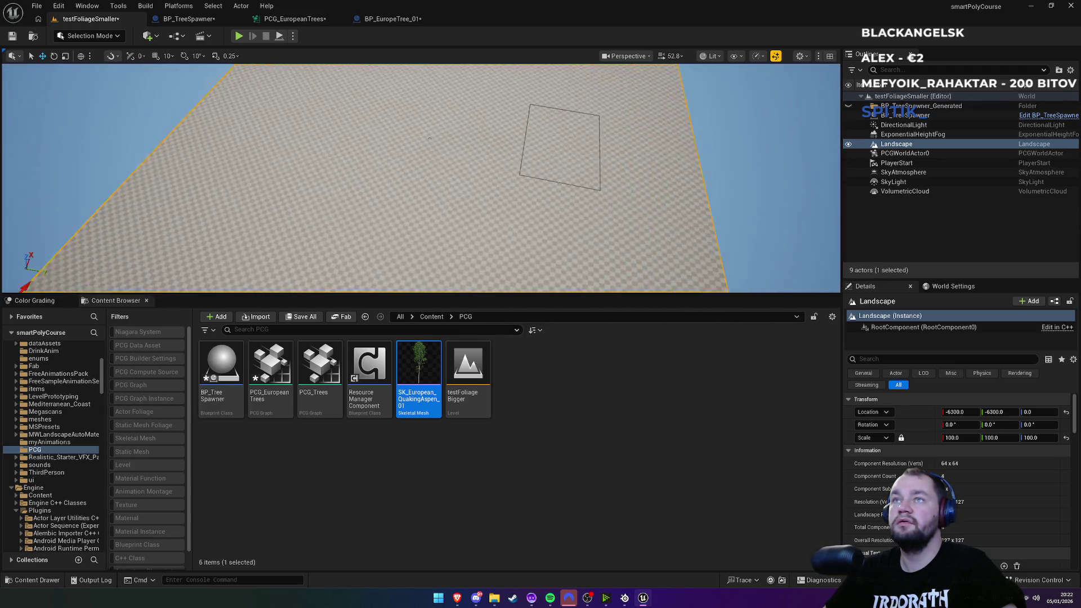
left_click_drag(431, 135, 393, 136)
left_click(304, 19)
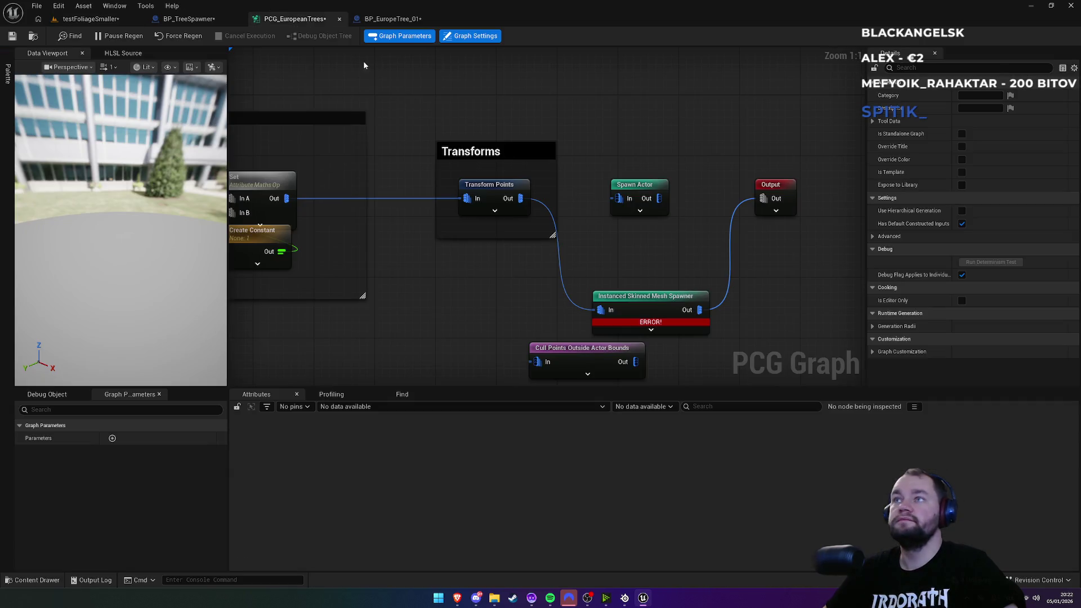
mouse_move(656, 323)
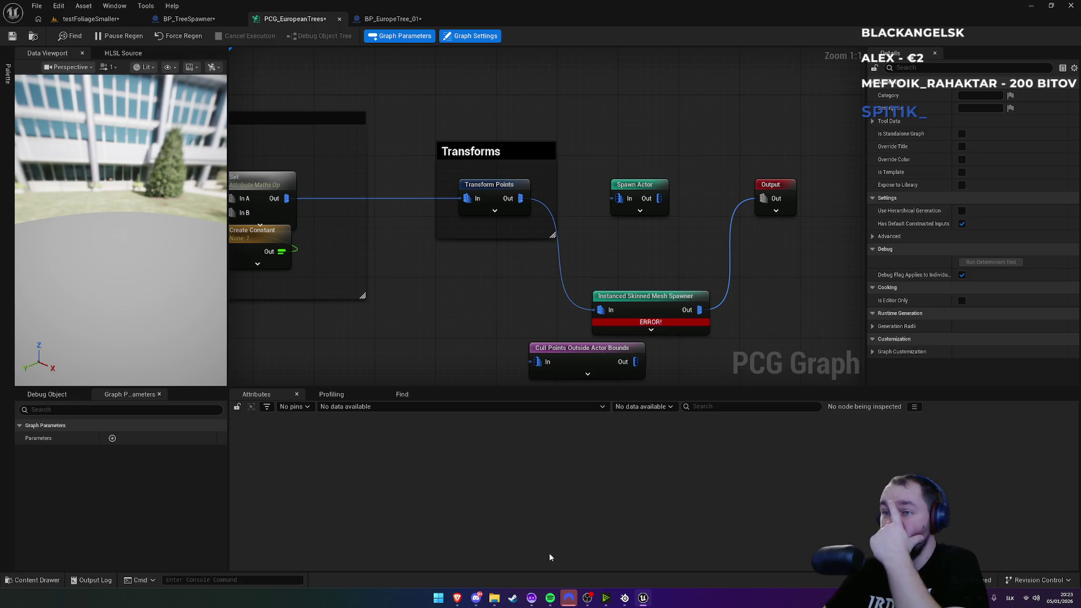
Step: Bring the Instanced Skinned Mesh documentation forward and search the page for 'ha'
mouse_move(457, 600)
left_click(508, 555)
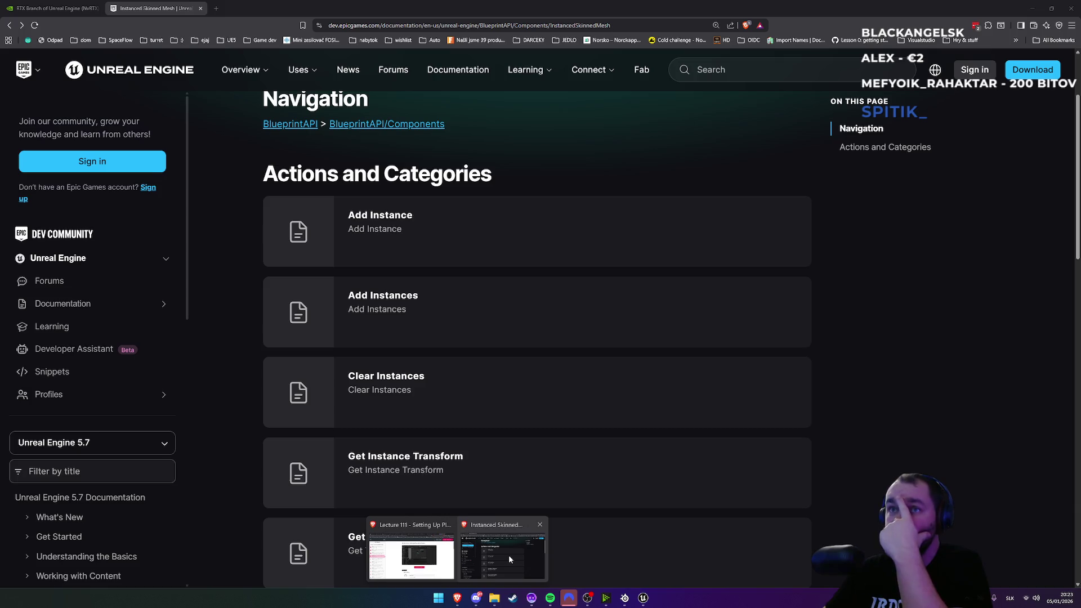
key("ctrl+f")
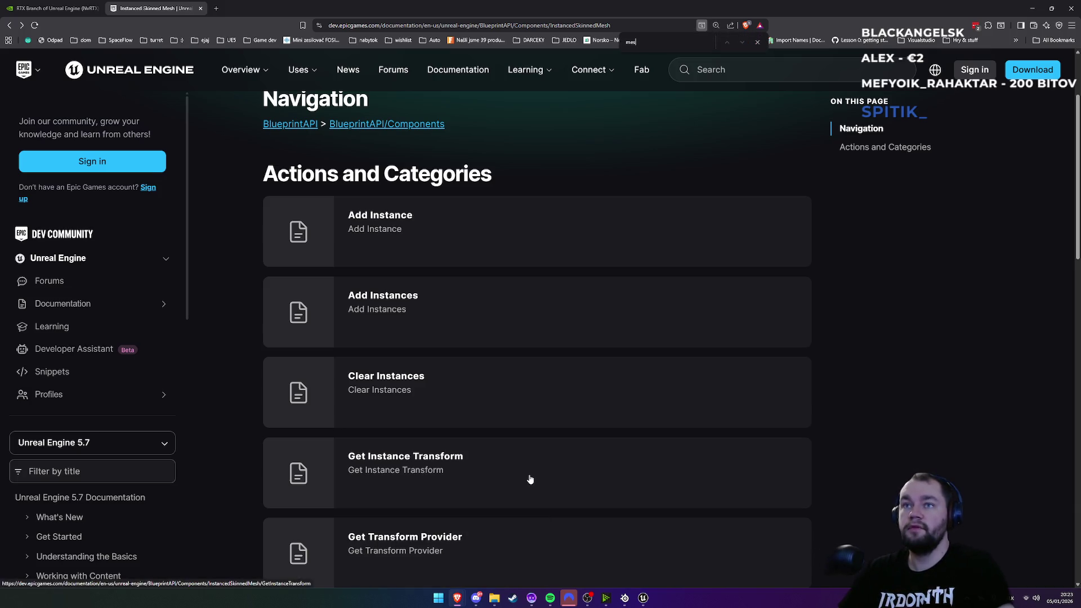
type("h a")
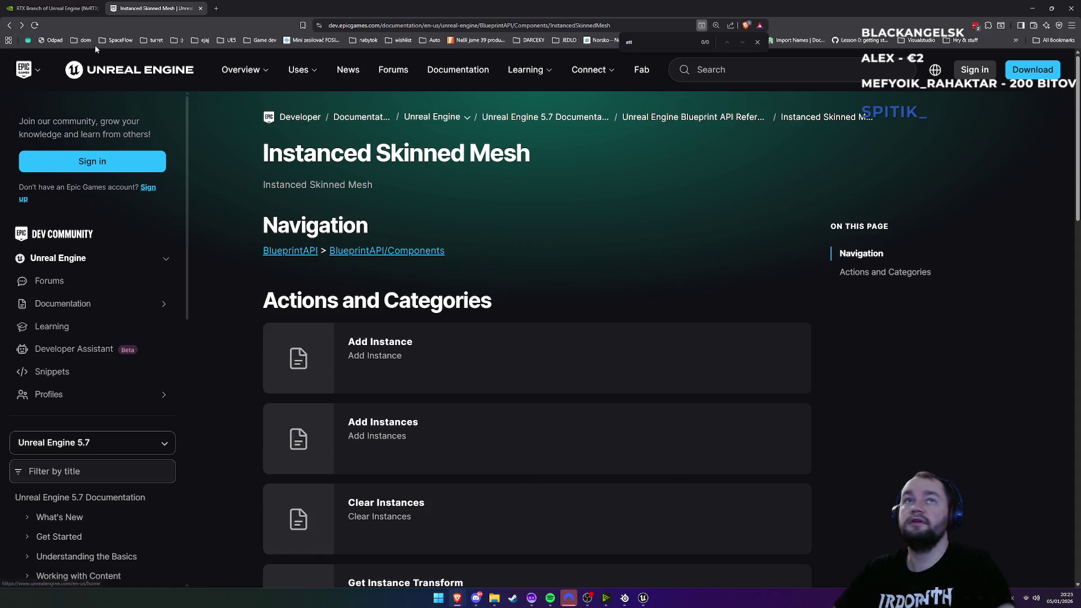
Step: Back on Google, search 'instanced skinned mesh spawner PCG what is mesh attribute'
left_click(9, 25)
left_click(341, 74)
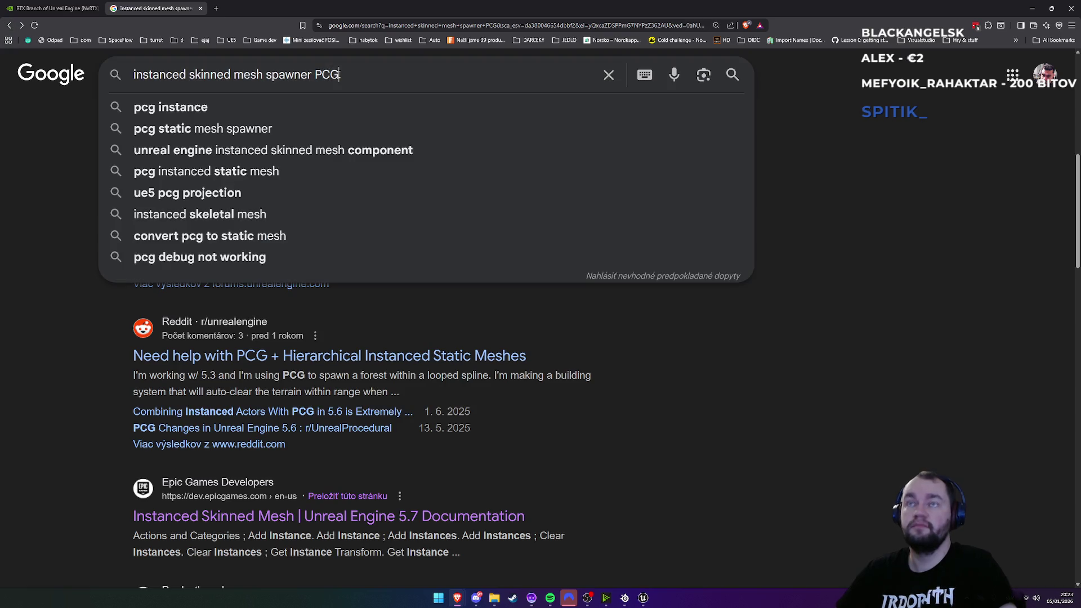
type("whast")
key("BackSpace")
key("BackSpace")
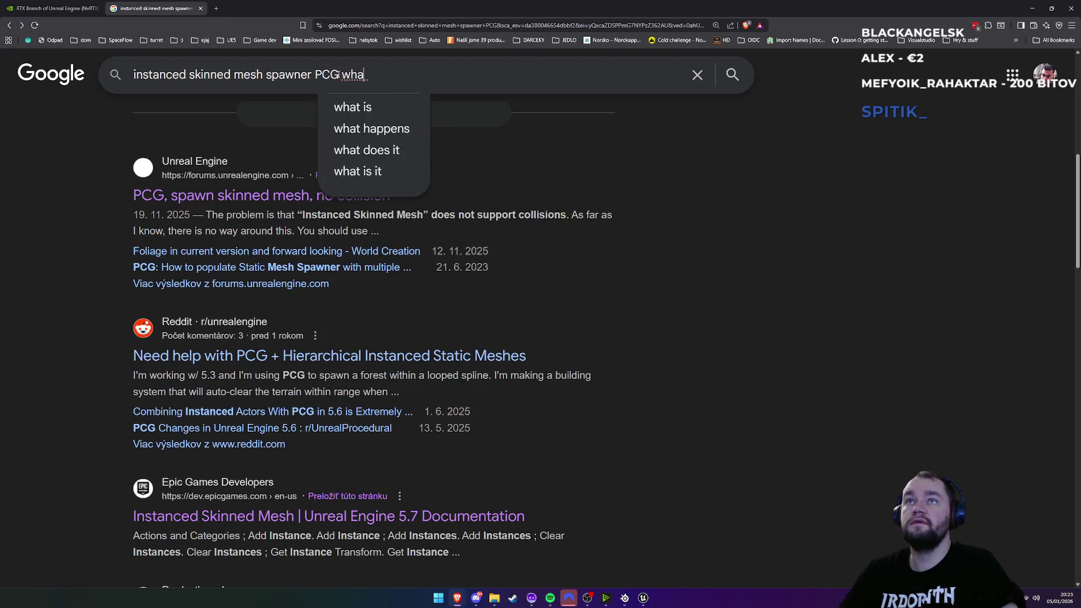
type("t is mesh")
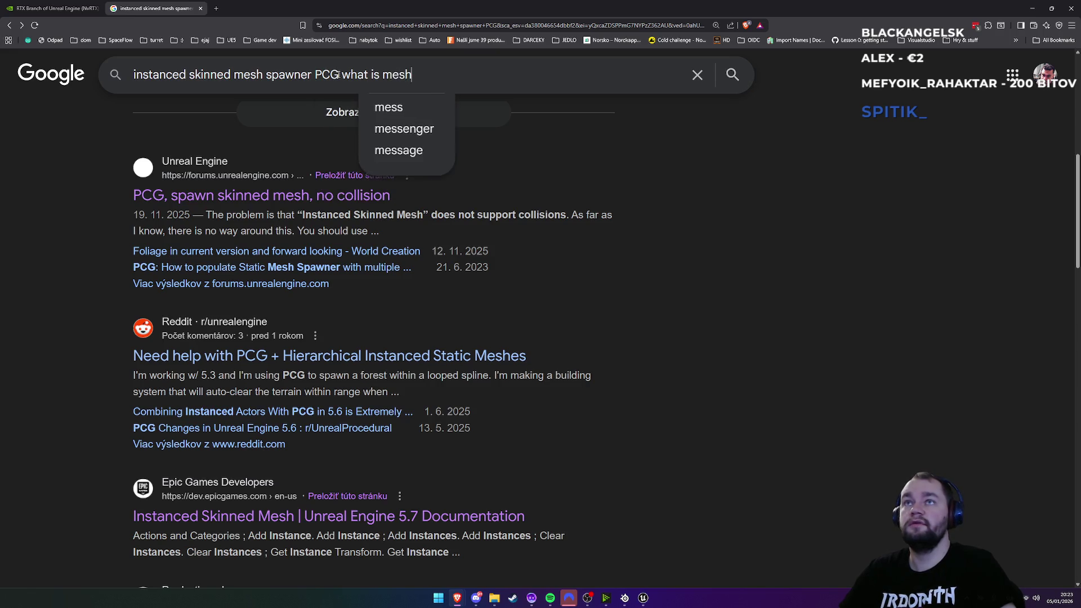
type(" attribute")
key("Return")
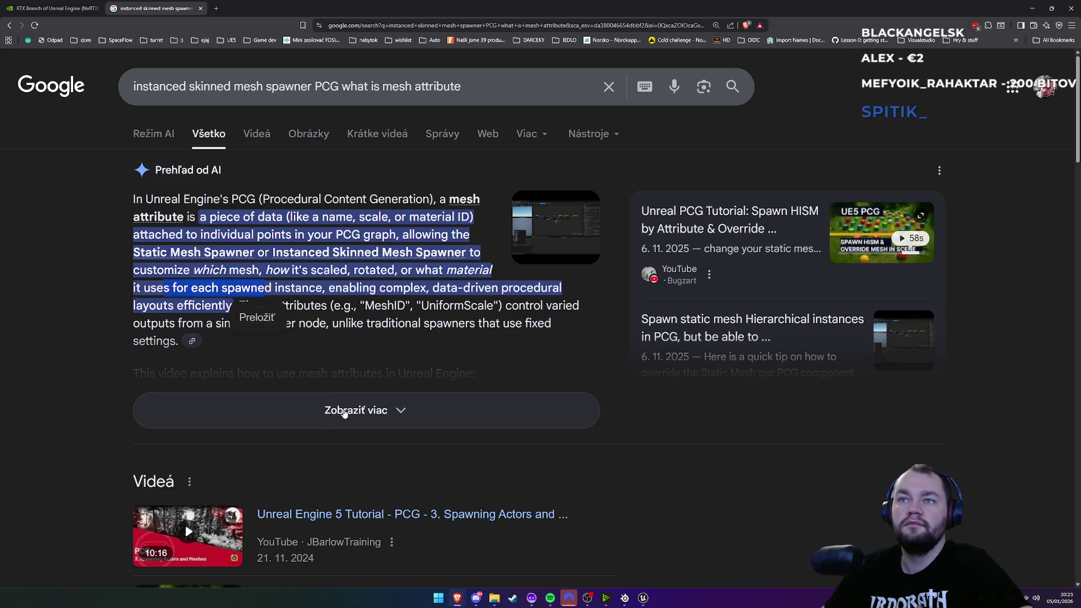
Step: Expand the AI overview on mesh attributes, read down to the videos, then return to Unreal
left_click(353, 408)
scroll(384, 366, "down", 3)
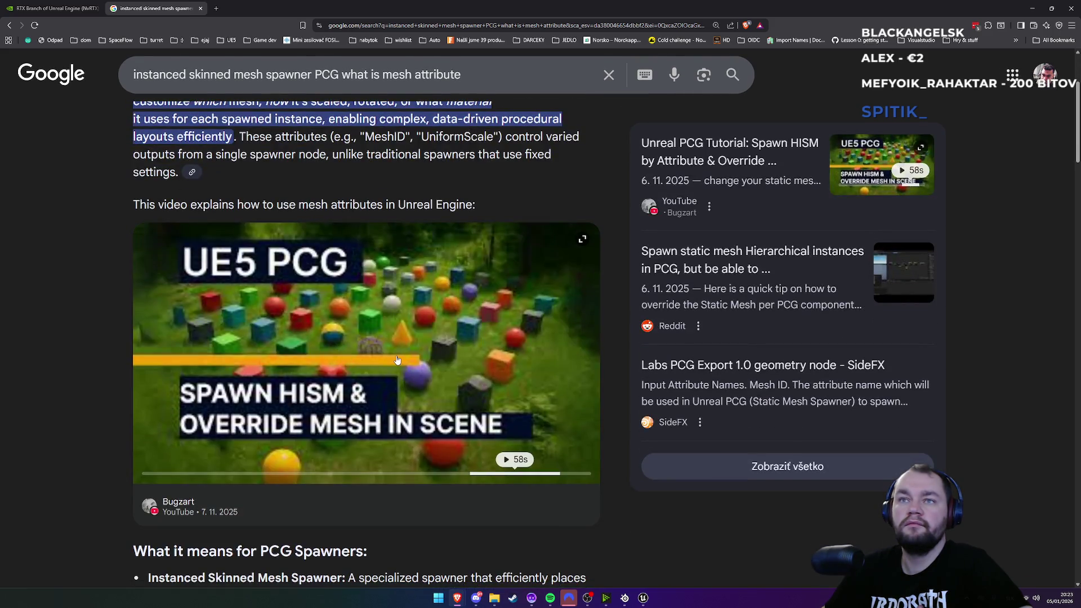
scroll(337, 369, "down", 3)
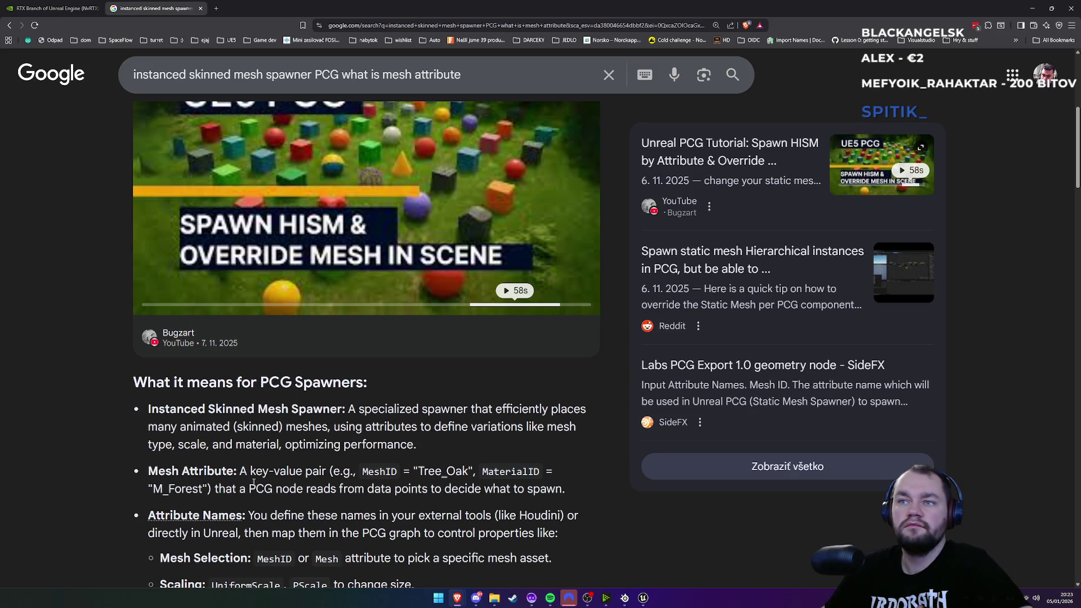
scroll(255, 482, "down", 2)
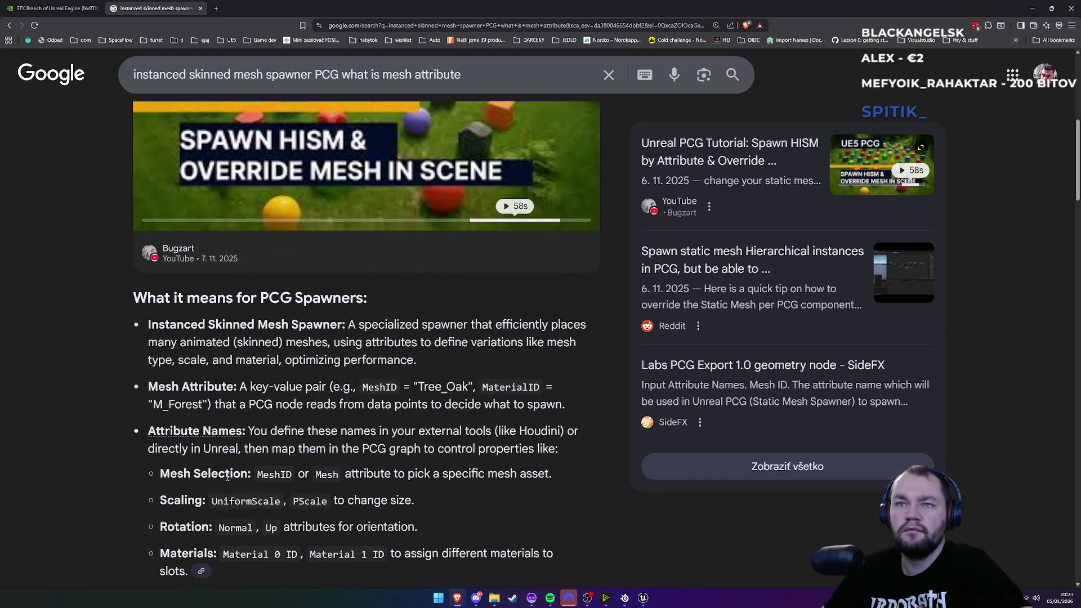
scroll(227, 477, "down", 3)
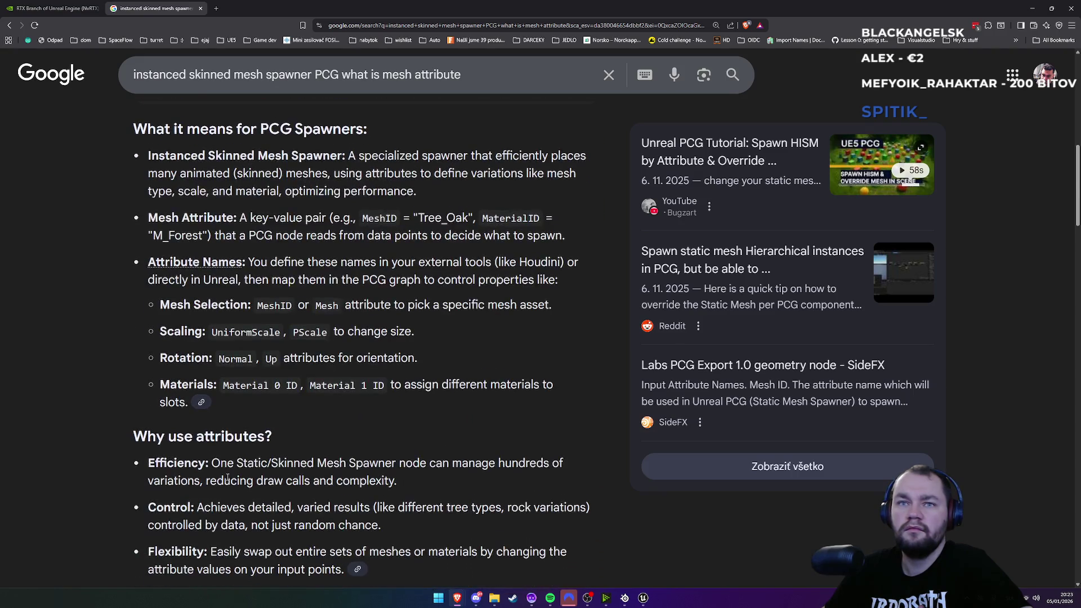
scroll(227, 478, "down", 7)
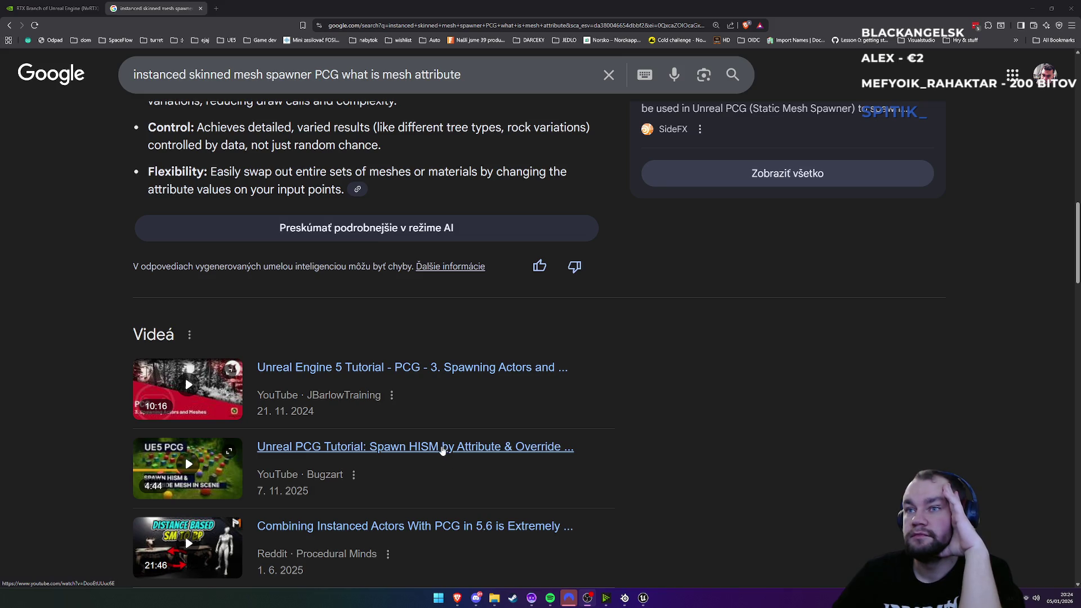
left_click(644, 599)
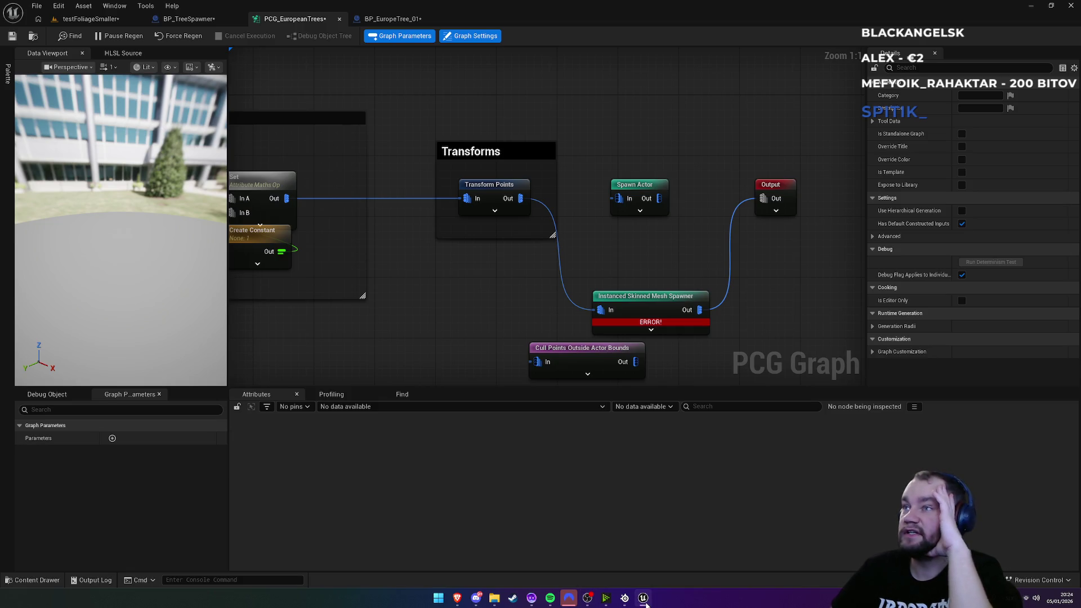
Step: Open the 'Unreal Engine 5 Tutorial - PCG - 3. Spawning Actors and Meshes' video from Google
mouse_move(463, 599)
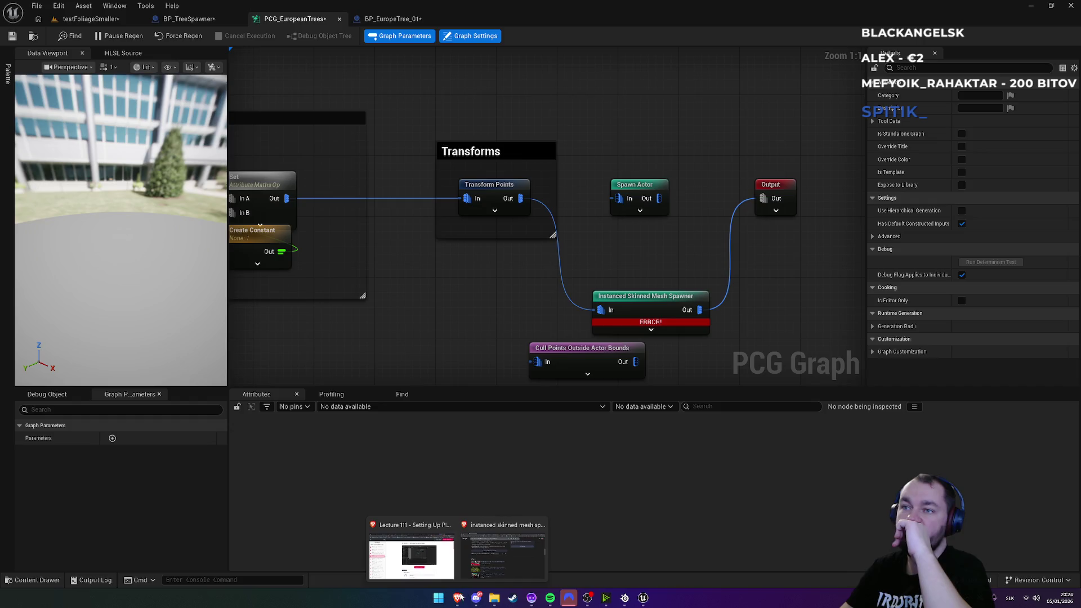
left_click(496, 555)
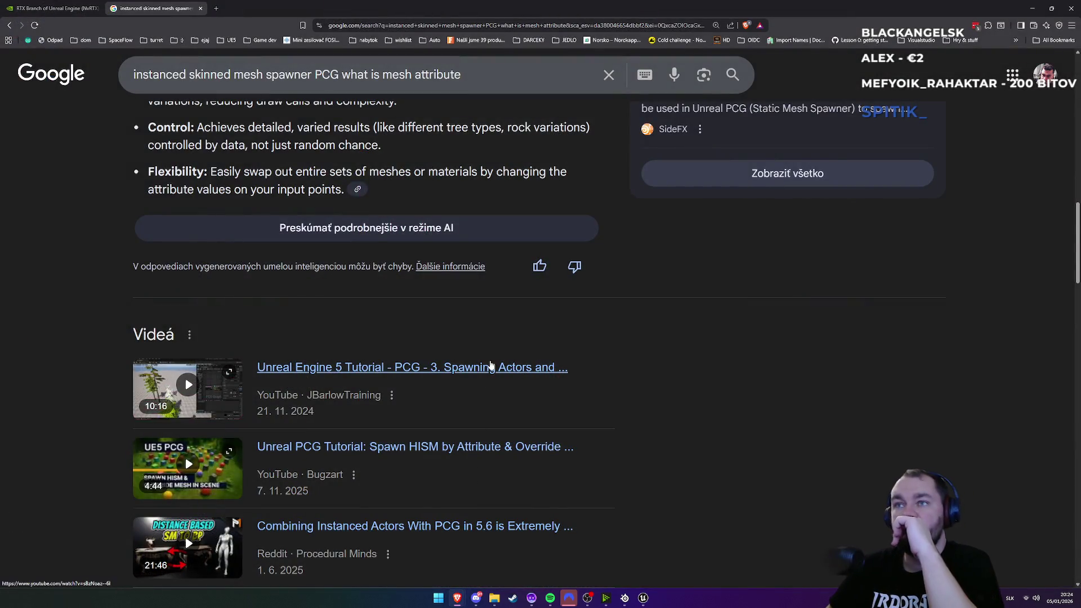
left_click(491, 366)
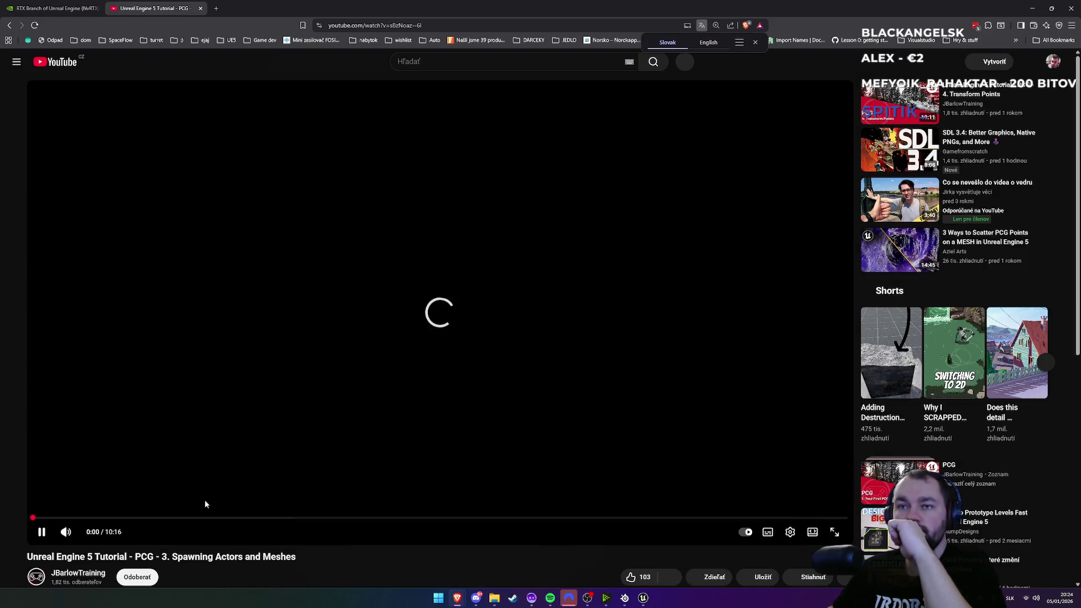
Step: Skim the tutorial at 2:05, 2:52, 4:26, 8:00 and 8:51, then go back to Google
left_click(197, 519)
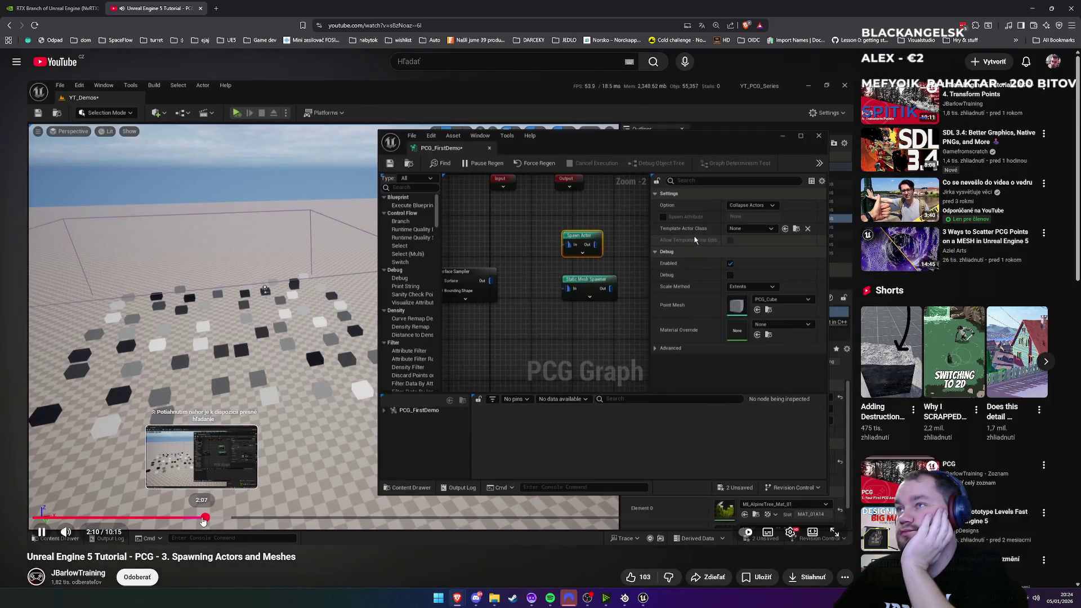
left_click(262, 519)
left_click(385, 518)
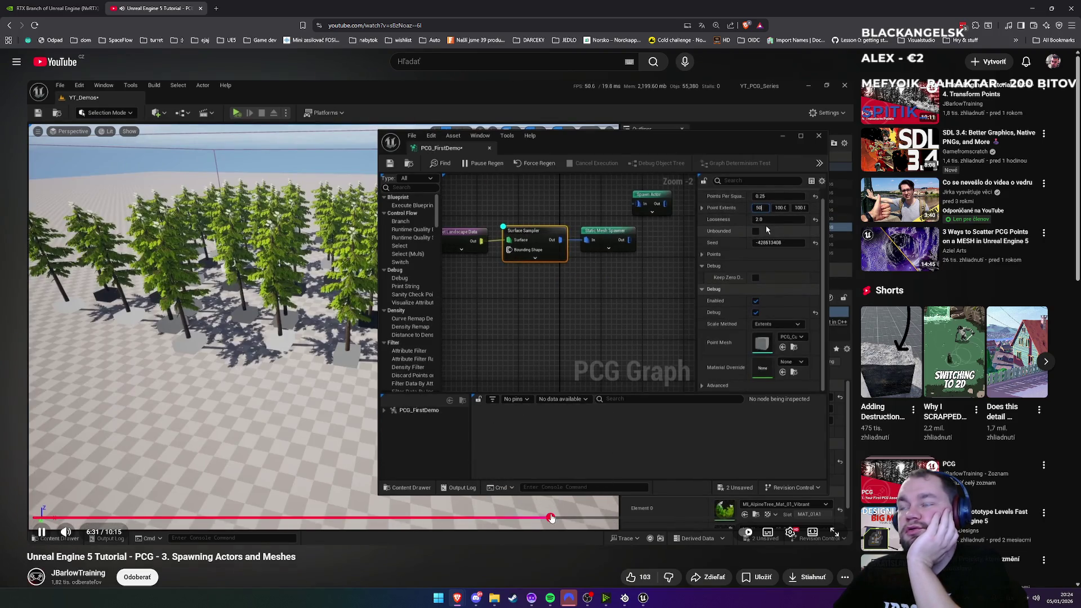
left_click(670, 518)
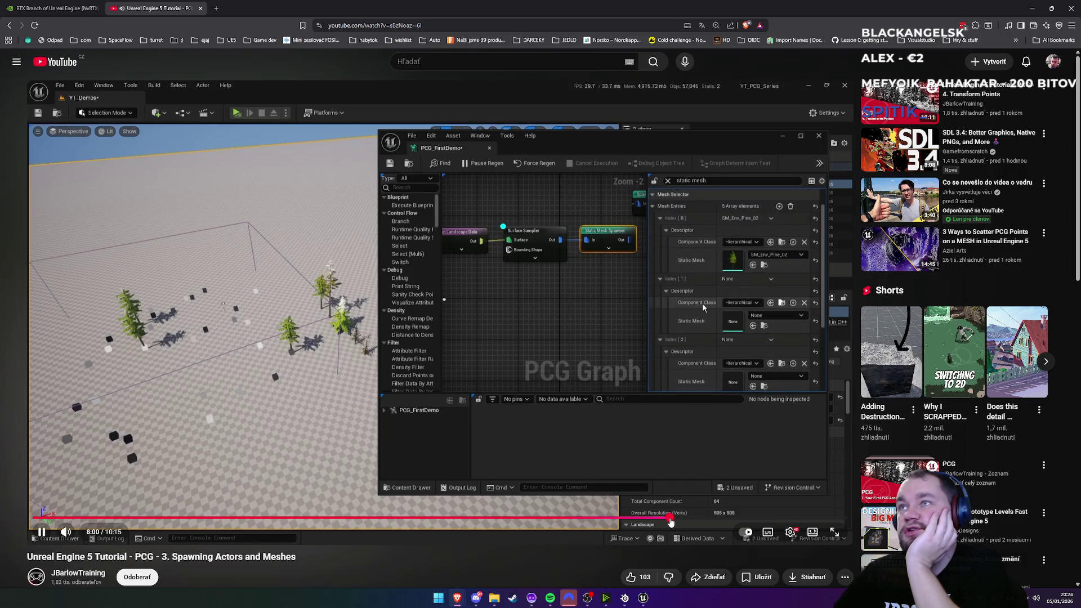
left_click_drag(670, 523, 738, 521)
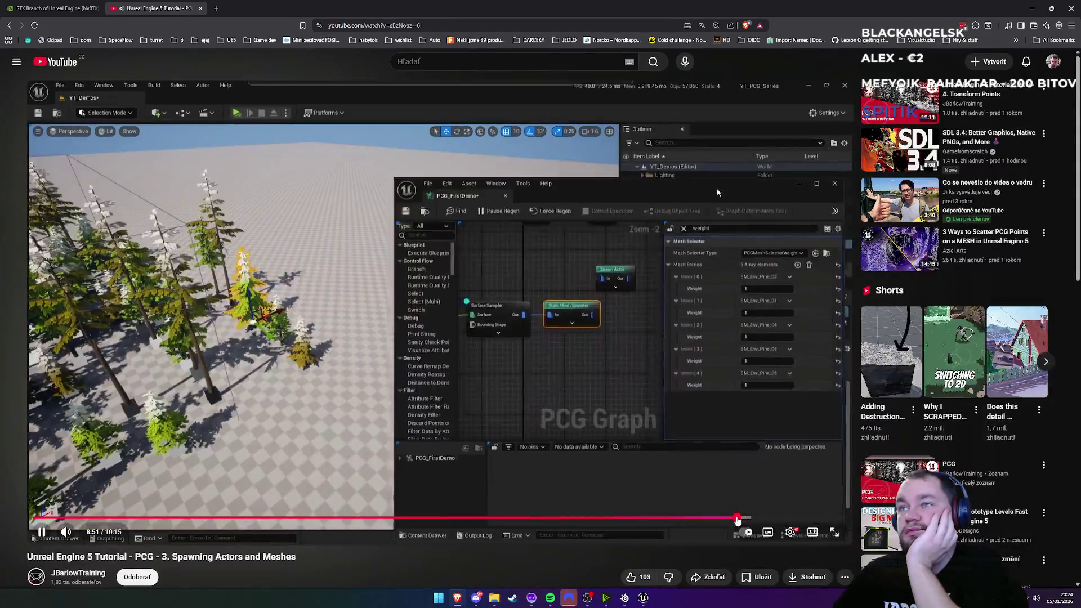
left_click(10, 25)
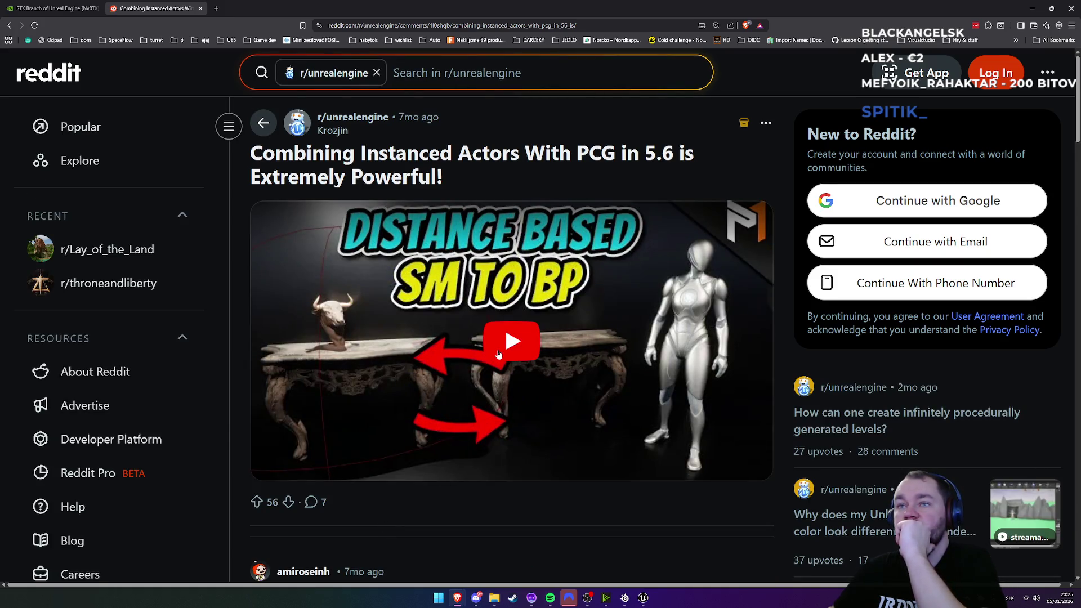
Step: Play the post's embedded video at about 40% volume and scrub into 'Setting Up Basic Instanced Actors'
left_click(498, 354)
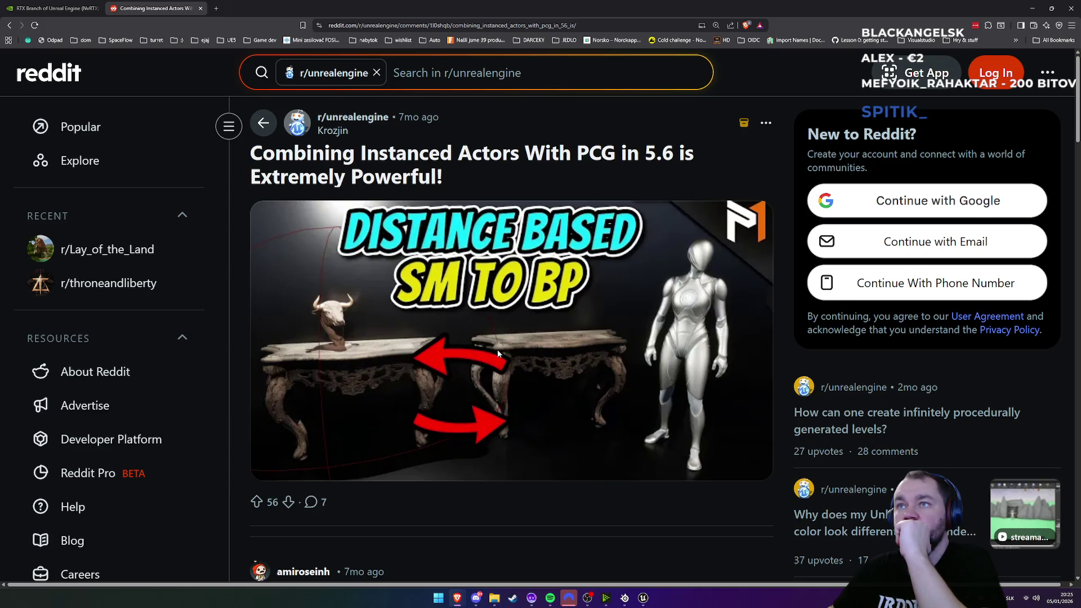
left_click(353, 468)
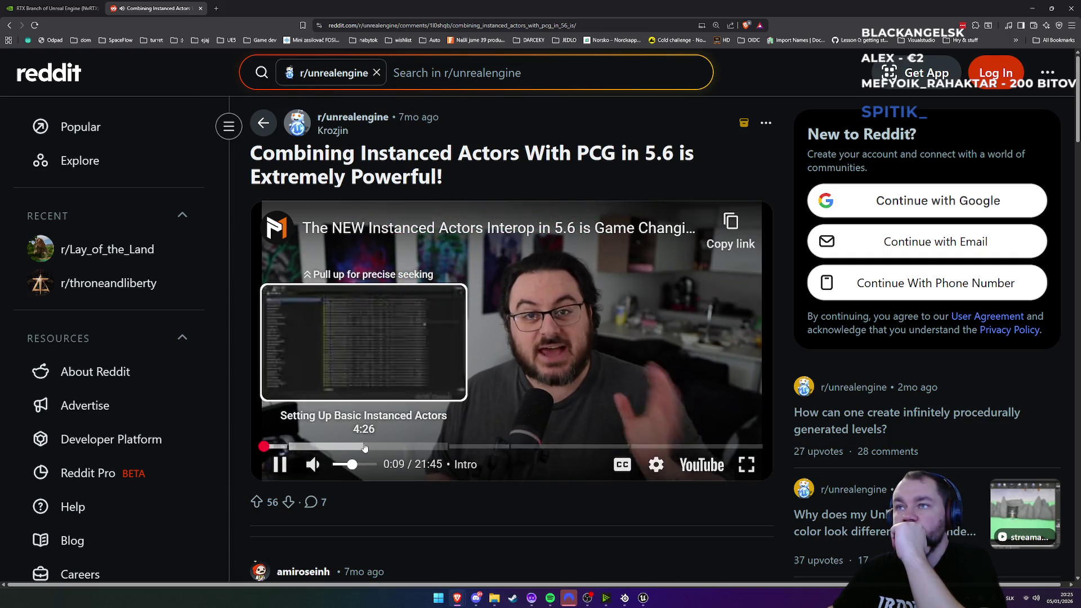
left_click(365, 448)
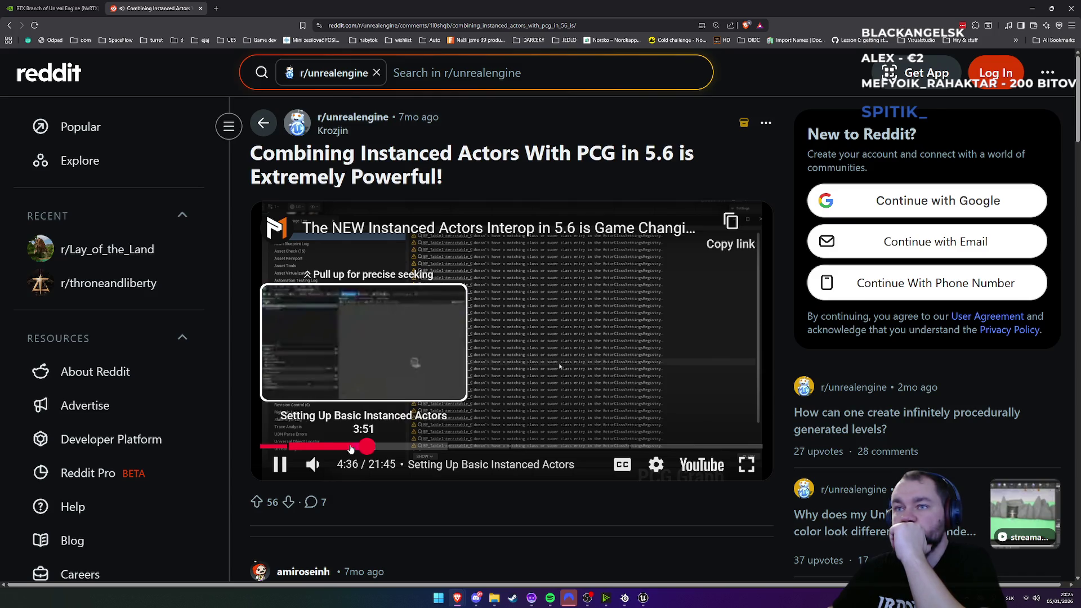
left_click(350, 448)
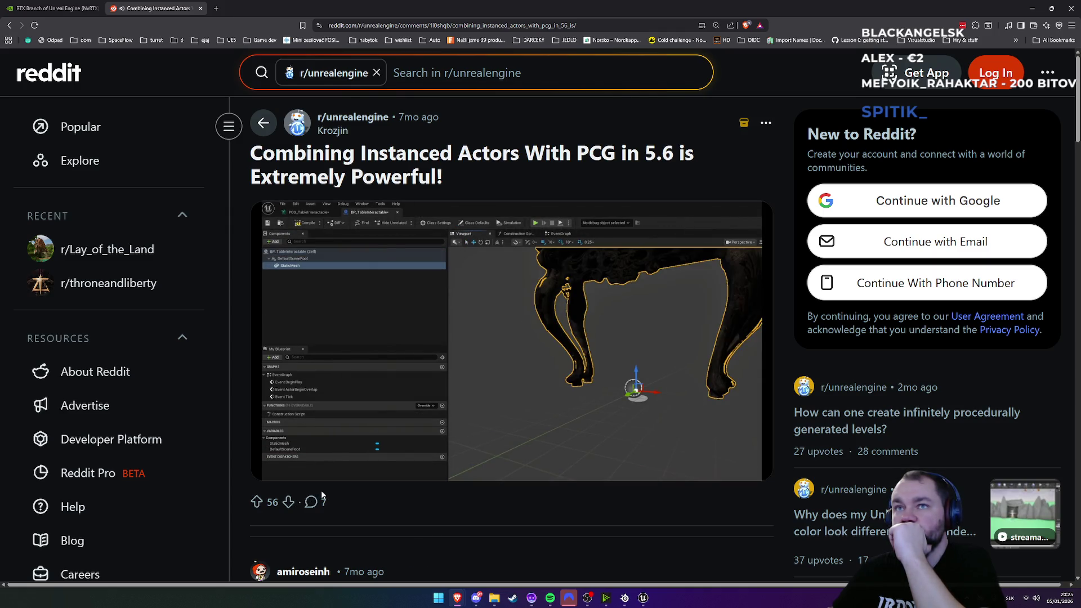
left_click_drag(381, 453, 384, 444)
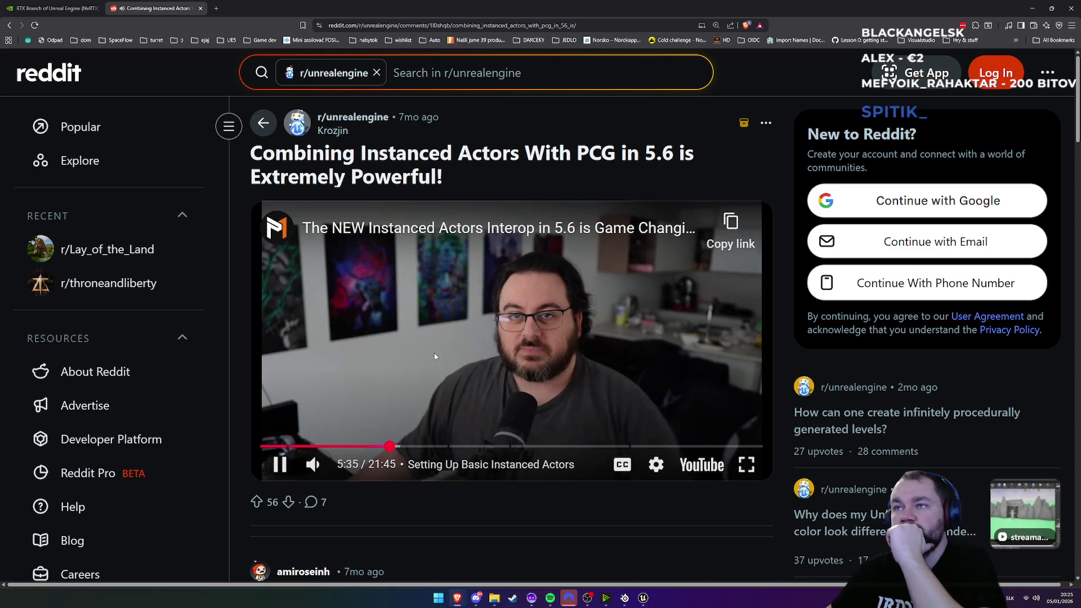
Step: Pause the video at 5:36 and glance at the Unreal PCG graph before returning
left_click(450, 377)
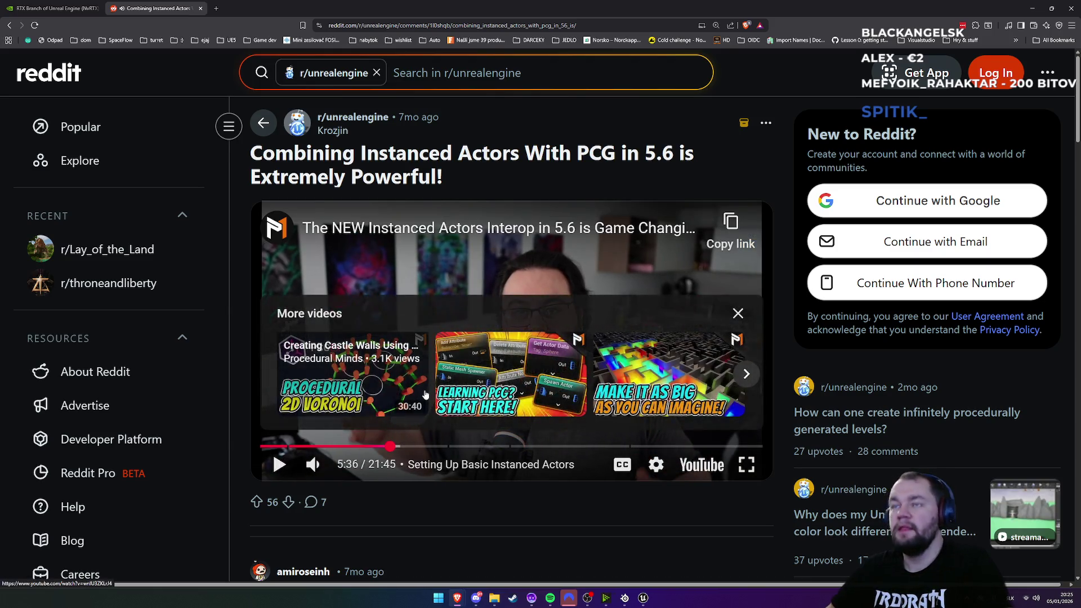
key("alt+Tab")
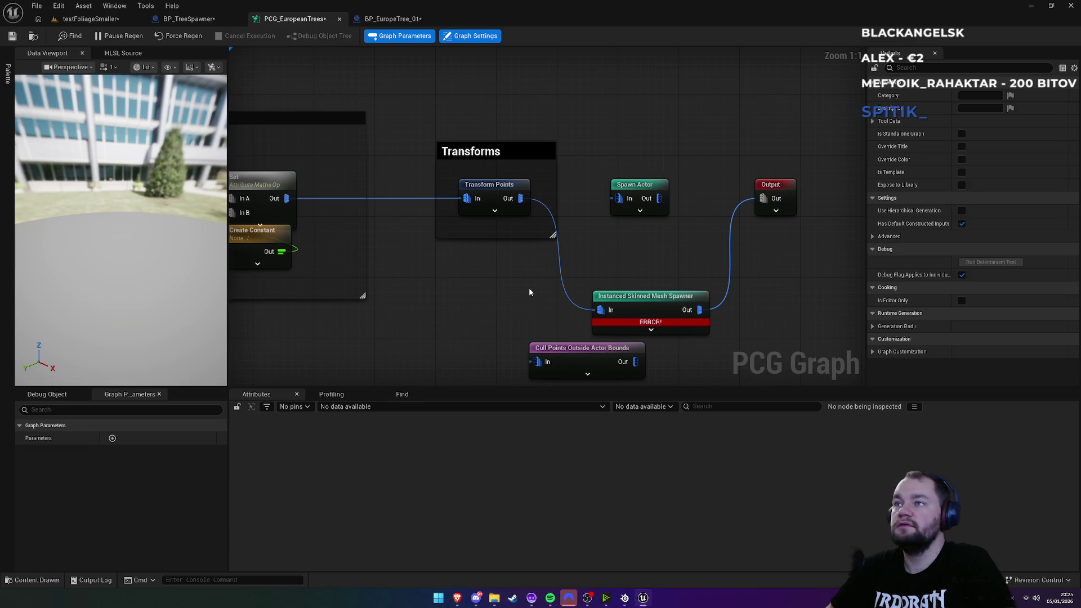
key("alt+Tab")
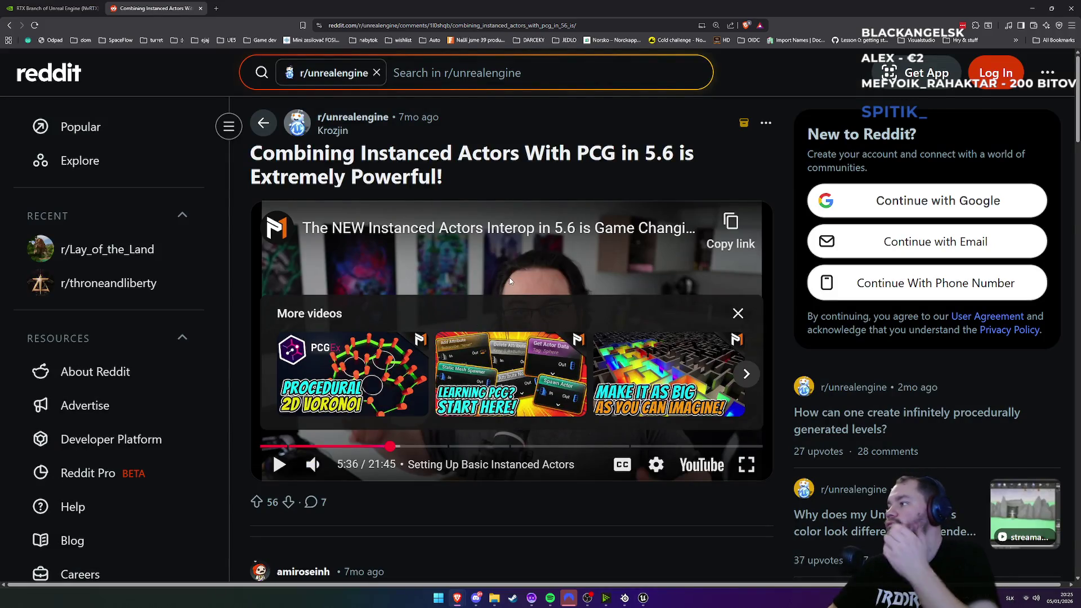
Step: Watch the video through 6:37, 7:35, 8:40 and 9:55, pause at 10:13, then return to Unreal
left_click(510, 280)
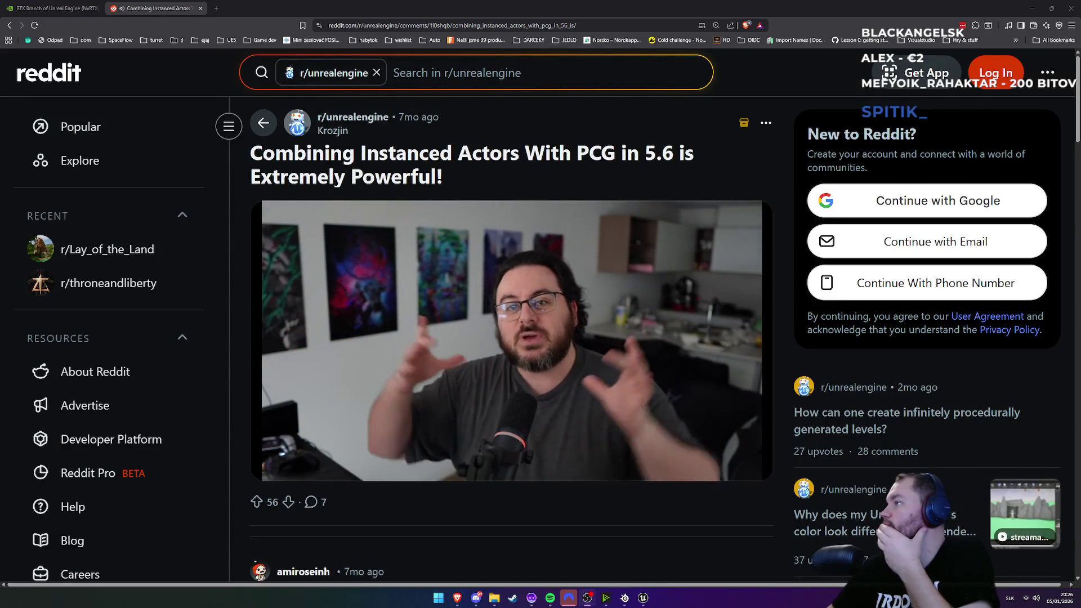
left_click_drag(425, 445, 413, 448)
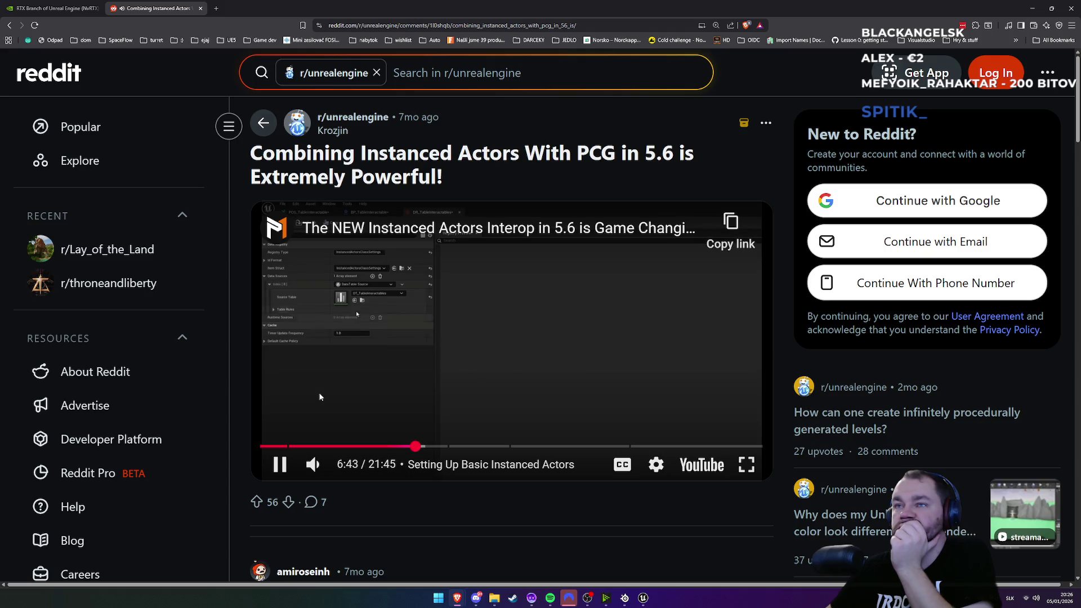
left_click_drag(416, 446, 436, 446)
left_click_drag(412, 445, 462, 448)
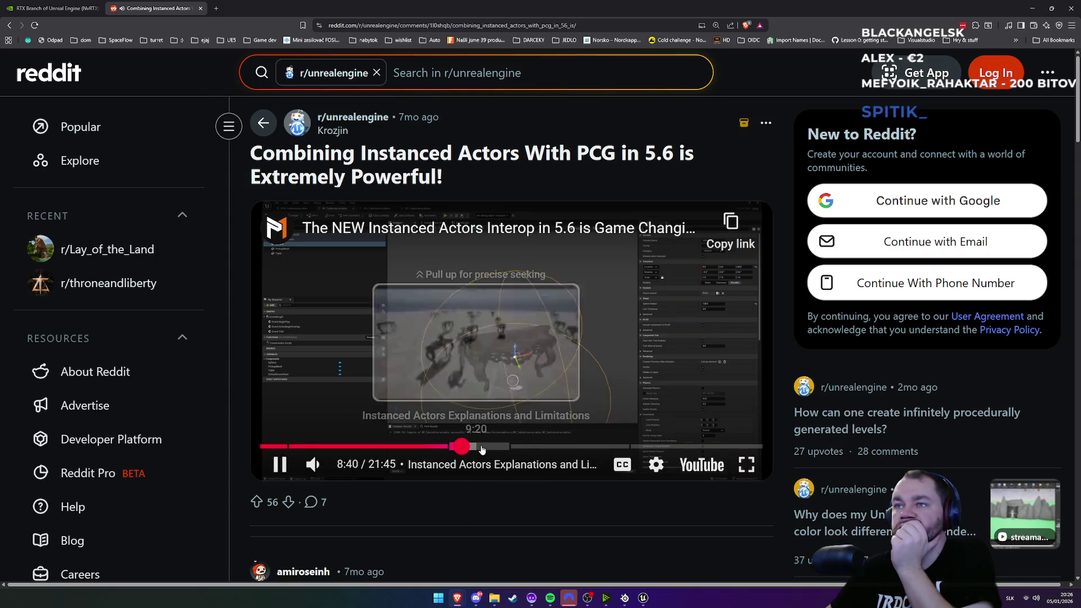
left_click(491, 447)
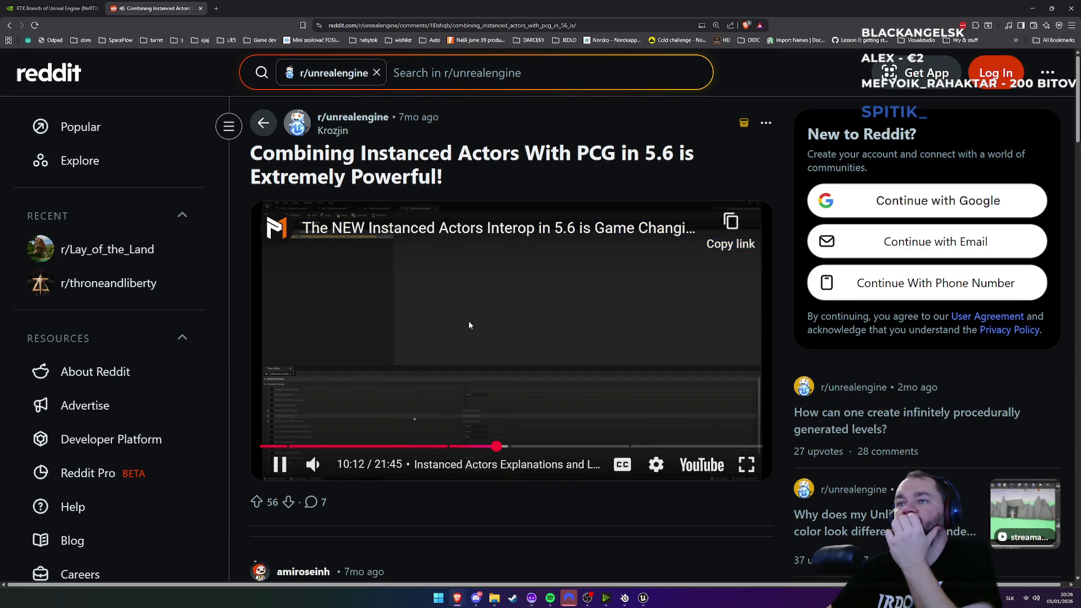
left_click(469, 325)
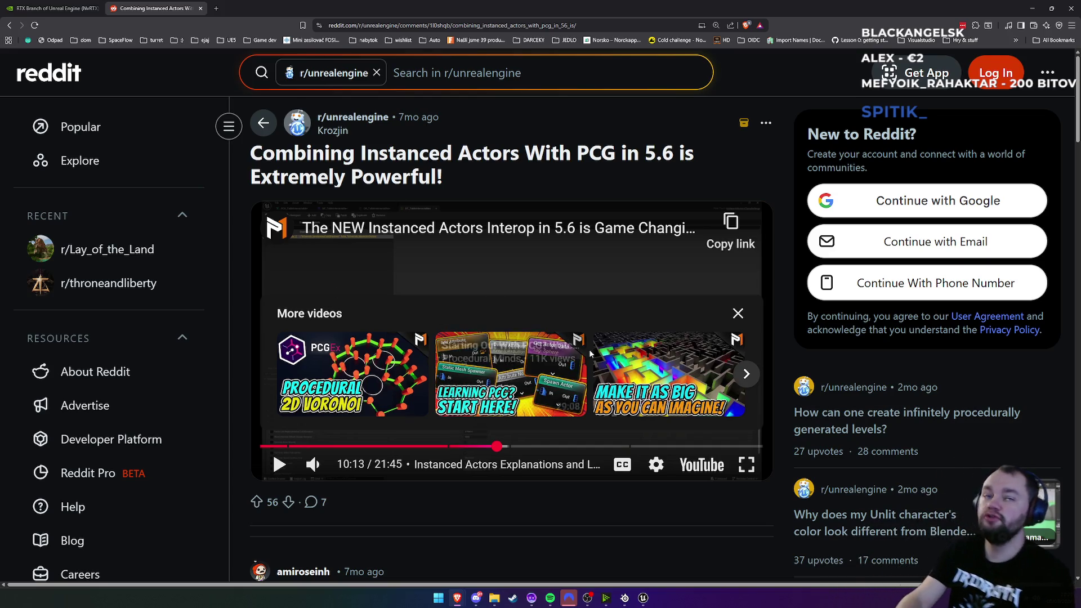
key("alt+Tab")
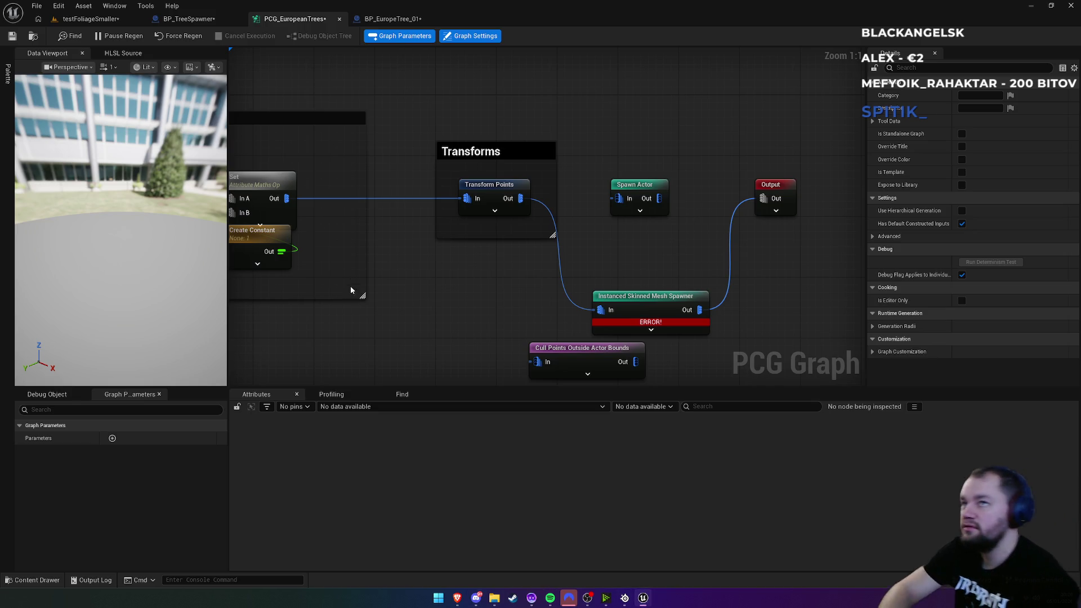
Step: In the testFoliageSmaller level, place SK_European_QuakingAspen_01 on the landscape and frame it
left_click(91, 18)
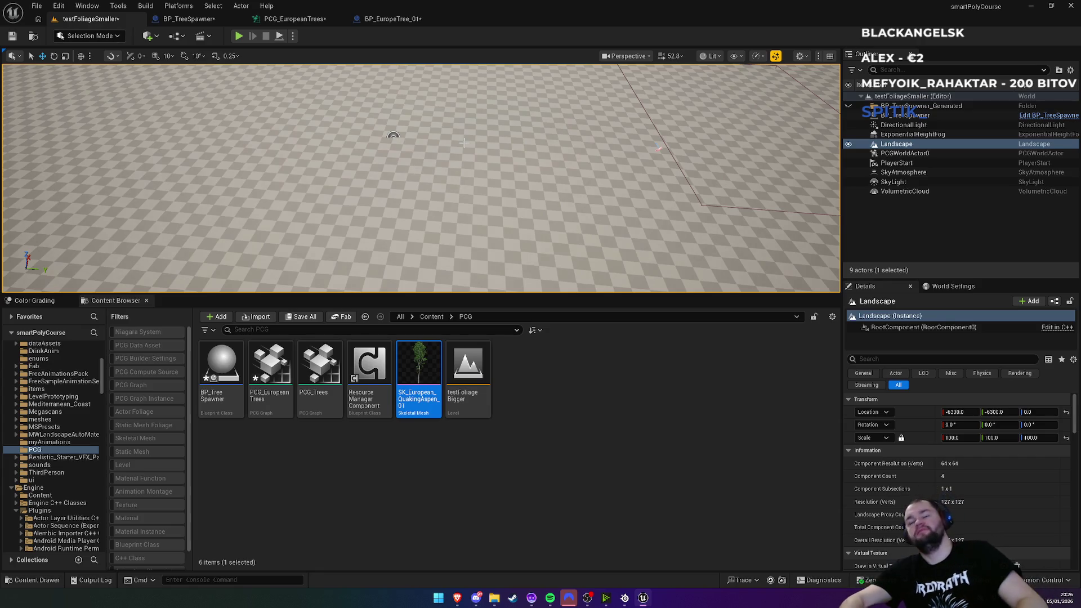
left_click_drag(454, 142, 494, 264)
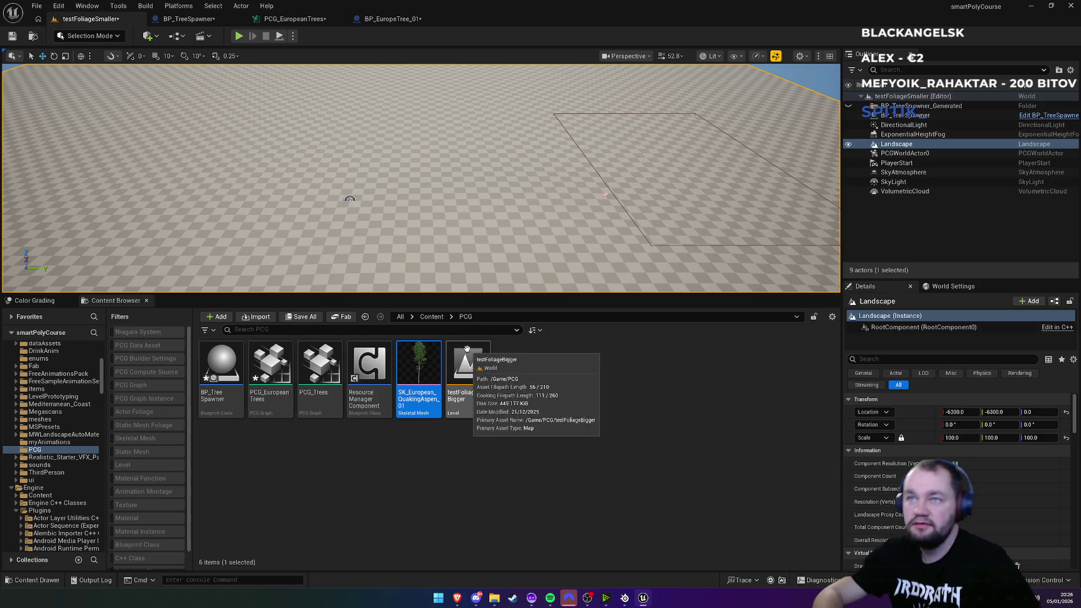
mouse_move(423, 372)
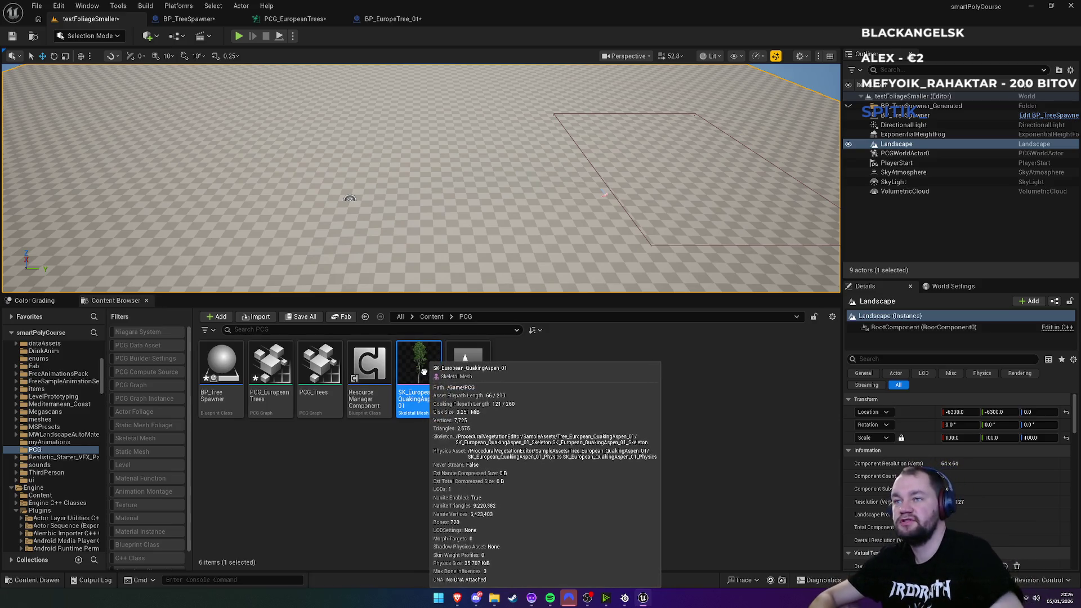
left_click_drag(416, 236, 391, 166)
left_click_drag(443, 279, 433, 262)
left_click_drag(420, 383, 431, 242)
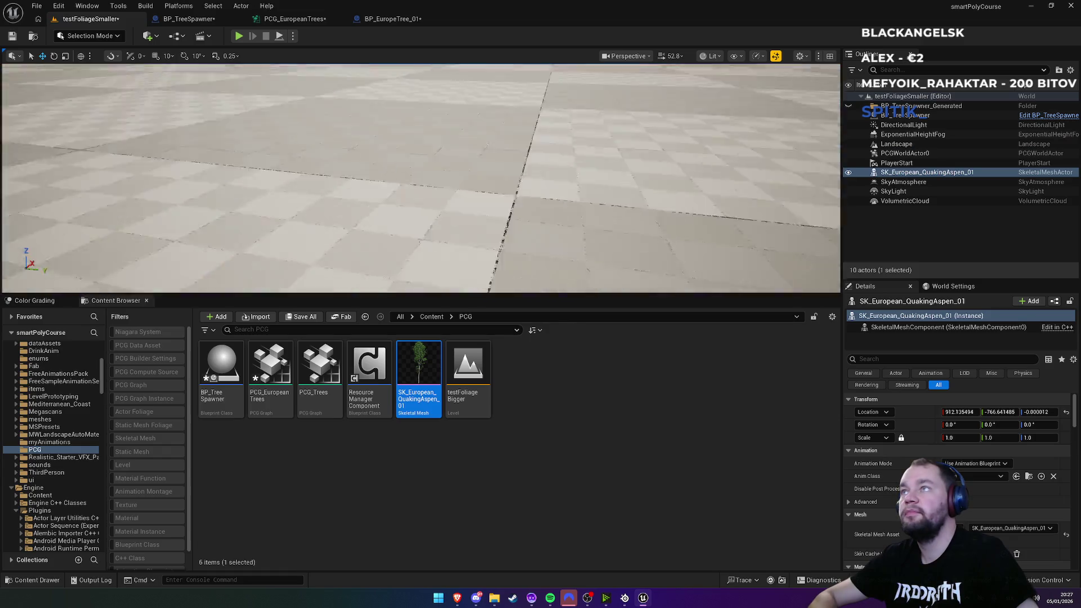
key("f")
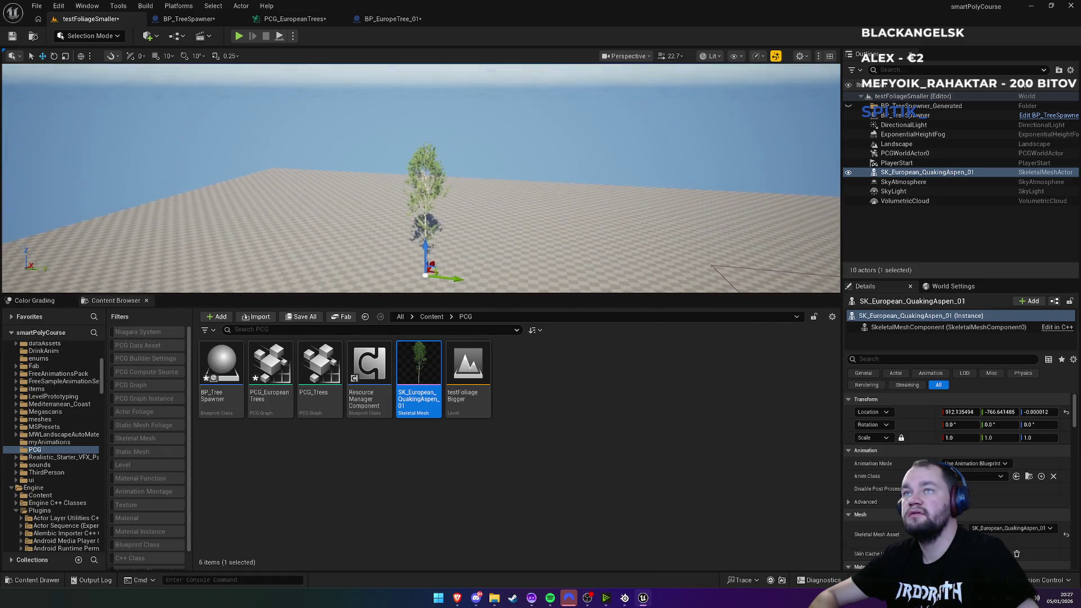
Step: Toggle Show > Nanite > Meshes and inspect the aspen in a full-screen viewport
left_click(734, 56)
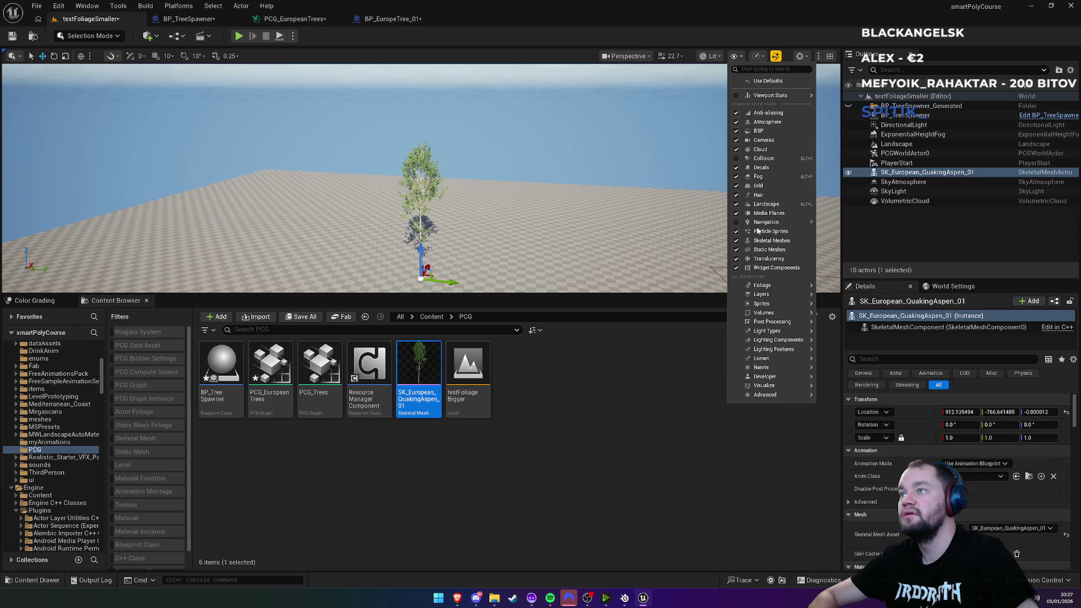
mouse_move(806, 370)
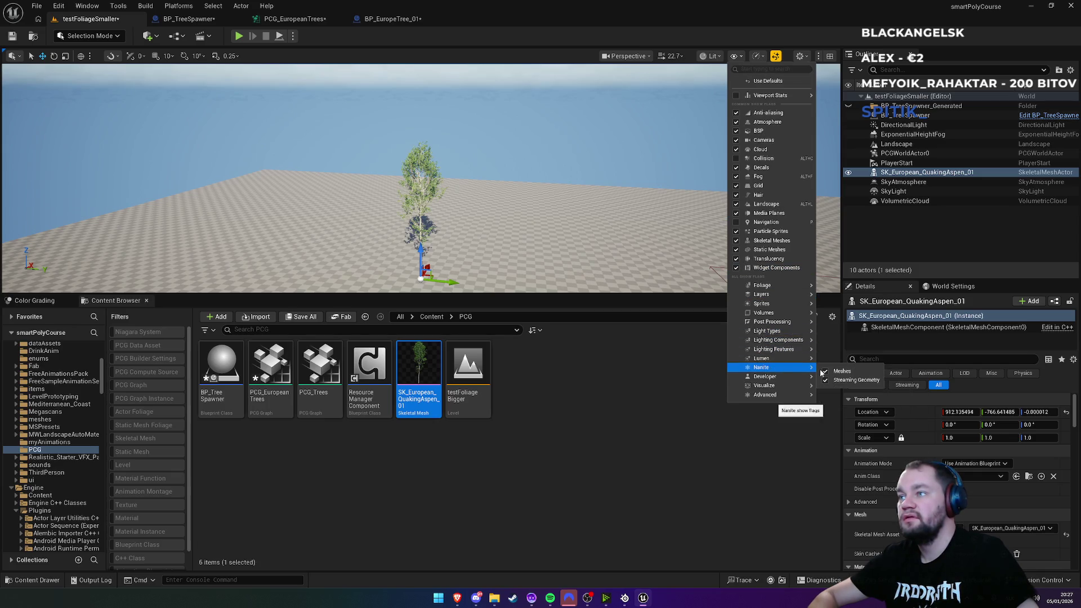
left_click(828, 380)
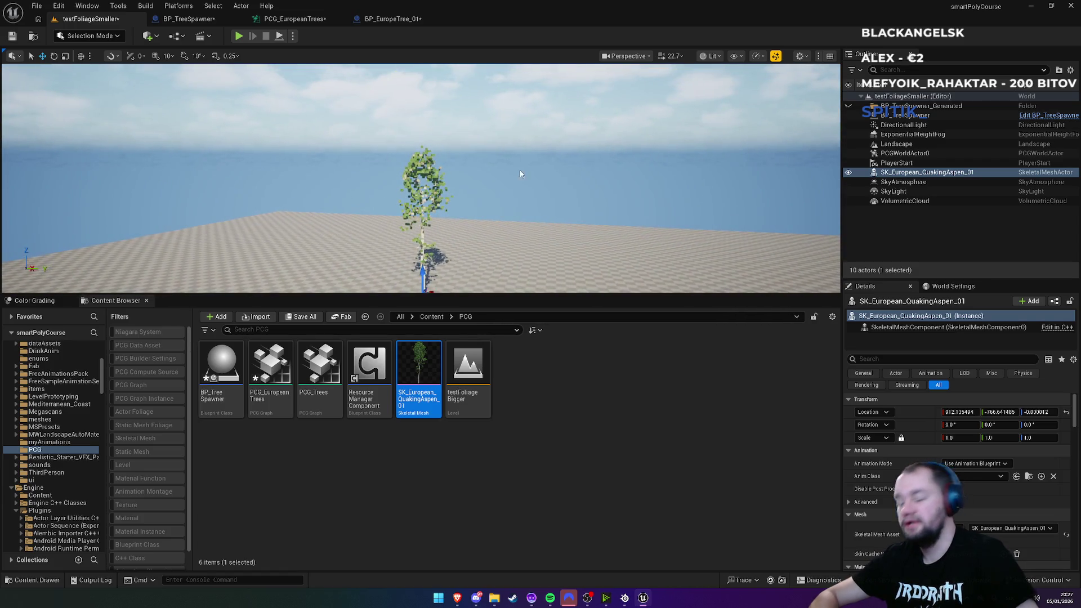
key("F11")
left_click_drag(588, 517, 569, 483)
mouse_move(504, 168)
left_mouse_down()
mouse_move(484, 174)
mouse_move(504, 168)
left_mouse_up()
key("F11")
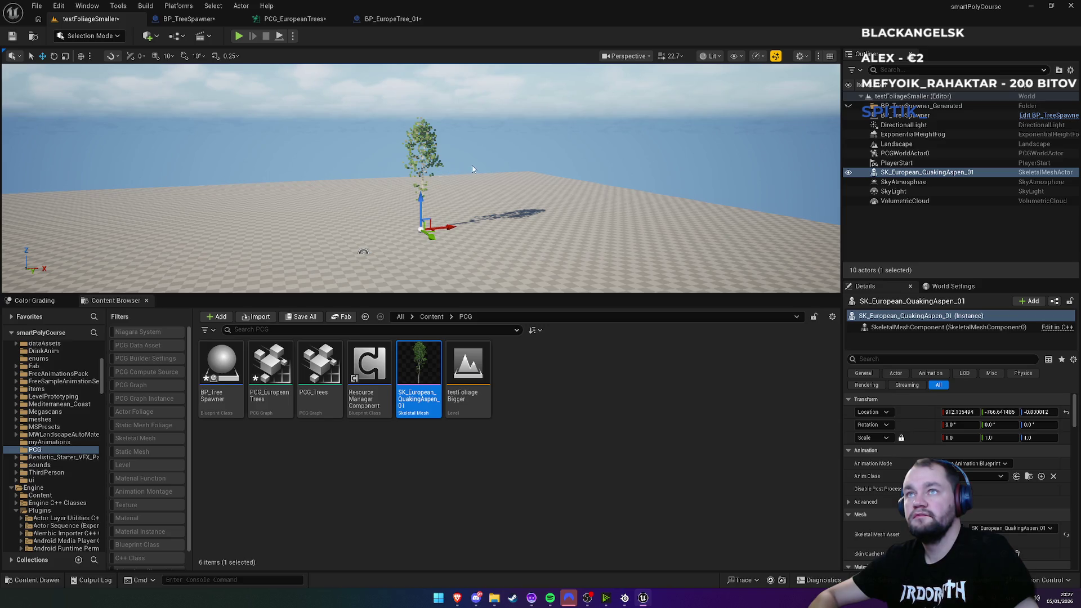
mouse_move(460, 599)
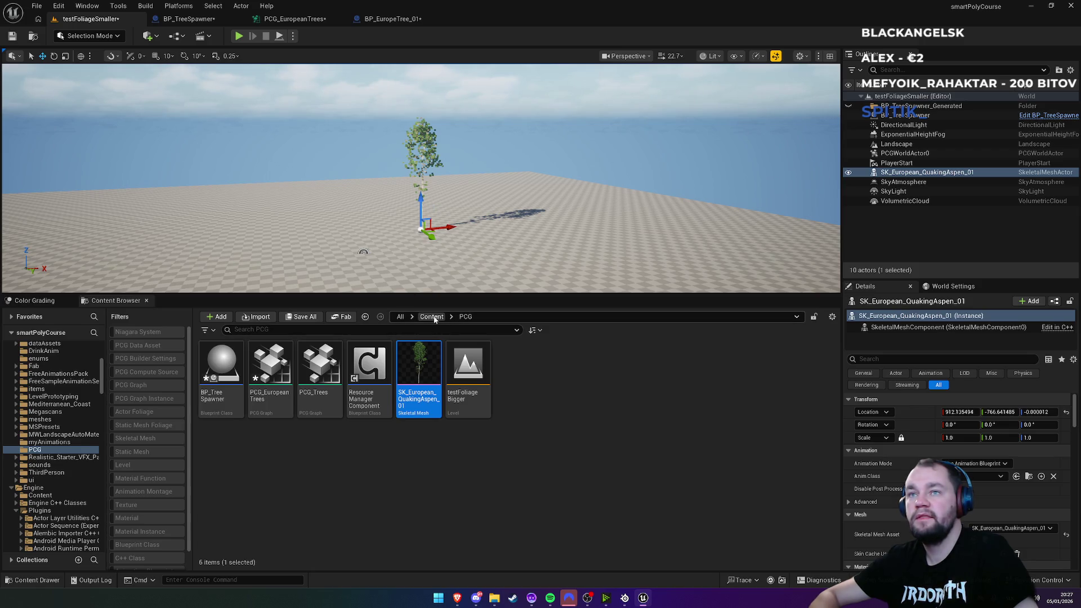
Step: Browse the Content Browser to All > Engine > Content
left_click(400, 317)
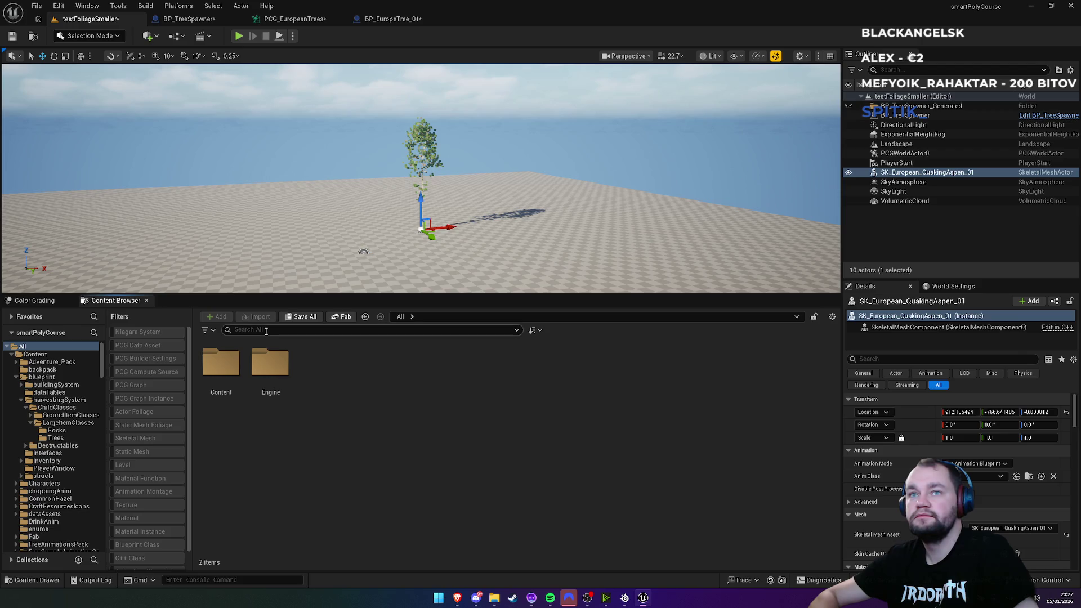
double_click(260, 372)
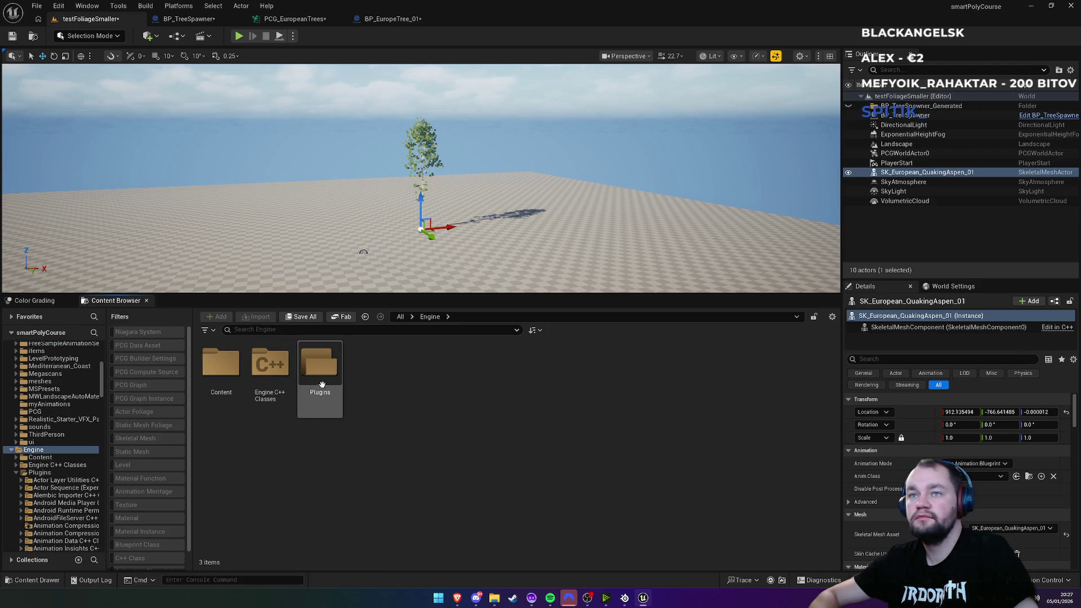
double_click(220, 366)
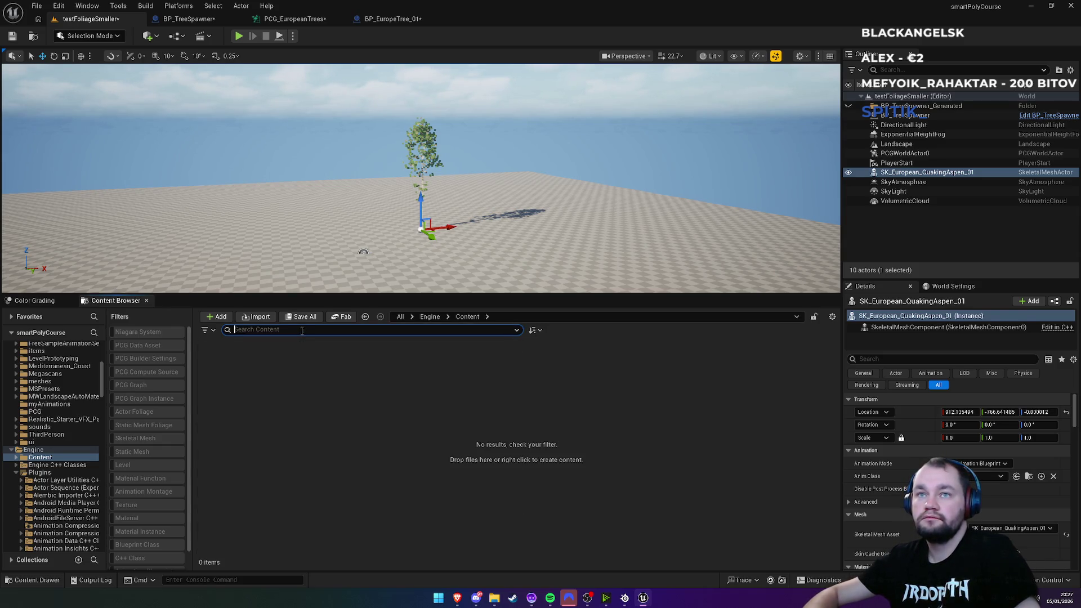
key("BackSpace")
Step: Select the SK_European_QuakingAspen_01 actor in the Outliner and delete it
left_click(61, 8)
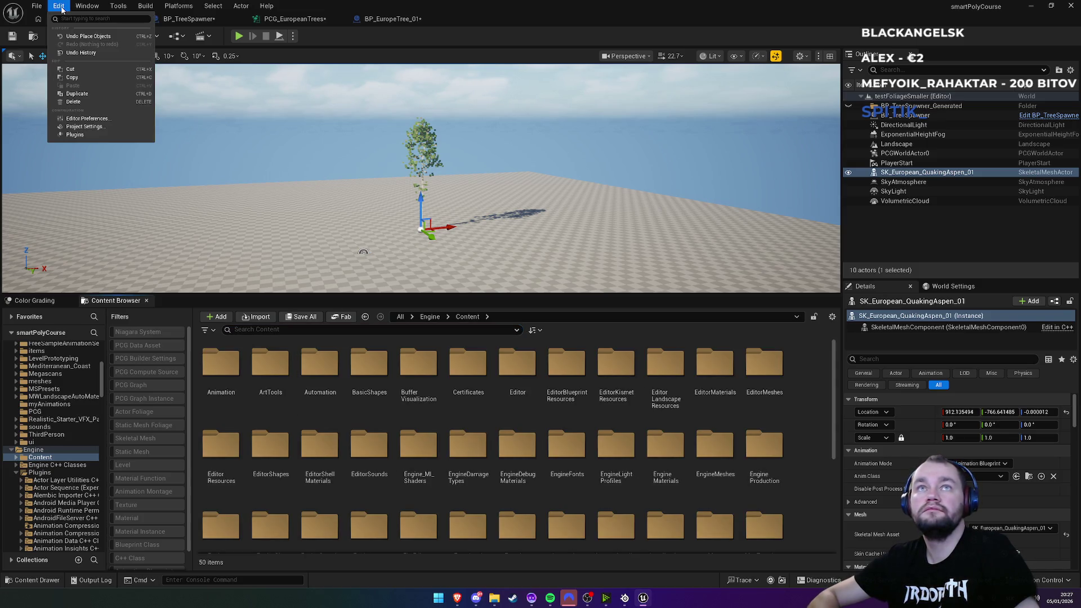
left_click(973, 173)
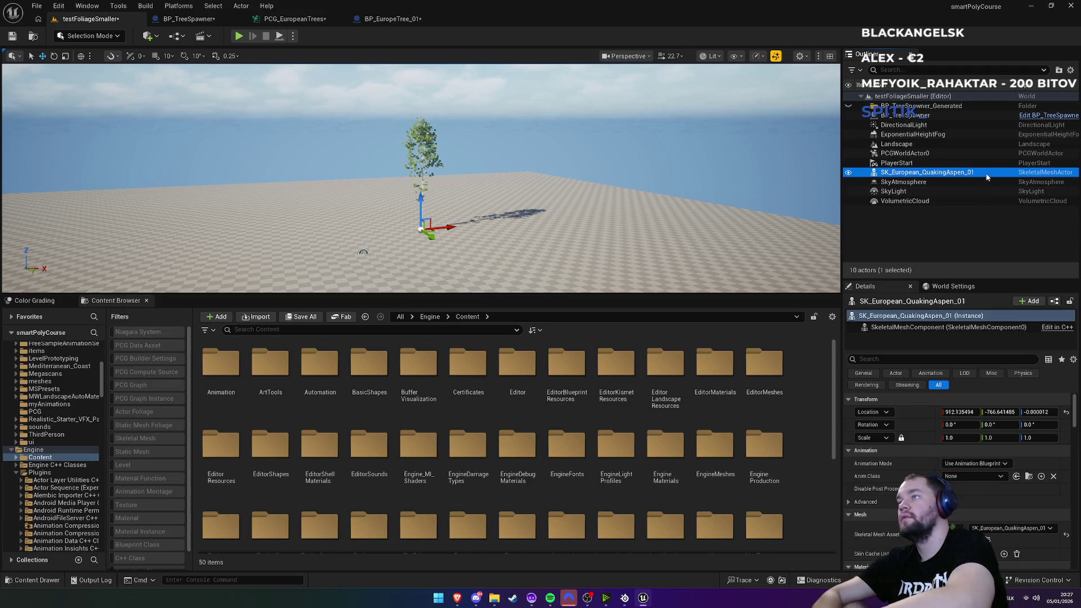
key("F2")
key("BackSpace")
key("Escape")
key("Delete")
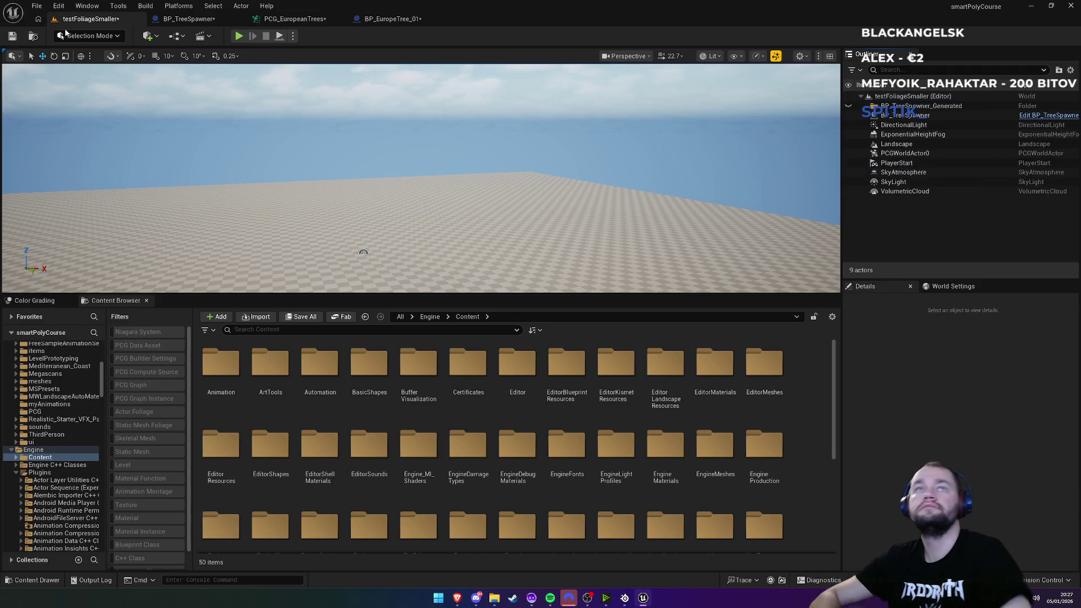
left_click(43, 7)
mouse_move(79, 52)
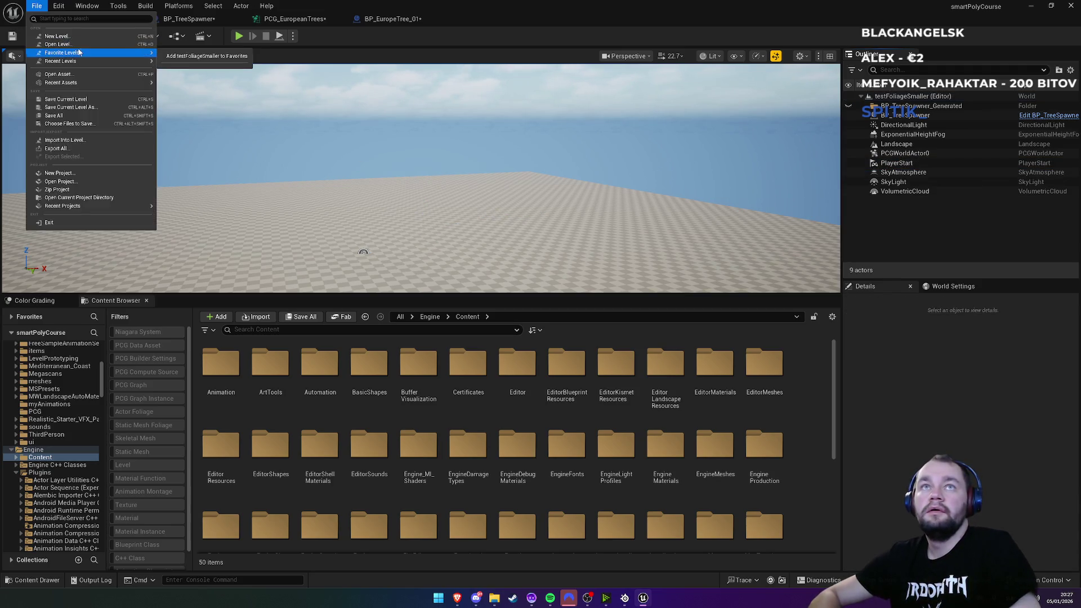
mouse_move(135, 62)
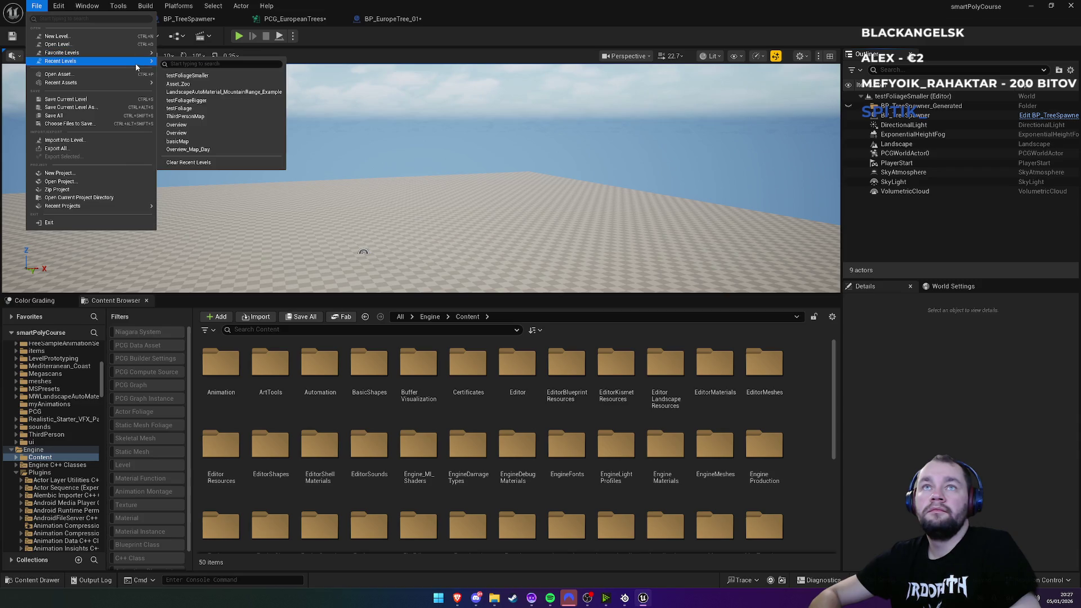
left_click(190, 83)
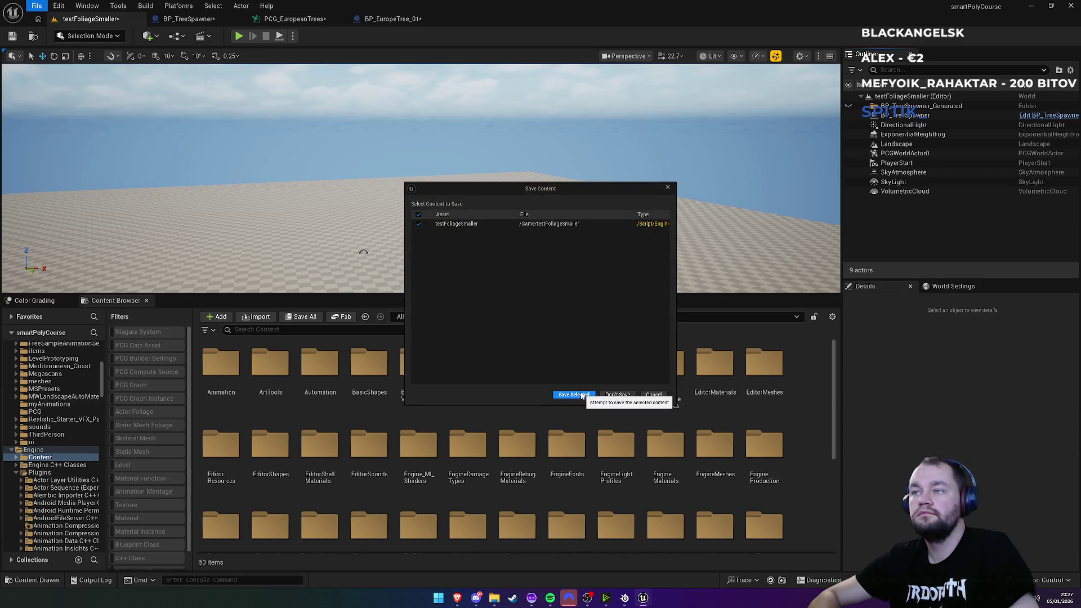
left_click(574, 394)
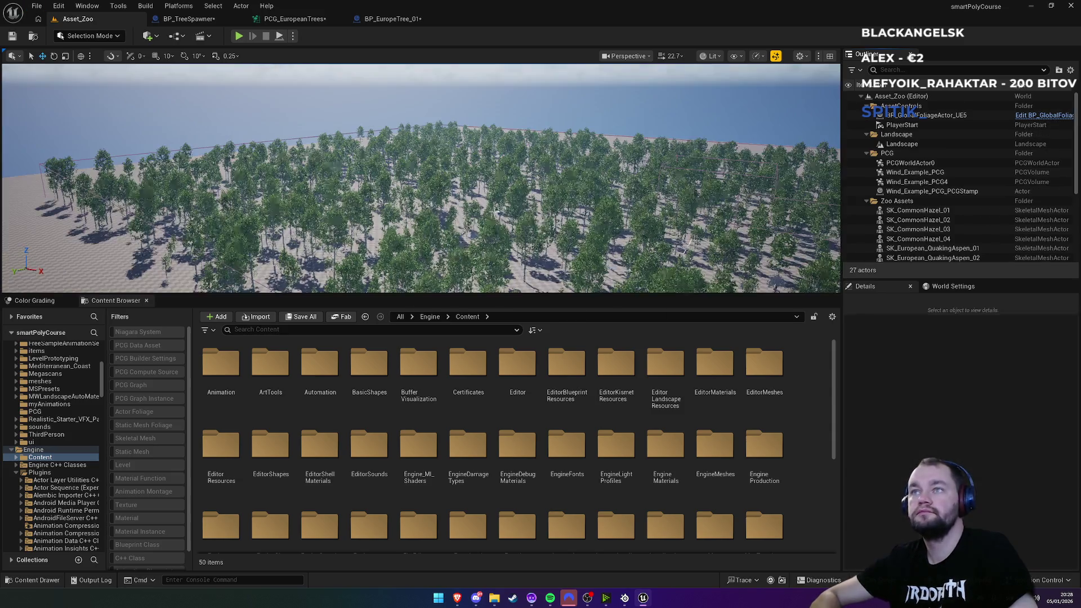
scroll(421, 178, "down", 10)
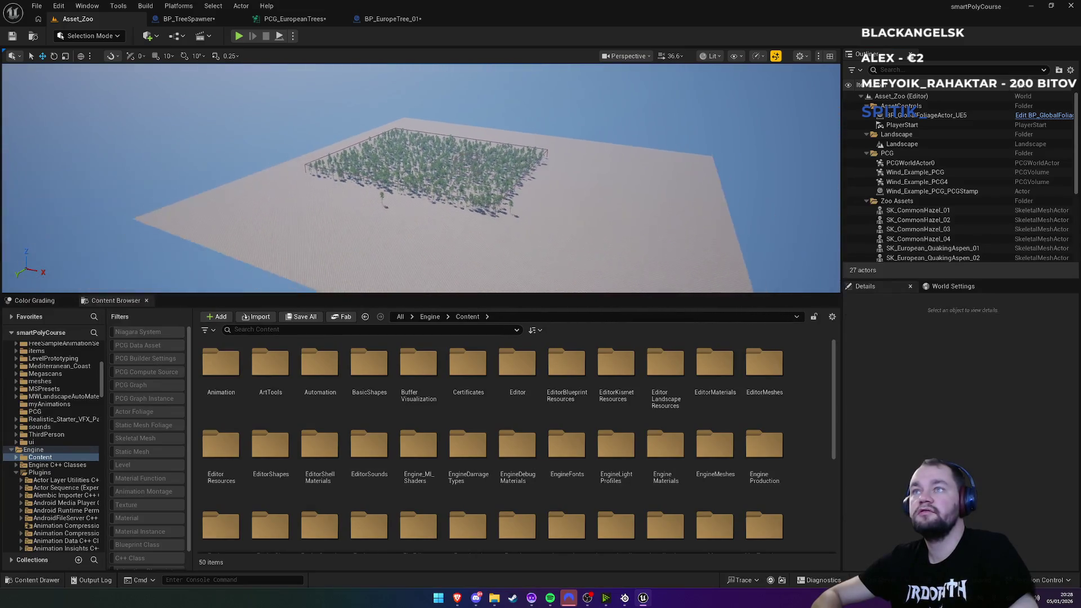
scroll(378, 225, "up", 10)
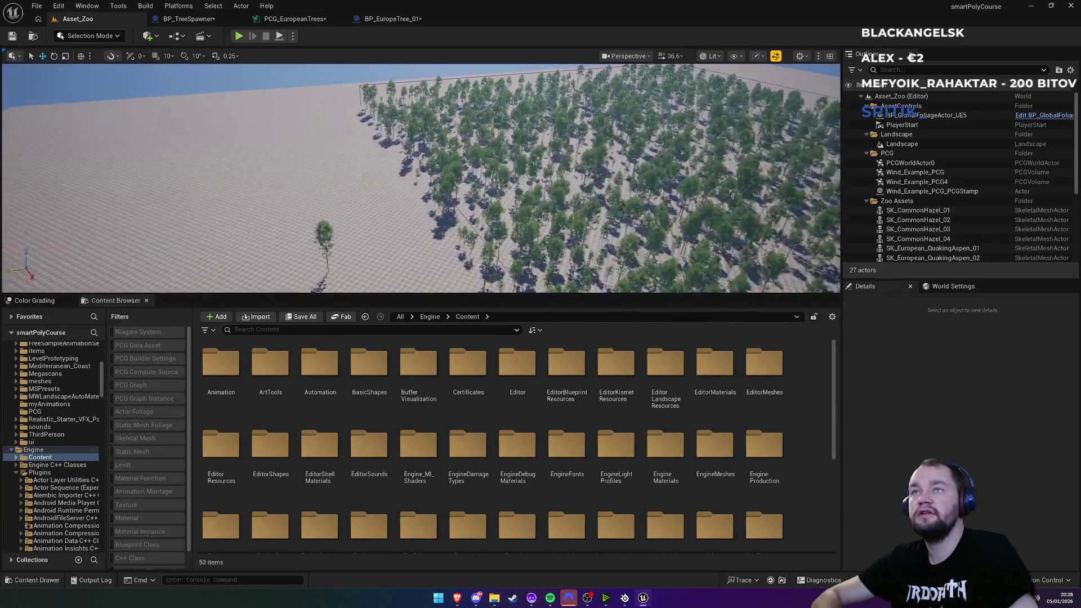
Step: Hide Wind_Example_PCG2's trees, toggling visibility a few times to compare
left_click(382, 226)
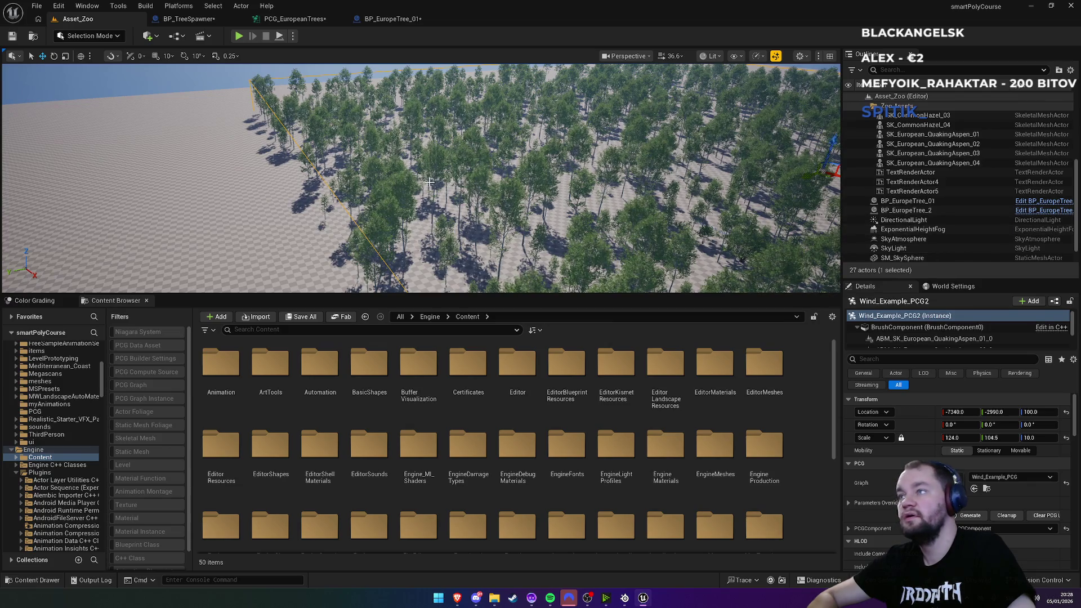
scroll(915, 331, "down", 2)
scroll(915, 332, "down", 1)
left_click(892, 342)
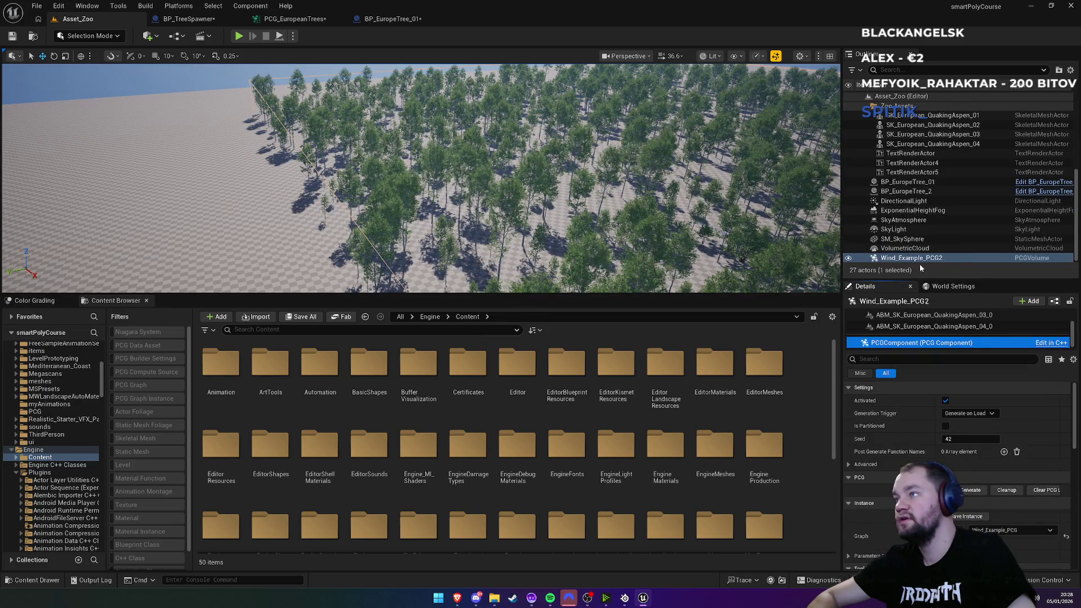
left_click(849, 258)
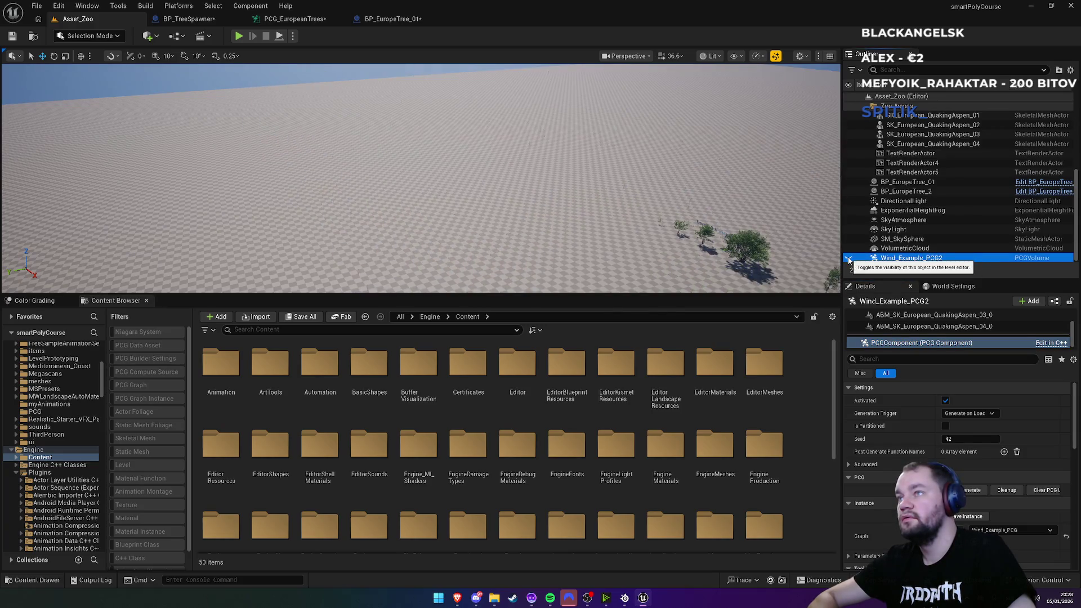
double_click(900, 258)
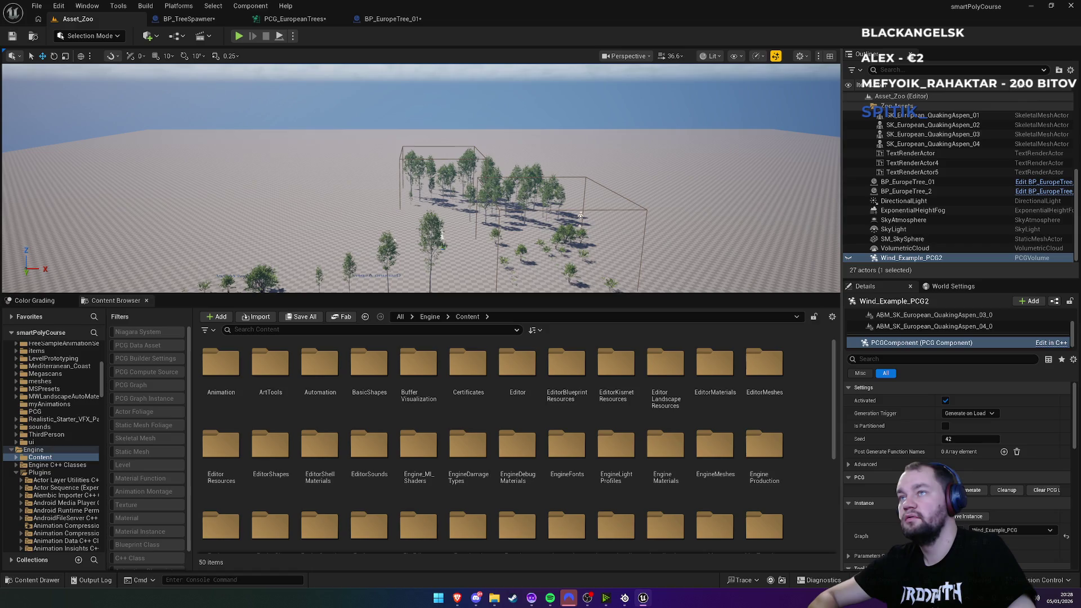
left_click(849, 259)
left_click(849, 258)
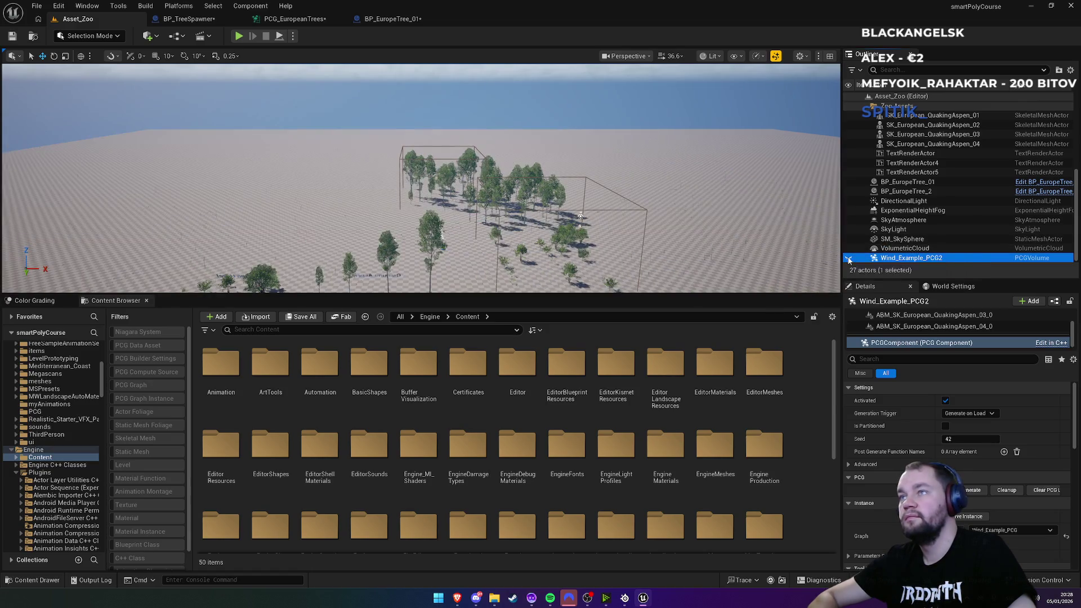
left_click(849, 258)
left_click(849, 259)
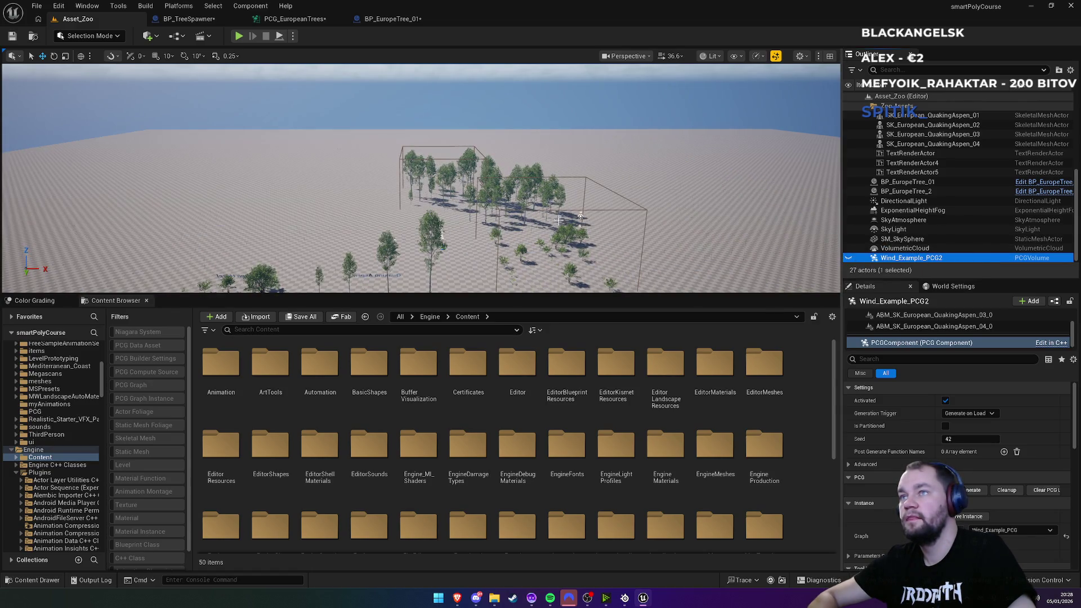
Step: Select and frame Wind_Example_PCG4, then select the Wind_Example_PCG volume
left_click(575, 211)
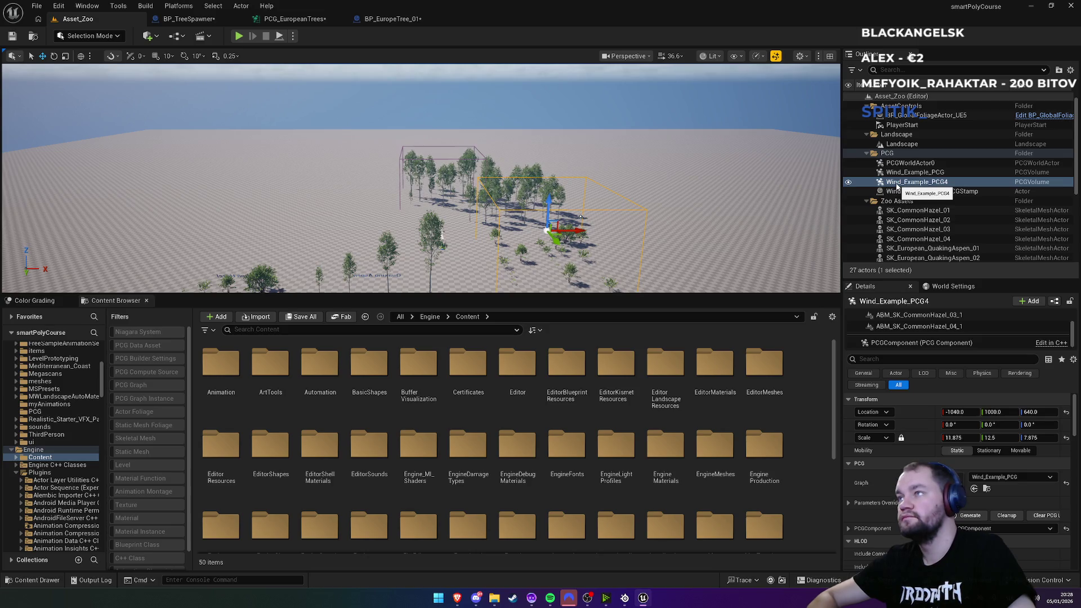
left_click(849, 184)
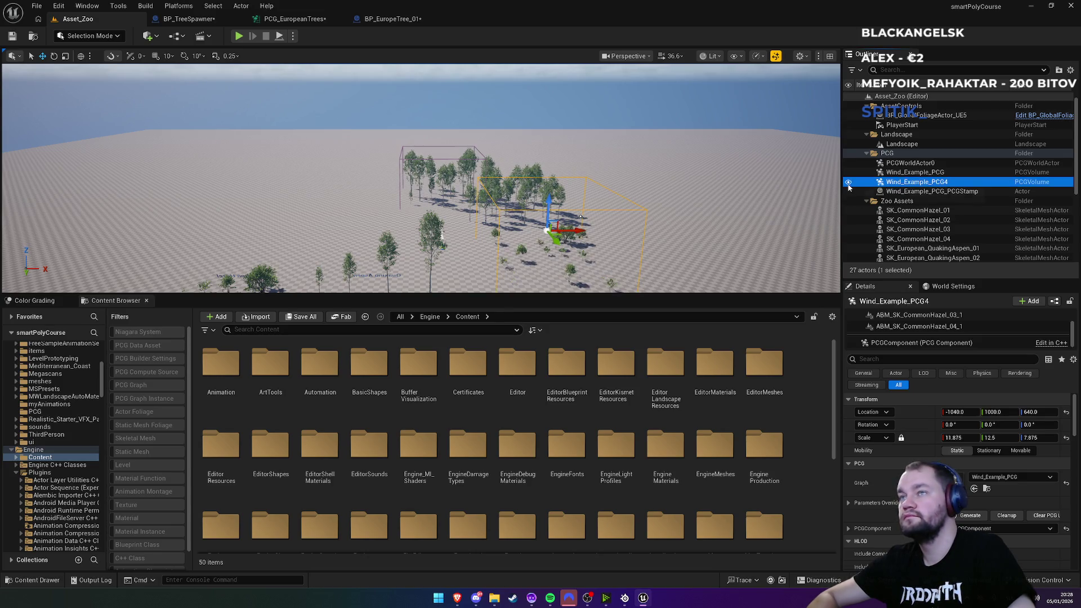
key("f")
scroll(497, 162, "up", 5)
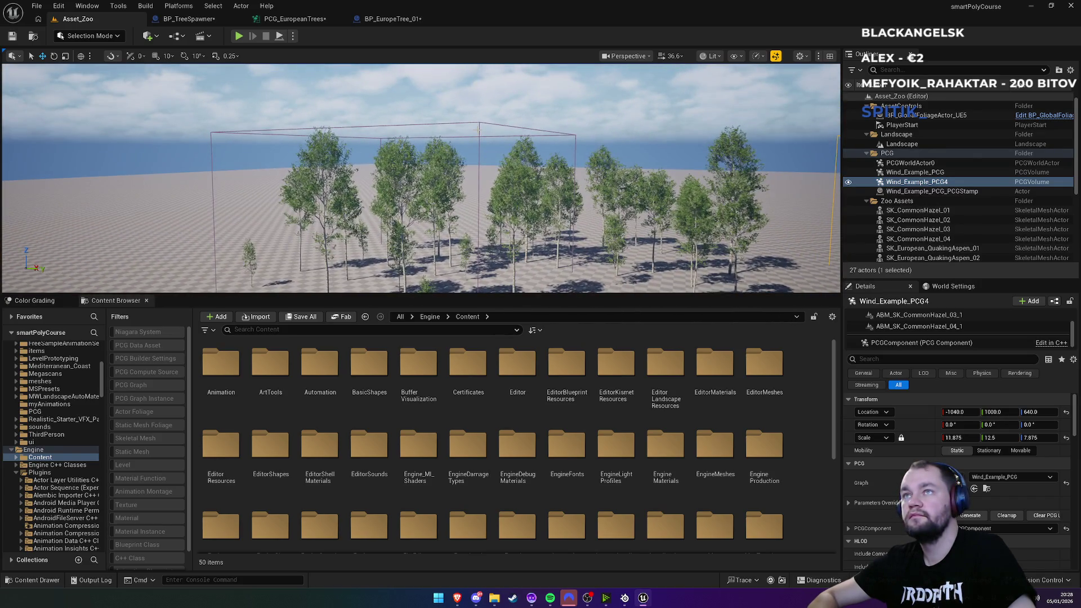
left_click(479, 129)
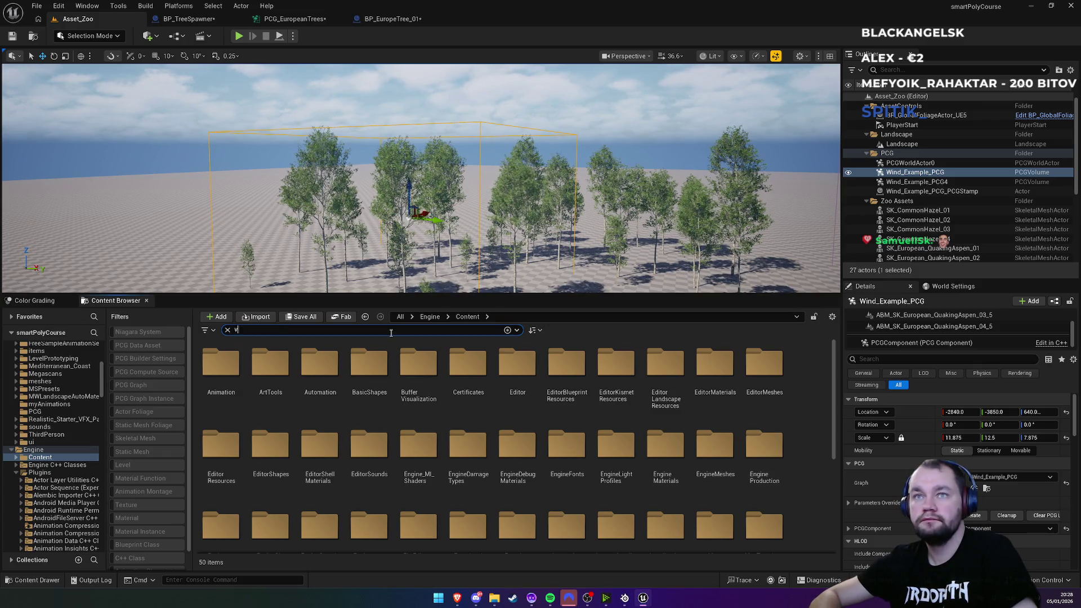
Step: Search 'vege', filter to Procedural Vegetation across Engine, and pick DefaultSaplingWindSettings
type("ege")
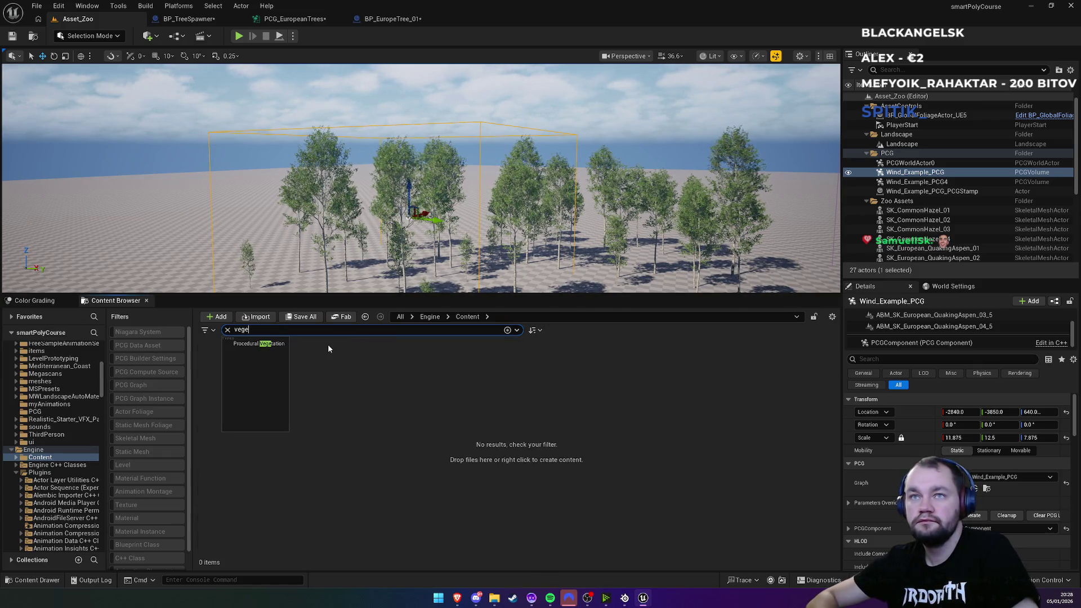
left_click(256, 343)
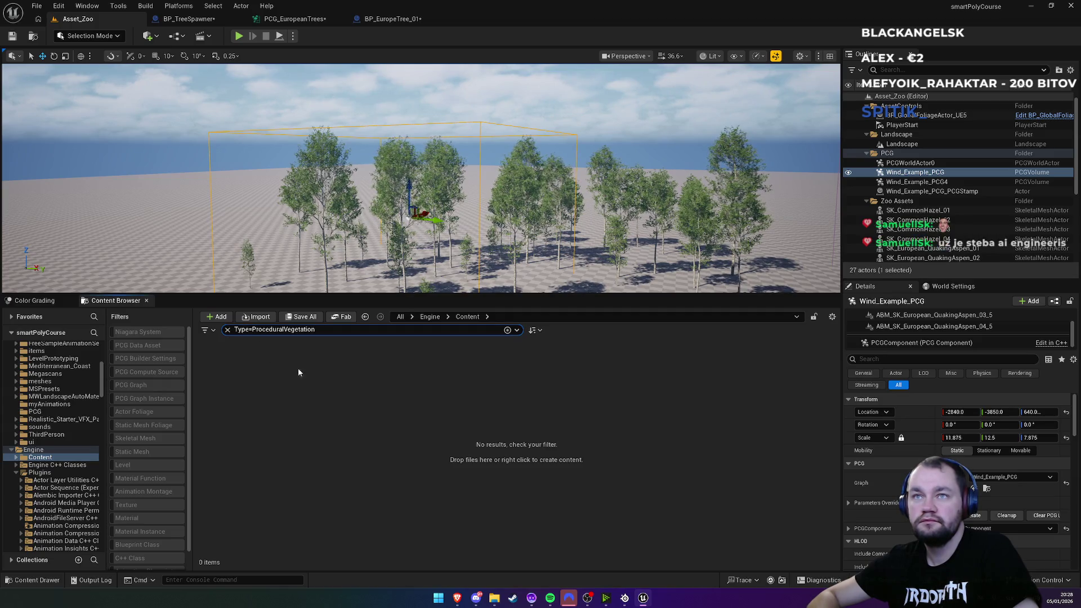
left_click(431, 317)
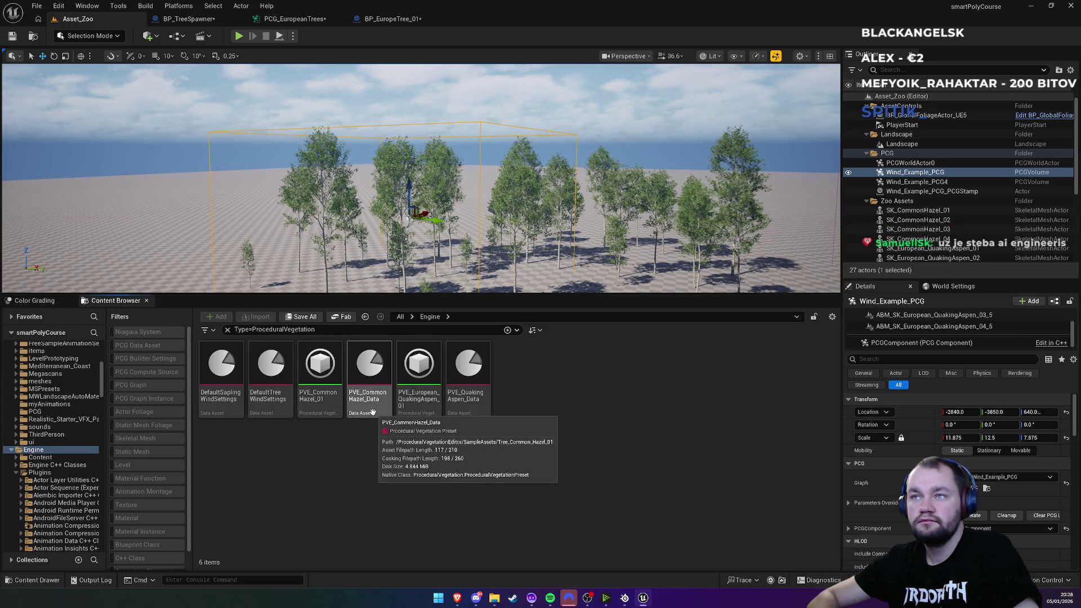
left_click(221, 414)
double_click(221, 415)
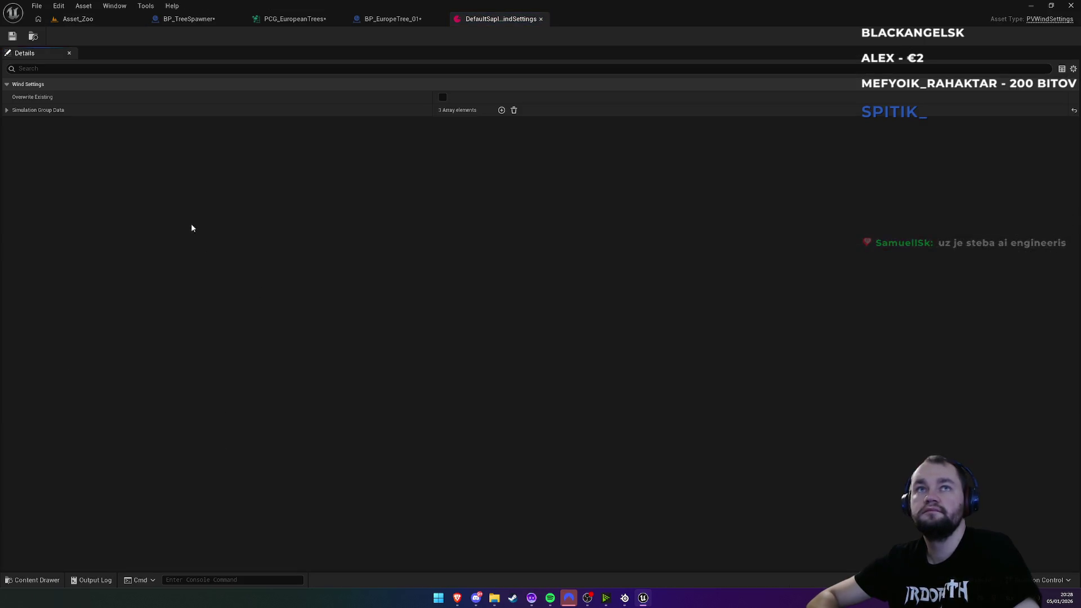
left_click(7, 110)
left_click(15, 123)
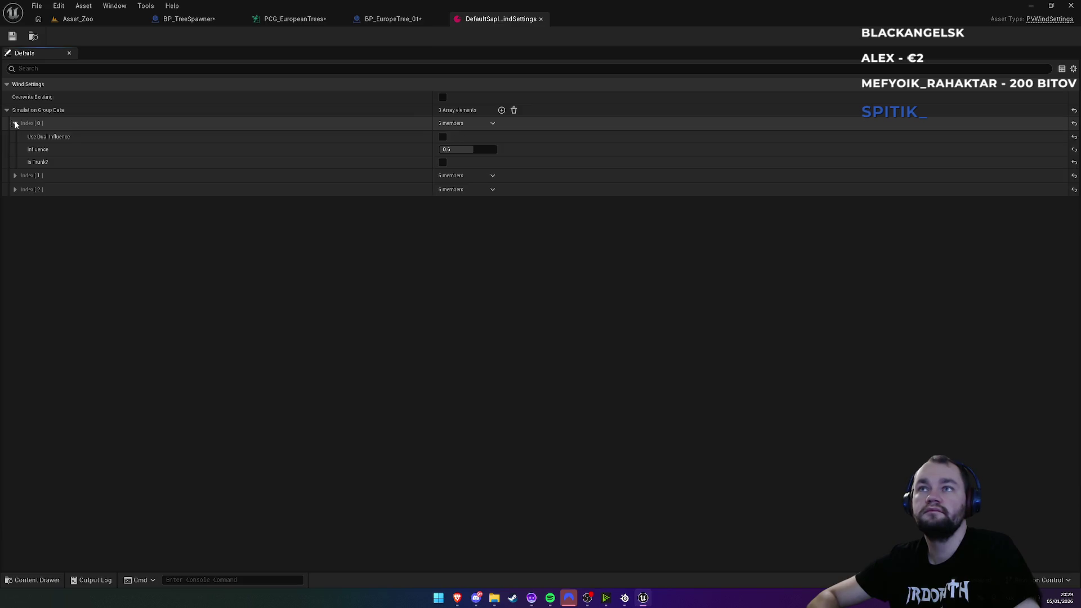
left_click(15, 176)
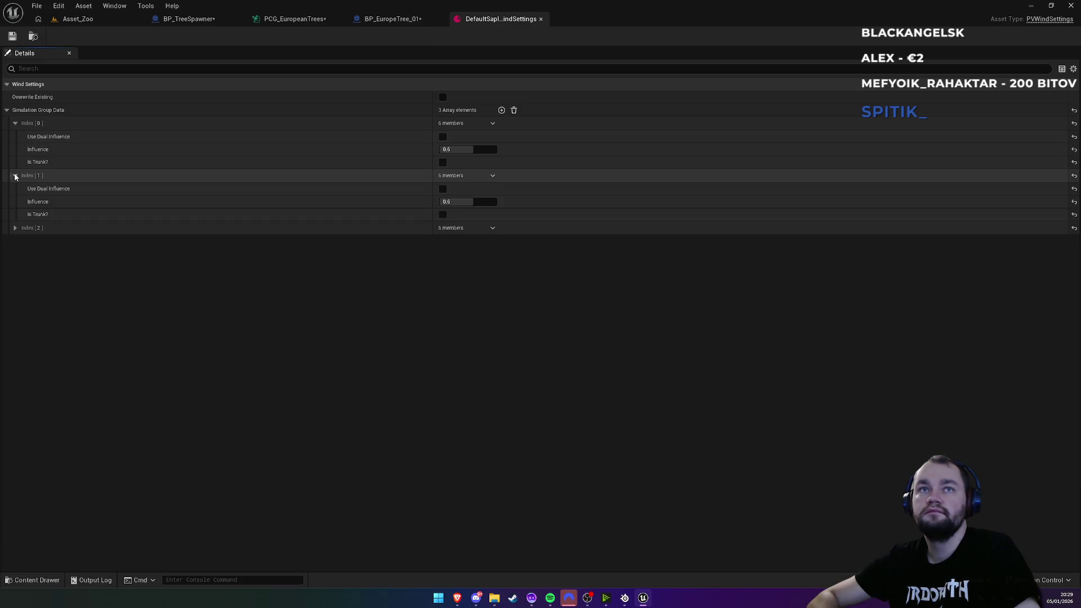
left_click(16, 228)
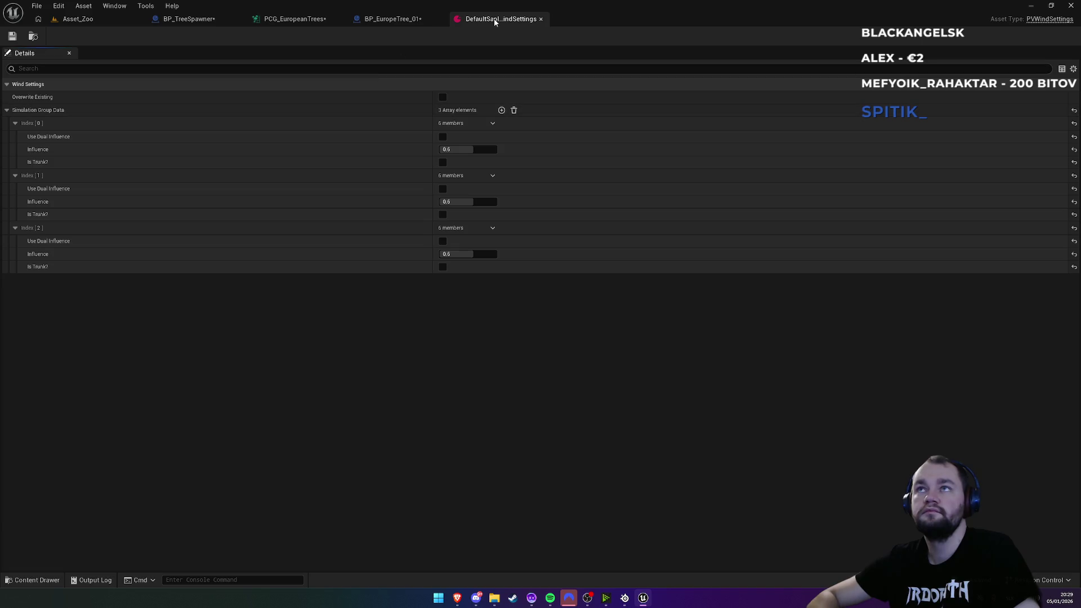
middle_click(488, 20)
left_click(97, 22)
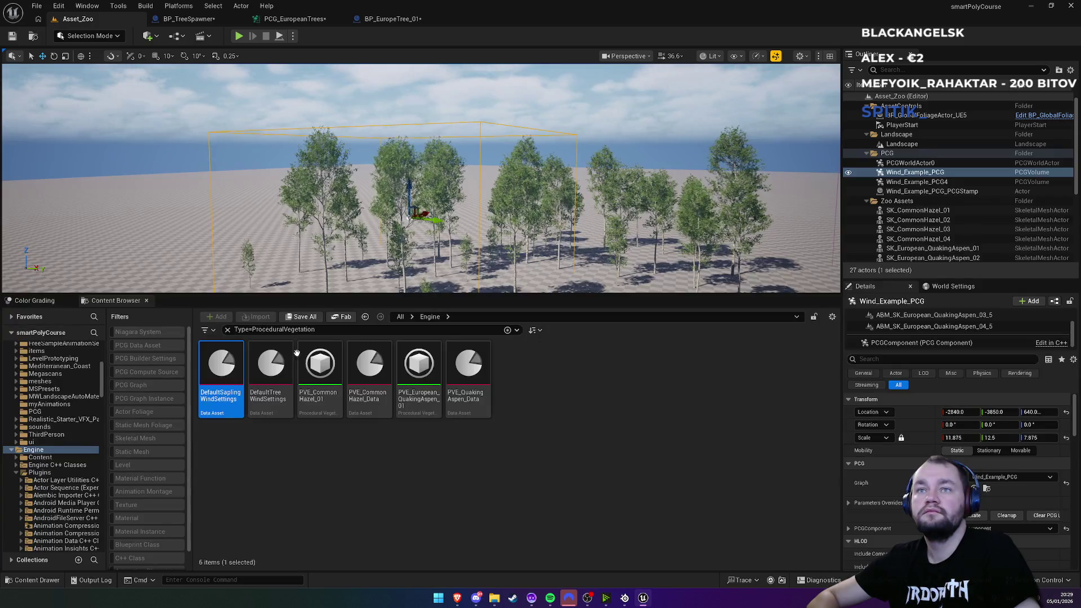
Step: Clear the type filter and move PCG_EuropeanTrees' Instanced Skinned Mesh Spawner node up
left_click(227, 331)
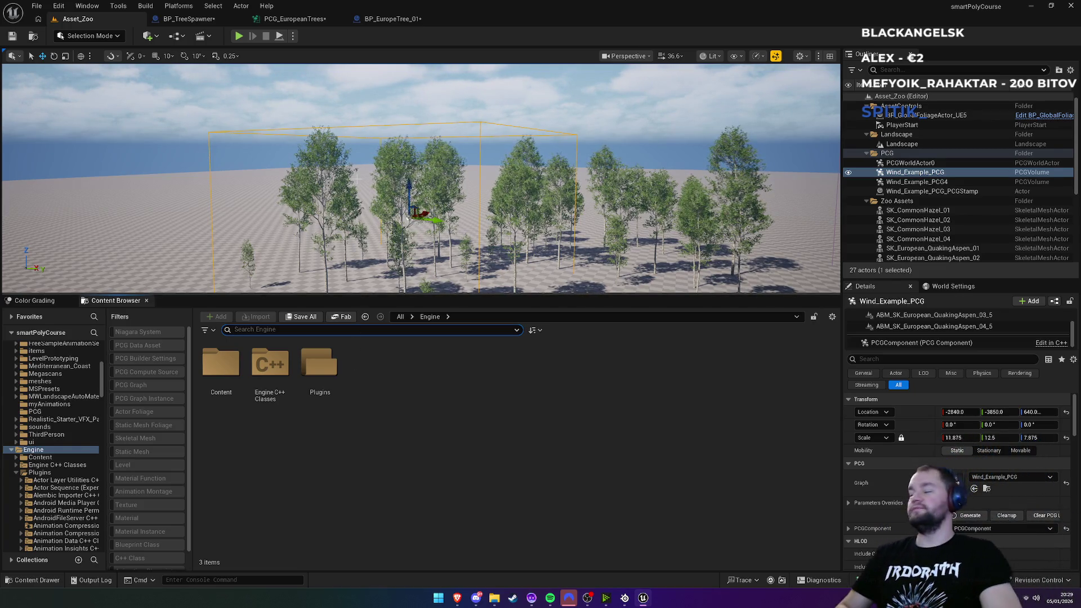
left_click(392, 19)
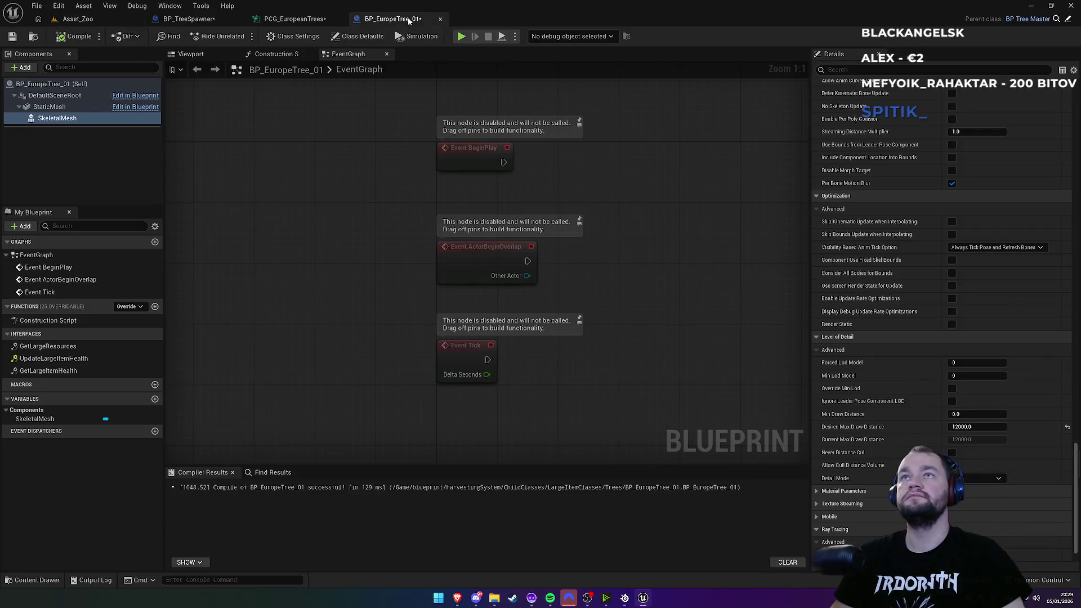
left_click(295, 19)
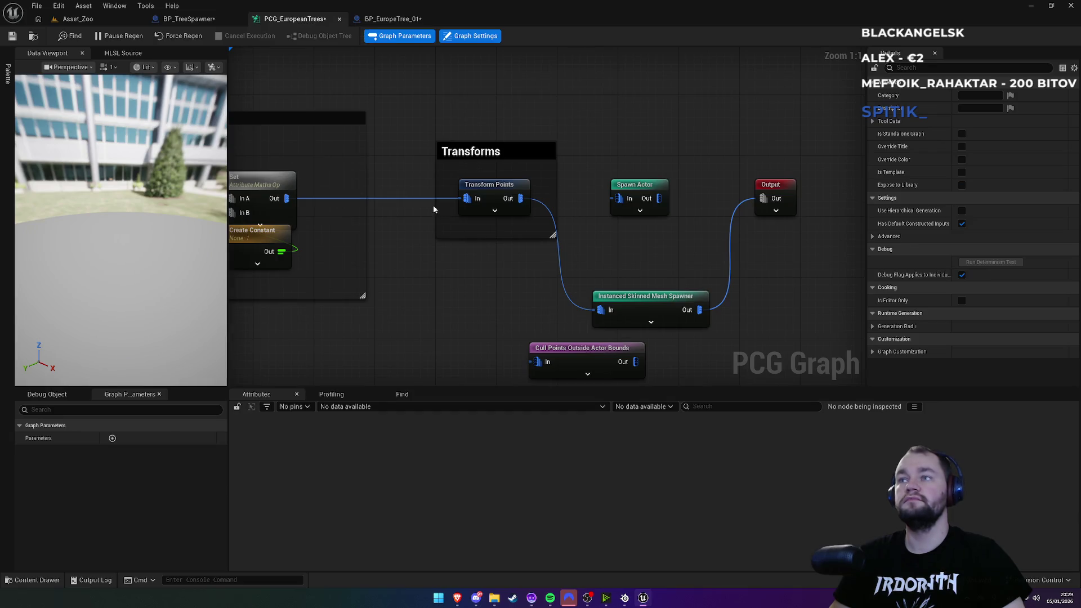
mouse_move(647, 302)
left_mouse_down()
mouse_move(650, 248)
mouse_move(634, 275)
left_mouse_up()
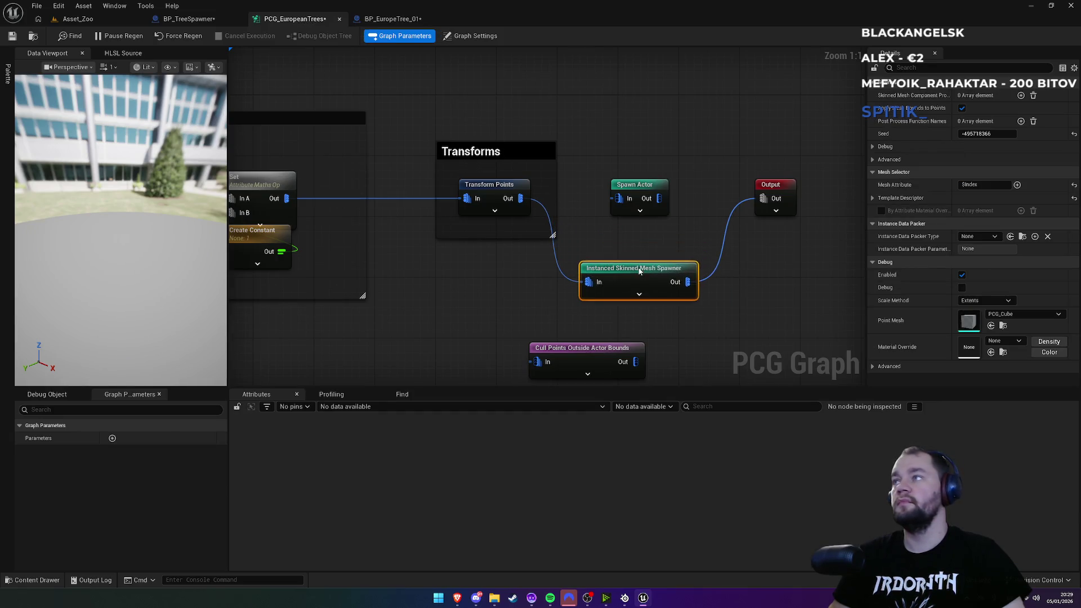
Step: From Asset_Zoo, browse to the Wind_Example_PCG graph asset via its Graph property
left_click(216, 21)
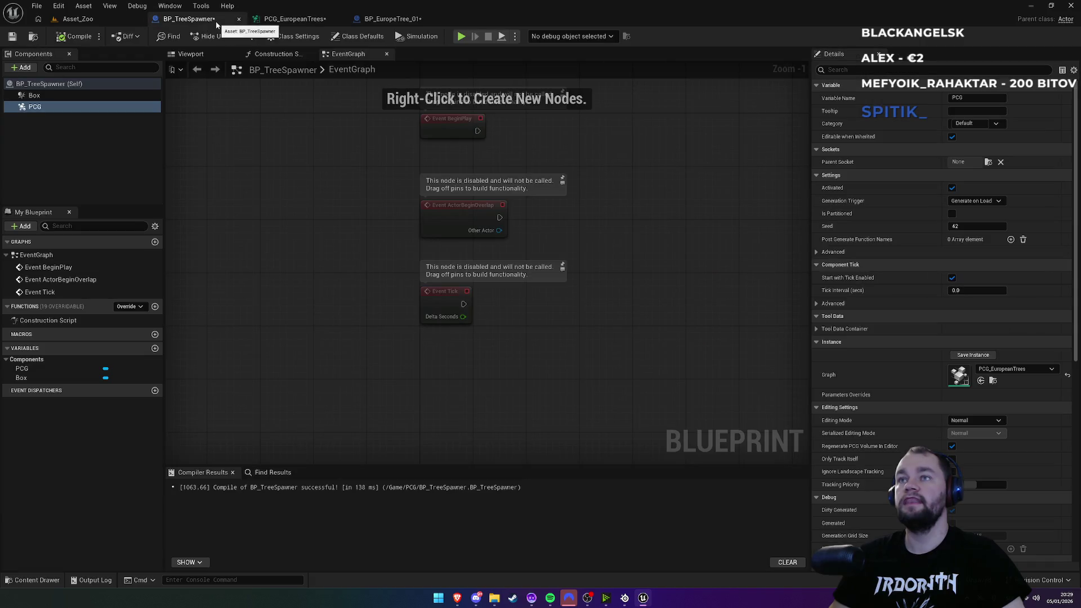
left_click(96, 18)
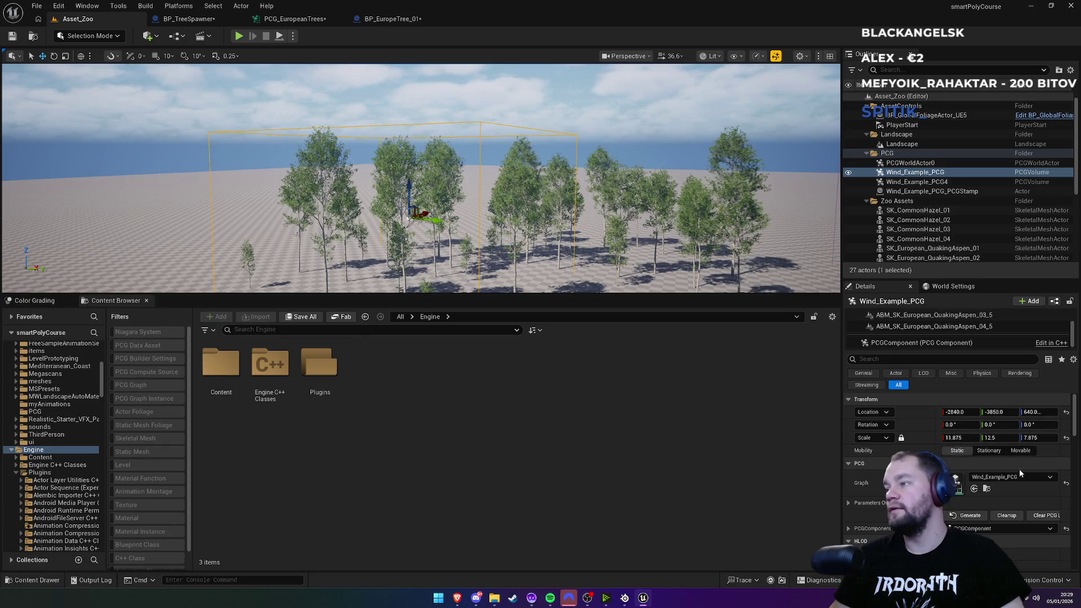
left_click(986, 488)
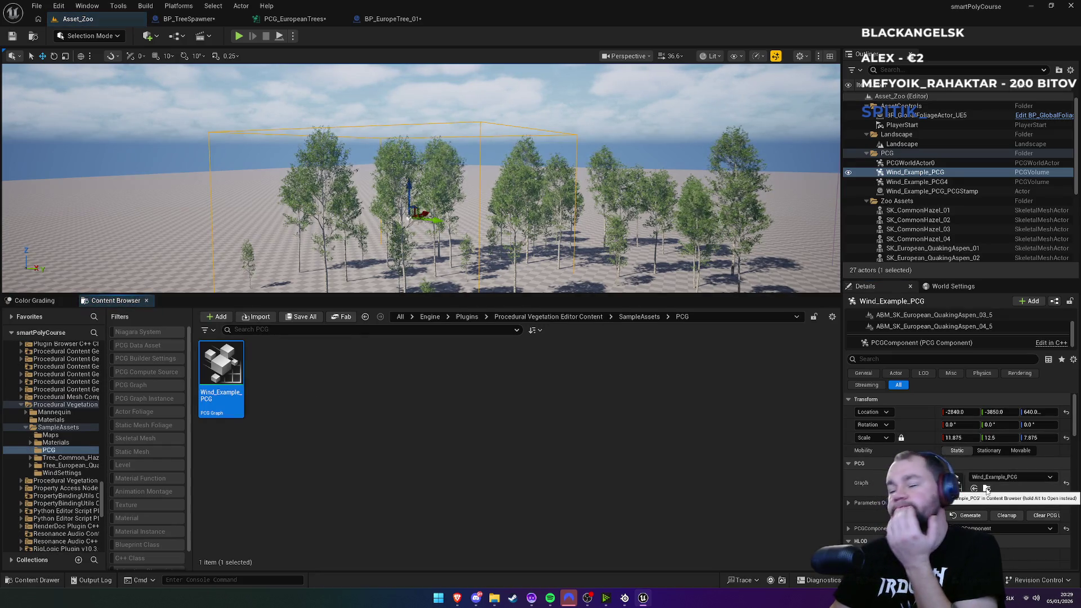
Step: Open the Wind_Example_PCG graph and pan across its Input, Surface Sampler and spawner nodes
double_click(227, 392)
scroll(719, 169, "up", 3)
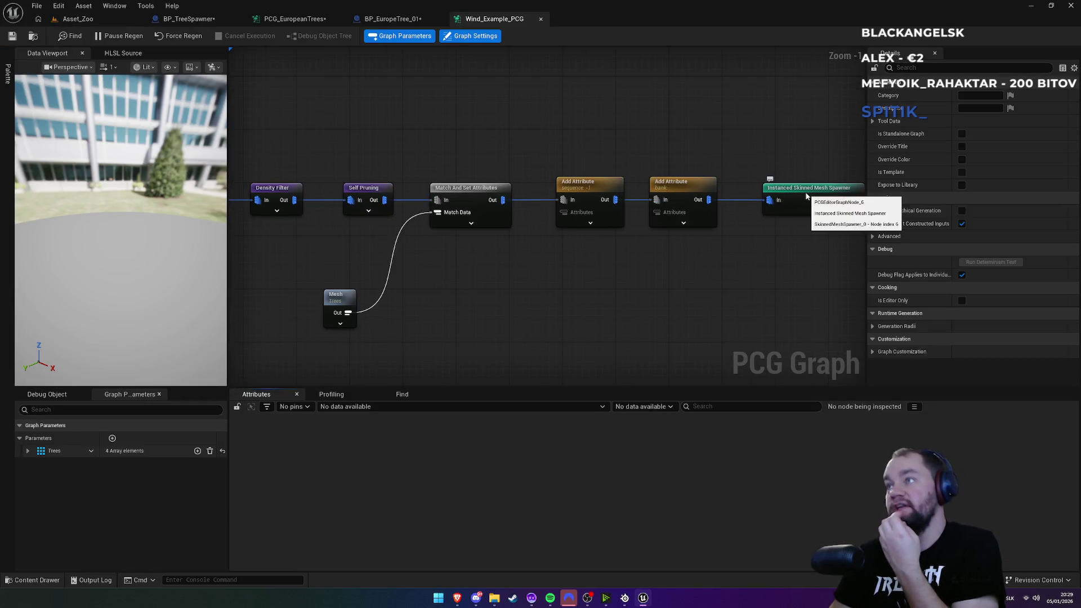
left_click(806, 196)
left_click_drag(797, 150, 656, 168)
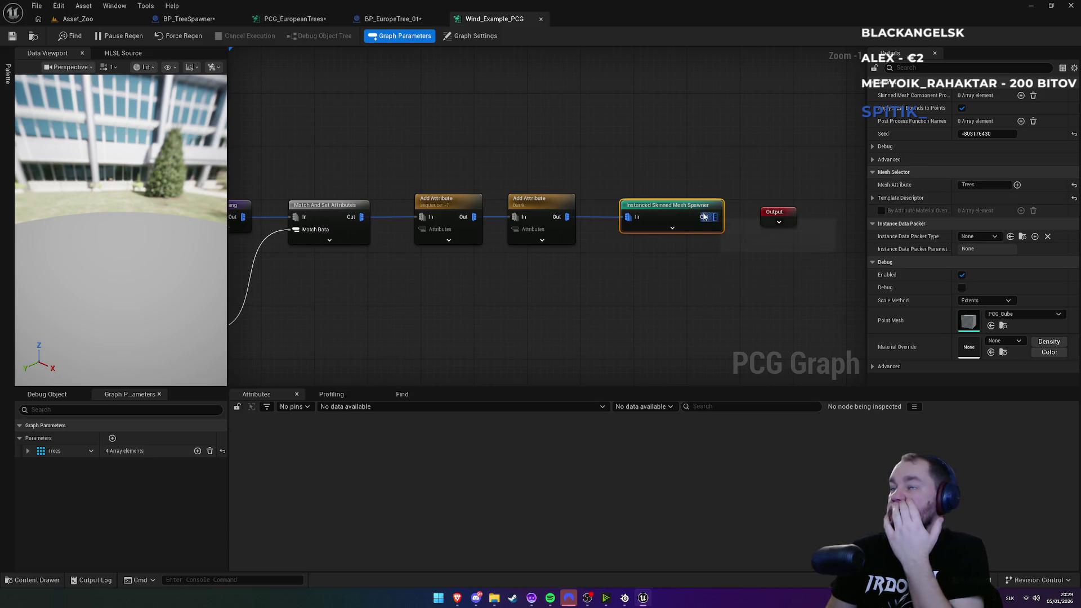
mouse_move(445, 159)
left_mouse_down()
mouse_move(652, 137)
mouse_move(377, 129)
left_mouse_up()
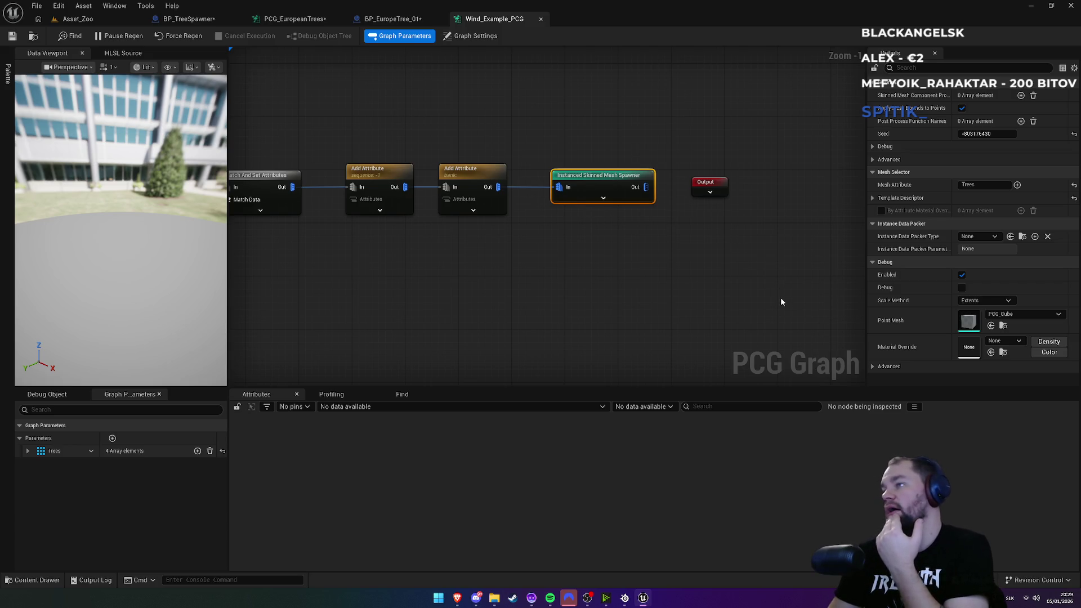
left_click_drag(342, 112, 596, 111)
left_click_drag(394, 96, 575, 96)
left_click_drag(351, 94, 543, 96)
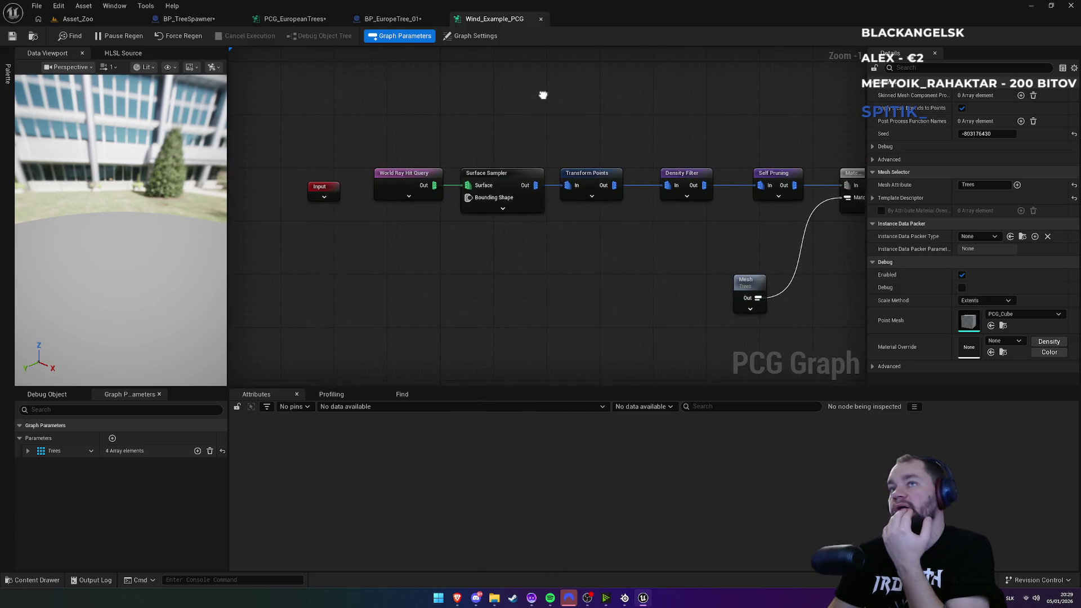
mouse_move(693, 126)
left_mouse_down()
mouse_move(635, 109)
mouse_move(337, 96)
left_mouse_up()
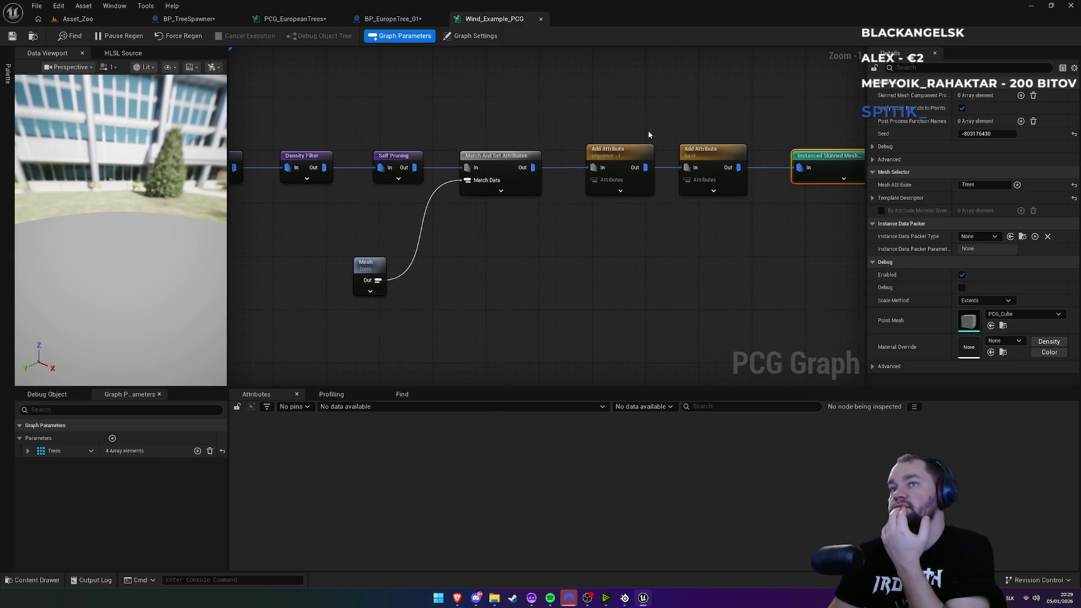
Step: Inspect the Mesh node's Trees parameter and the spawner's Trees mesh attribute
left_click(366, 274)
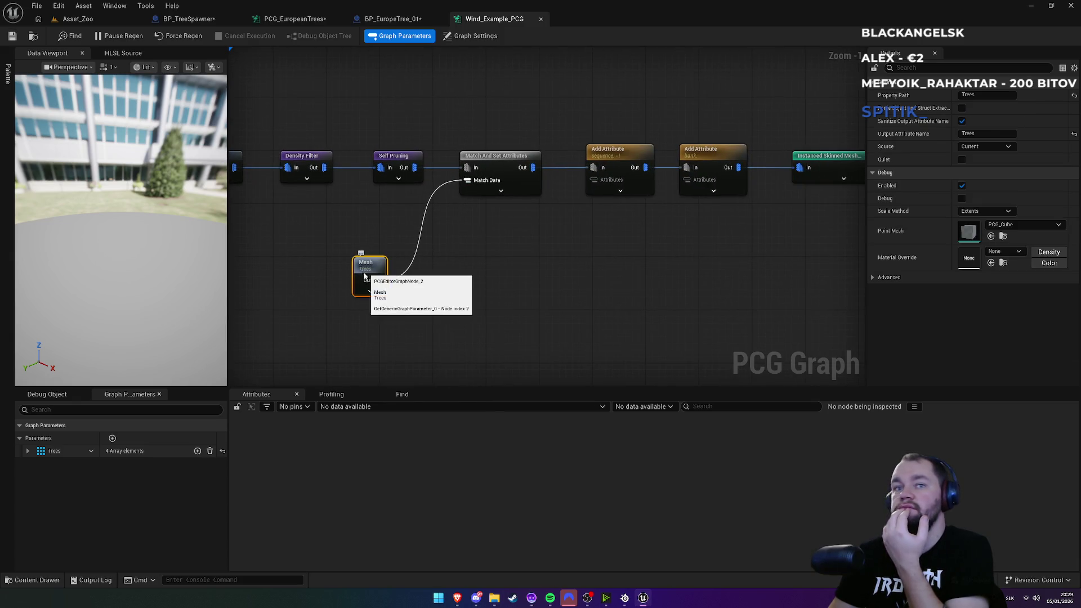
left_click(28, 451)
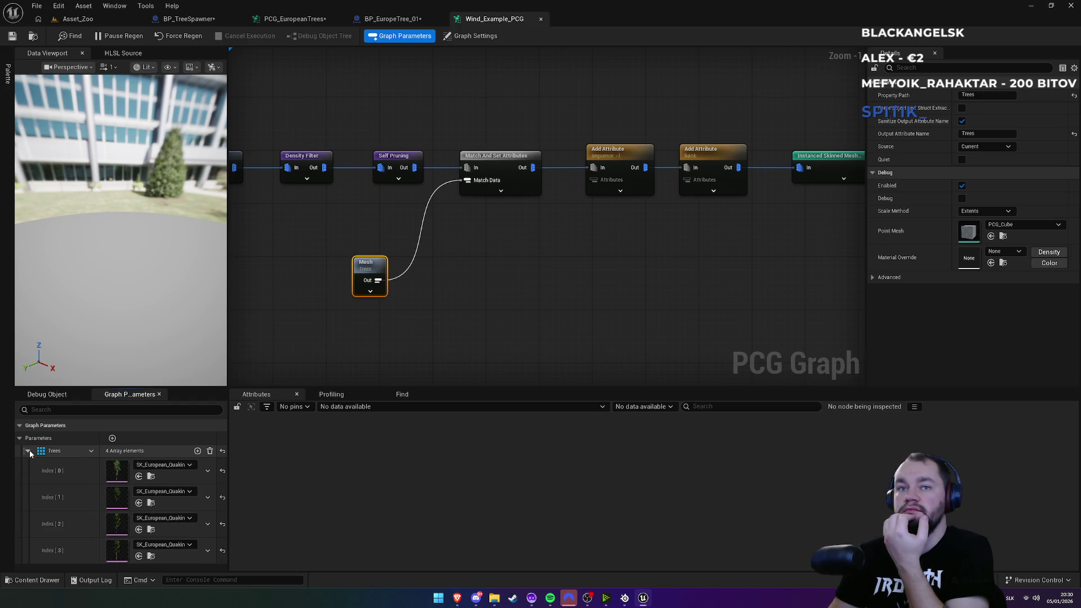
left_click(30, 451)
left_click_drag(608, 289, 394, 263)
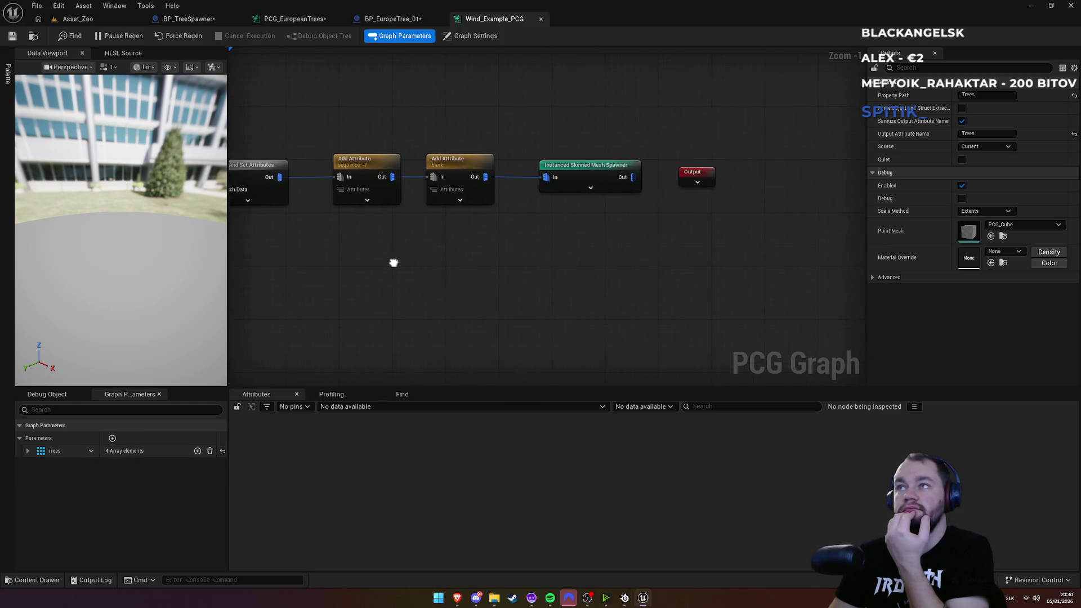
left_click(576, 167)
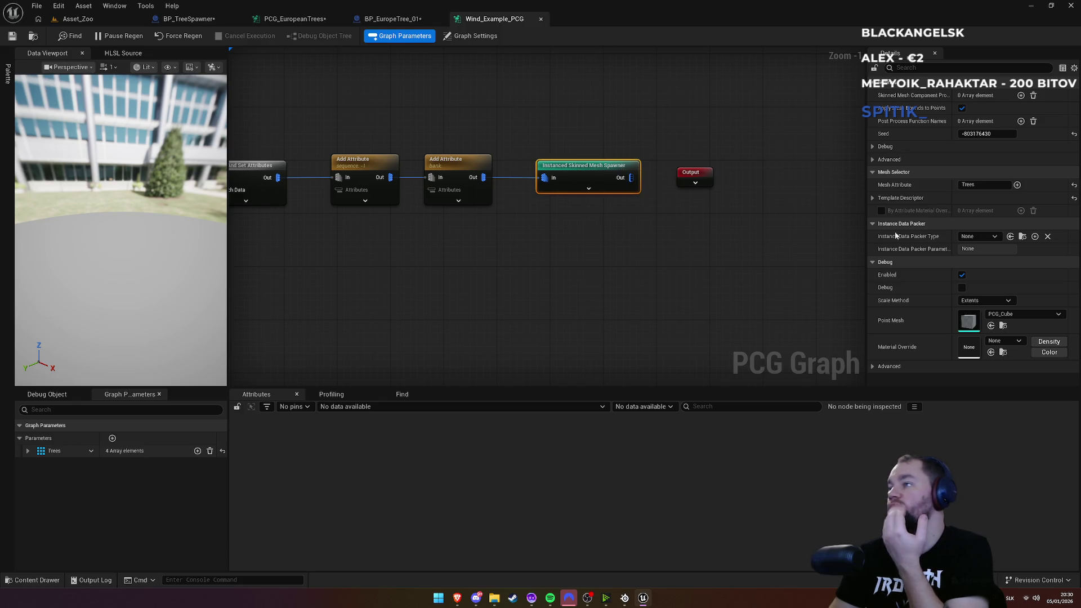
left_click(976, 185)
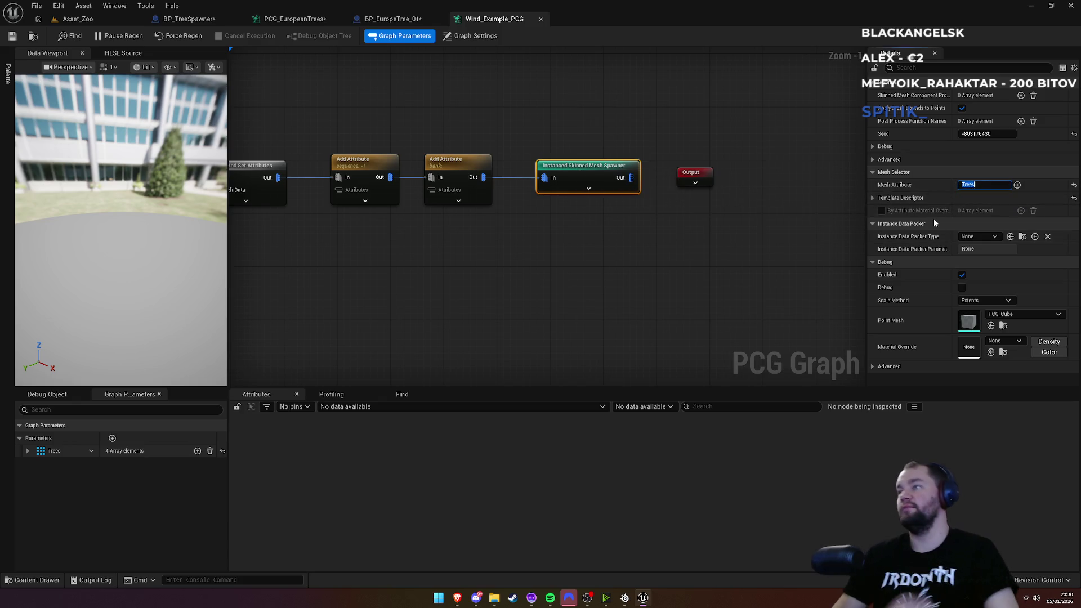
left_click(381, 20)
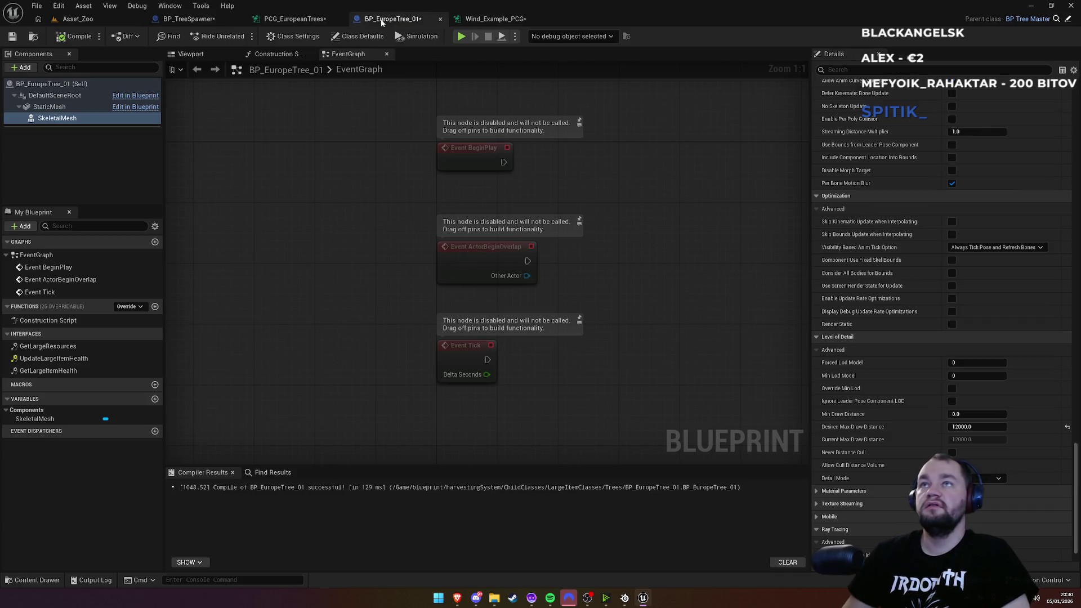
Step: Set the PCG_EuropeanTrees spawner's Mesh Attribute to Trees
left_click(292, 20)
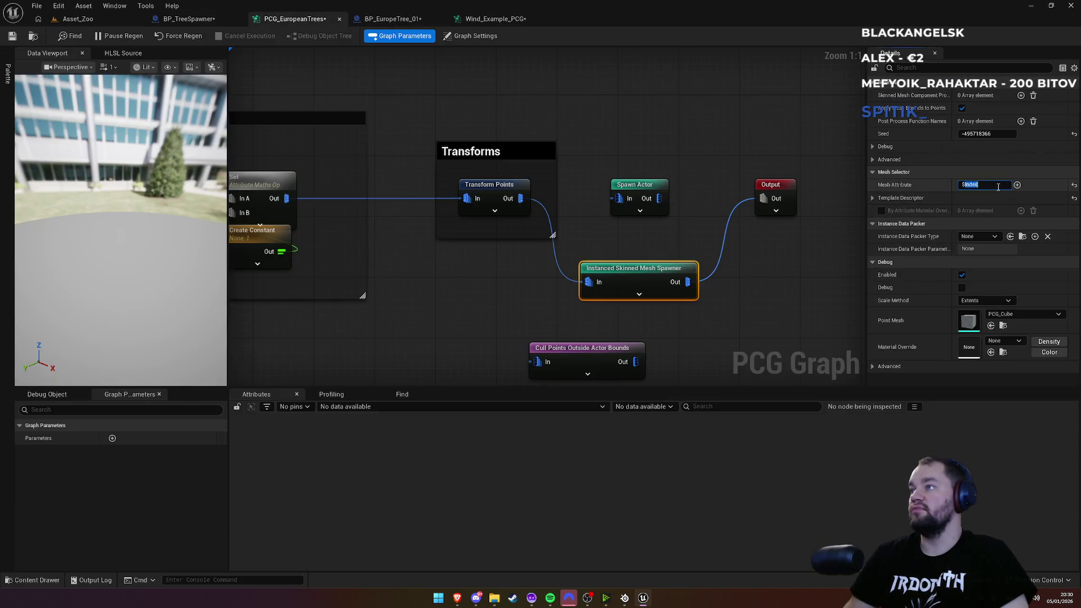
type("Trees")
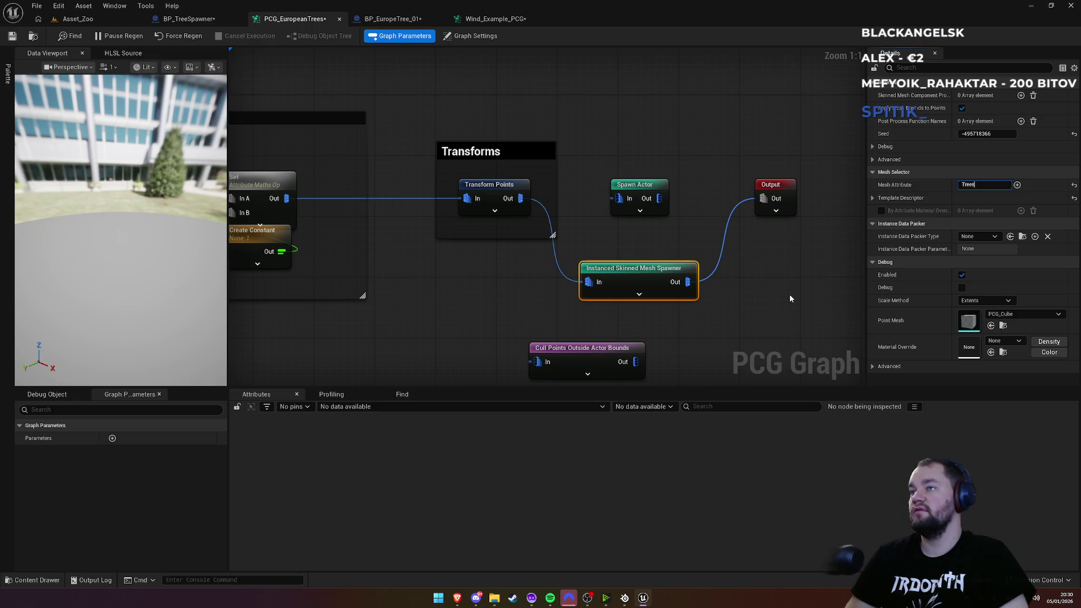
left_click(786, 293)
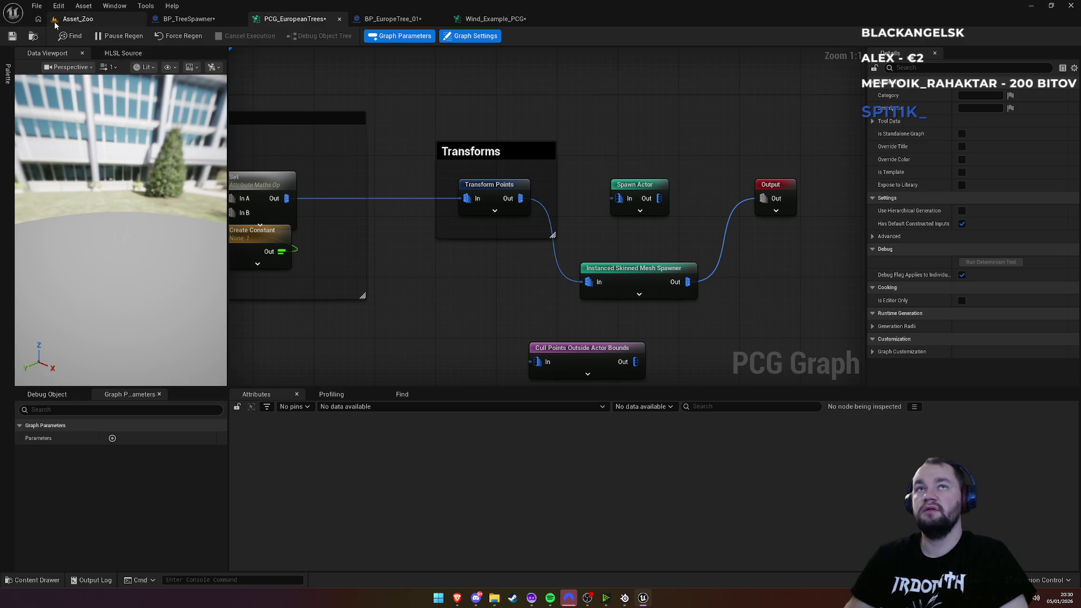
Step: Switch to Asset_Zoo and browse the Edit, Tools and File menus
left_click(89, 22)
left_click(59, 5)
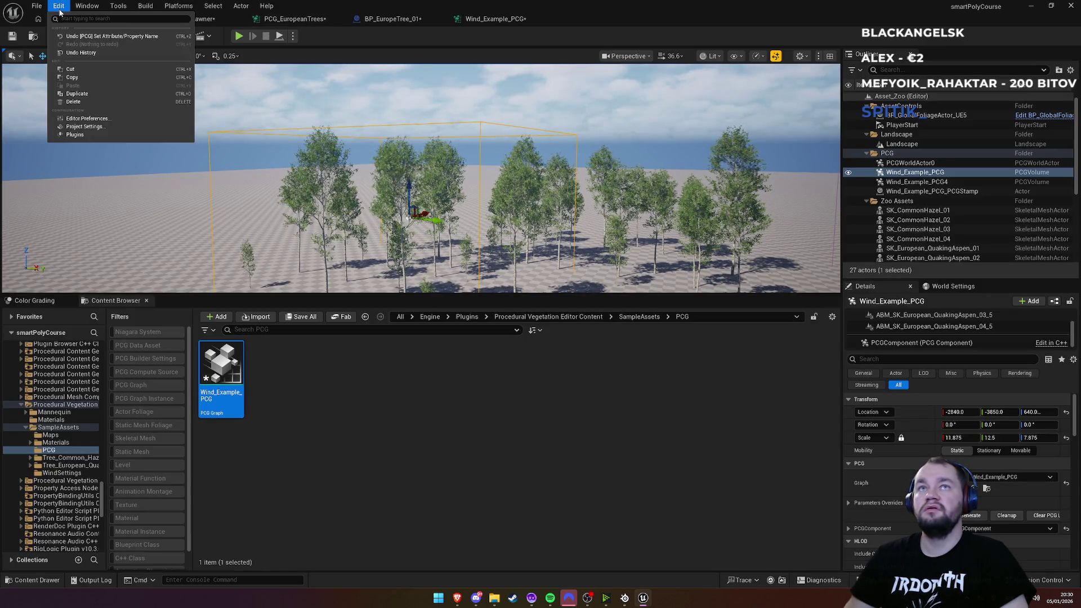
left_click(58, 5)
left_click(87, 6)
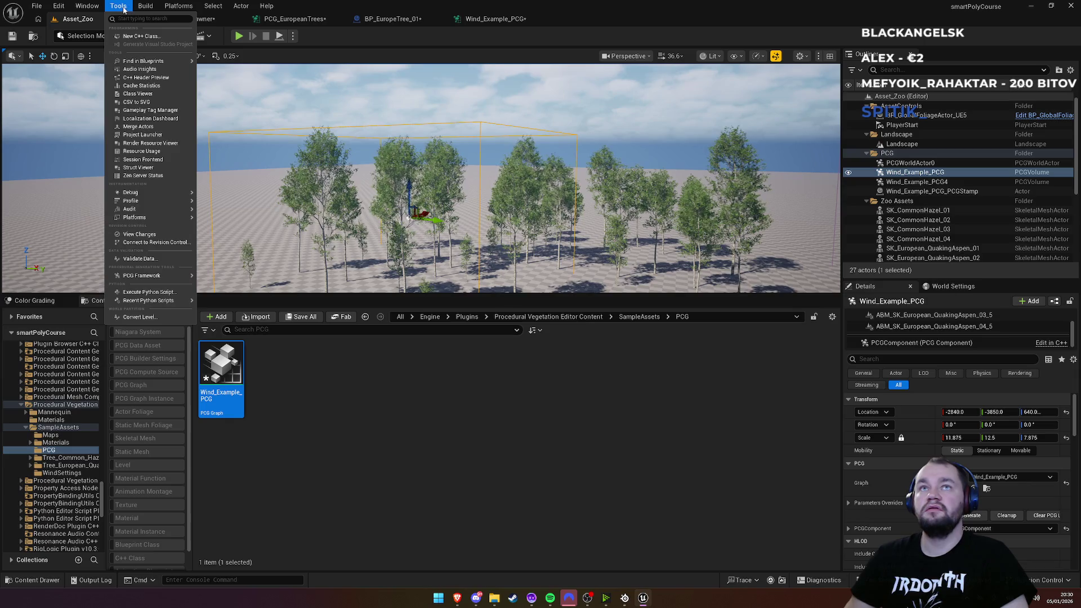
left_click(119, 5)
left_click(58, 6)
left_click(37, 6)
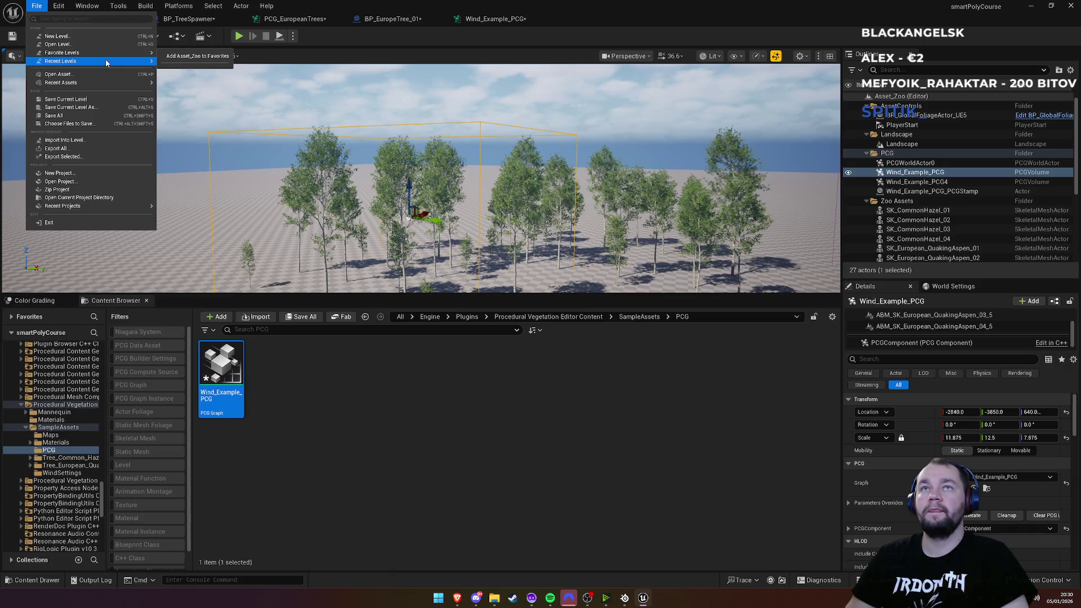
mouse_move(151, 62)
left_click(191, 89)
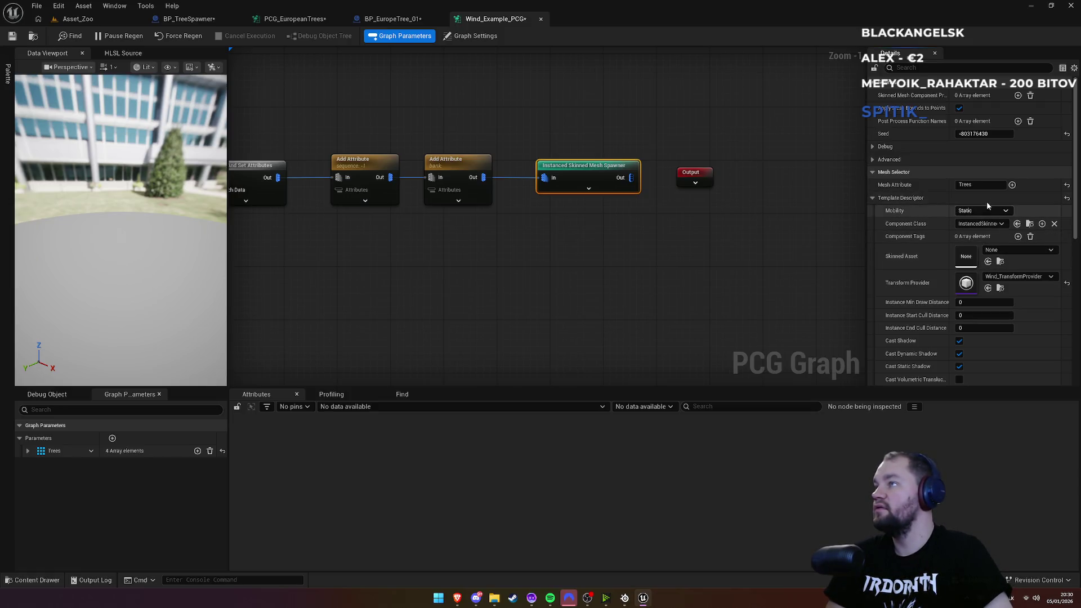
Step: Pan the Wind_Example_PCG graph and check the Mesh node's settings
left_click_drag(438, 272, 804, 284)
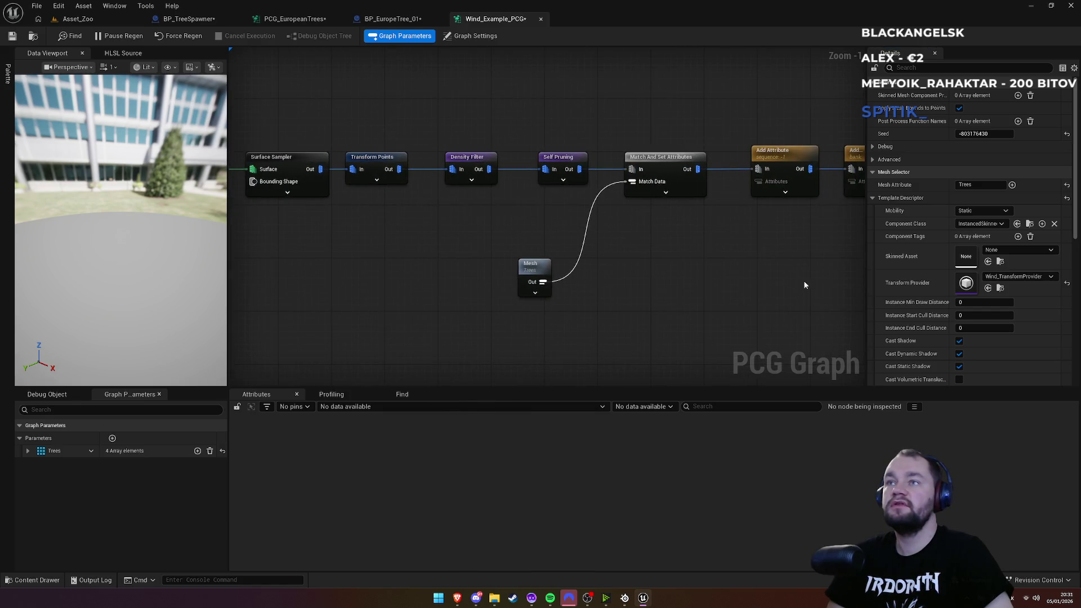
left_click(529, 264)
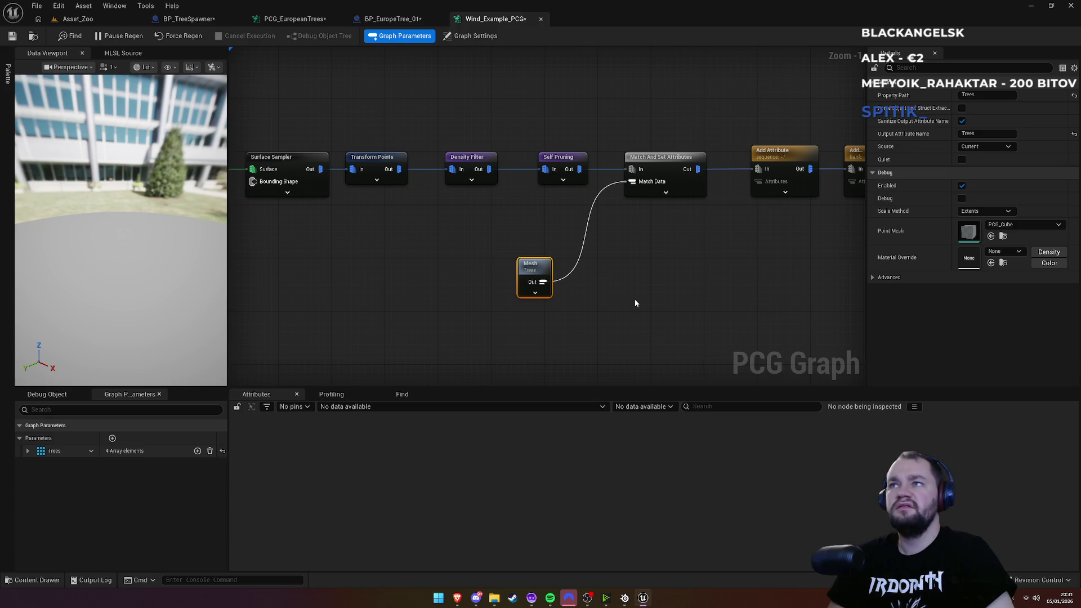
left_click_drag(707, 232, 529, 260)
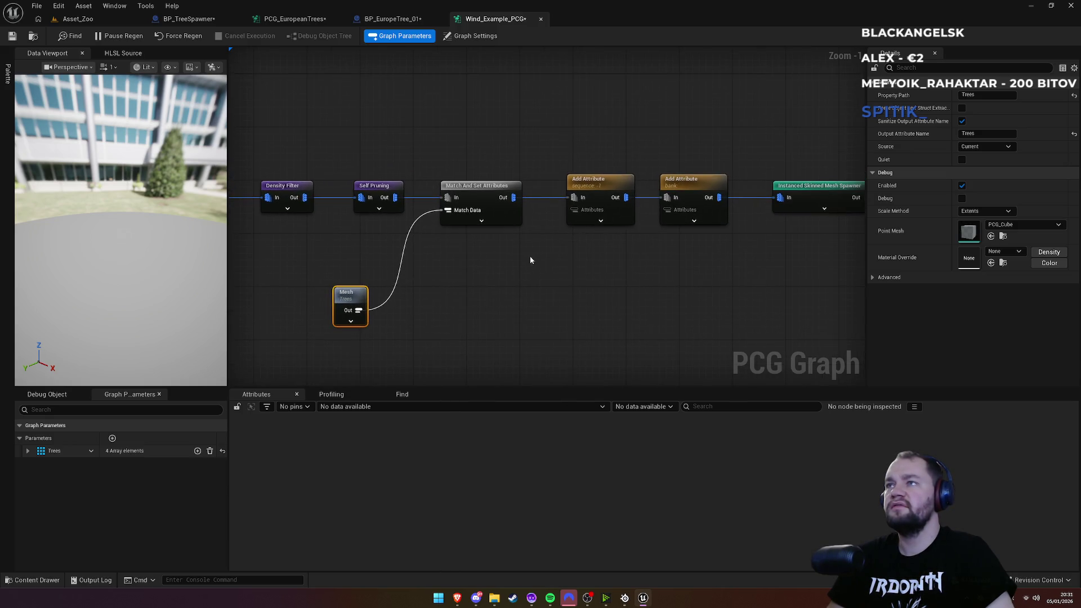
scroll(497, 282, "down", 3)
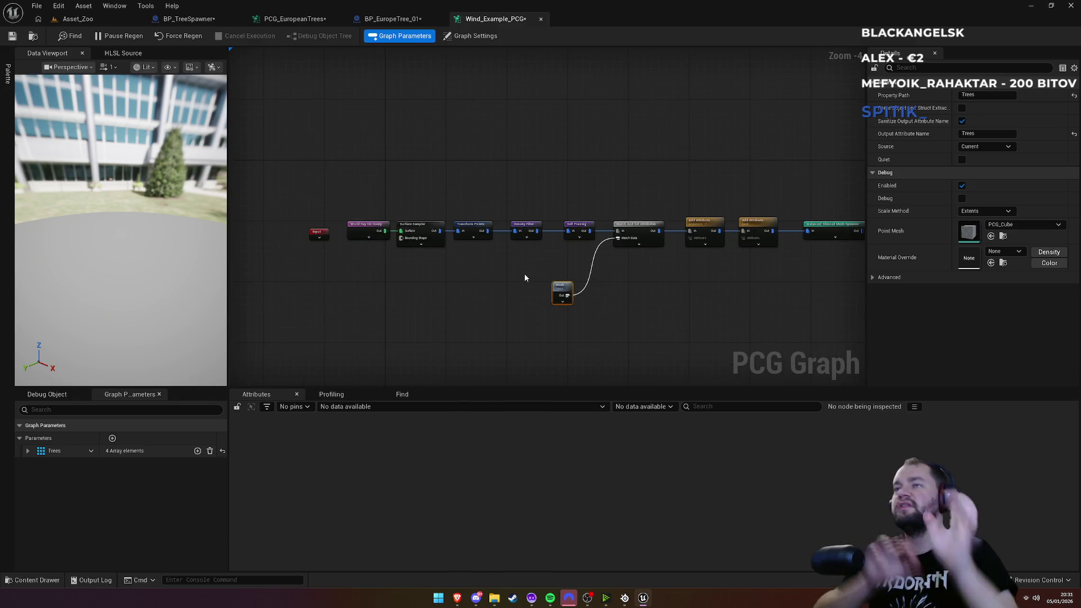
scroll(525, 277, "up", 4)
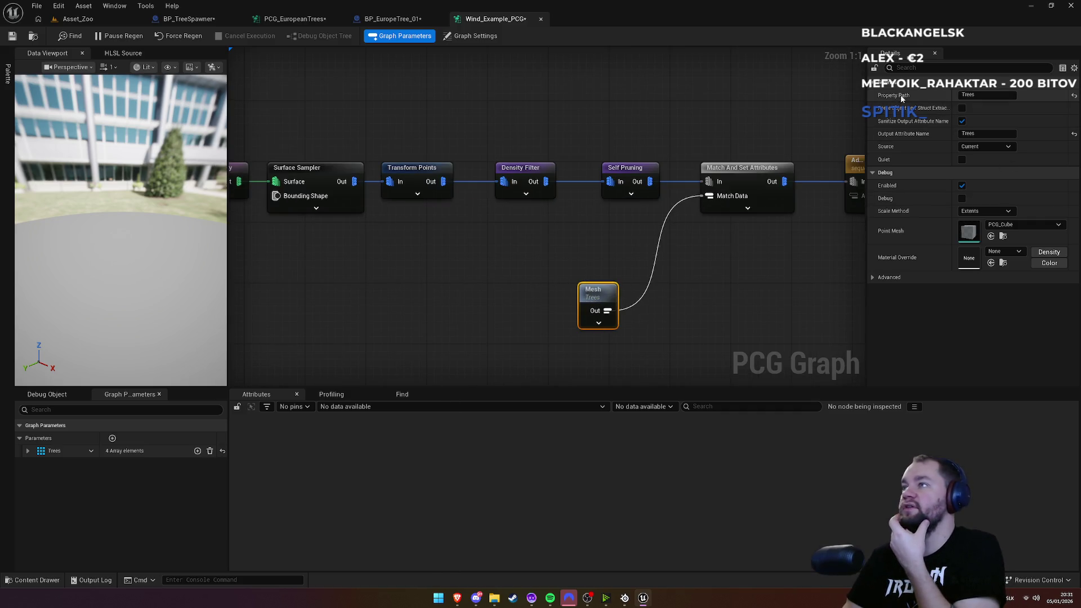
mouse_move(663, 304)
left_mouse_down()
mouse_move(454, 287)
mouse_move(348, 263)
left_mouse_up()
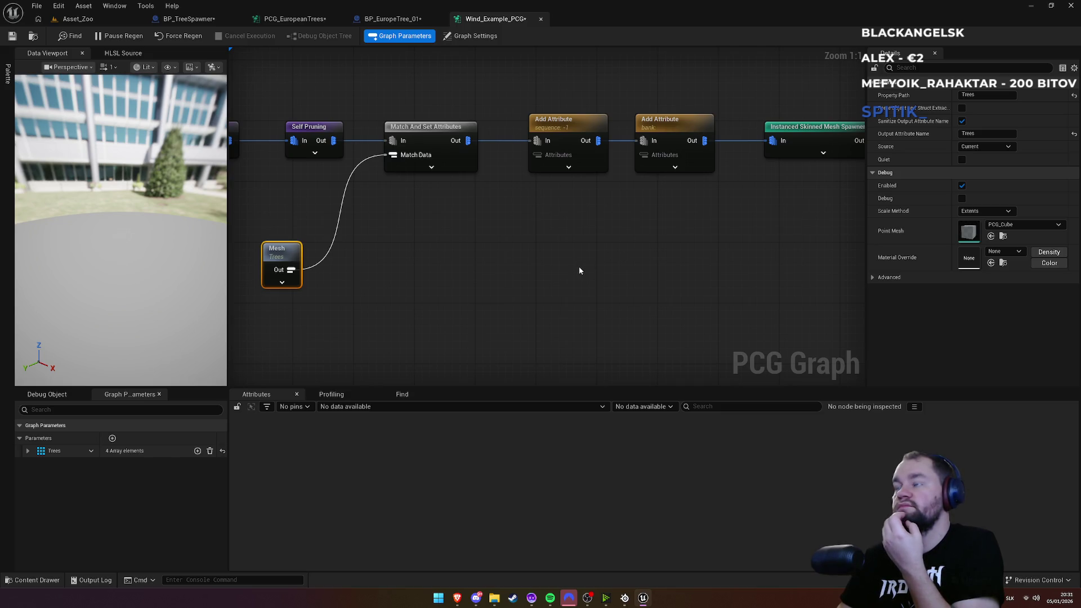
Step: Compare the Asset_Zoo level with the Wind_Example_PCG graph, reviewing its Output and Add Attribute nodes
left_click(100, 22)
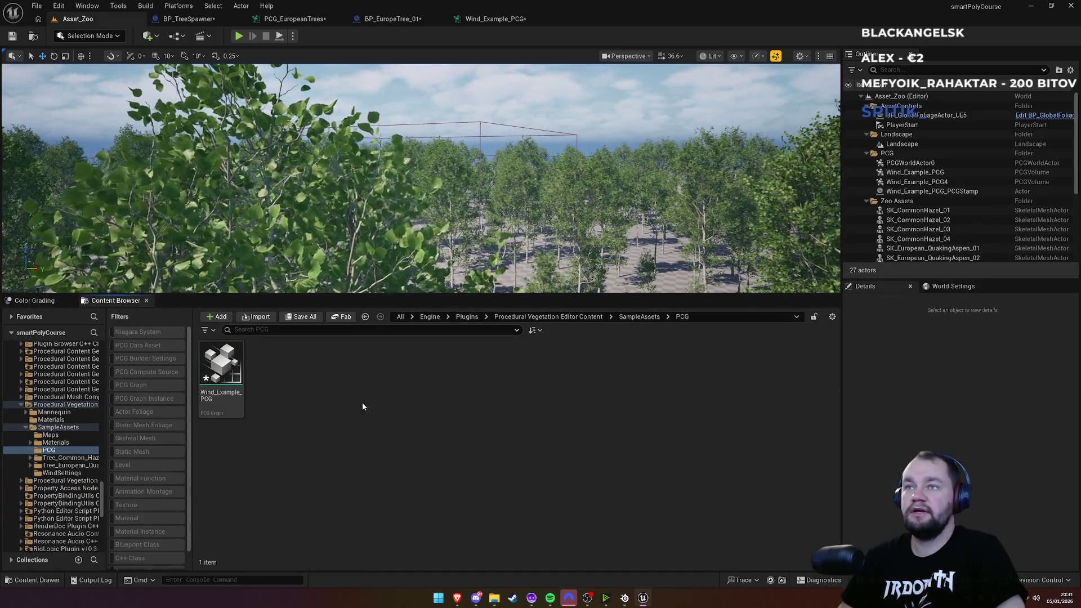
left_click(222, 369)
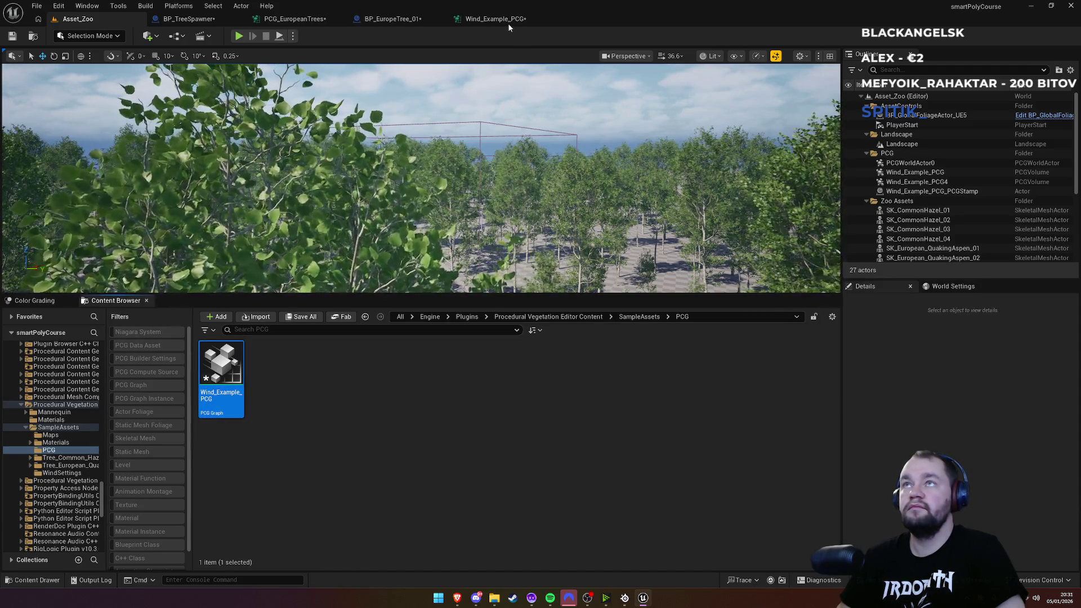
left_click(508, 23)
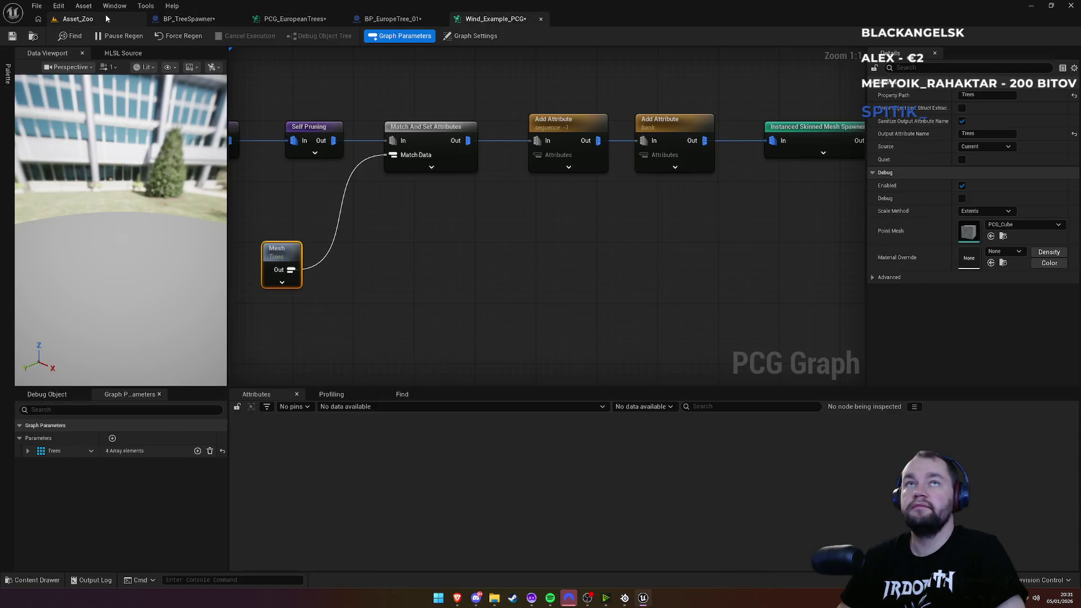
left_click(77, 19)
left_click(508, 19)
left_click_drag(693, 191, 320, 119)
left_click(521, 172)
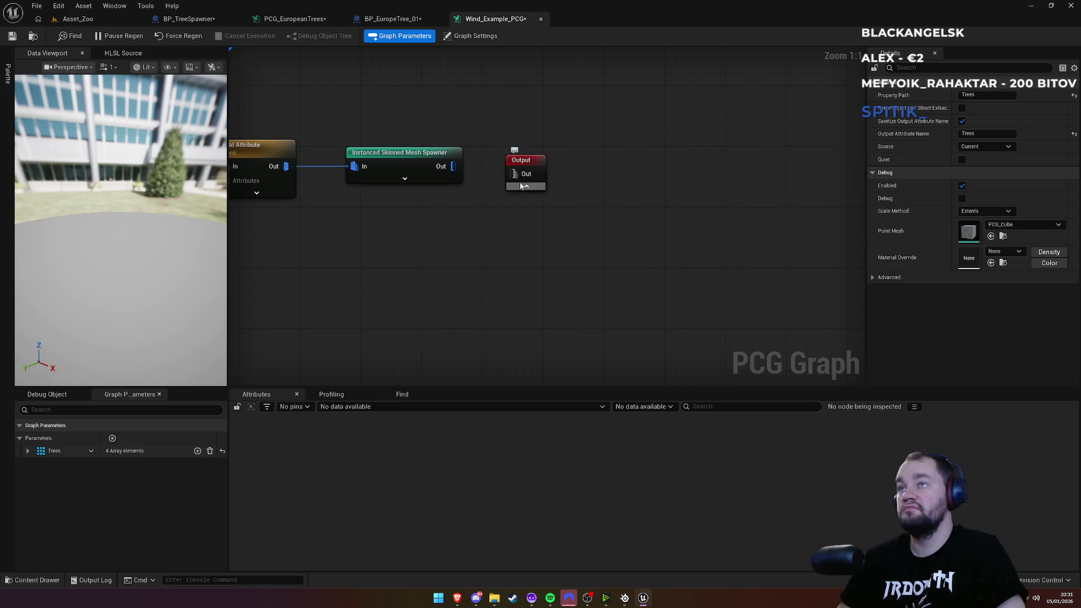
left_click(521, 186)
left_click_drag(501, 125, 655, 136)
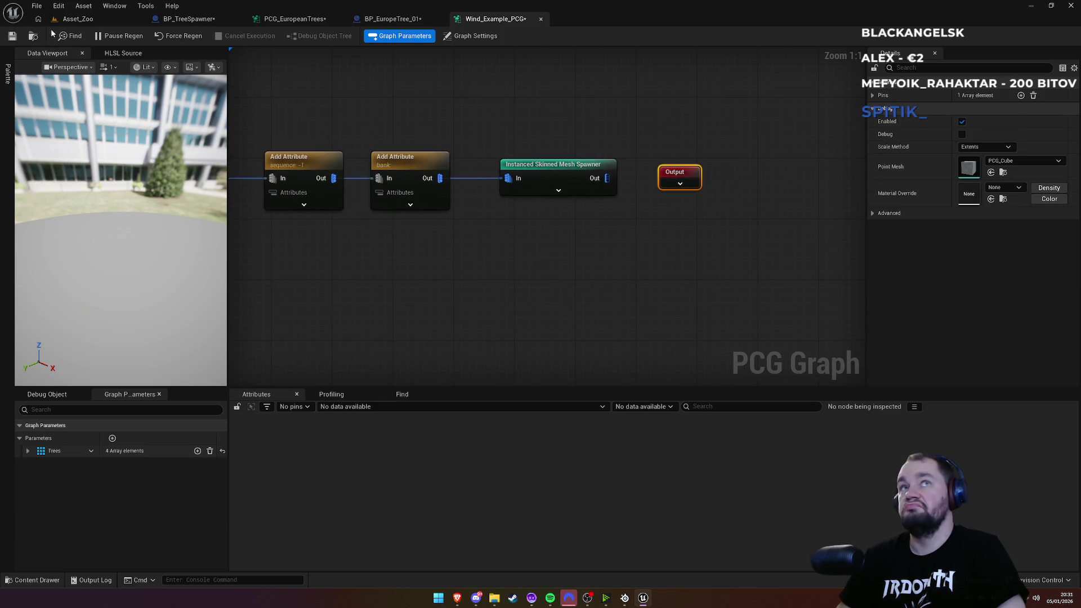
left_click(85, 20)
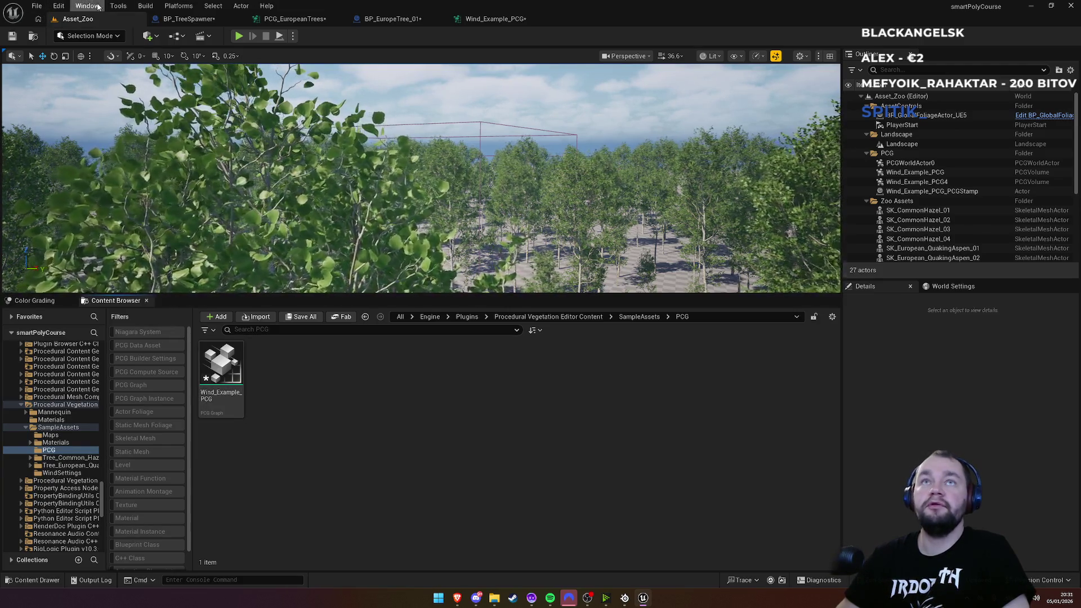
Step: Open testFoliageSmaller from Recent Levels and select BP_TreeSpawner
left_click(59, 6)
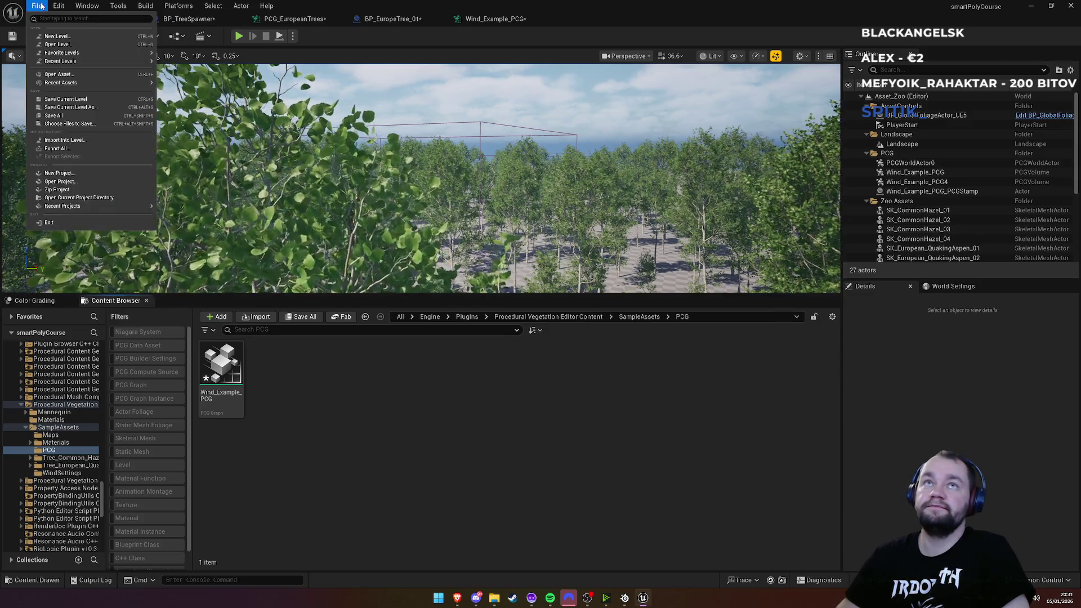
mouse_move(118, 65)
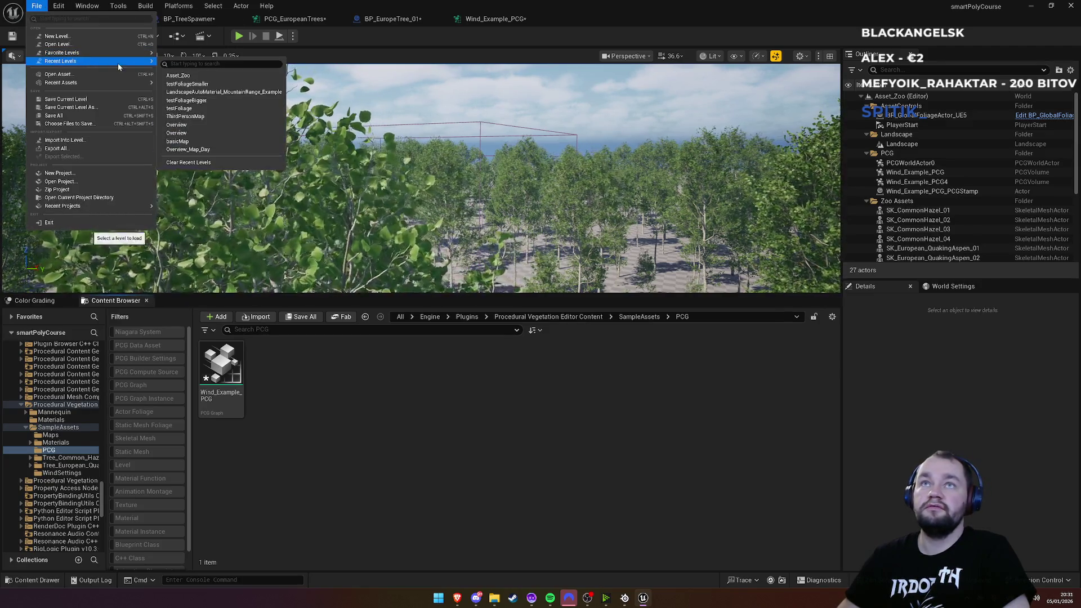
left_click(186, 84)
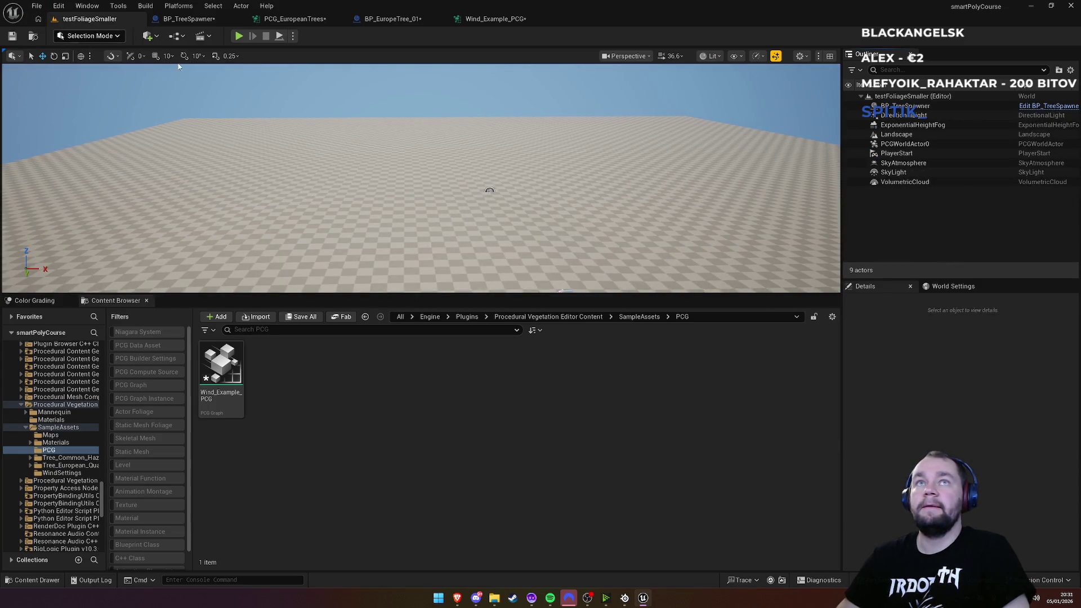
left_click(915, 106)
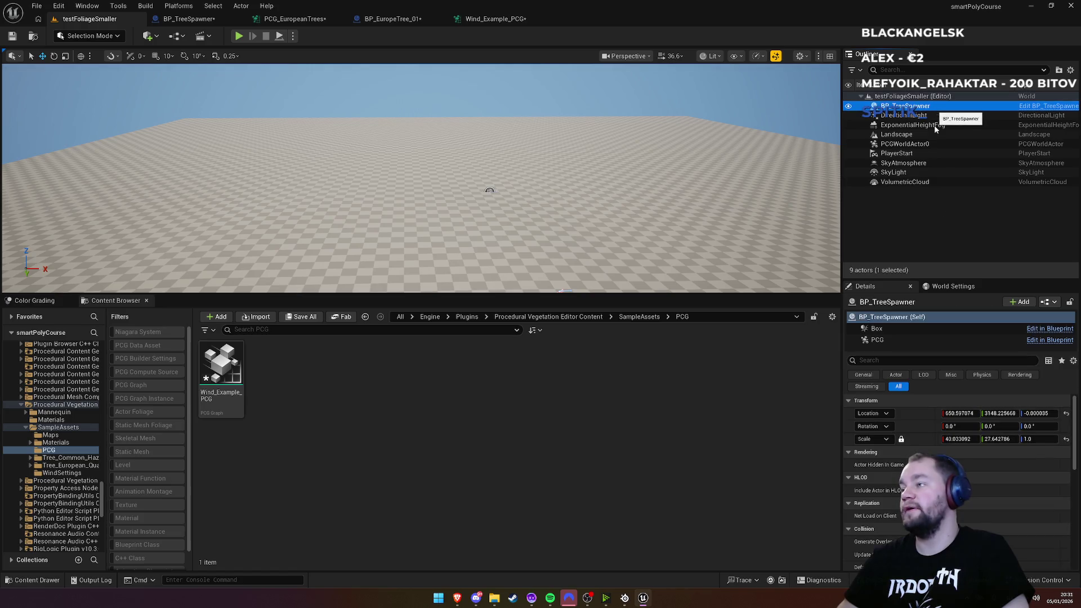
Step: Set BP_TreeSpawner's PCG Graph to Wind_Example_PCG and frame the generated trees
left_click(1050, 339)
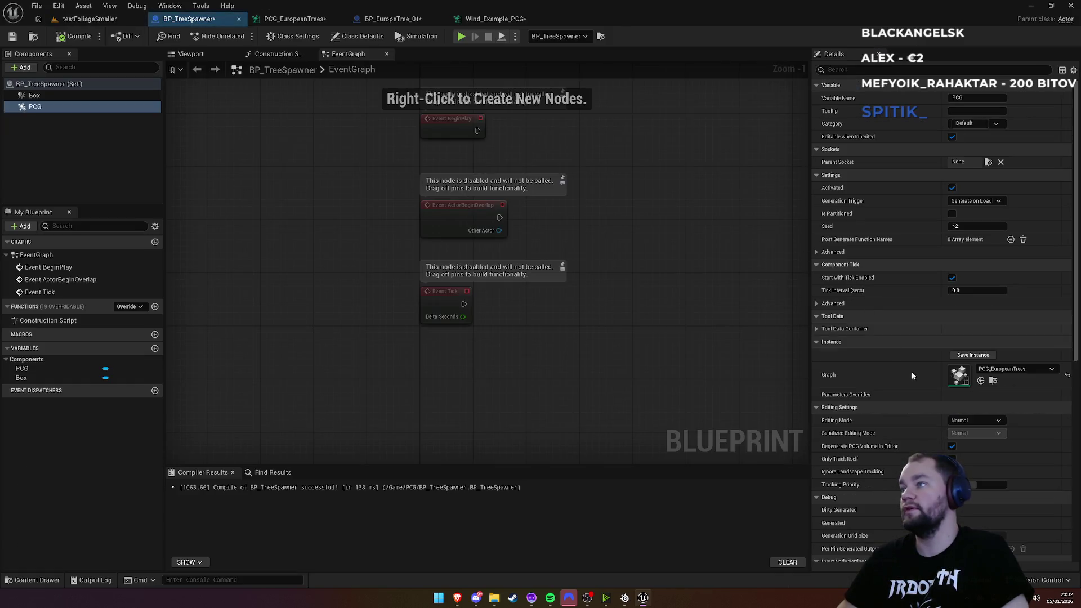
left_click(1001, 371)
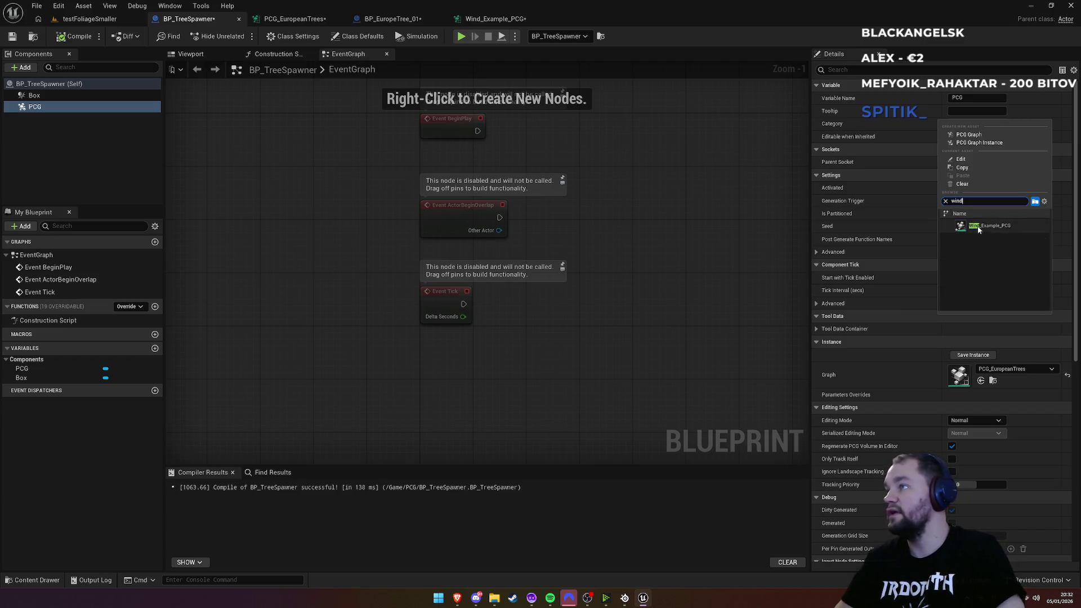
left_click(989, 225)
left_click(91, 19)
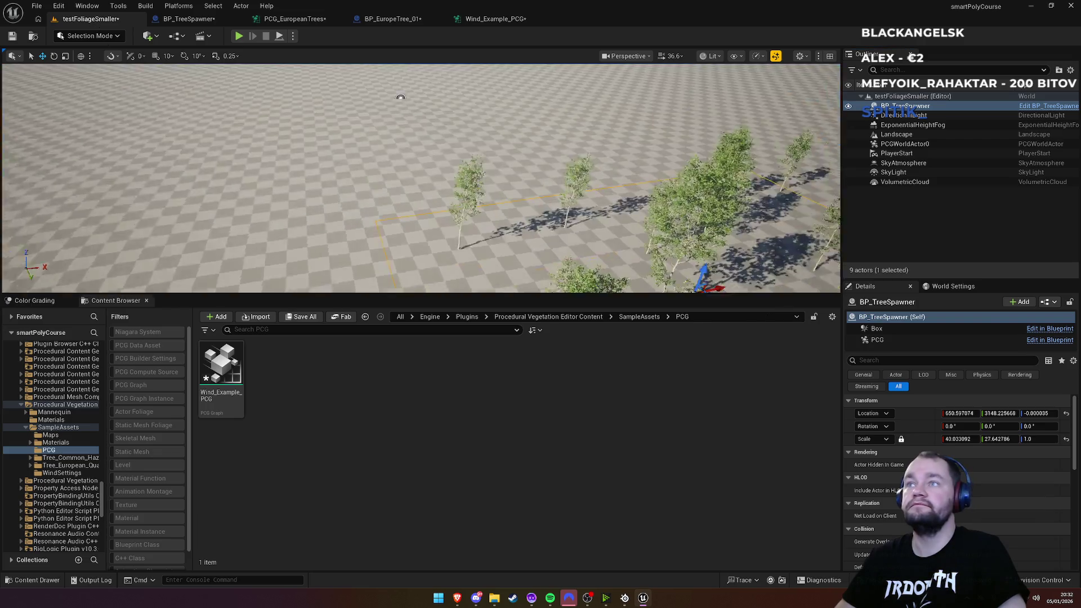
key("f")
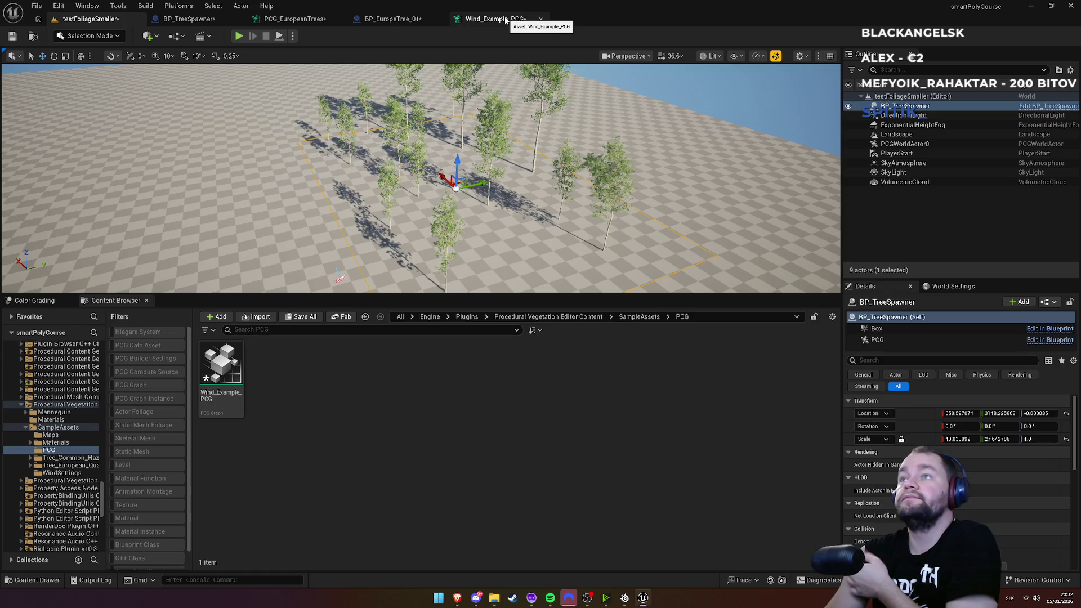
left_click(505, 20)
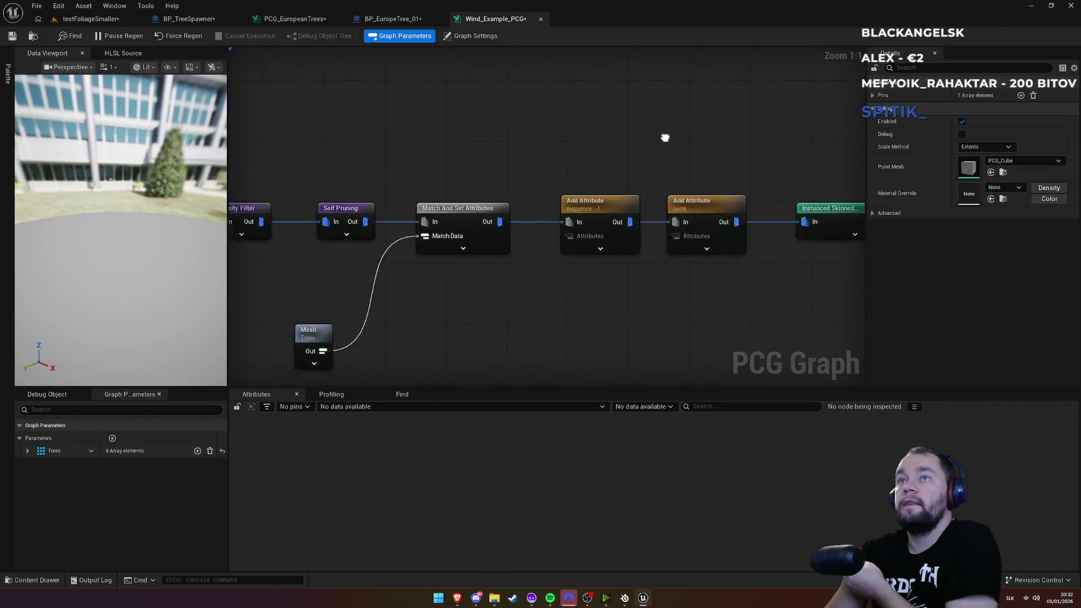
Step: Pan the Wind_Example_PCG graph and expand Match And Set Attributes to show all pins
left_click_drag(484, 158, 760, 155)
left_click_drag(376, 131, 504, 128)
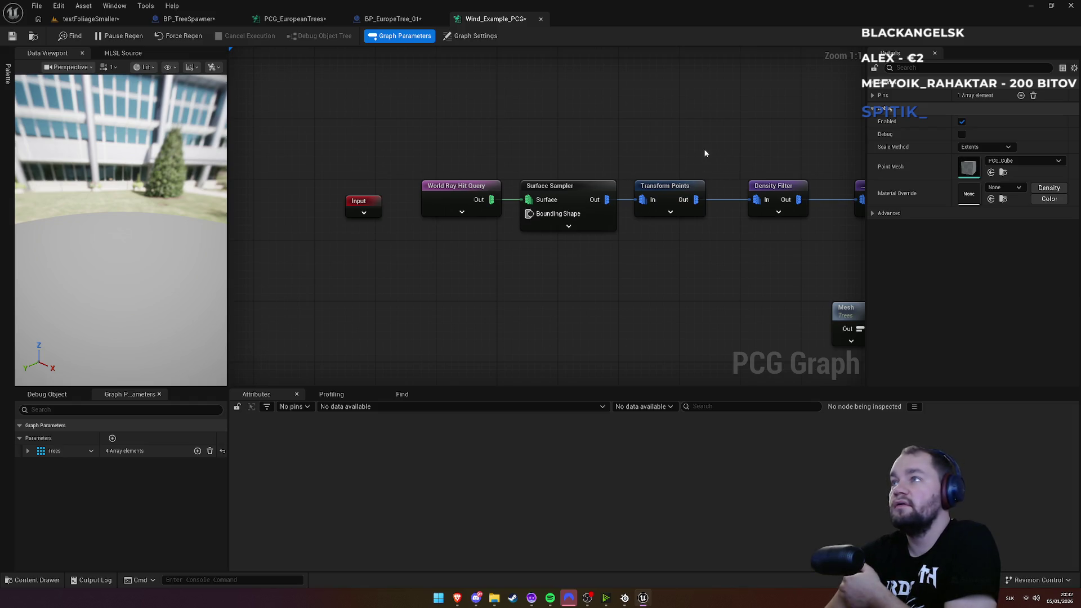
left_click_drag(705, 154, 517, 116)
left_click_drag(671, 271, 495, 241)
left_click(604, 214)
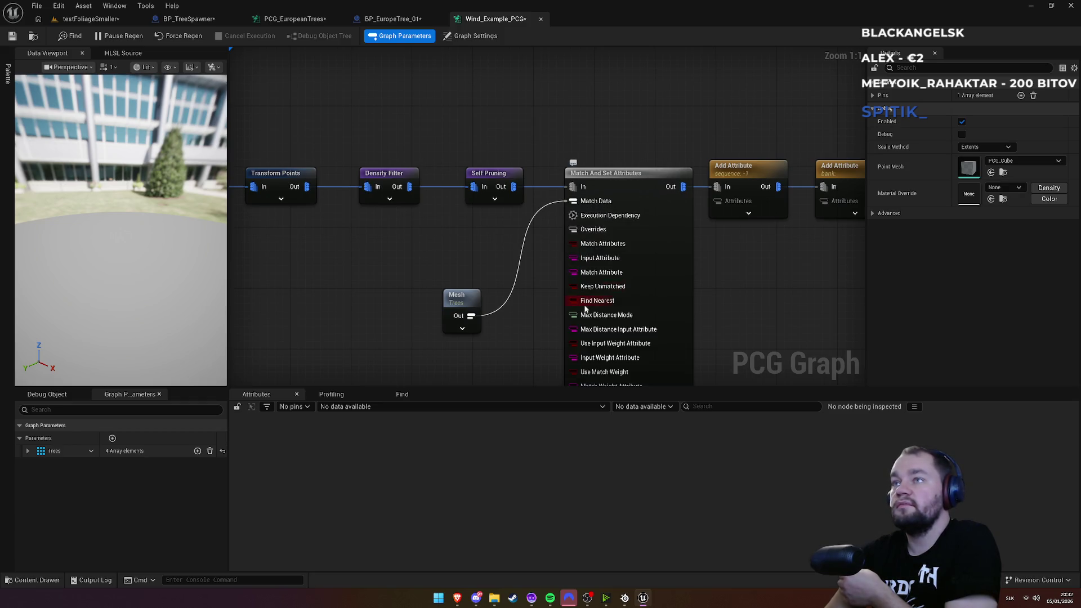
mouse_move(405, 271)
left_mouse_down()
mouse_move(434, 177)
mouse_move(537, 238)
left_mouse_up()
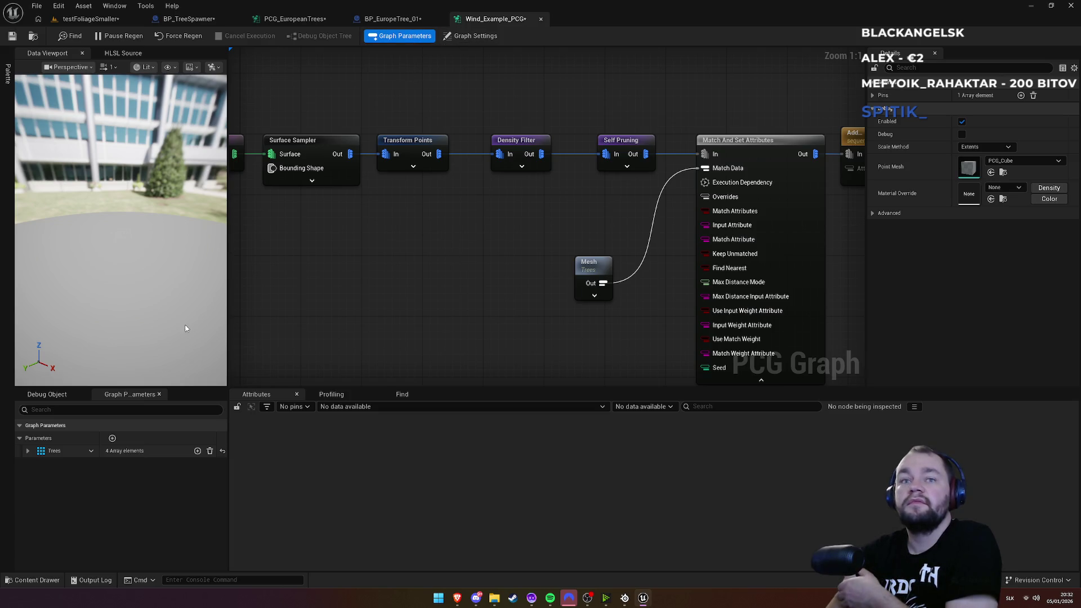
Step: Tick Unbounded on the Surface Sampler and review its Bounding Shape warning
left_click(316, 144)
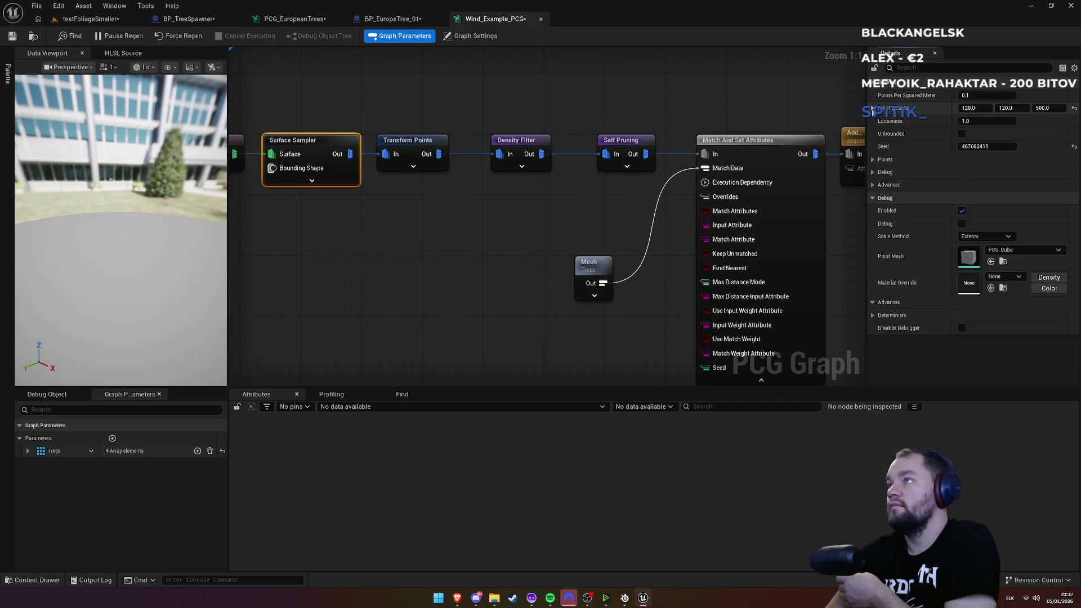
left_click(962, 133)
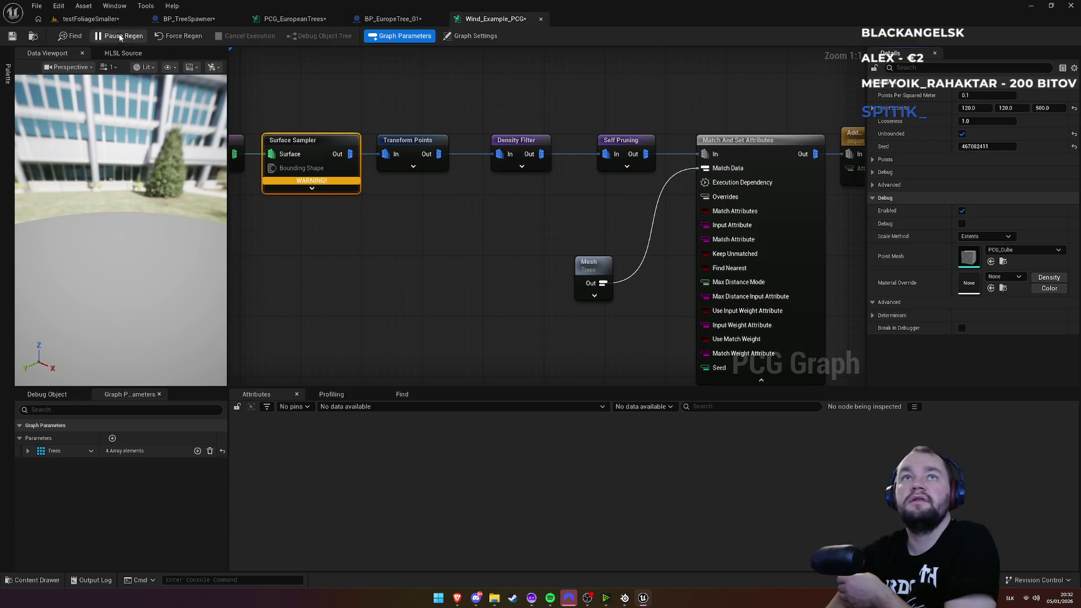
left_click(106, 20)
left_click(496, 18)
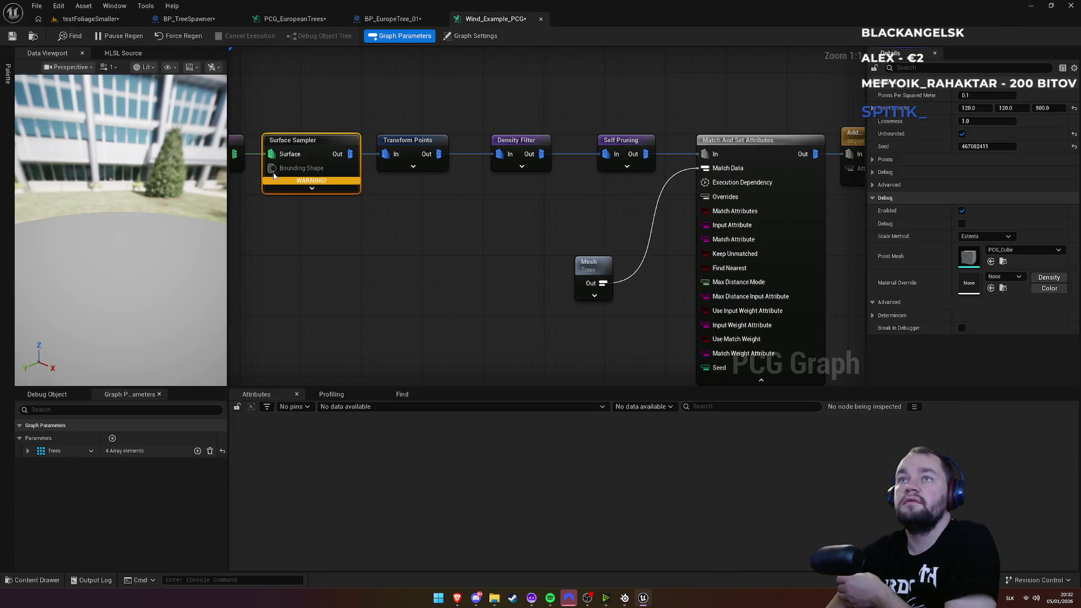
mouse_move(298, 183)
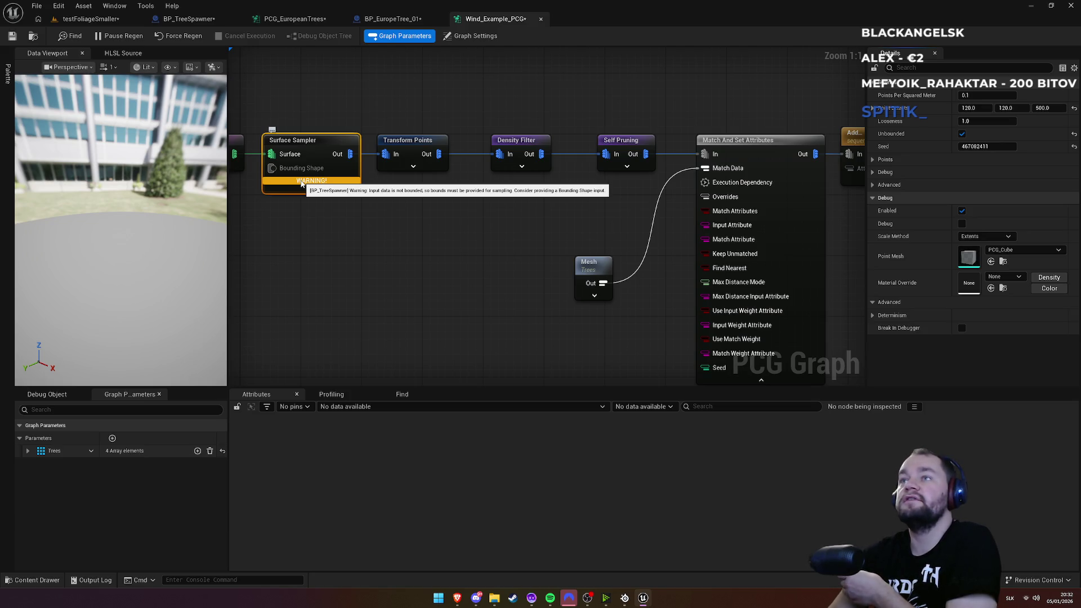
left_click(391, 19)
left_click(488, 20)
mouse_move(313, 143)
left_mouse_down()
mouse_move(391, 96)
mouse_move(486, 116)
left_mouse_up()
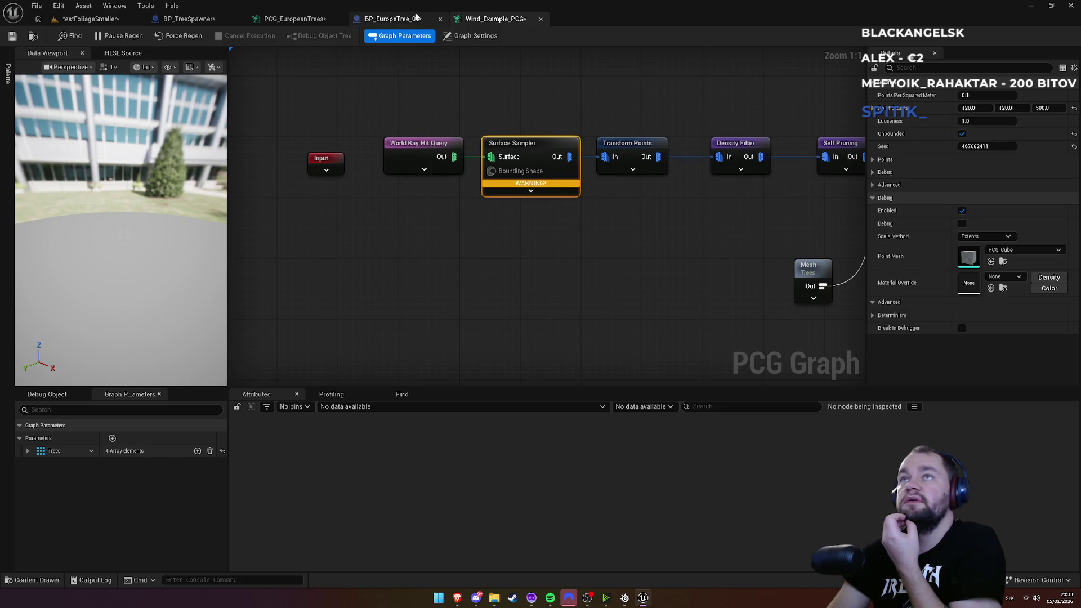
Step: In PCG_EuropeanTrees, select the Get Landscape Data and Surface Sampler nodes to copy
left_click(295, 22)
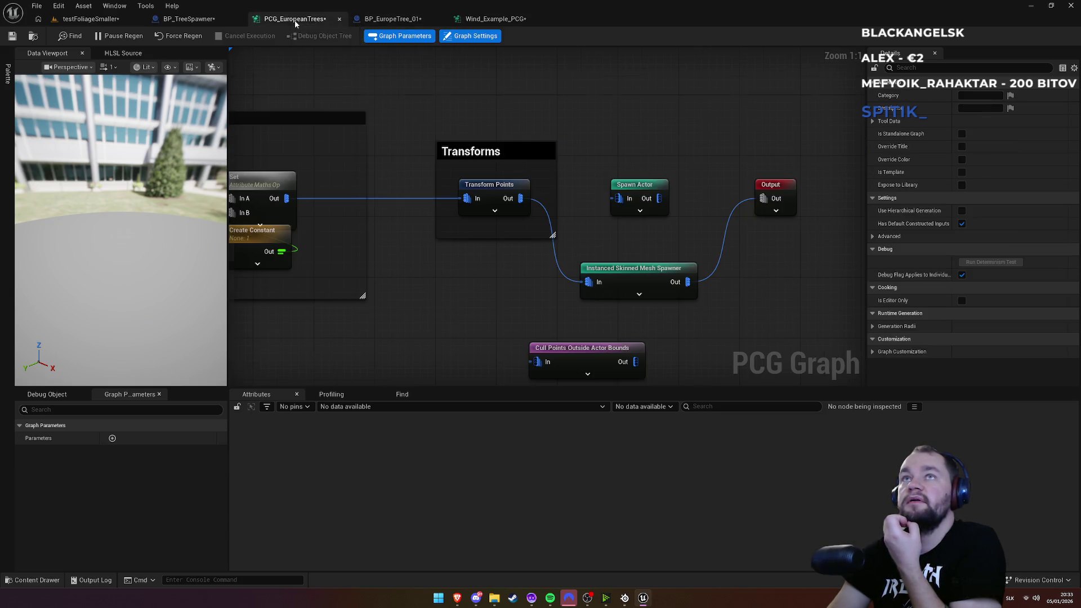
left_click_drag(383, 110, 648, 128)
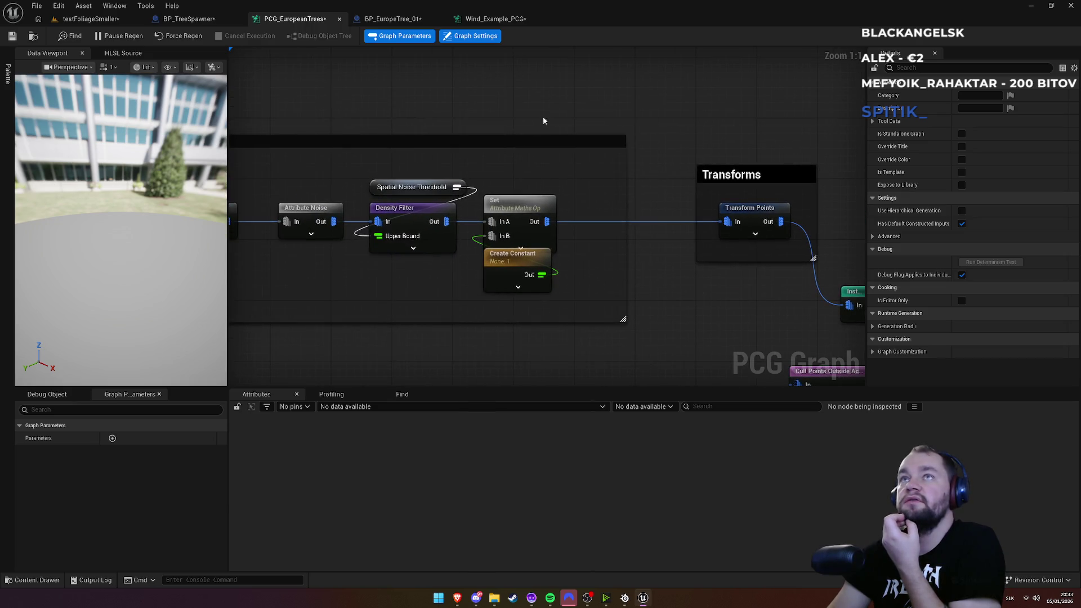
scroll(583, 184, "down", 4)
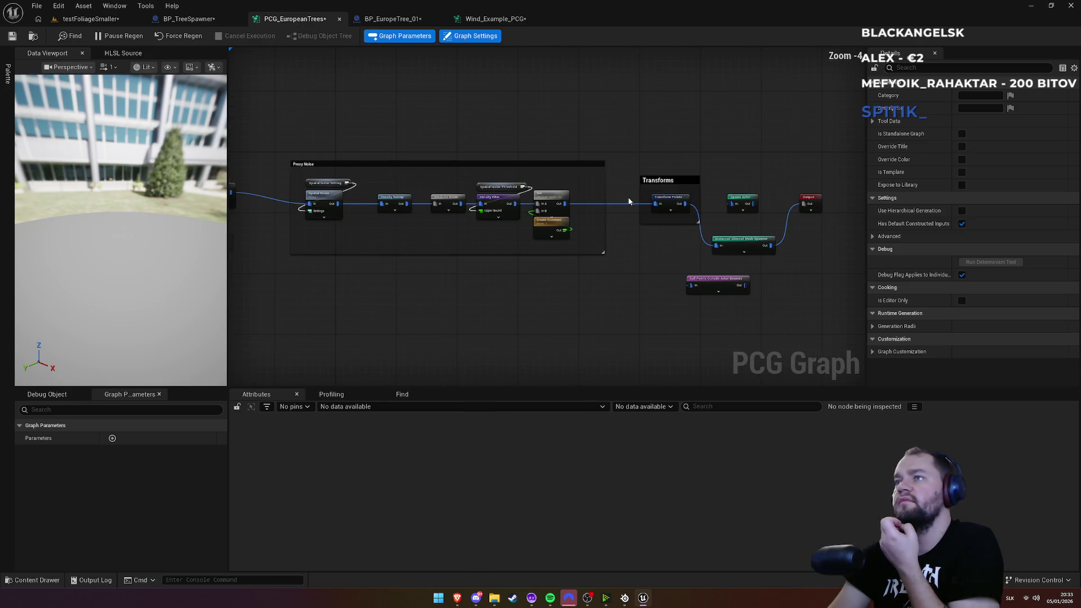
scroll(342, 157, "up", 2)
mouse_move(501, 159)
left_mouse_down()
mouse_move(642, 137)
mouse_move(543, 113)
mouse_move(564, 120)
left_mouse_up()
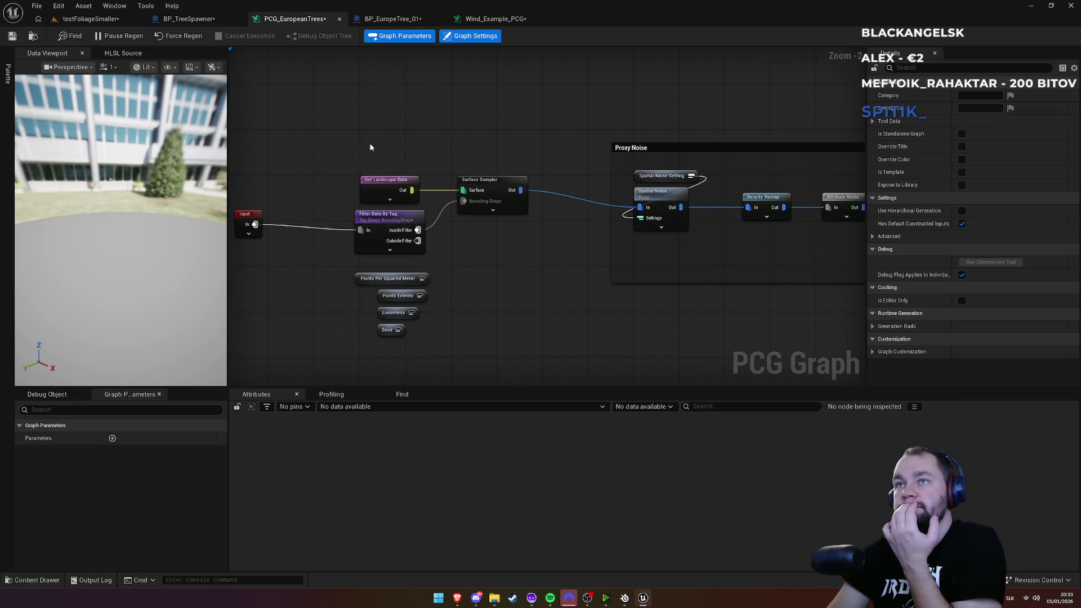
left_click_drag(370, 144, 499, 191)
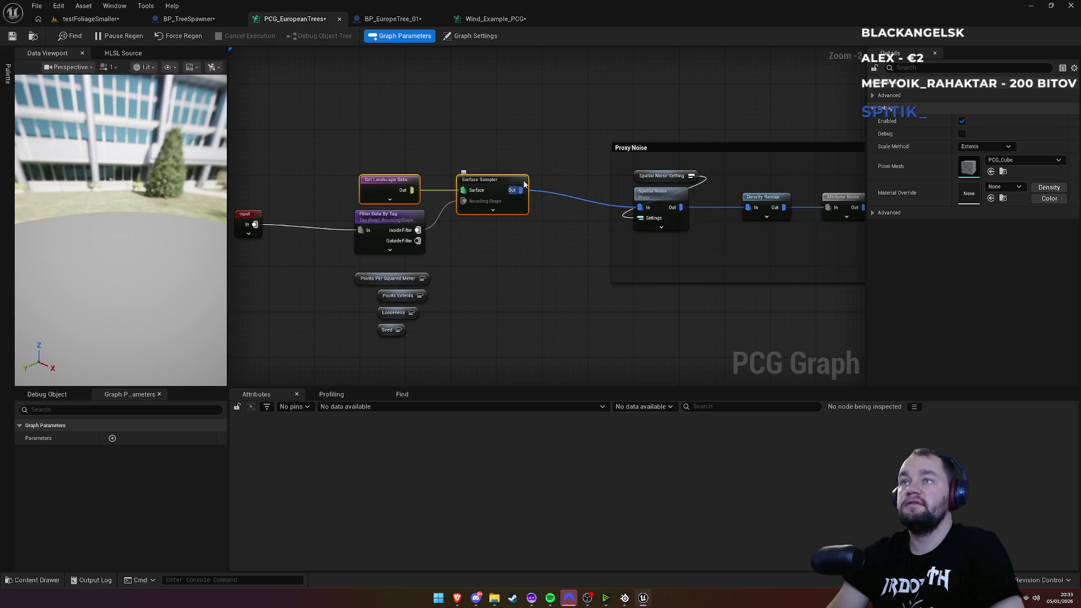
Step: Paste the nodes into Wind_Example_PCG and wire Surface Sampler Out to Transform Points In
left_click(389, 20)
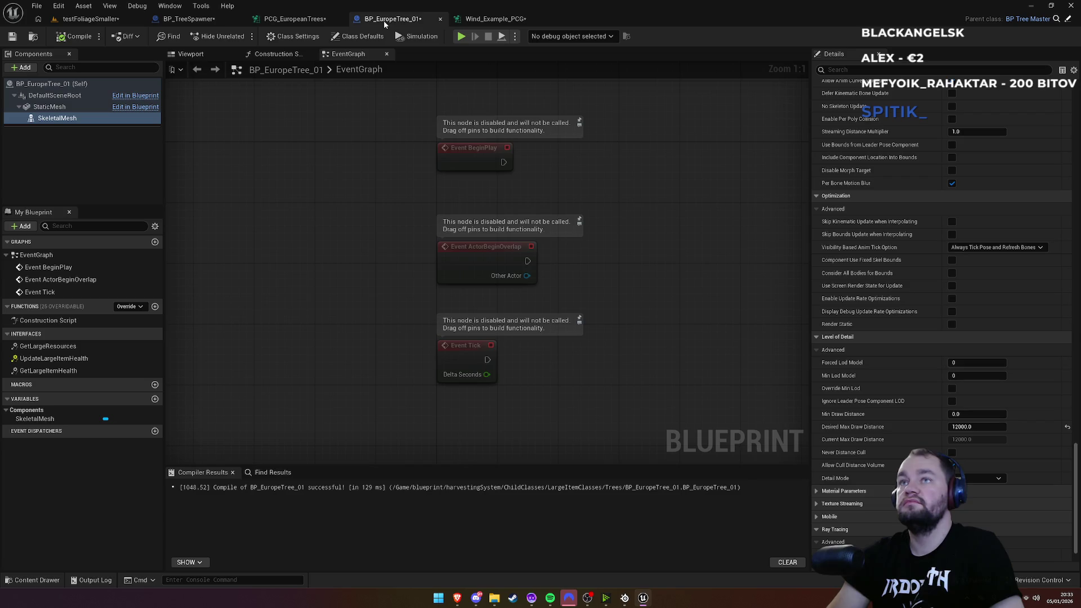
left_click(496, 19)
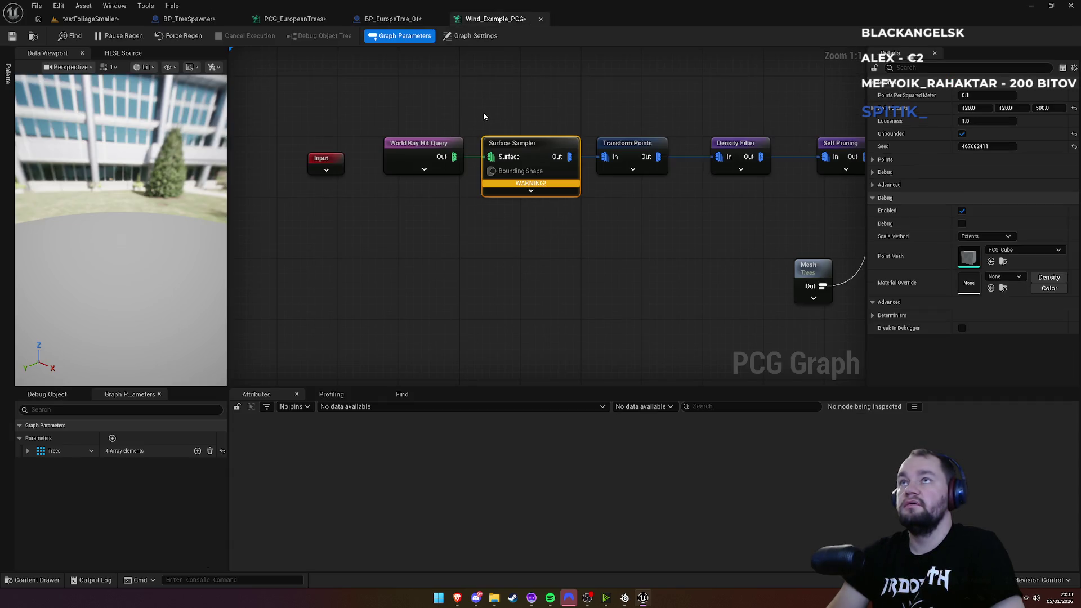
left_click(403, 283)
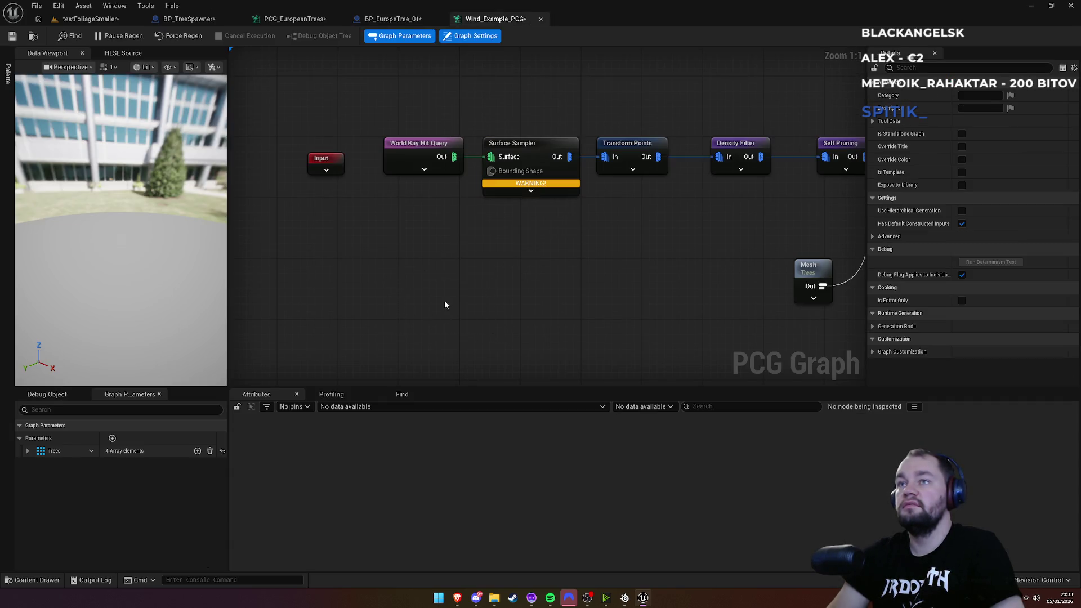
key("ctrl+v")
left_click(499, 262)
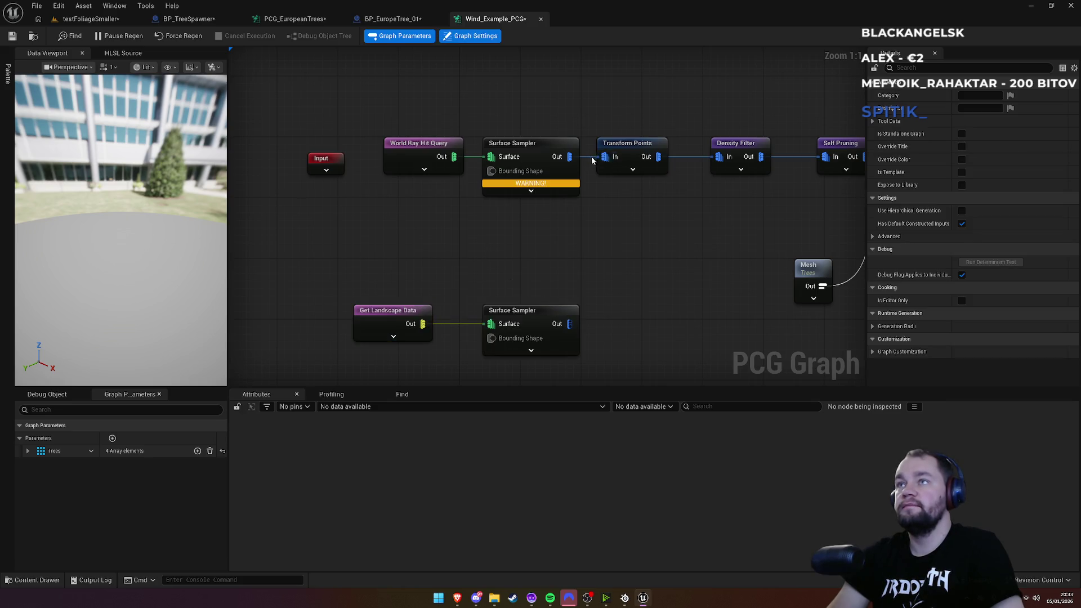
left_click_drag(609, 159, 569, 324)
left_click(90, 19)
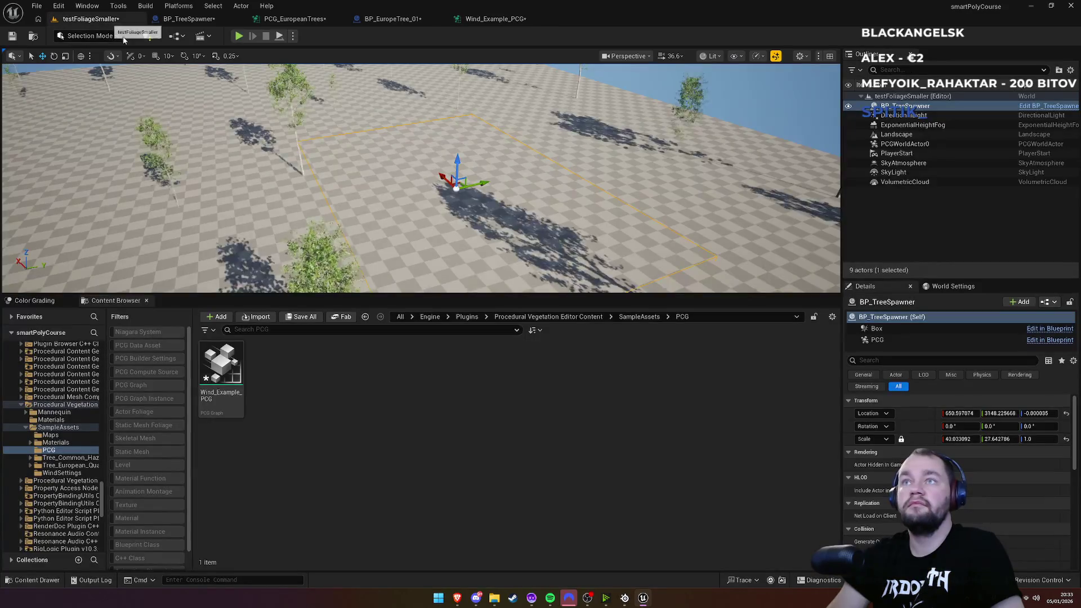
Step: Look over the scattered trees in the level and save all modified assets
left_click_drag(534, 158, 323, 205)
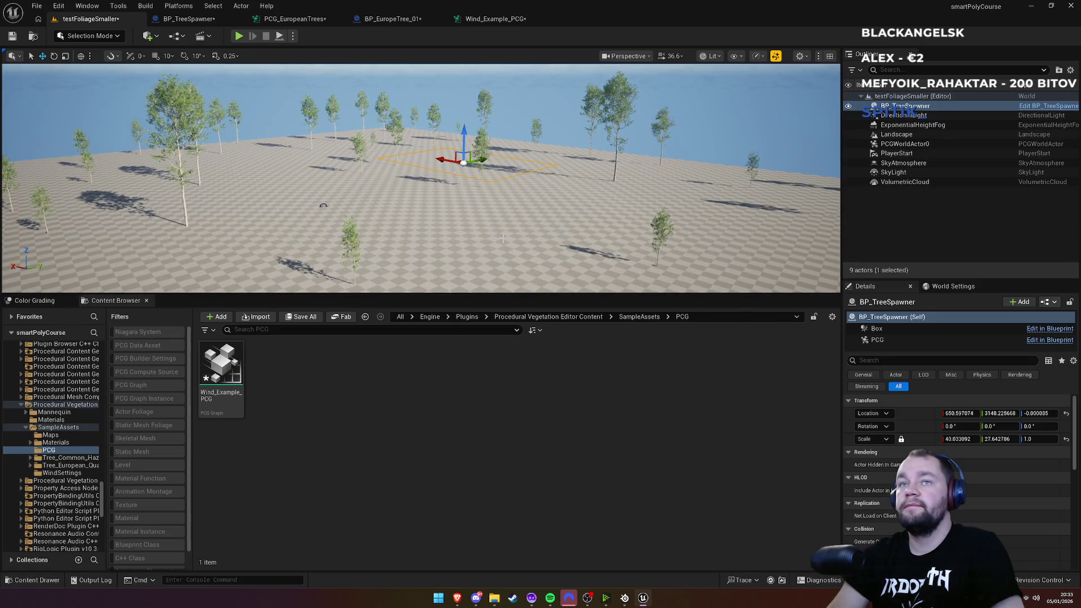
left_click_drag(323, 205, 518, 164)
key("ctrl+shift+s")
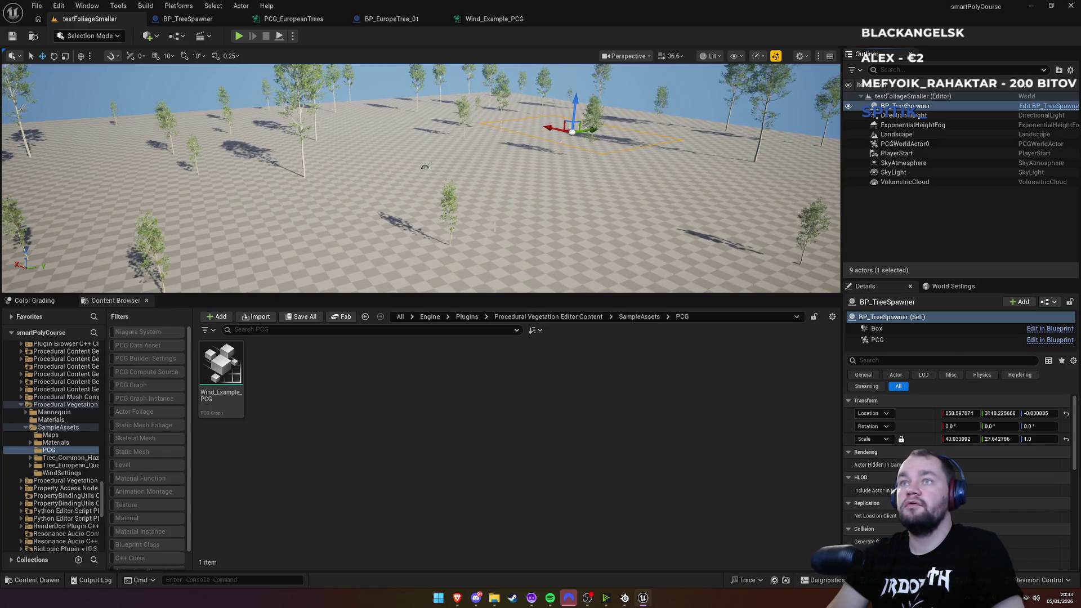
left_click_drag(425, 167, 500, 165)
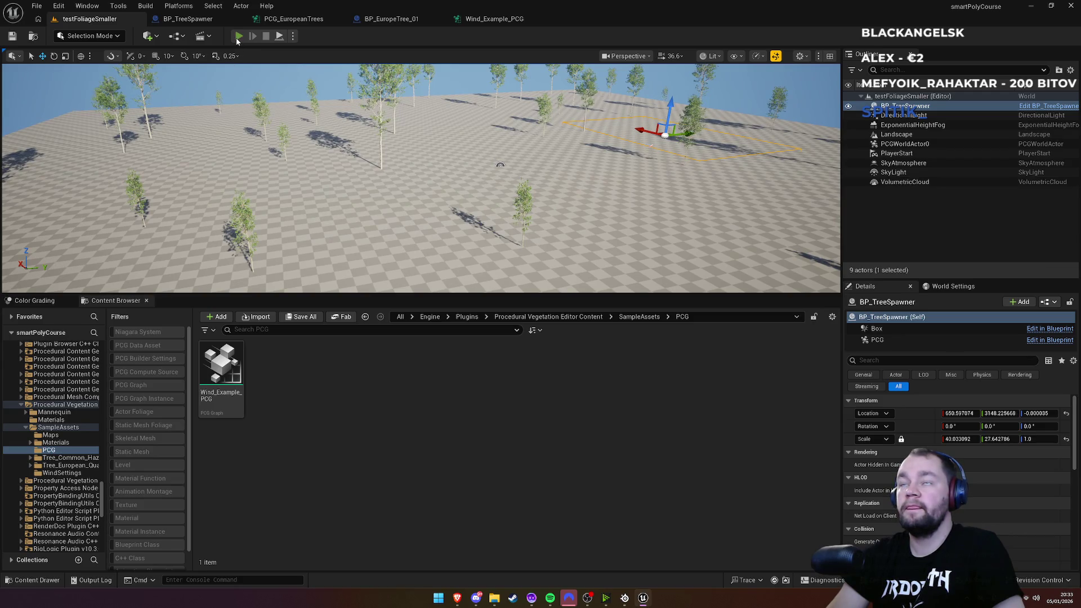
Step: Play the level fullscreen, grab pickaxes, equip them and swing at a tree
left_click(239, 36)
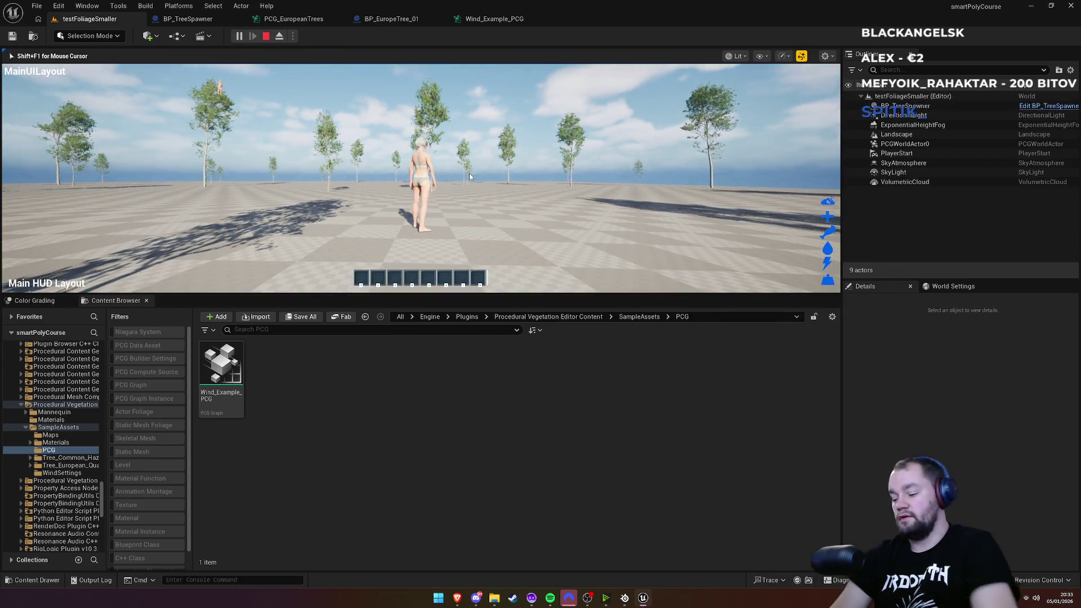
key("F11")
key("w")
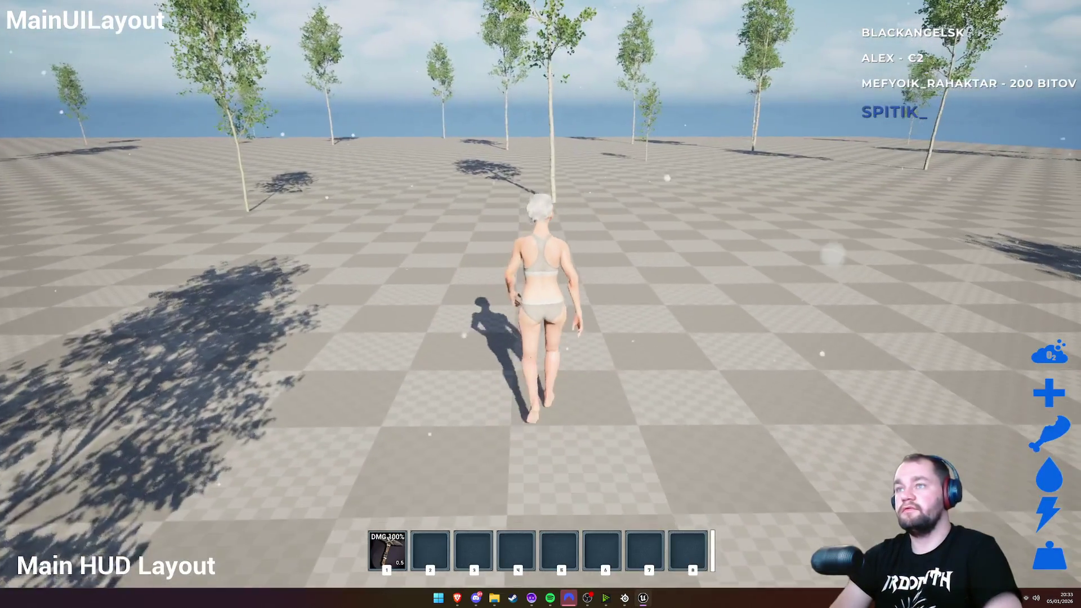
key("e")
key("e")
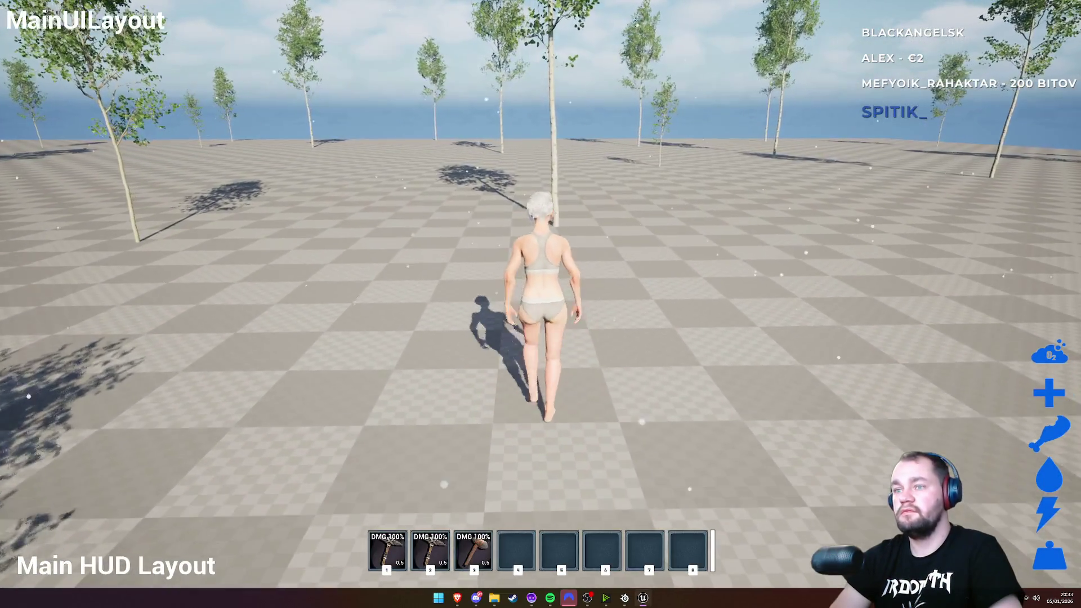
key("1")
key("2")
key("2")
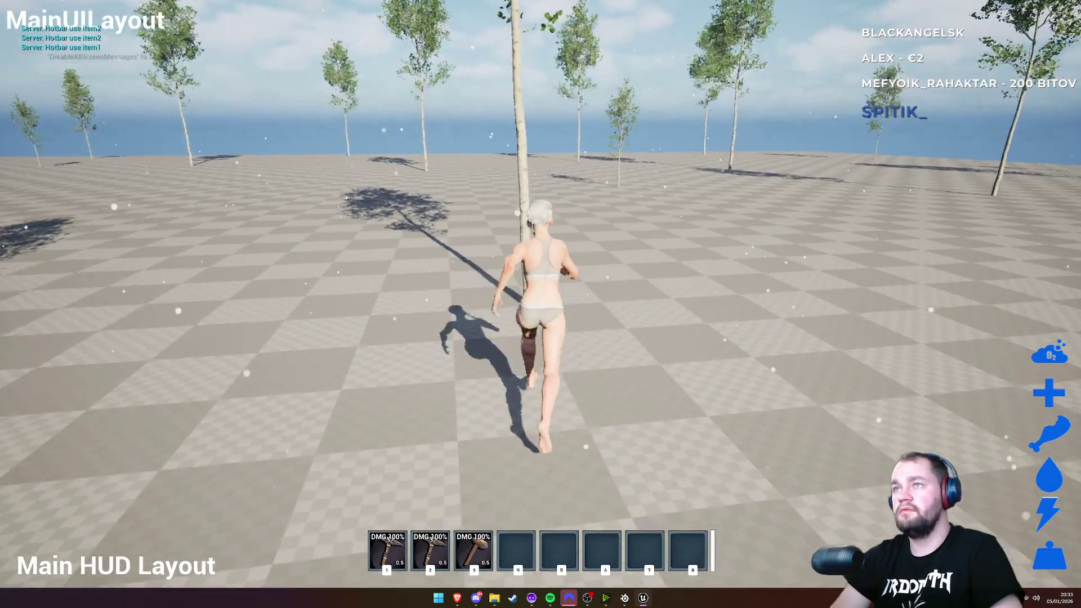
key("w")
left_click(541, 304)
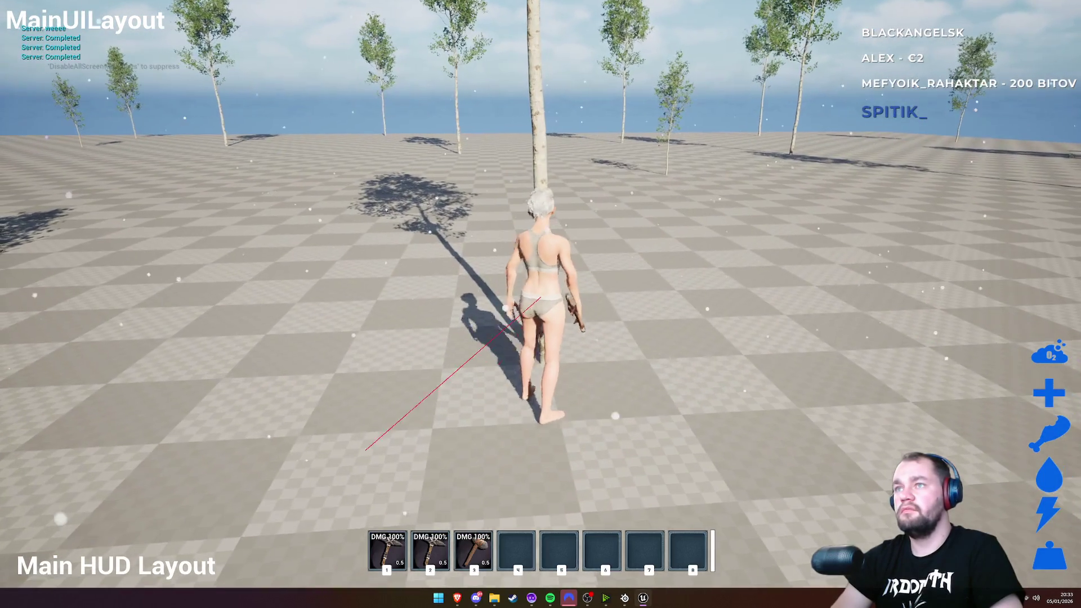
left_click(540, 304)
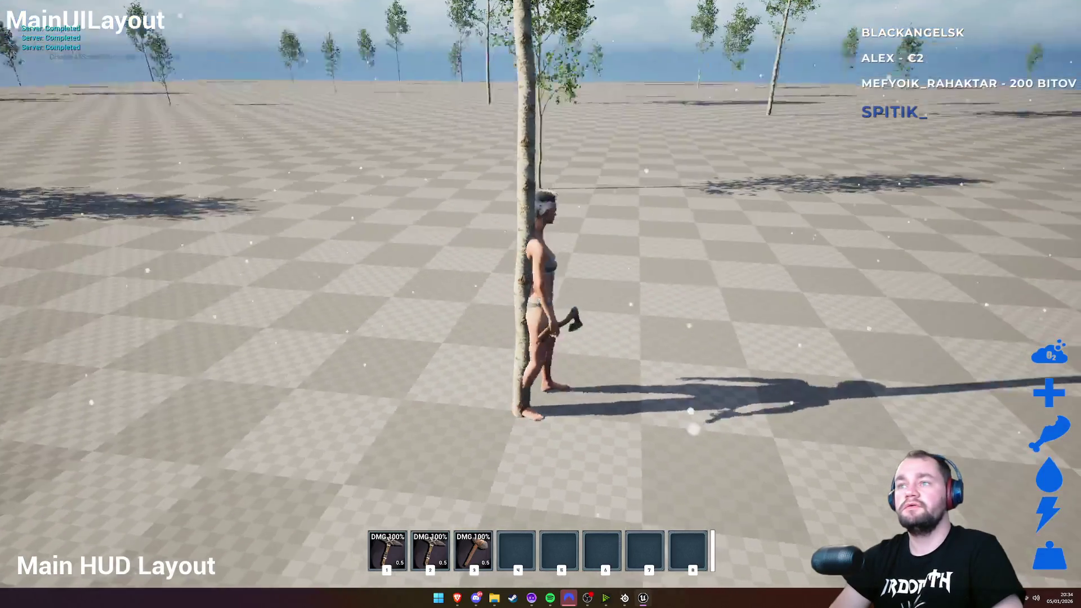
Step: Walk to another tree, equip the hatchet, and leave fullscreen play mode
key("w")
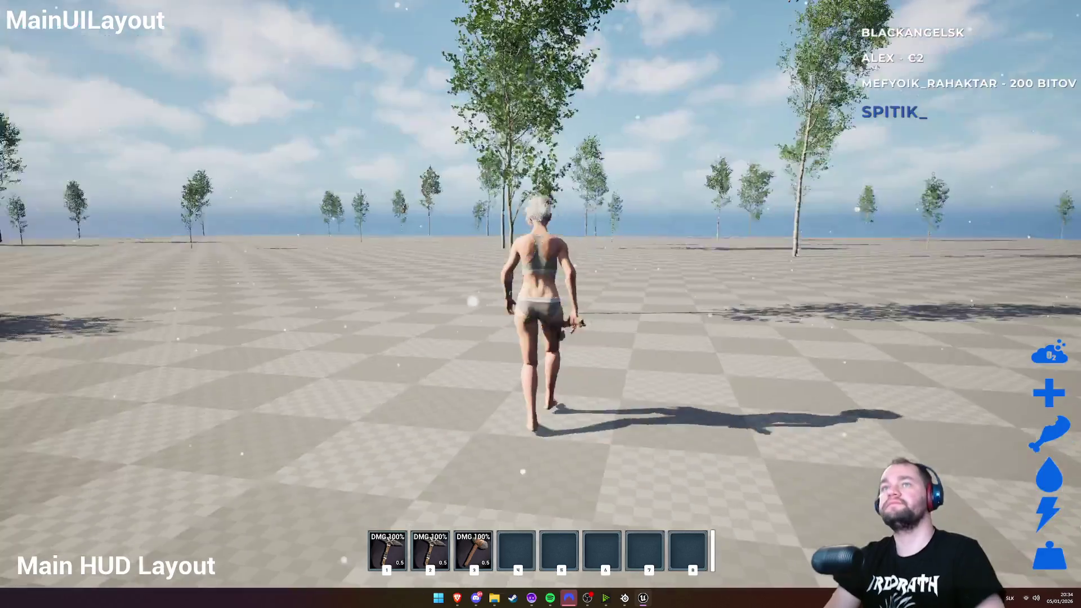
mouse_move(540, 395)
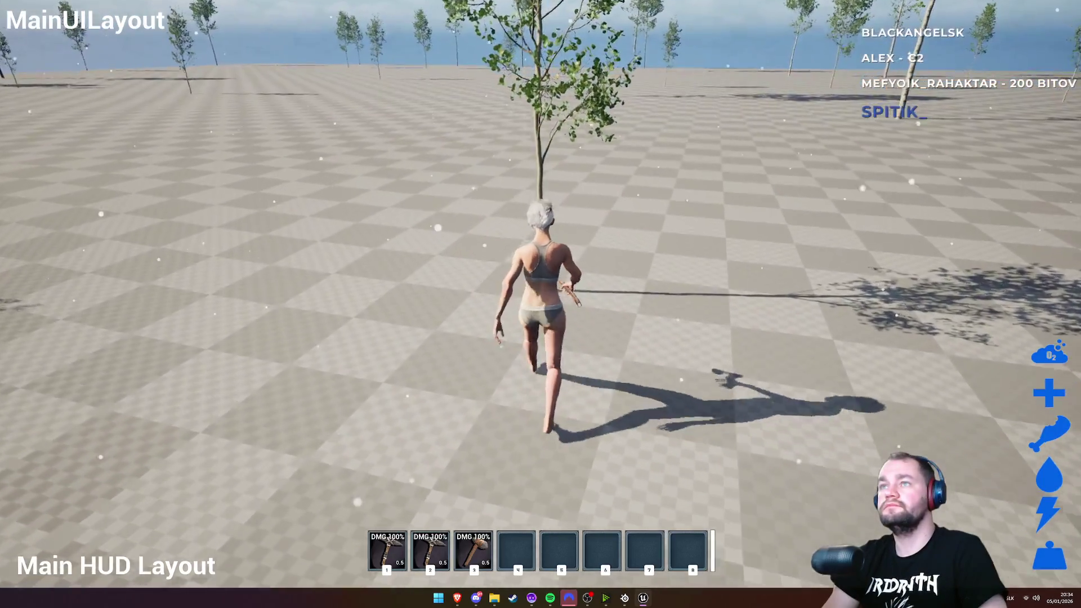
key("e")
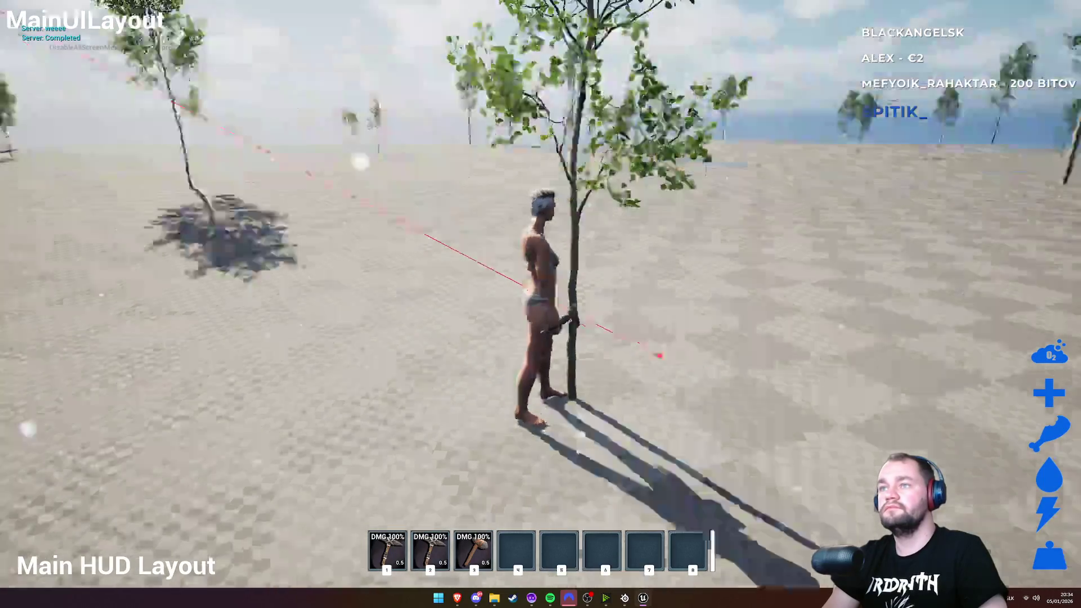
key("3")
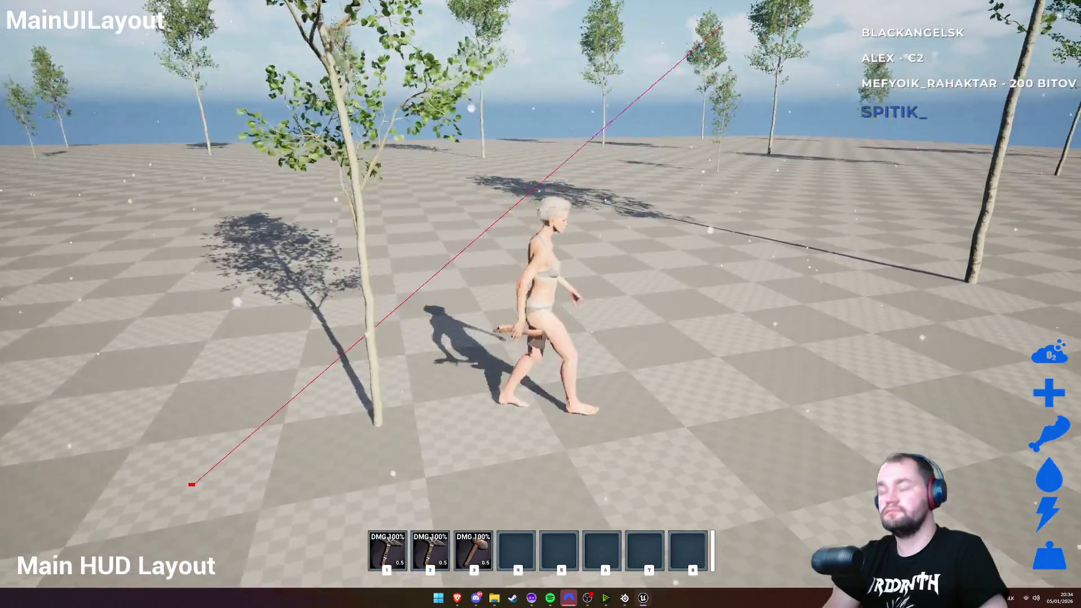
key("F11")
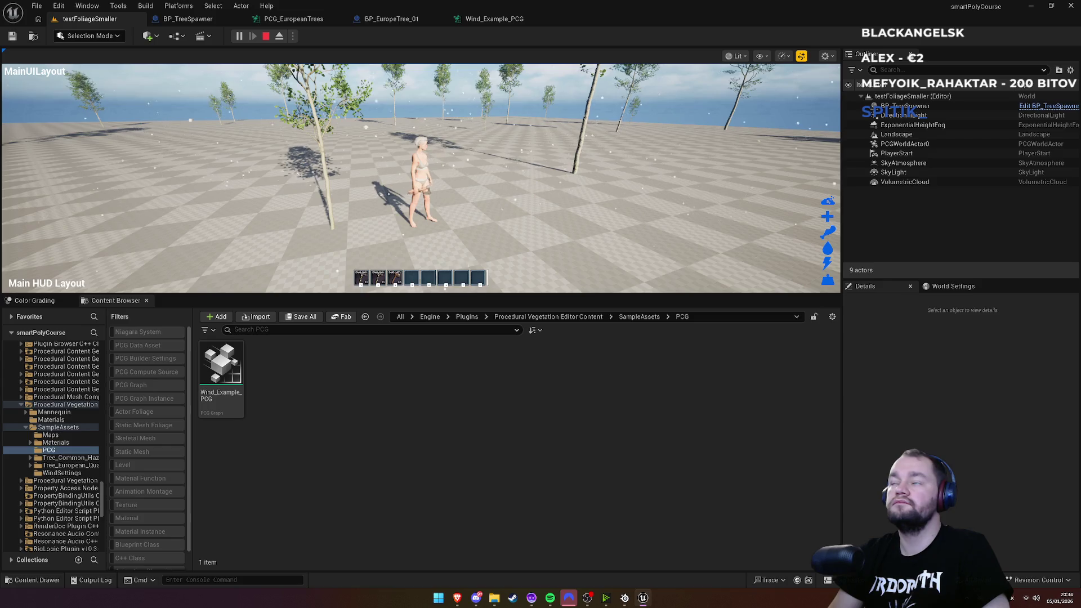
key("super")
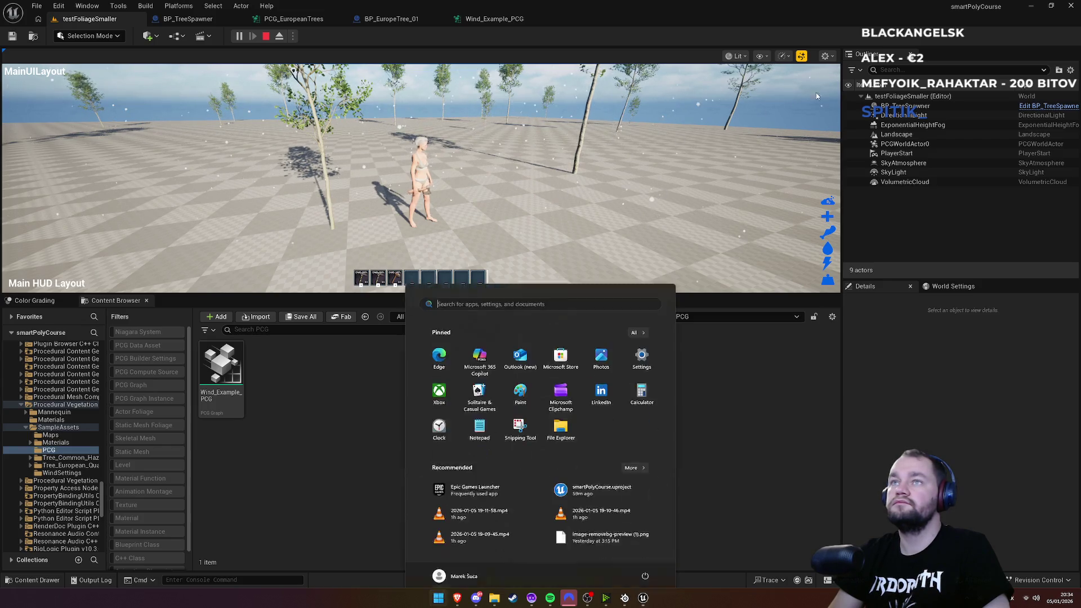
left_click(487, 161)
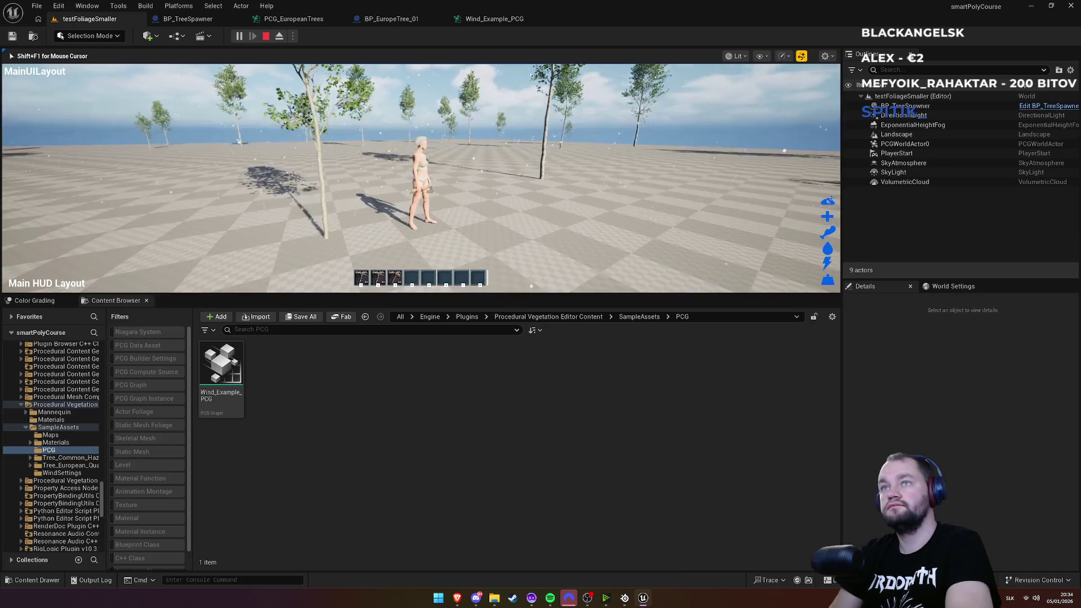
Step: Send the crash report from Crash Reporter and restart the editor
key("F11")
key("F11")
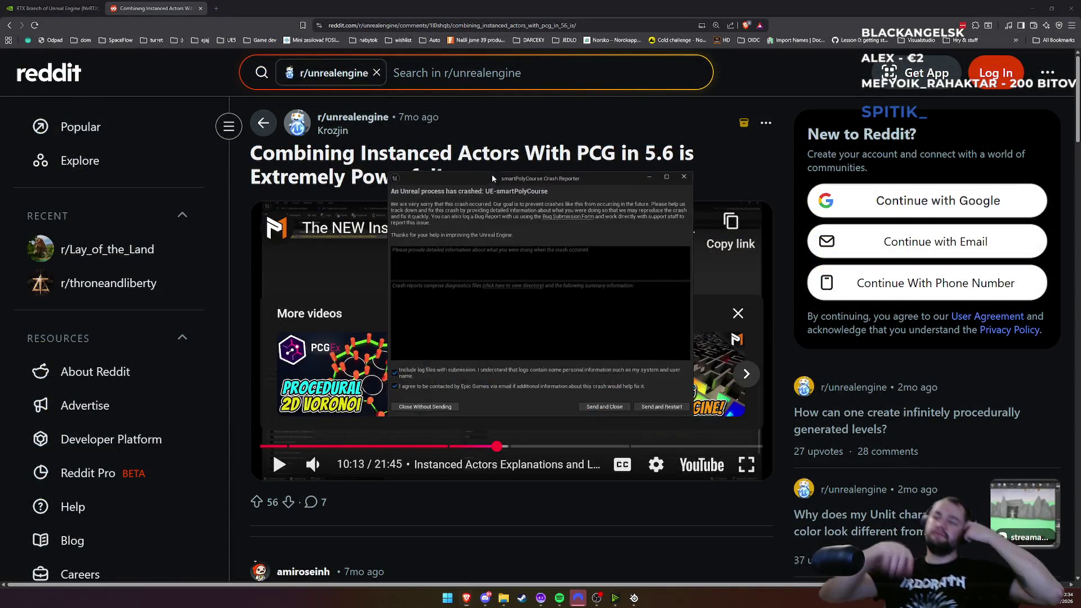
left_click(662, 412)
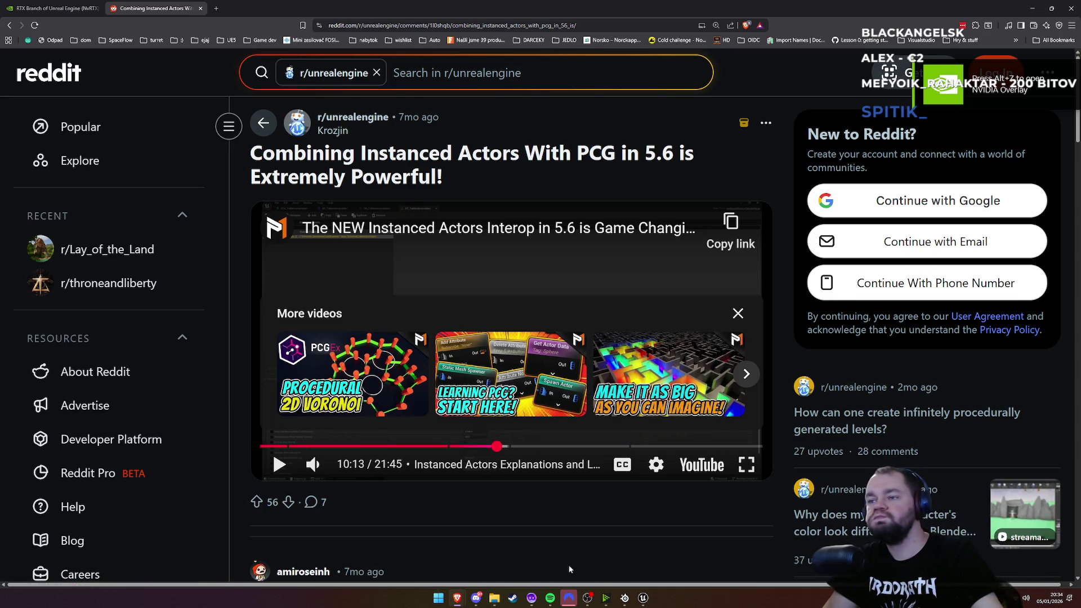
Step: Bring the restarted Unreal editor forward and close the Message Log window
mouse_move(643, 598)
mouse_move(661, 563)
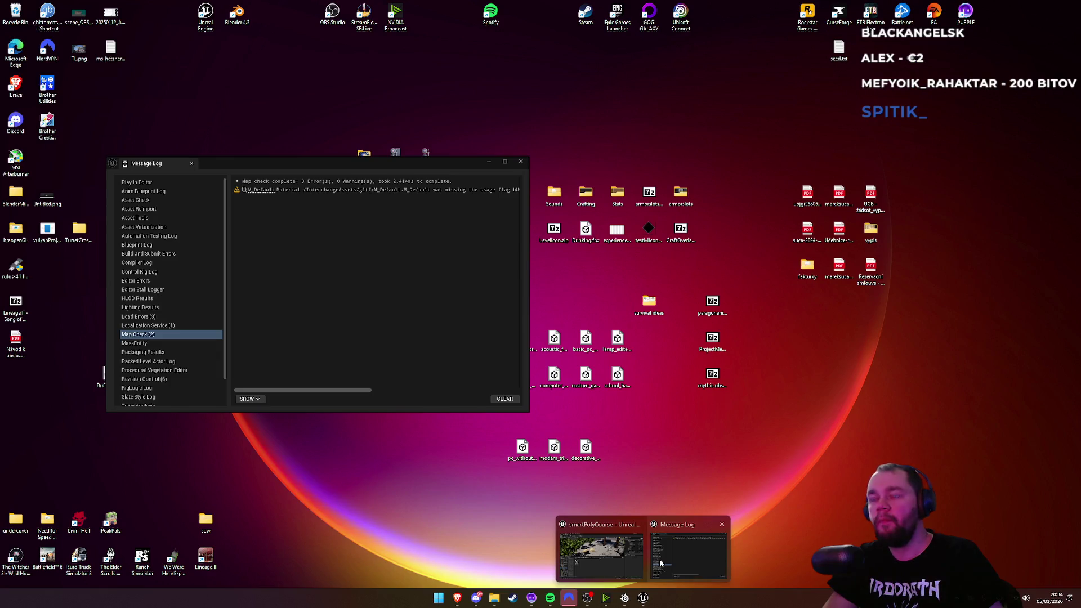
left_click(622, 553)
left_click(520, 161)
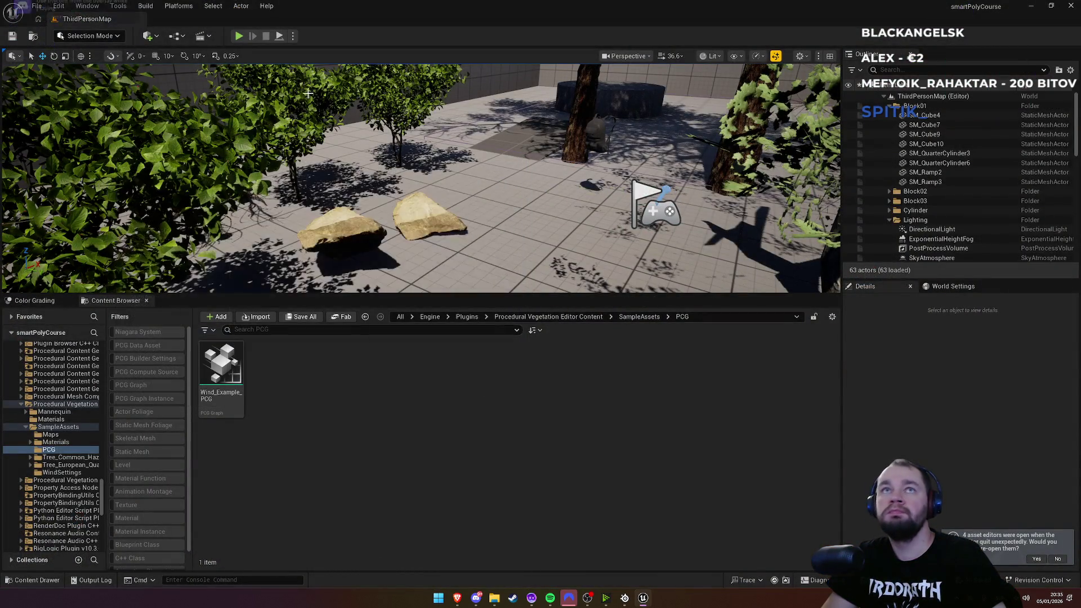
Step: Reopen testFoliageSmaller from File > Recent Levels
left_click(37, 6)
mouse_move(75, 63)
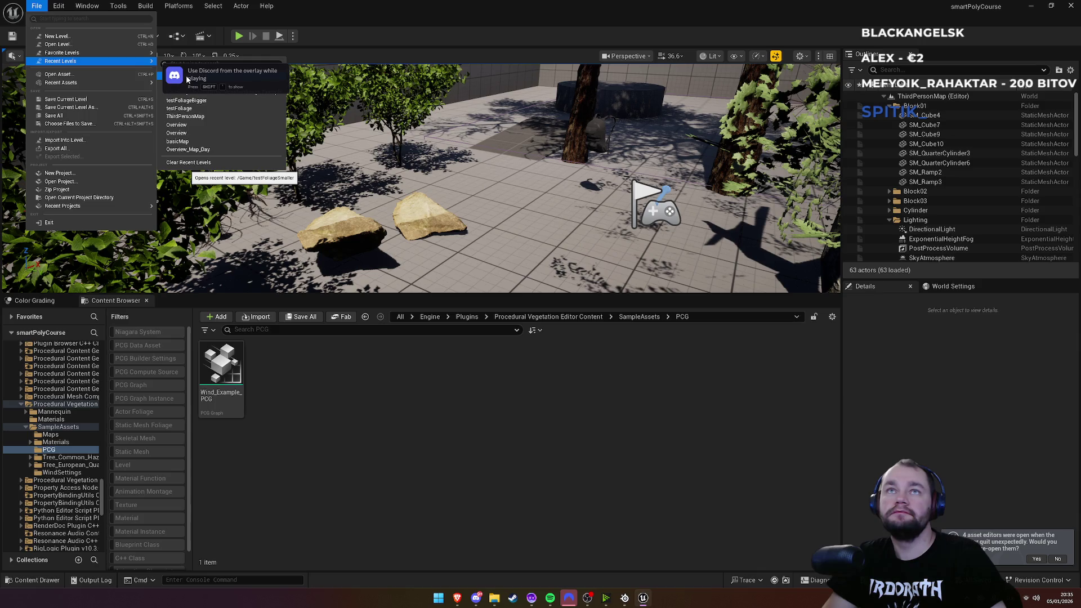
left_click(420, 471)
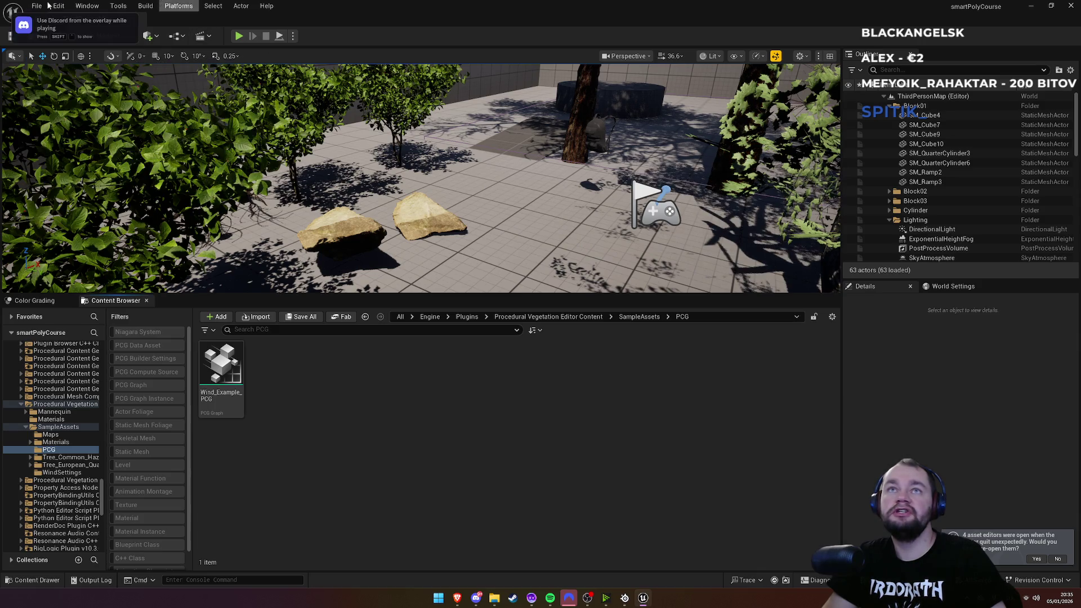
left_click(36, 6)
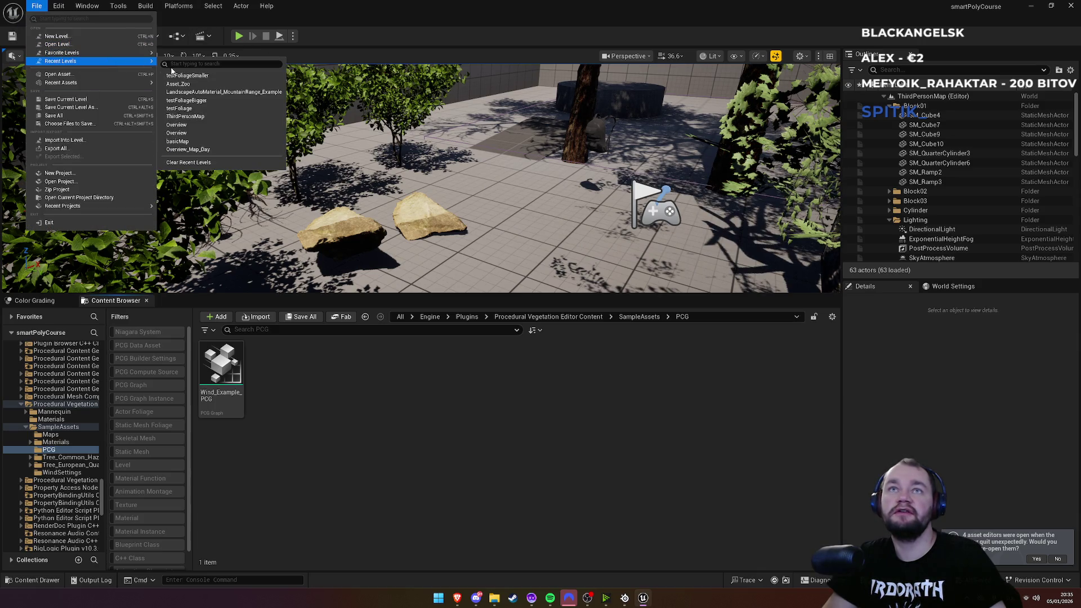
left_click(189, 79)
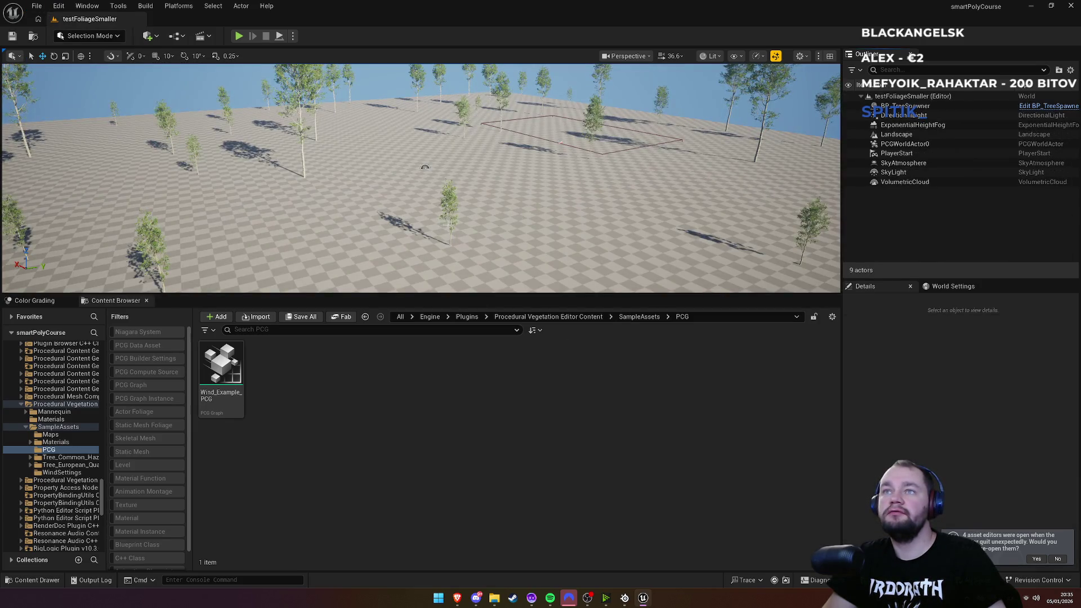
Step: Open Wind_Example_PCG and expand the Instanced Skinned Mesh Spawner's template descriptor settings
double_click(225, 372)
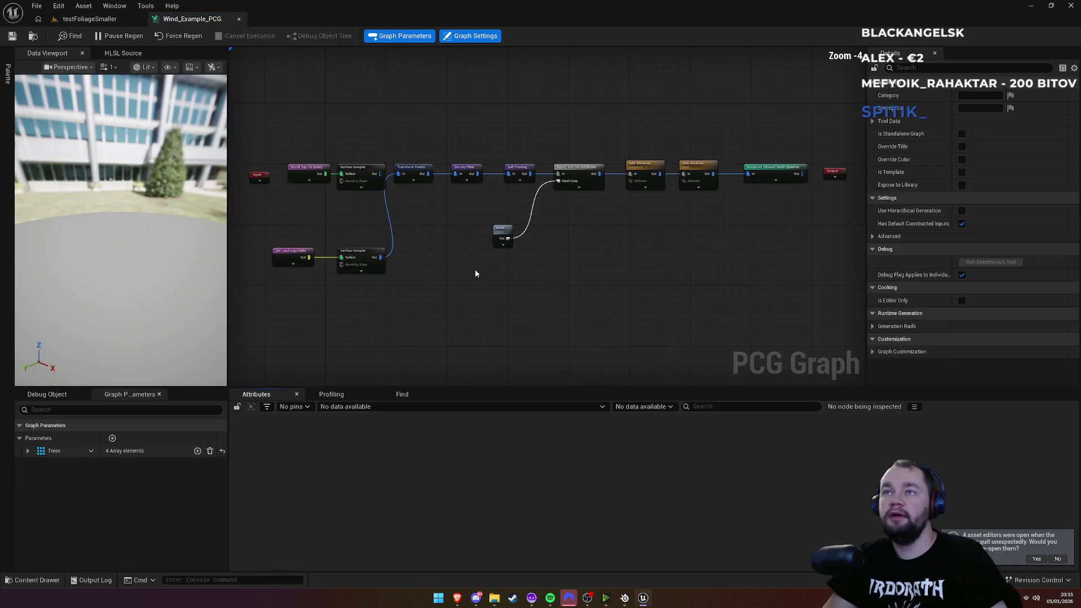
scroll(337, 208, "up", 3)
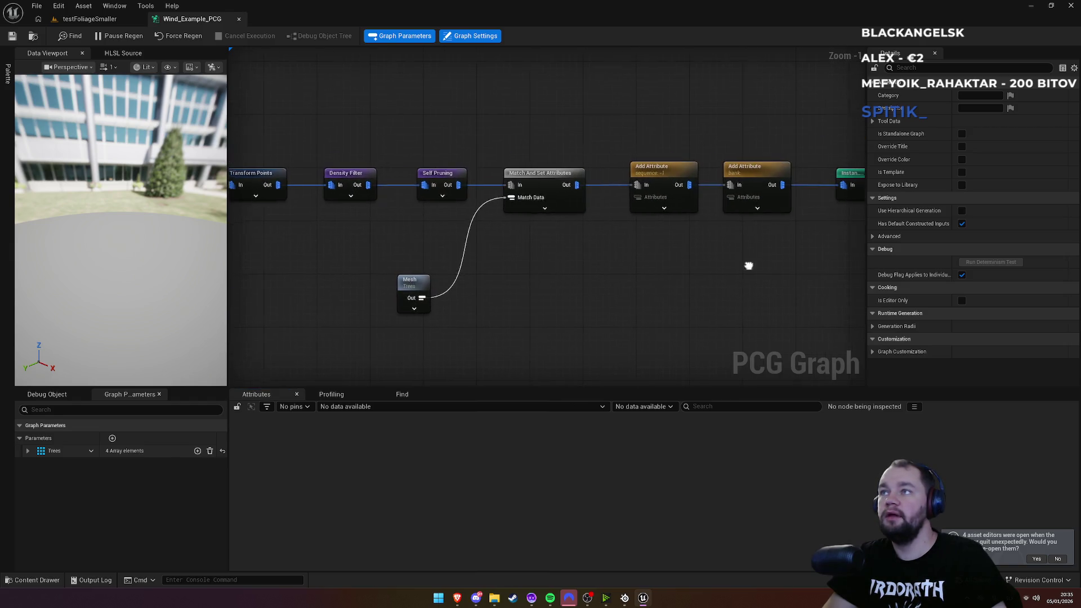
left_click(628, 188)
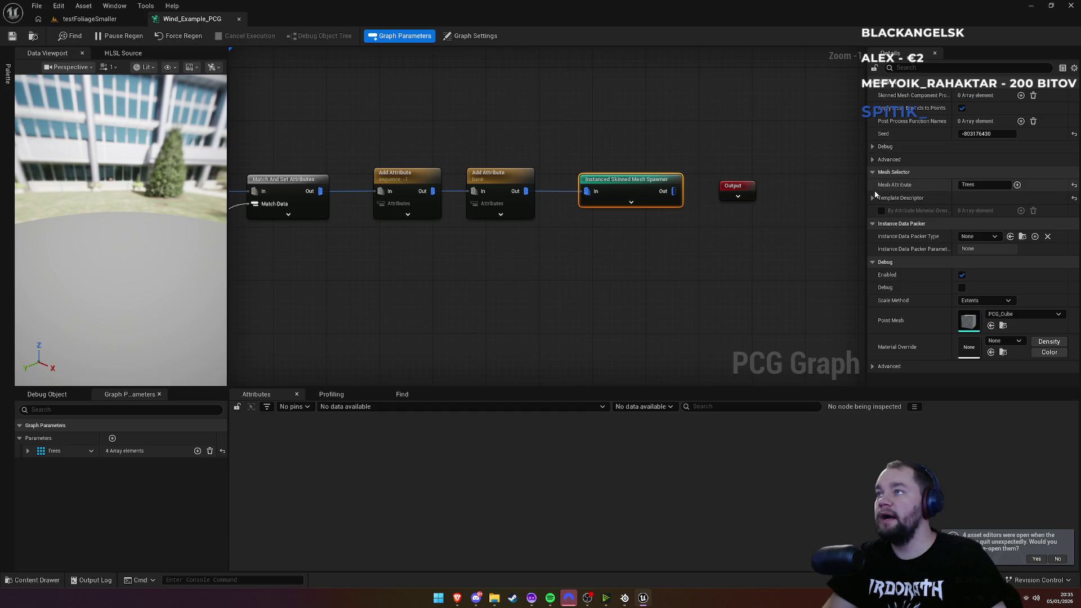
left_click(874, 197)
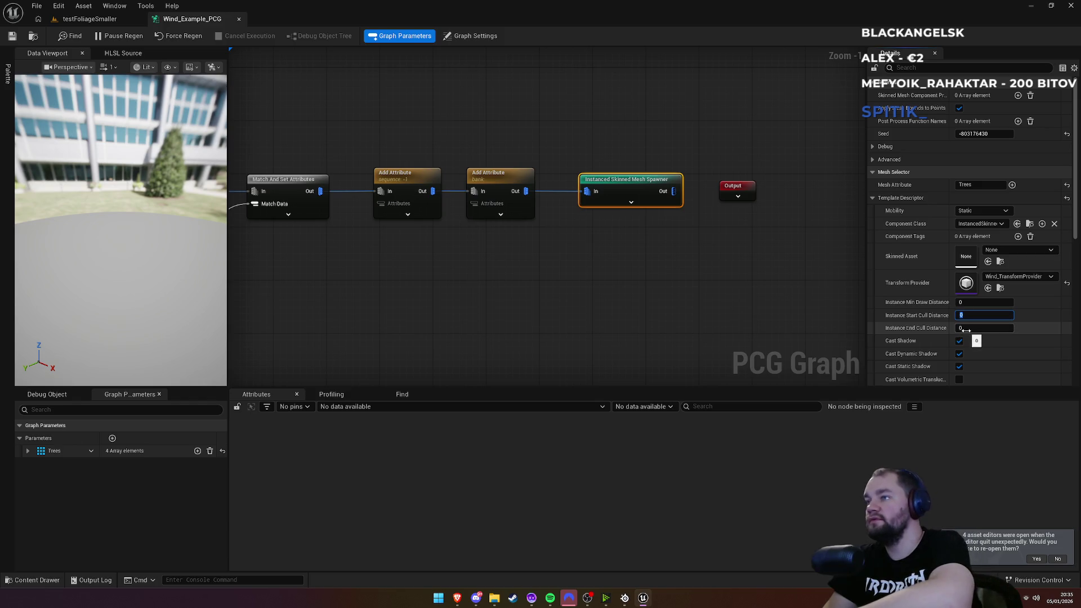
type("6000")
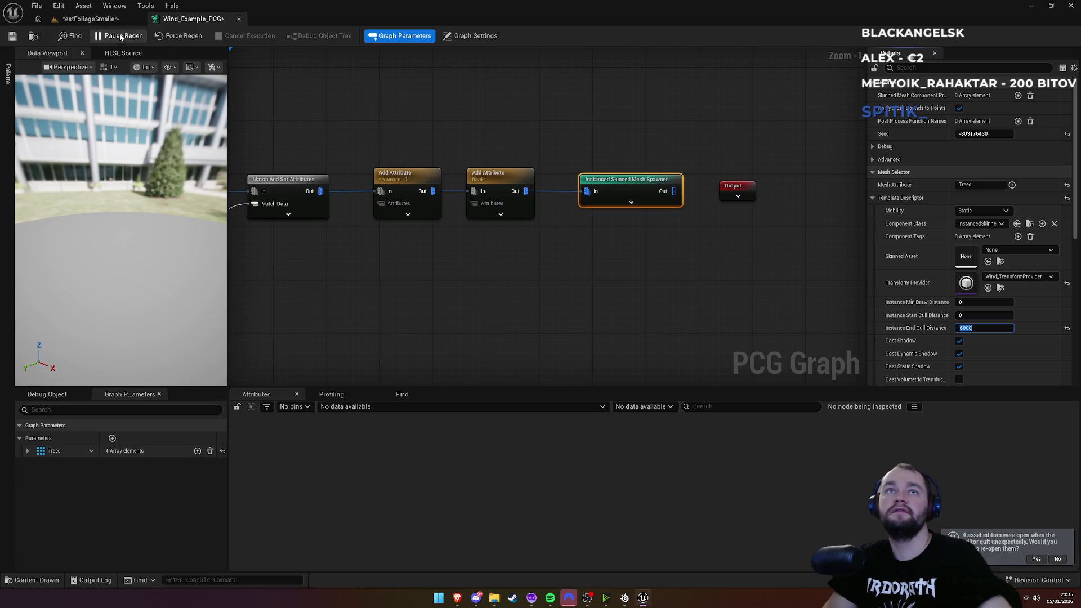
Step: After viewing the level, set the spawner's Instance End Cull Distance to 22000
left_click(89, 18)
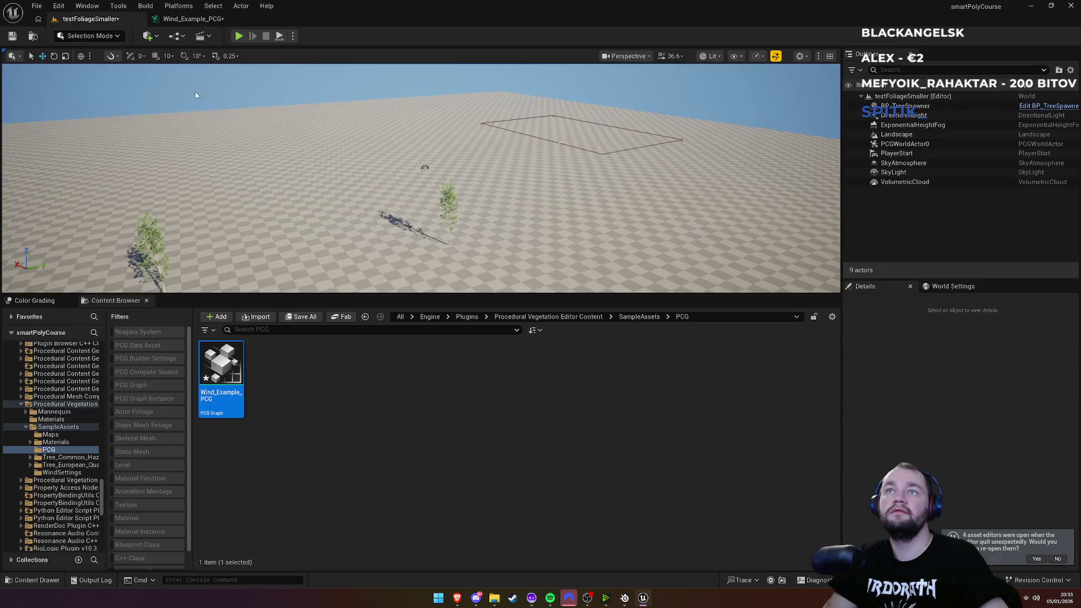
left_click_drag(470, 178, 409, 192)
left_click(192, 18)
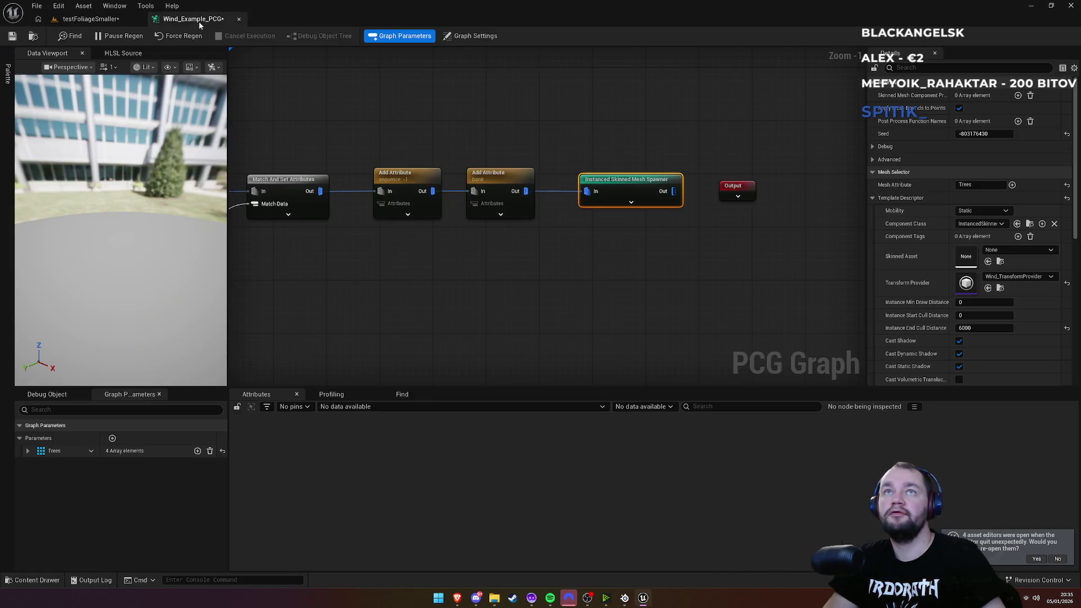
left_click(976, 328)
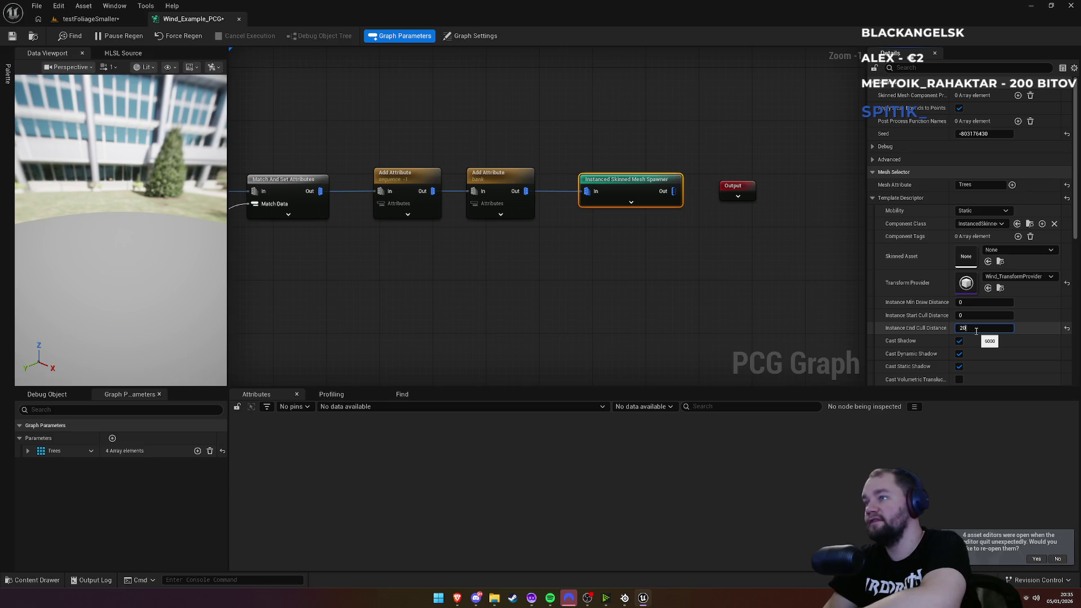
type("2000")
key("Return")
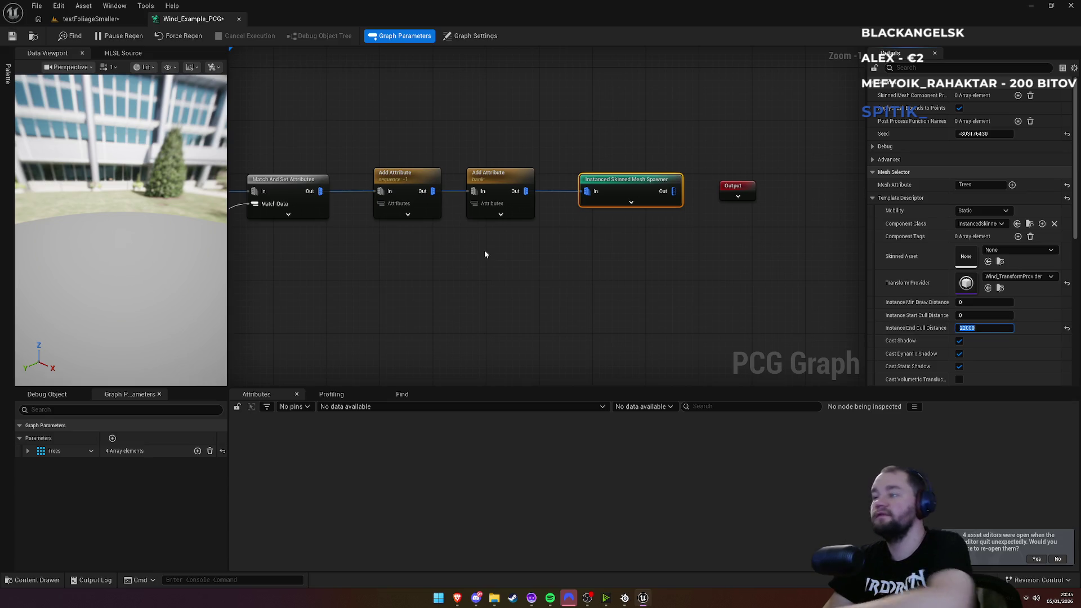
Step: Check the trees in the testFoliageSmaller viewport in fullscreen
left_click(86, 19)
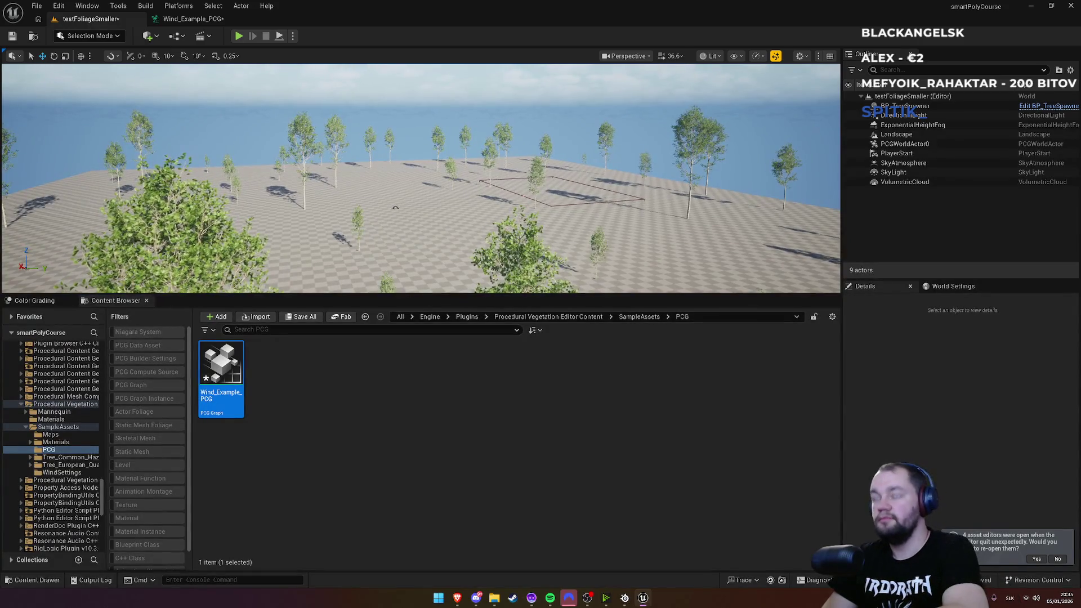
key("F11")
scroll(388, 233, "down", 10)
scroll(535, 245, "up", 10)
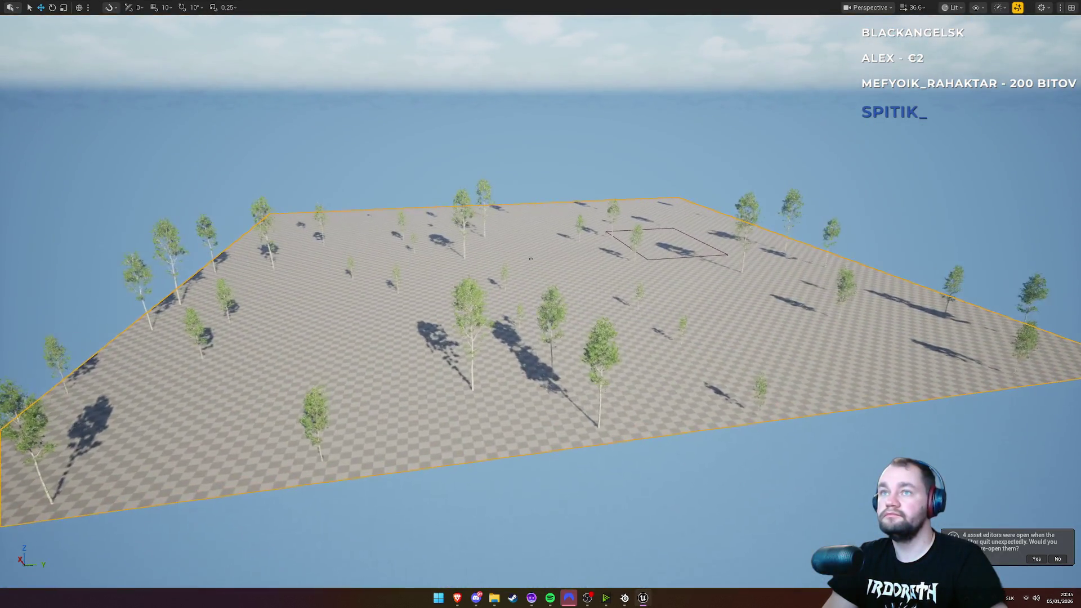
scroll(535, 245, "down", 10)
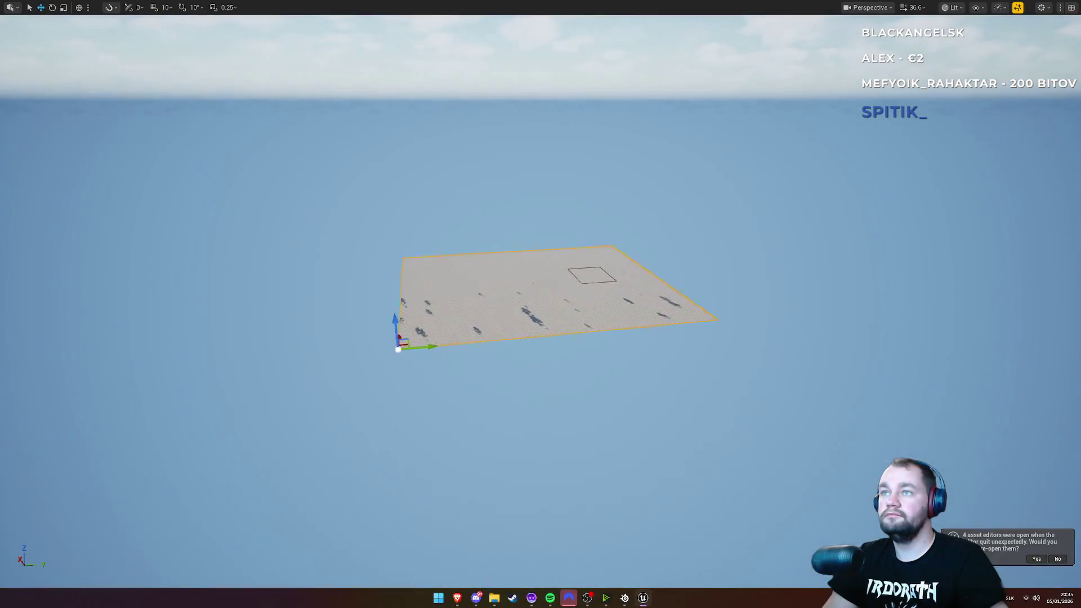
scroll(520, 291, "up", 10)
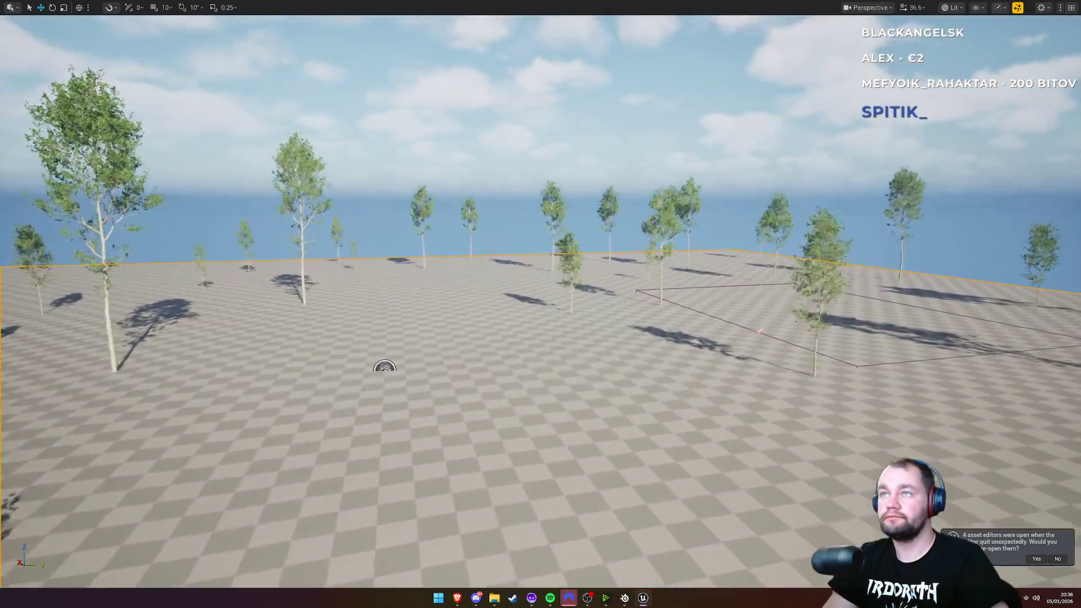
scroll(569, 182, "down", 10)
scroll(569, 182, "up", 10)
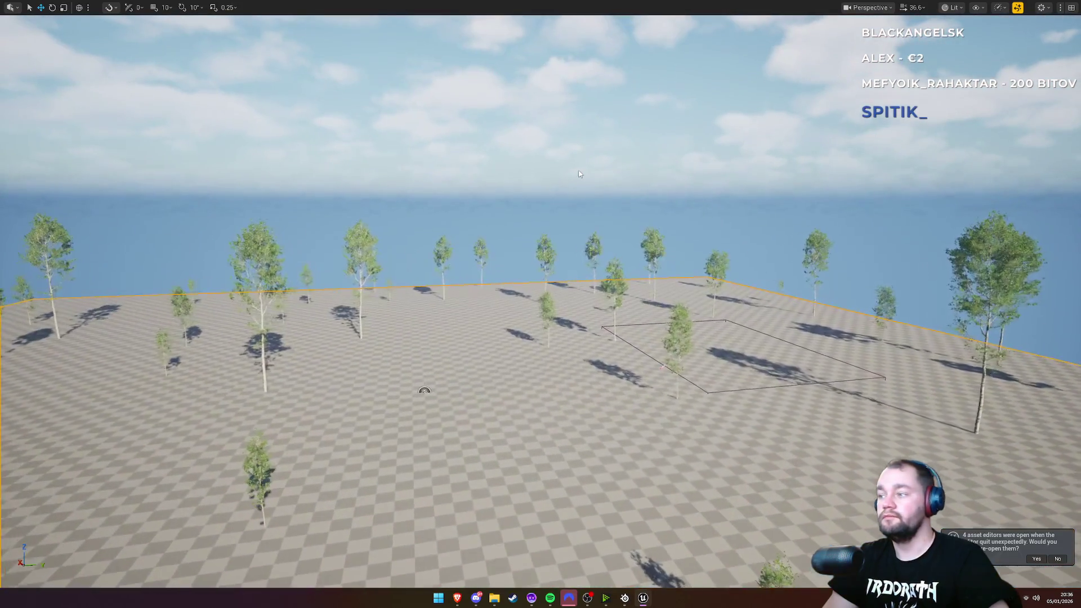
key("F11")
left_click(225, 18)
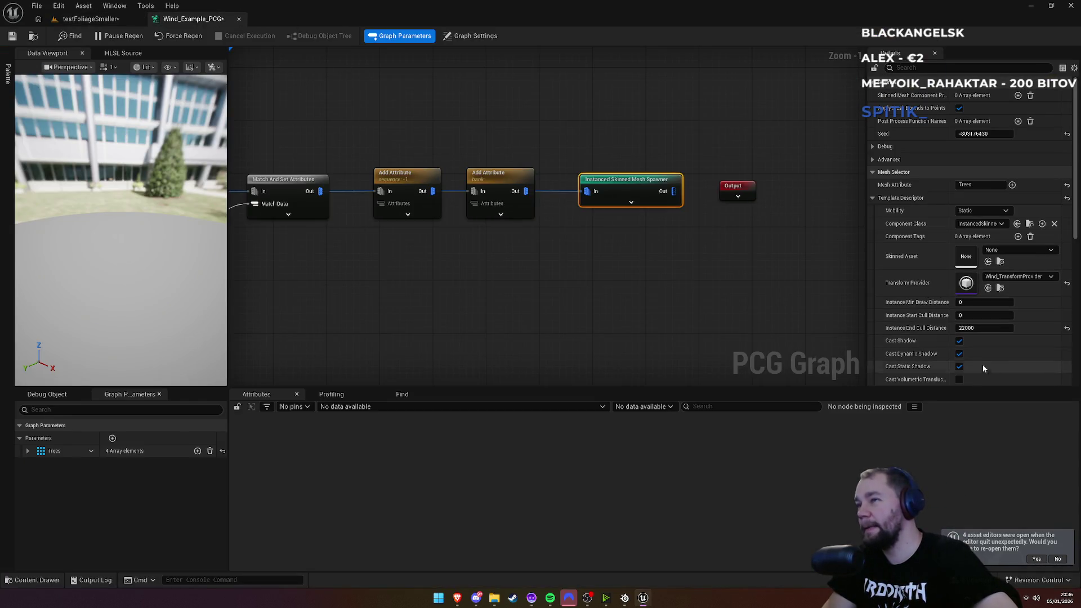
Step: Turn off Cast Dynamic Shadow for the spawned trees and compare in the level
left_click(959, 353)
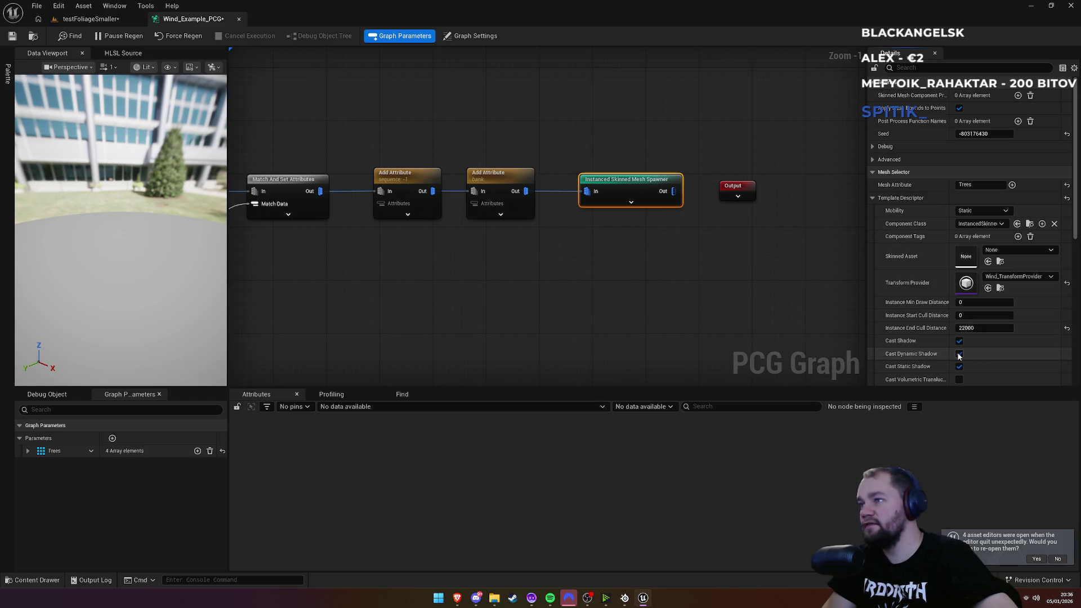
left_click(68, 17)
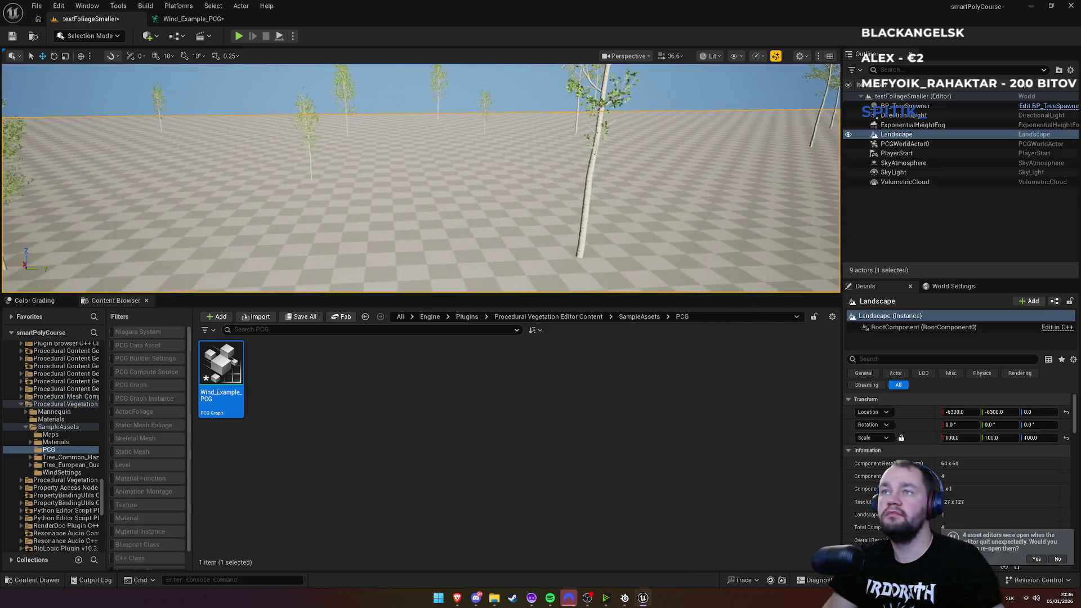
left_click(212, 20)
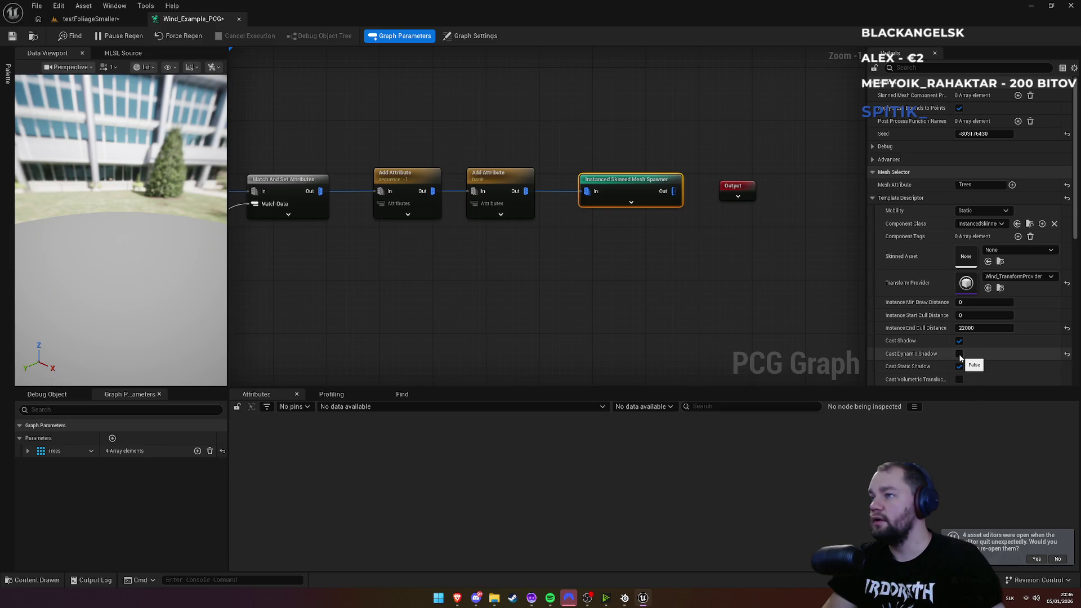
left_click(90, 18)
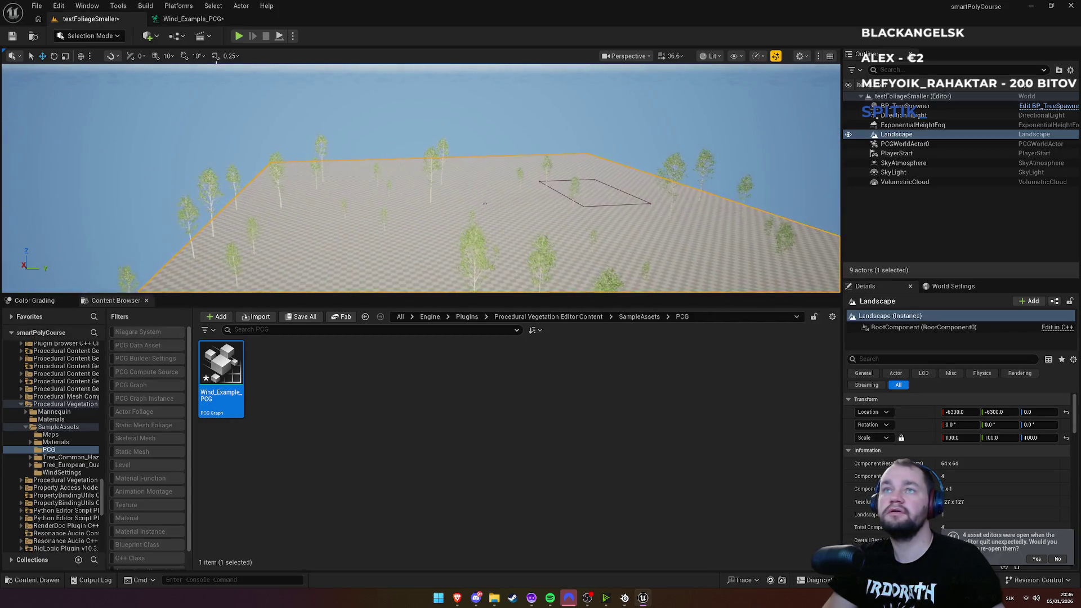
left_click(205, 20)
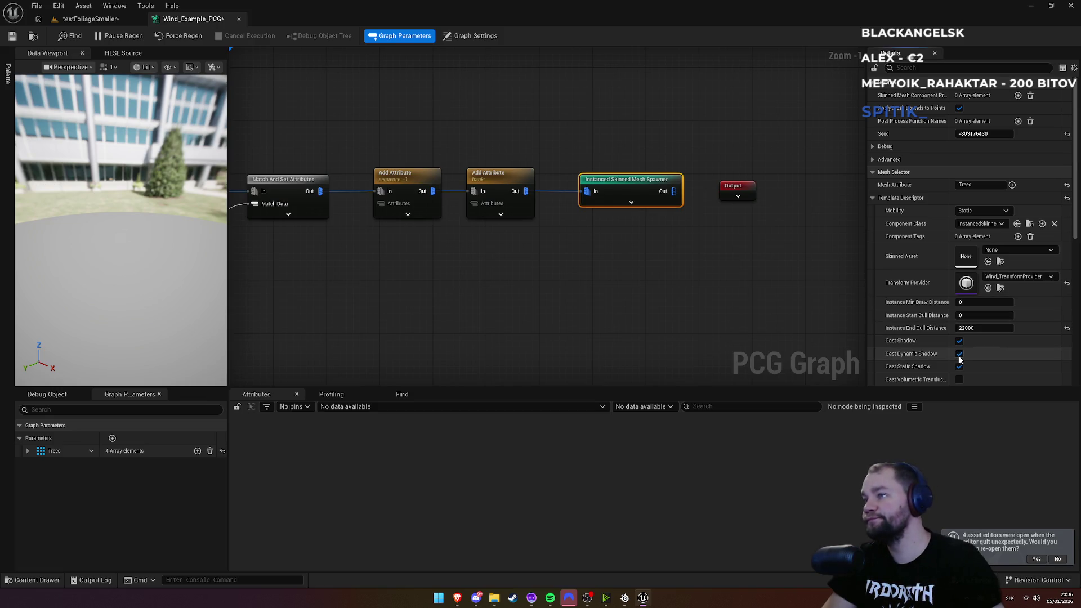
scroll(919, 328, "down", 3)
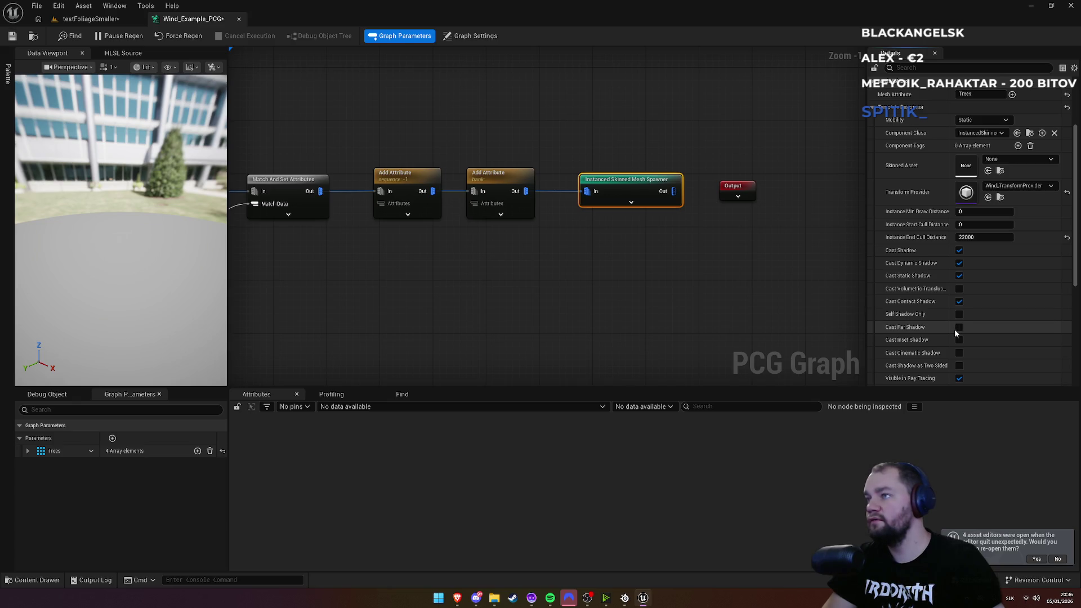
Step: Enable Cast Far Shadow on the spawner and check the tree shadows in the level
left_click(958, 327)
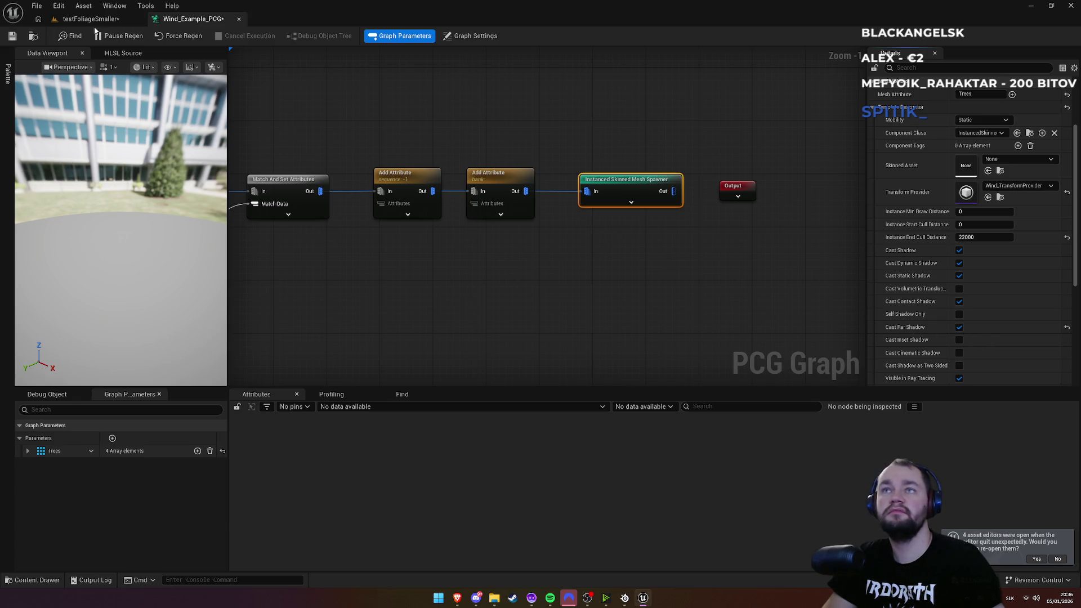
left_click(90, 18)
scroll(421, 178, "down", 5)
scroll(421, 178, "up", 5)
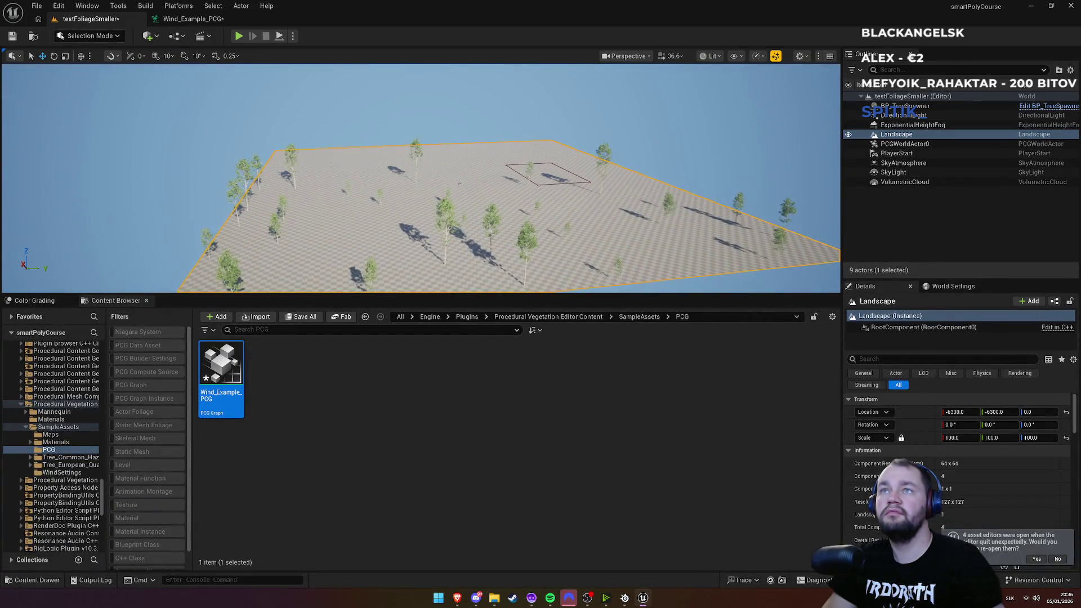
scroll(421, 178, "down", 8)
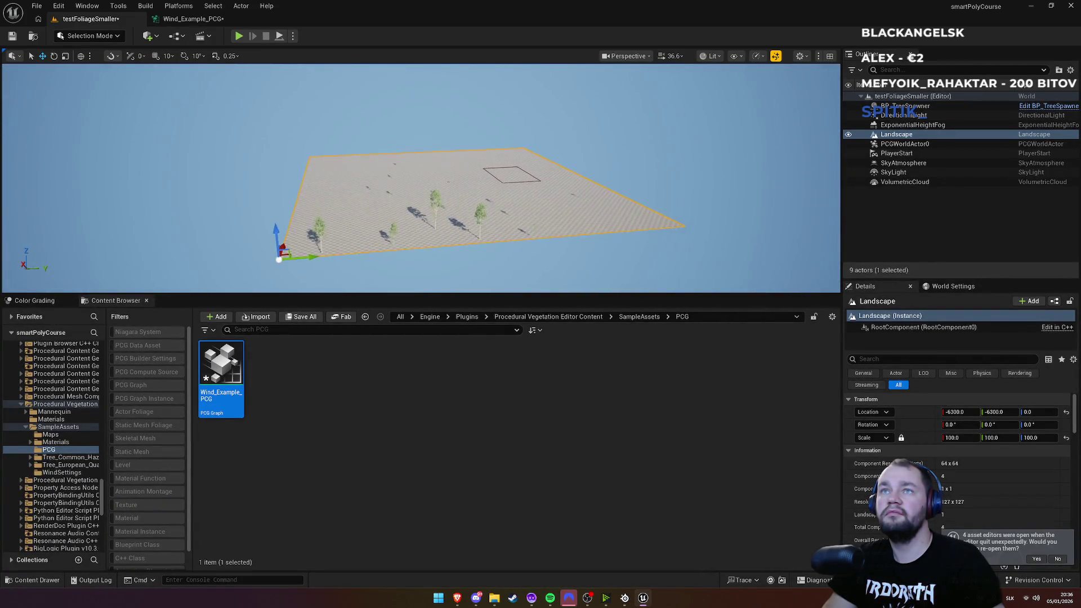
scroll(421, 178, "up", 8)
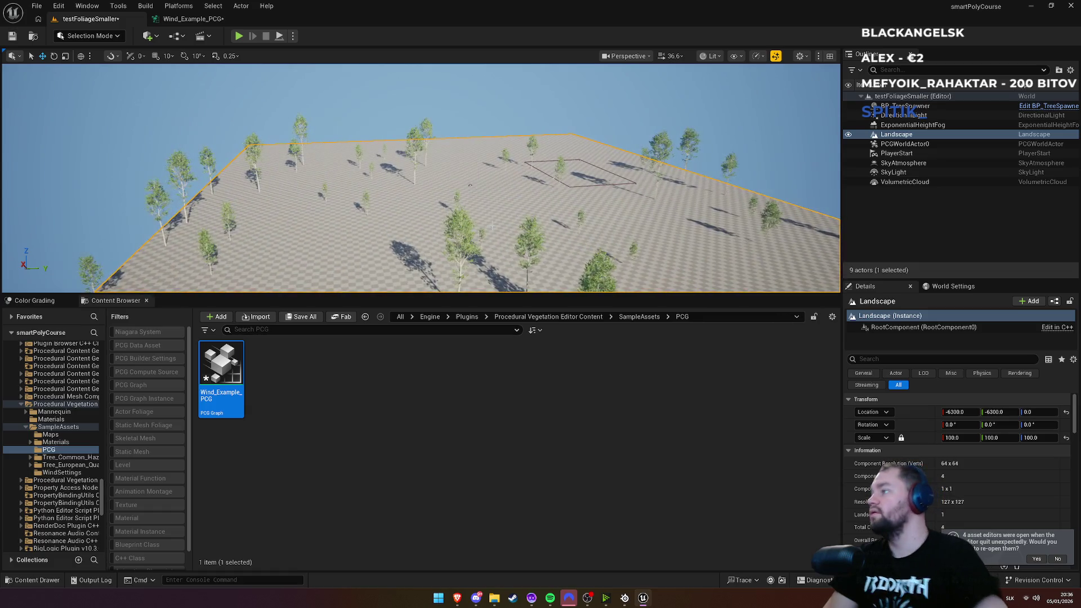
scroll(422, 178, "down", 6)
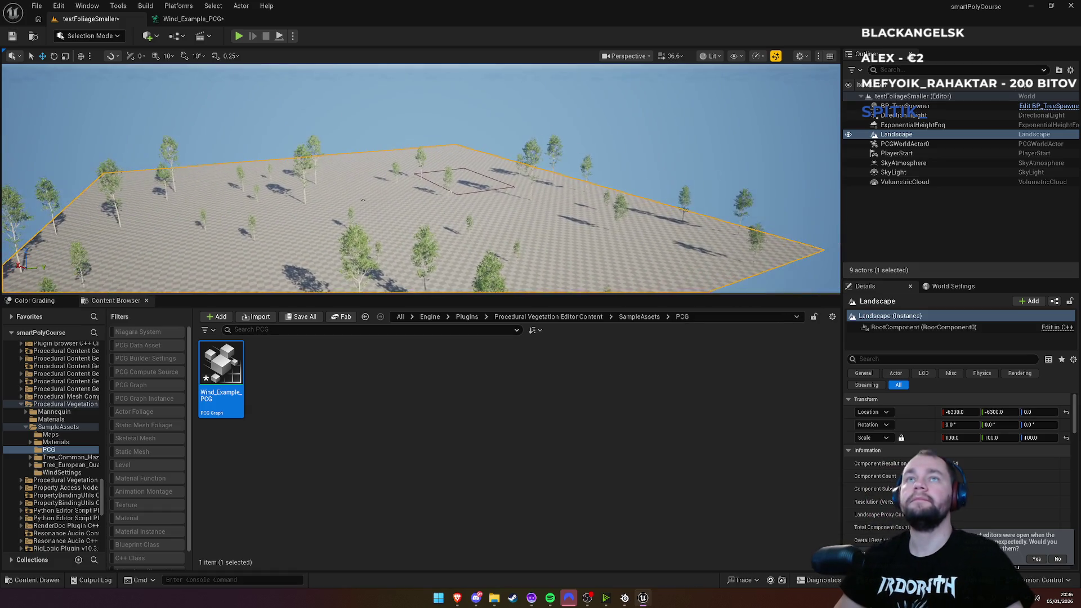
scroll(421, 178, "up", 6)
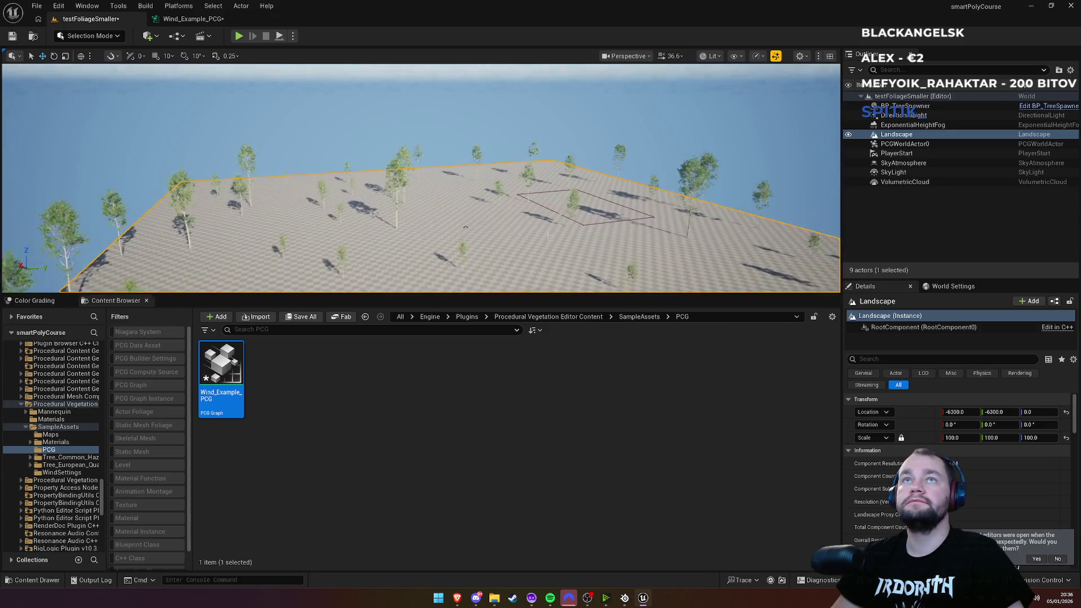
Step: Review the Add Attribute, Match And Set Attributes, Mesh and Density Filter node settings
left_click(209, 21)
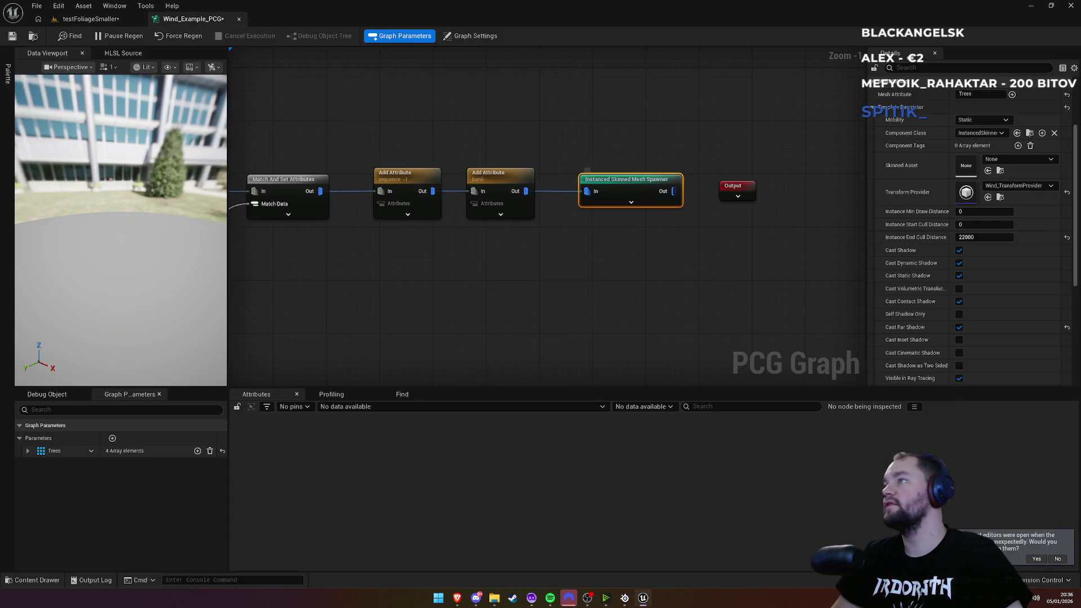
left_click(484, 180)
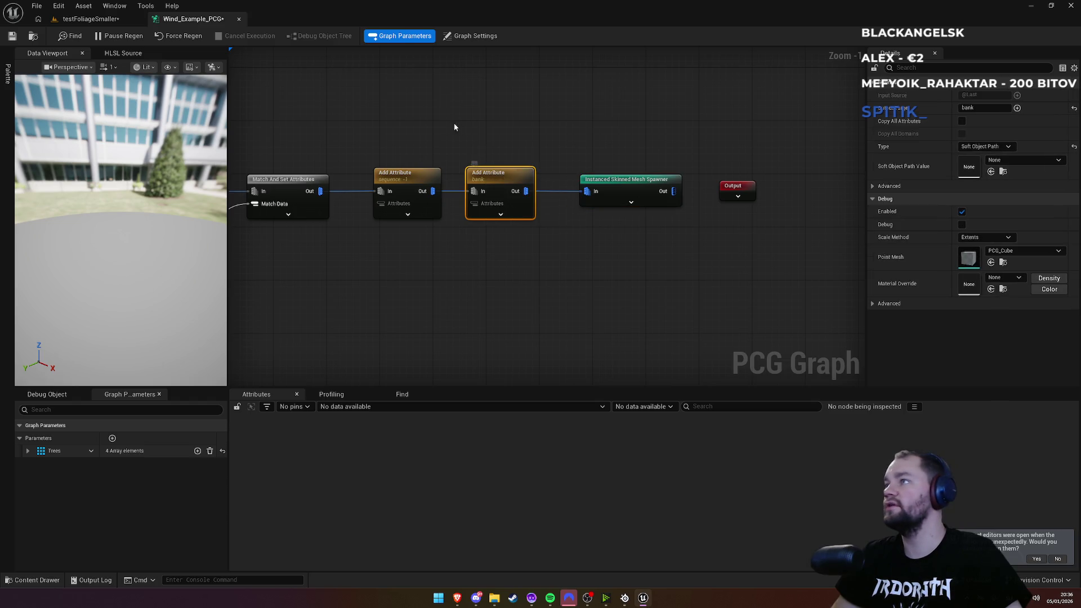
left_click_drag(361, 184, 670, 201)
left_click(591, 200)
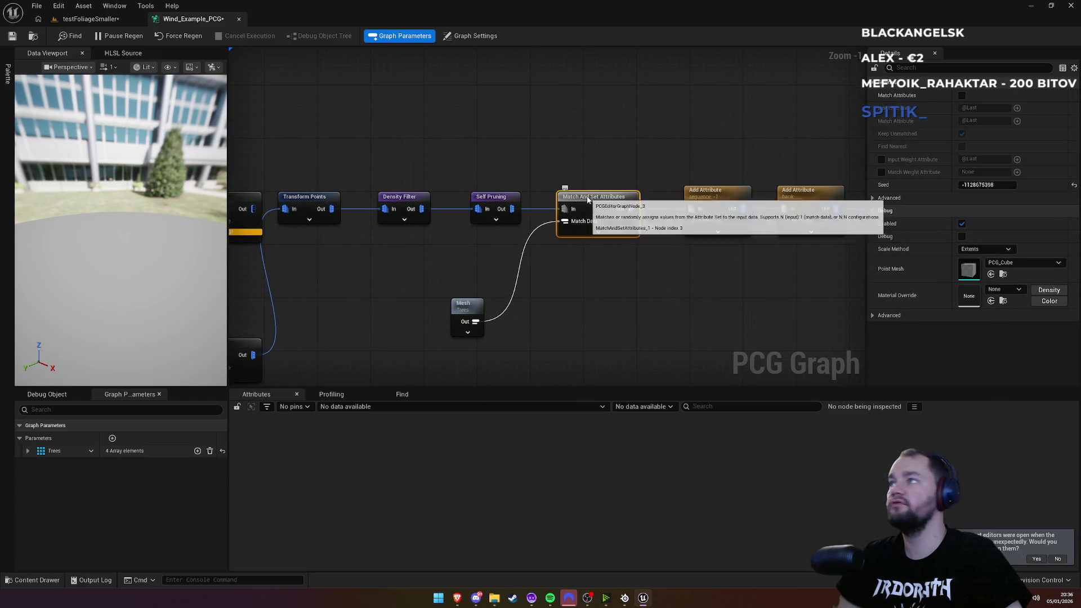
left_click(478, 311)
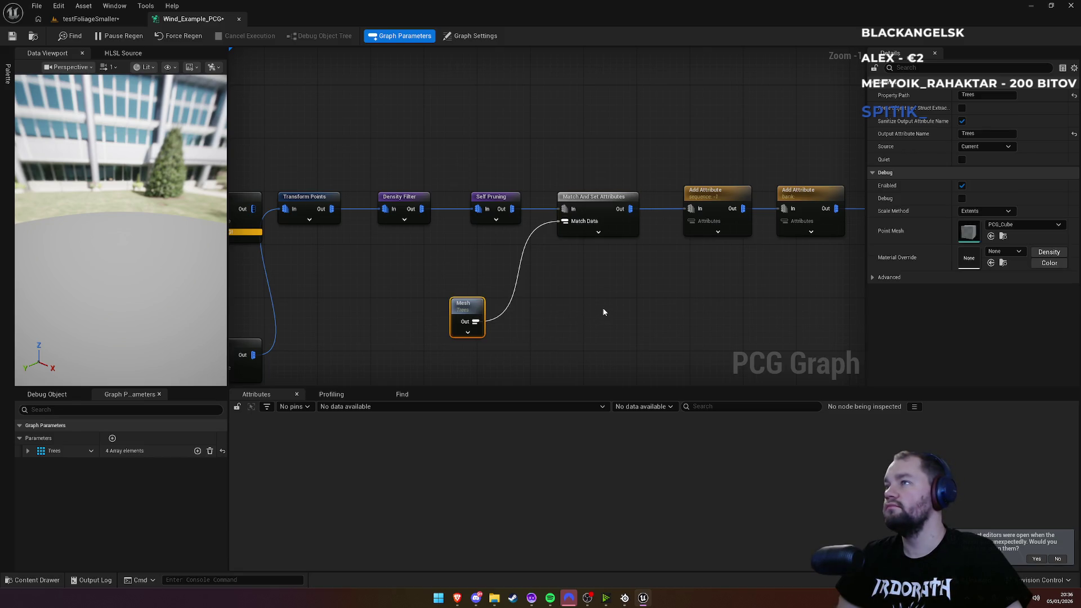
left_click_drag(468, 162, 682, 152)
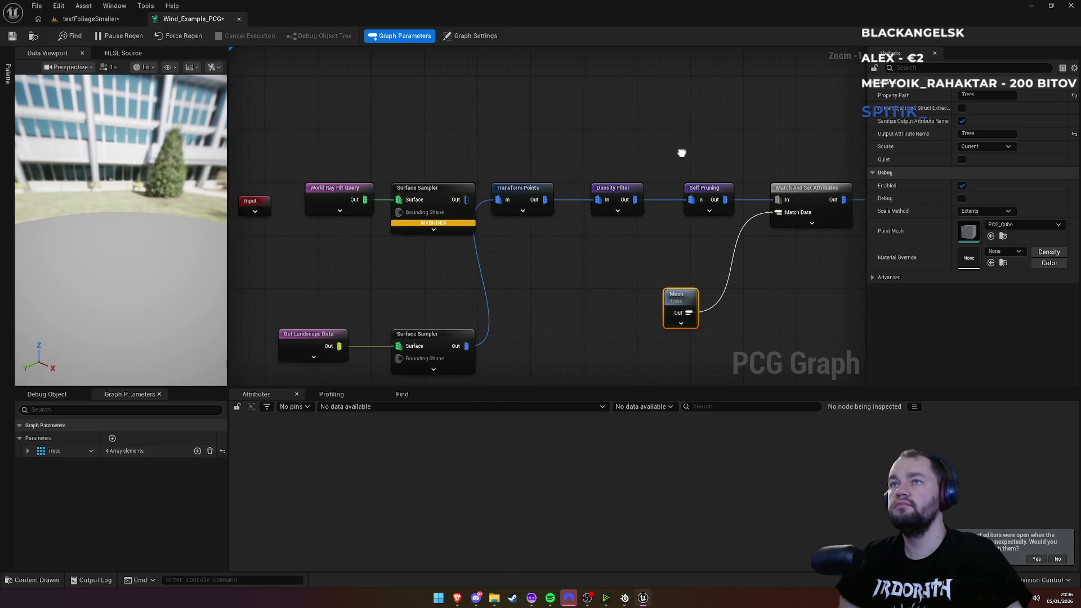
left_click(609, 192)
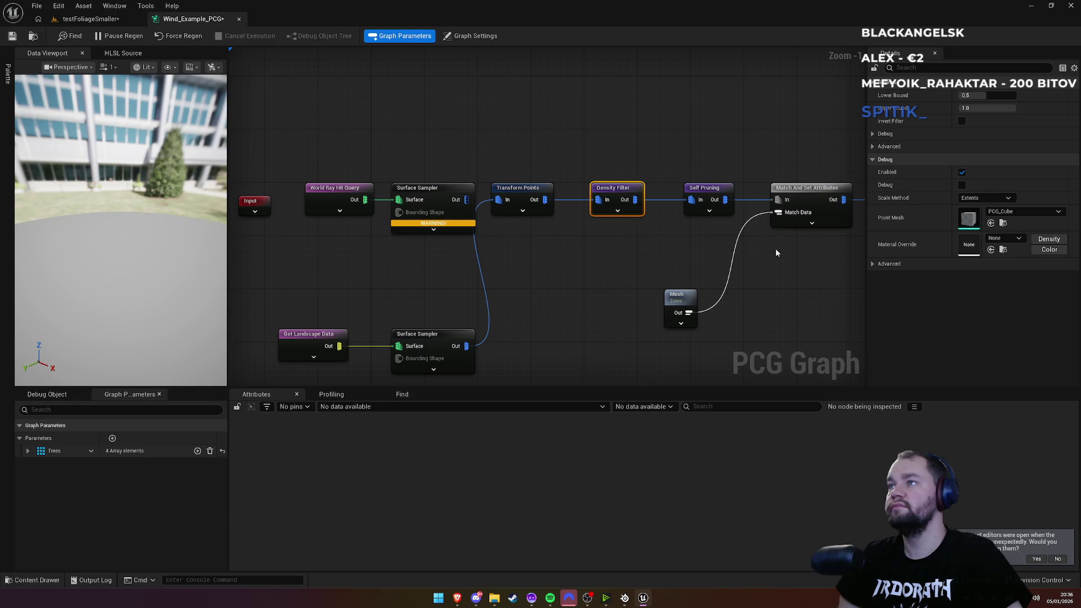
left_click_drag(776, 240, 511, 256)
Step: Review the Trees mesh array and the spawner's template and shadow options, then return to the level
left_click(414, 295)
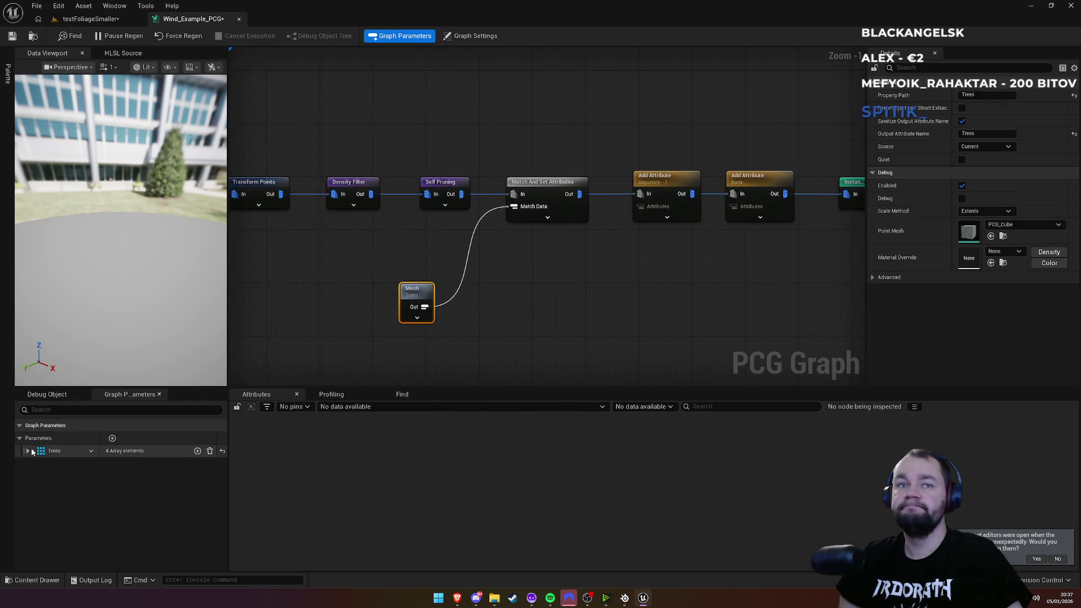
left_click(28, 451)
left_click(28, 451)
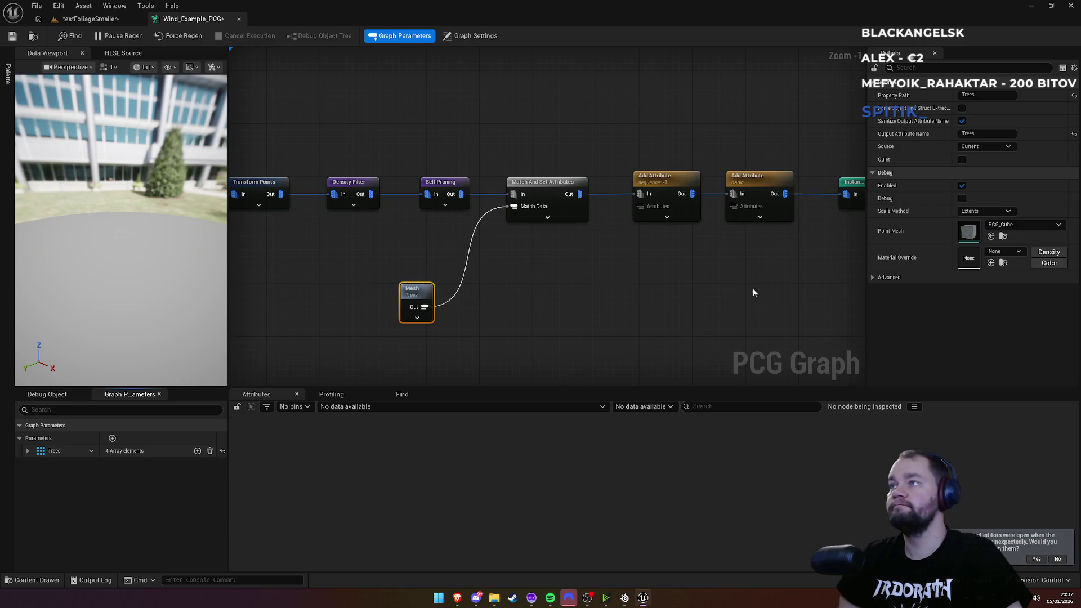
left_click_drag(753, 293, 528, 303)
left_click(661, 194)
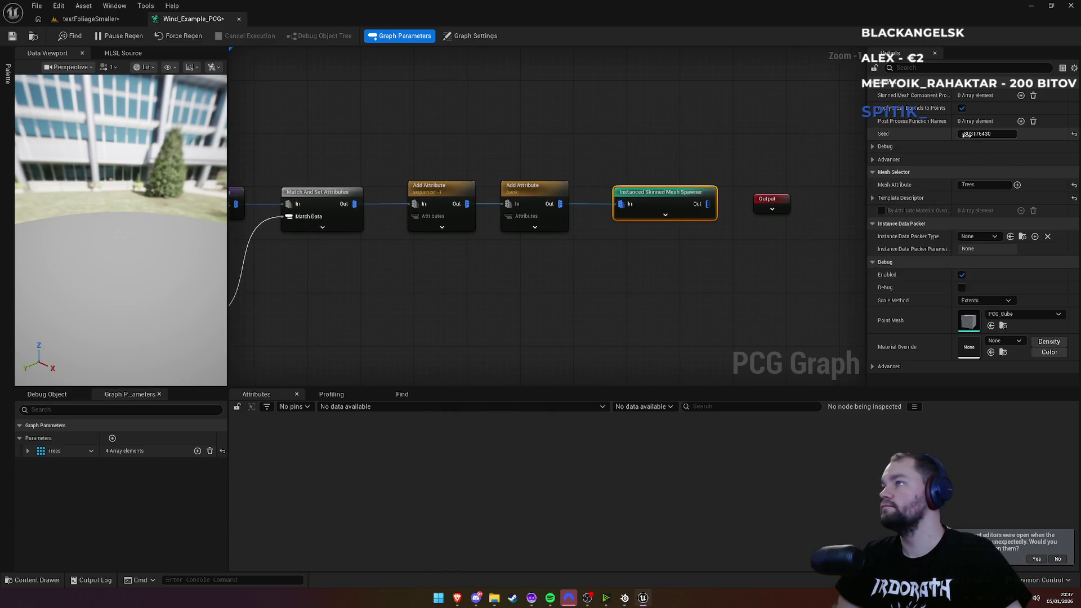
left_click(874, 198)
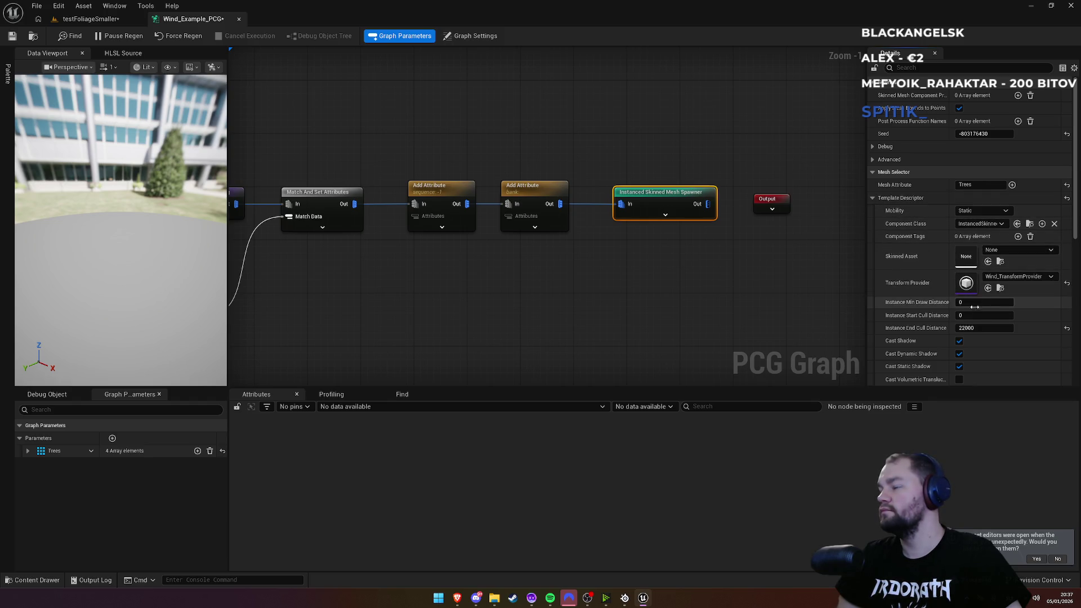
scroll(955, 328, "down", 3)
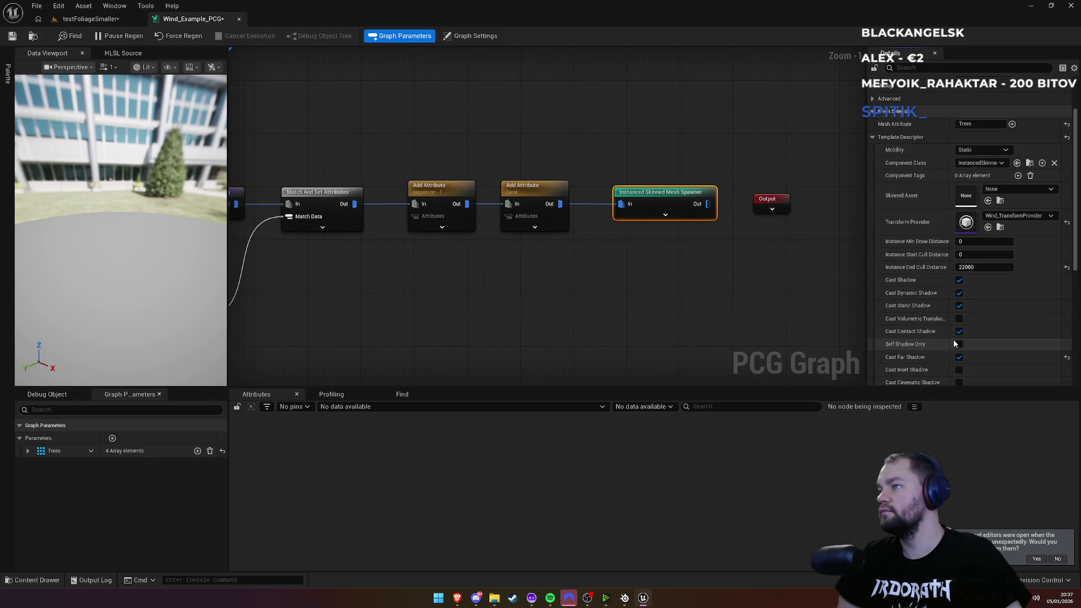
scroll(957, 343, "down", 9)
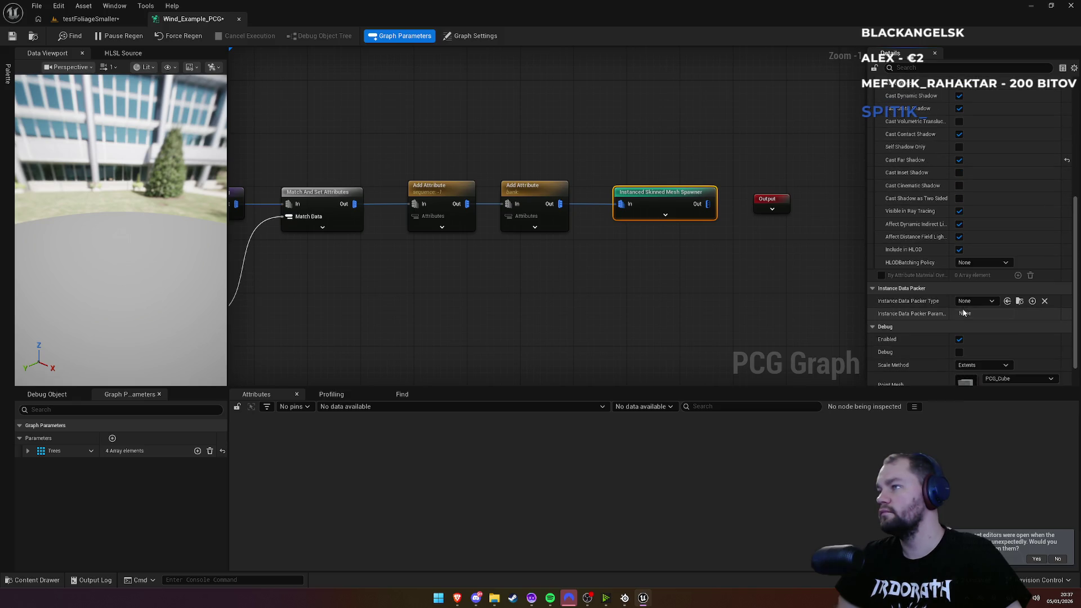
scroll(967, 322, "down", 3)
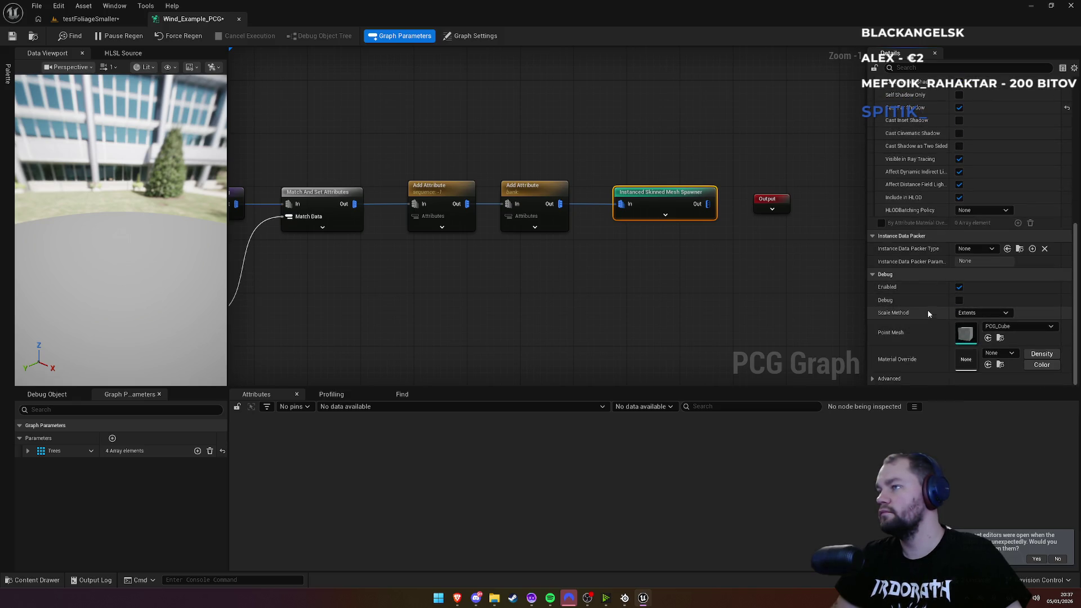
scroll(957, 253, "up", 12)
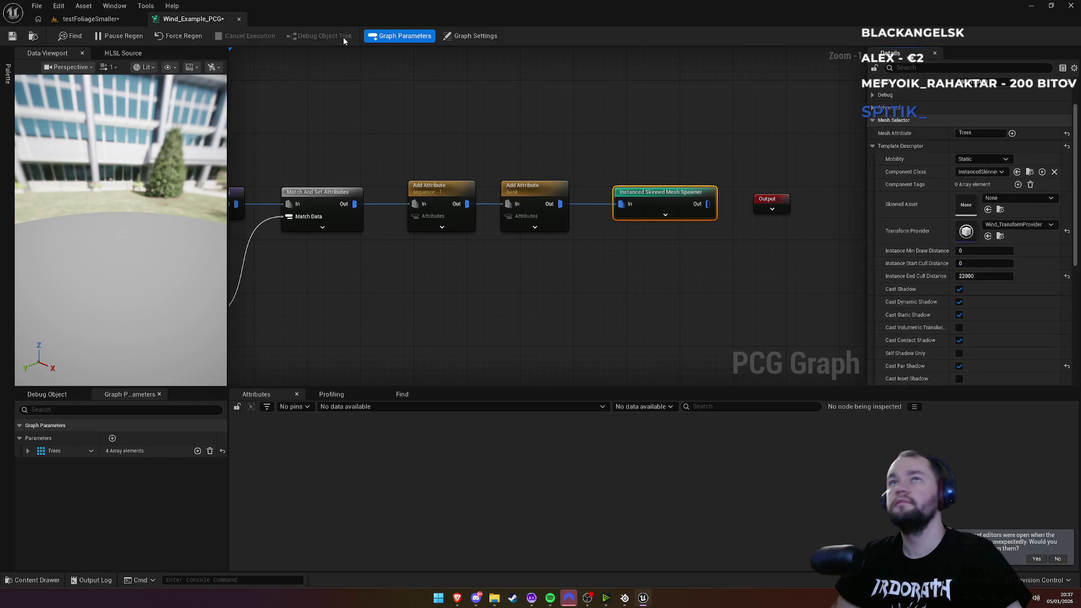
left_click(94, 22)
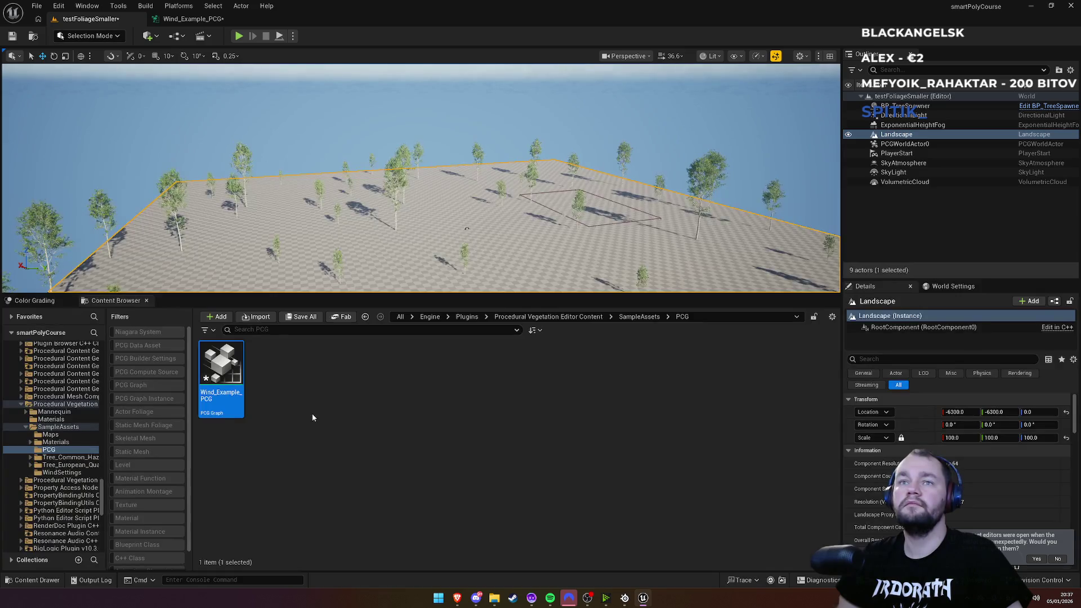
Step: Browse from All to Content > PCG and open the PCG_EuropeanTrees graph
left_click(400, 316)
double_click(221, 364)
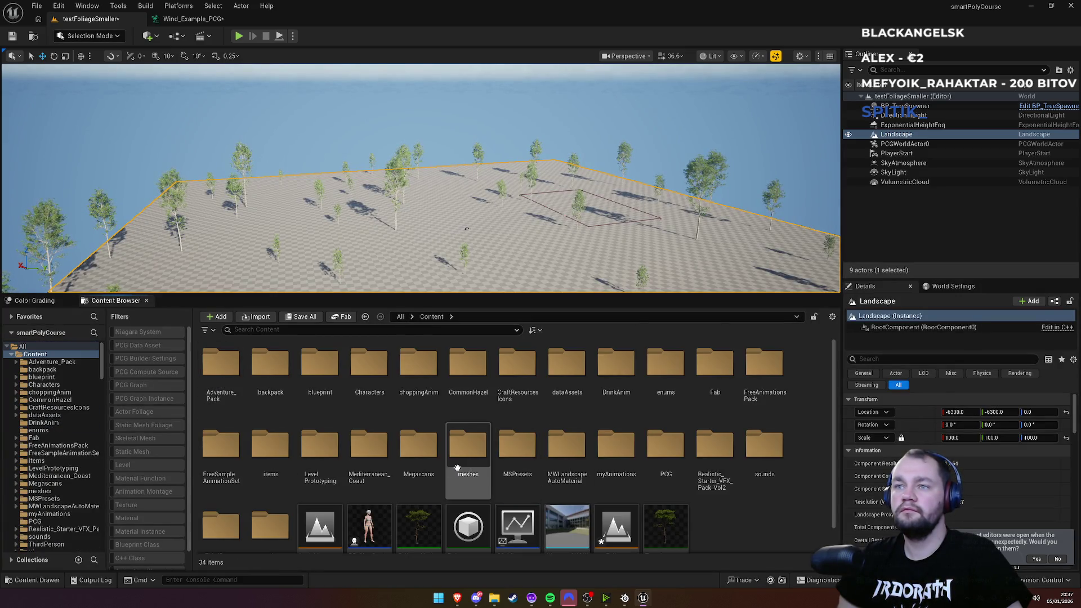
double_click(652, 485)
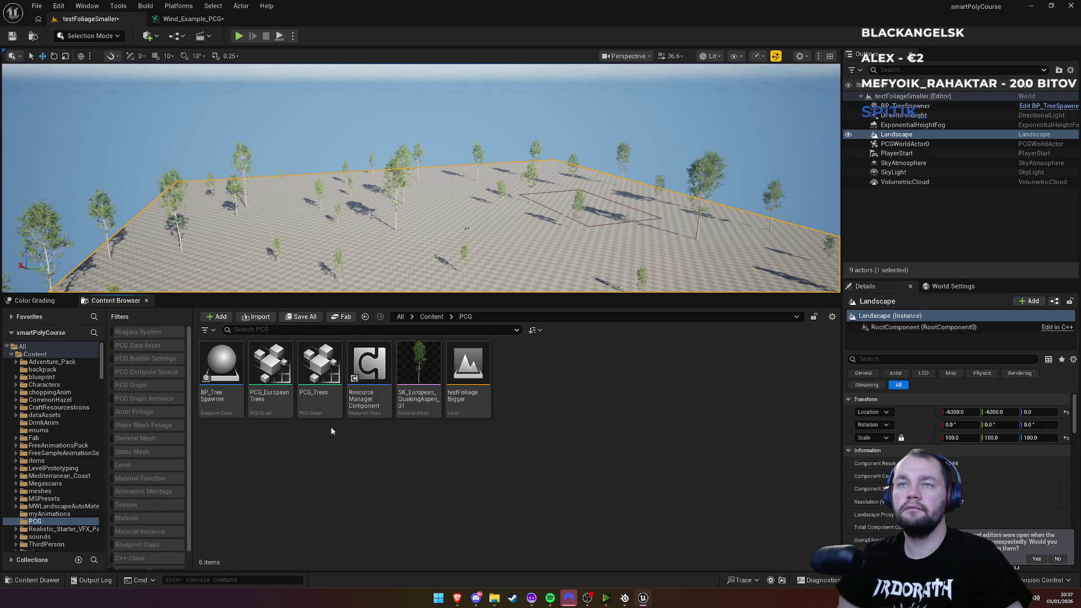
double_click(275, 408)
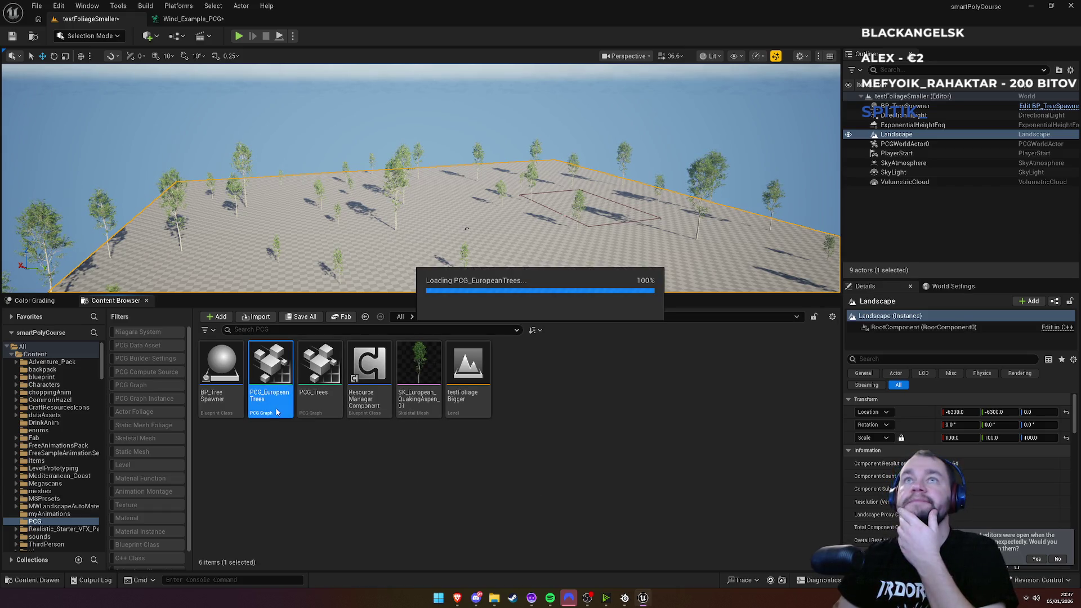
scroll(535, 278, "up", 3)
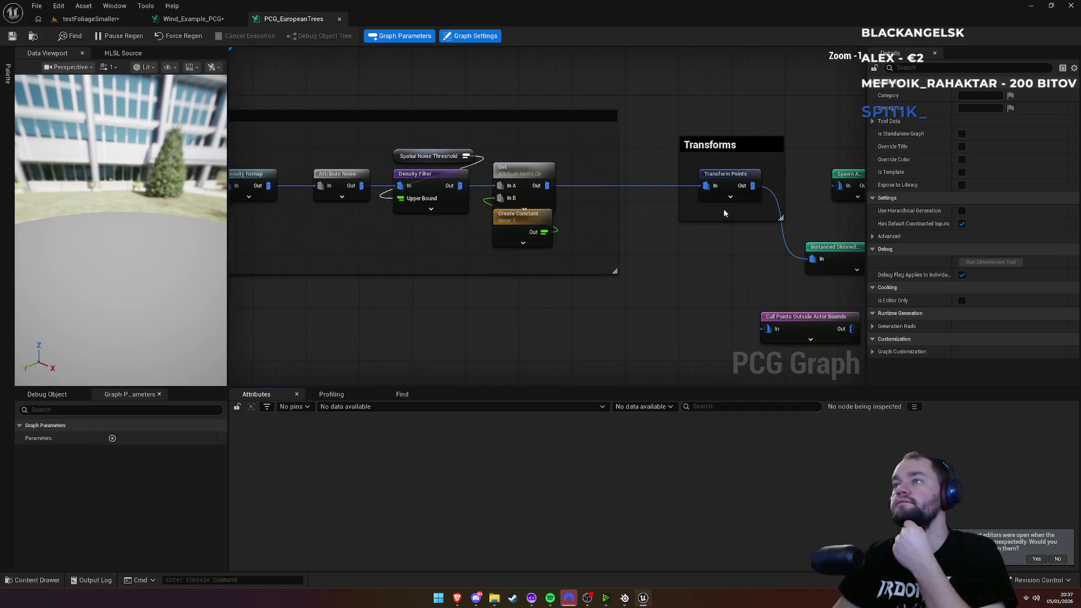
Step: Inspect PCG_EuropeanTrees' Density Filter, Spatial Noise Threshold, Attribute Noise and Density Remap settings
left_click(420, 182)
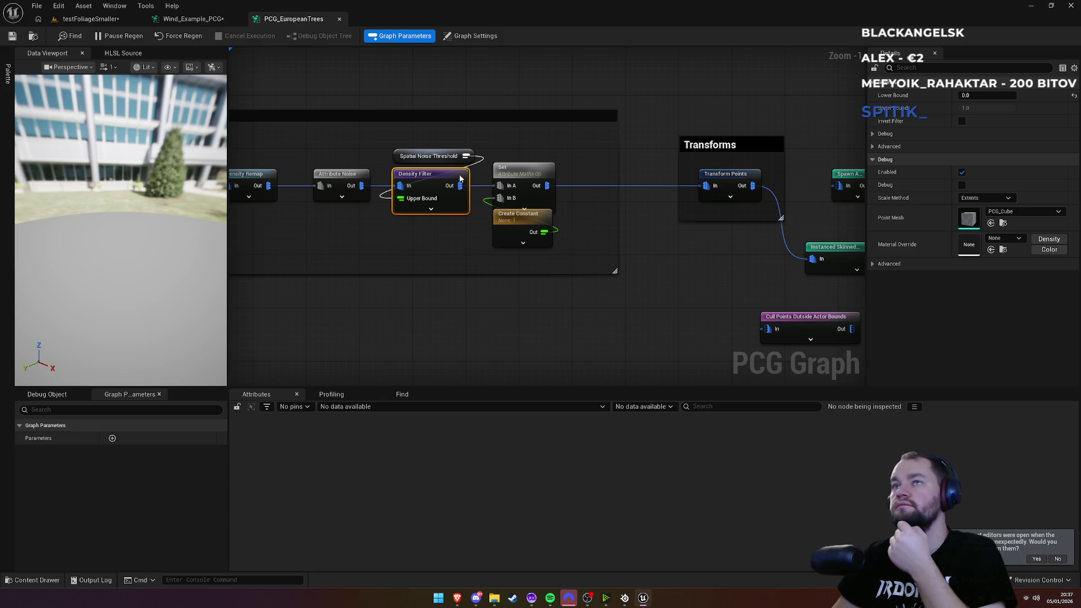
left_click(417, 156)
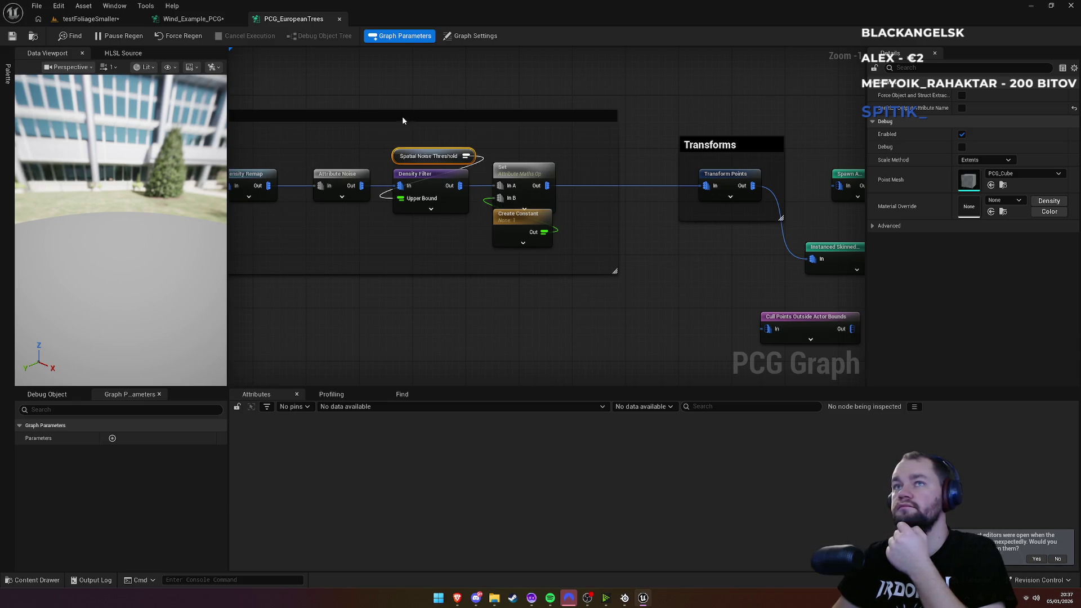
left_click_drag(402, 120, 641, 127)
left_click(589, 184)
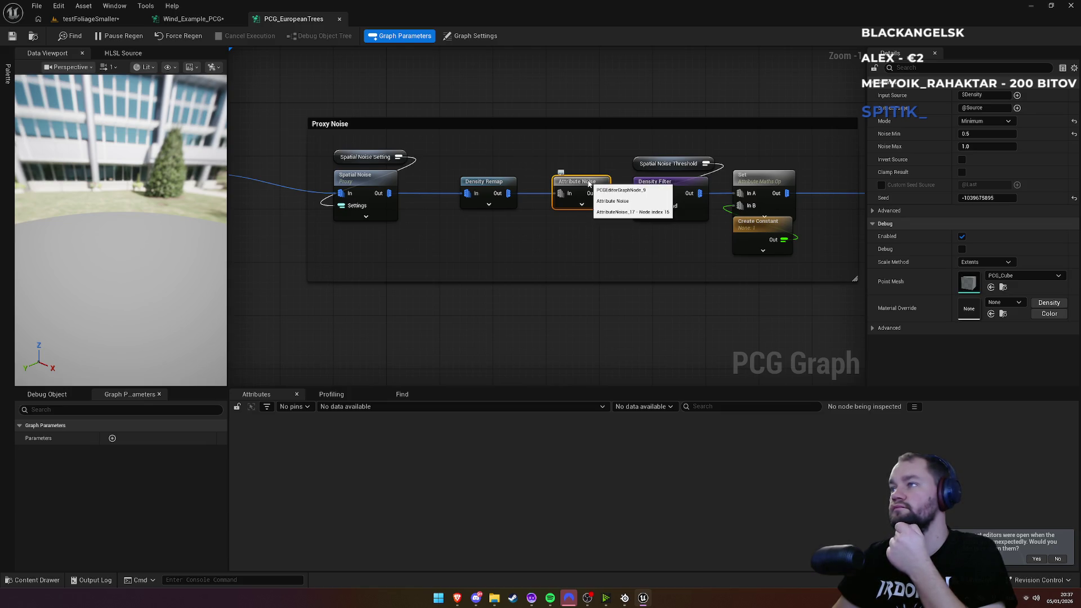
left_click(477, 184)
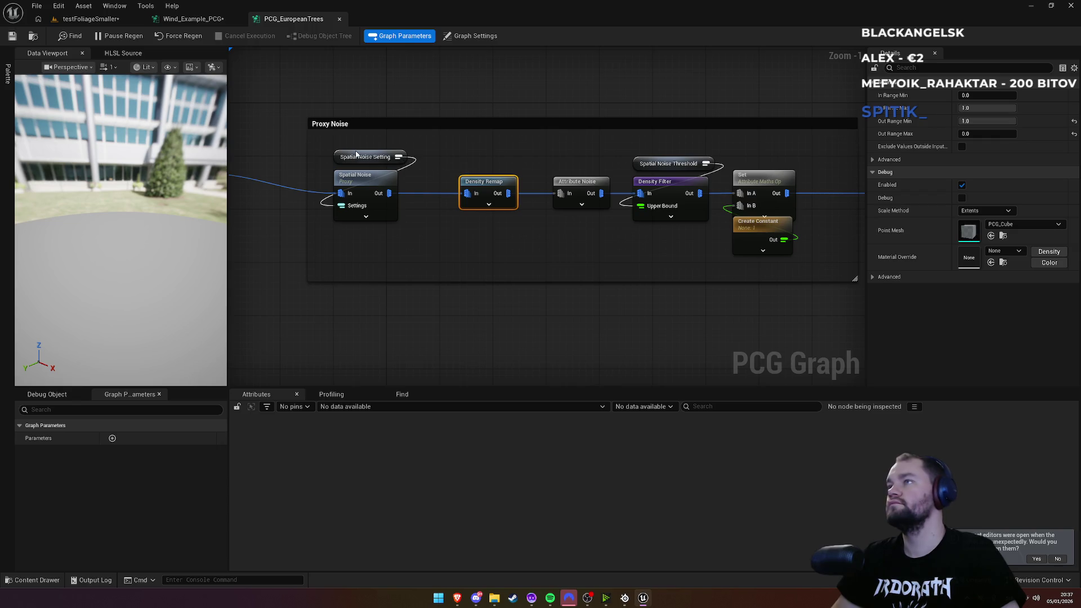
Step: Compare Wind_Example_PCG's Density Filter and Self Pruning node settings
left_click(193, 18)
left_click_drag(334, 139, 534, 181)
left_click(481, 203)
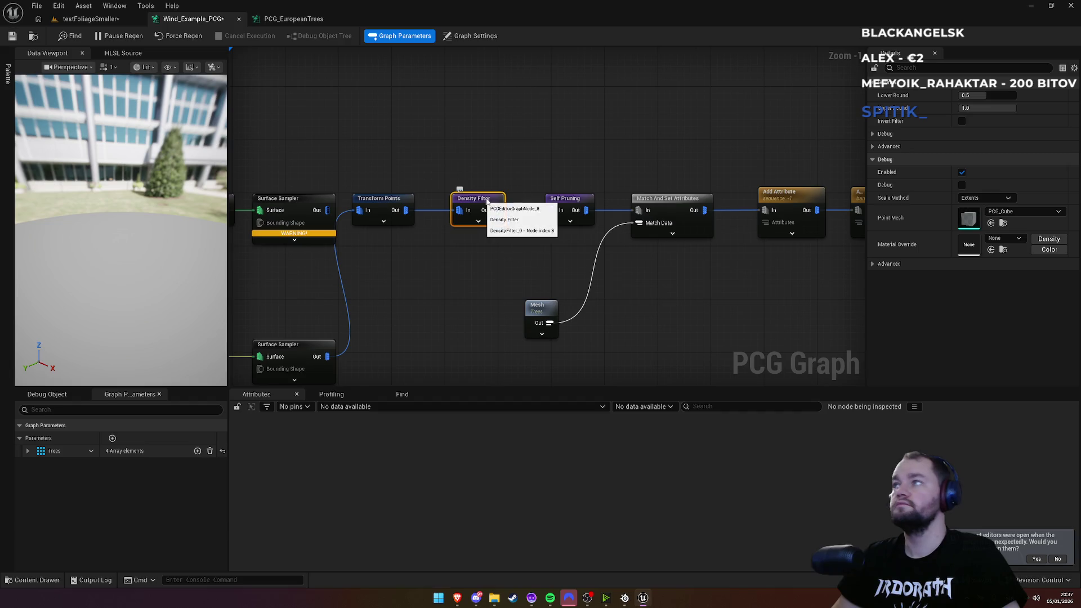
left_click(555, 206)
Step: Inspect PCG_EuropeanTrees' Spatial Noise proxy and Surface Sampler point settings
left_click(289, 19)
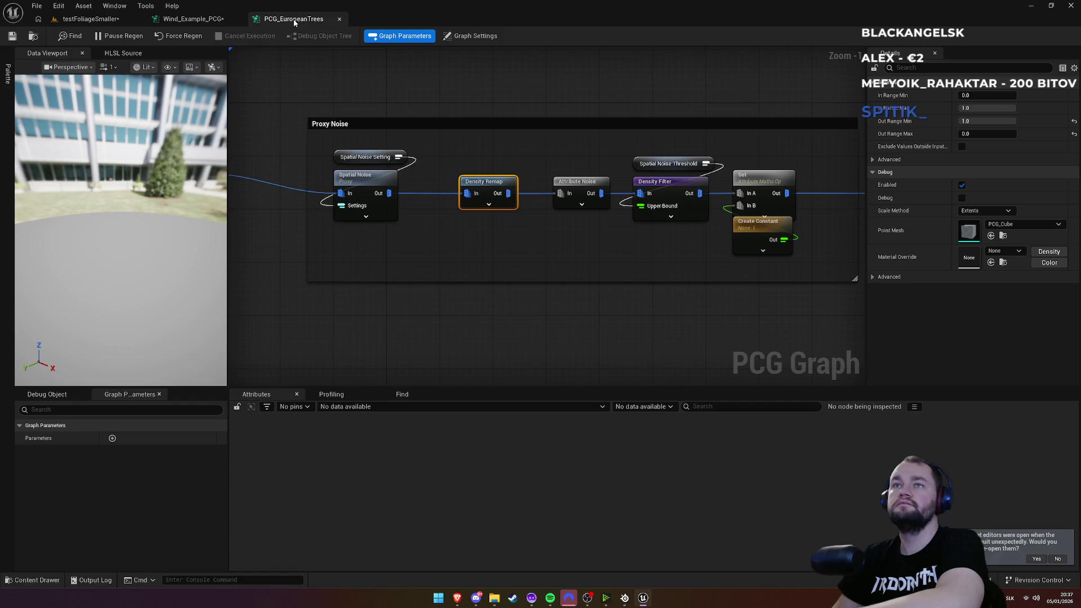
left_click(377, 184)
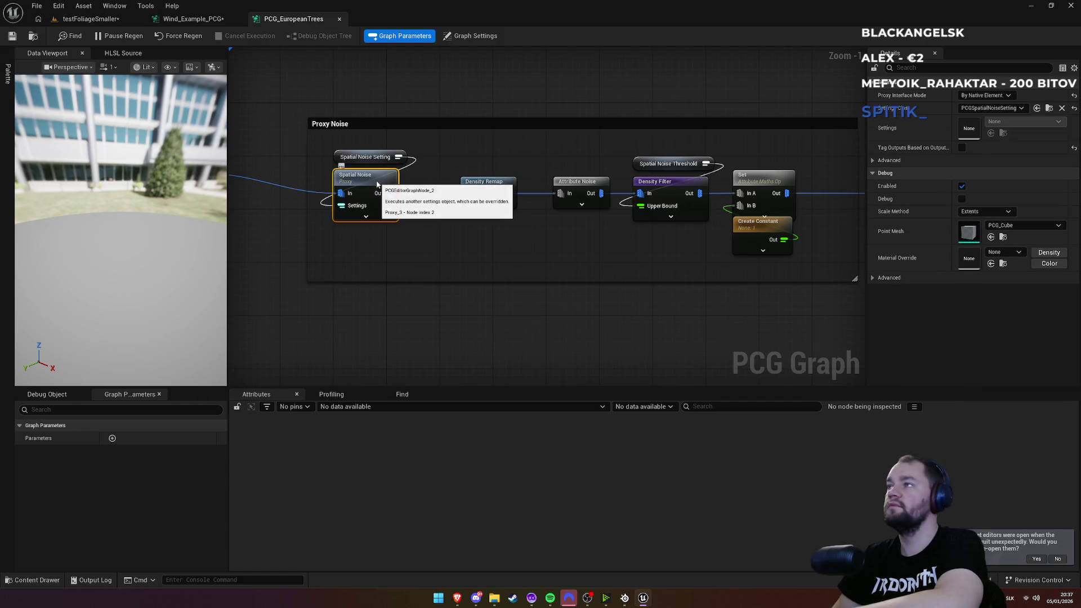
left_click_drag(427, 169, 793, 194)
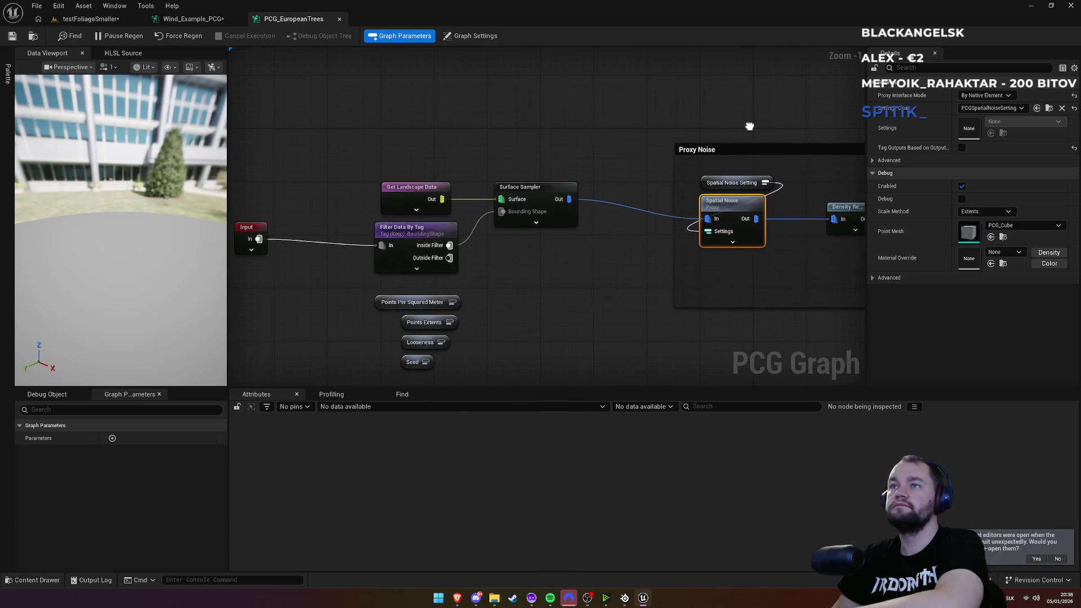
left_click(548, 189)
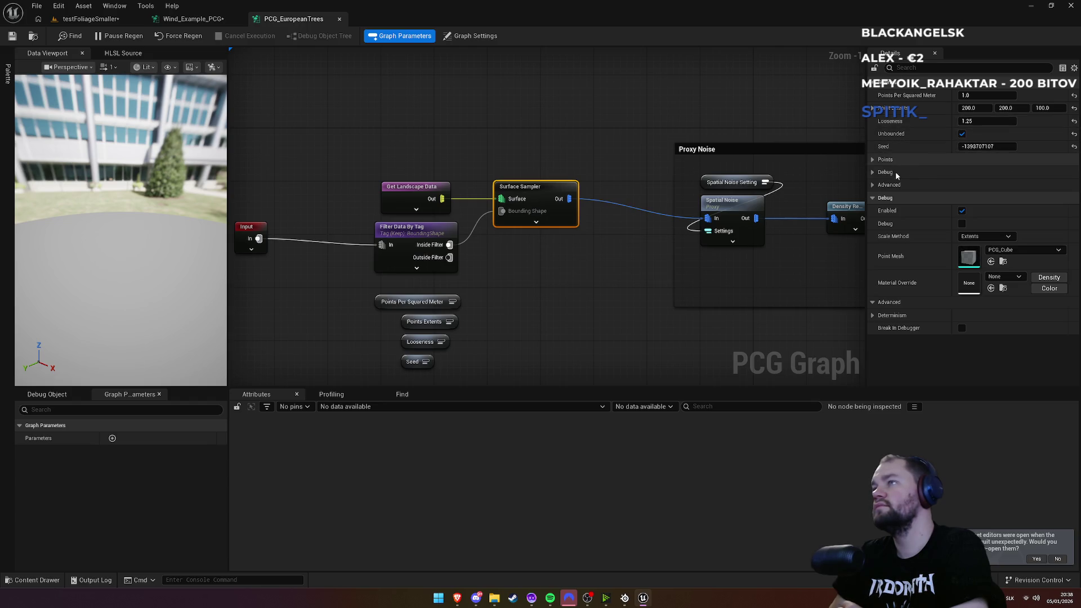
left_click(872, 161)
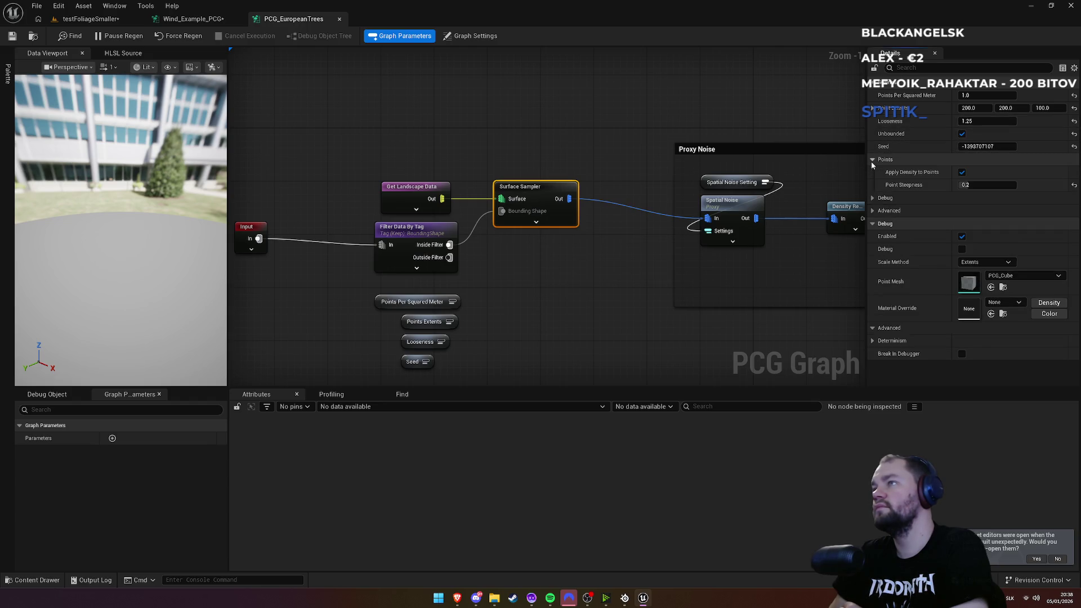
left_click(872, 198)
left_click(872, 198)
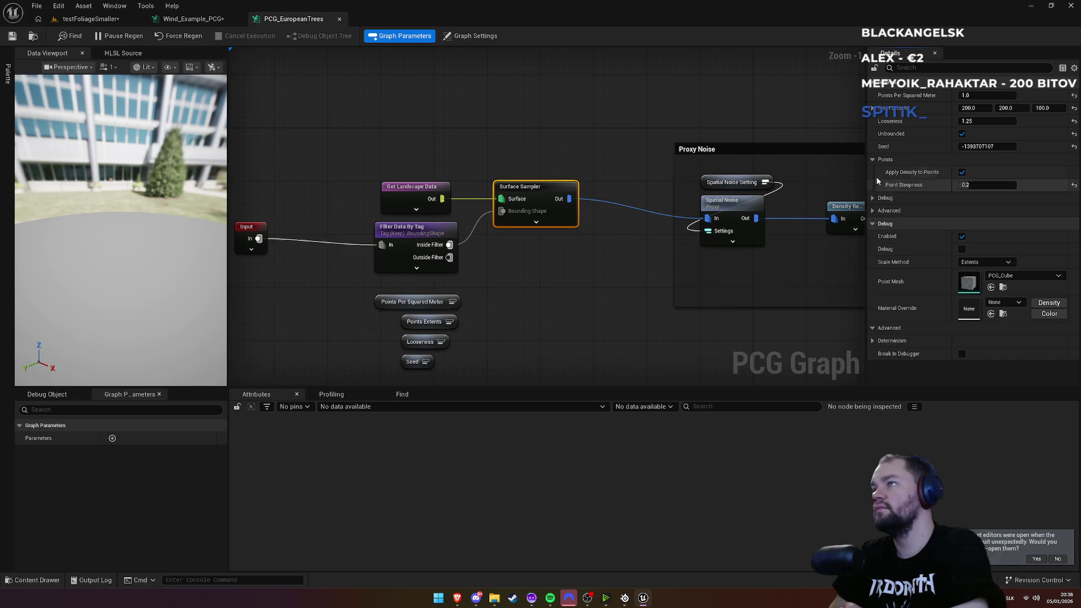
left_click(872, 160)
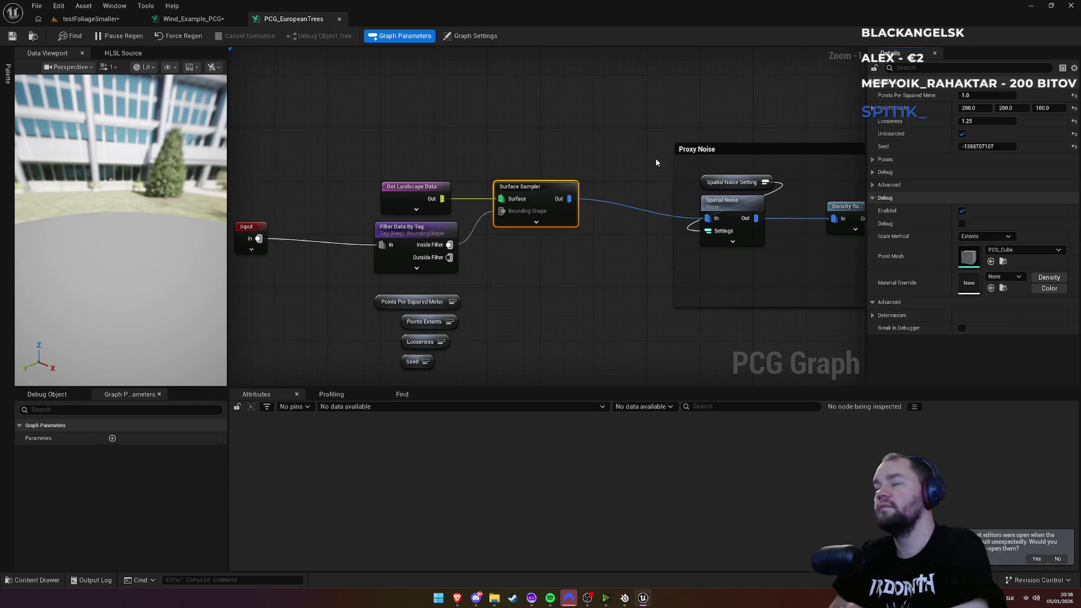
Step: Inspect the Spawn Actor, Transform Points, Output pins and Density Filter bounds, then view the level
mouse_move(596, 144)
left_mouse_down()
mouse_move(398, 113)
mouse_move(535, 147)
mouse_move(683, 145)
mouse_move(639, 125)
mouse_move(497, 115)
left_mouse_up()
left_click(563, 141)
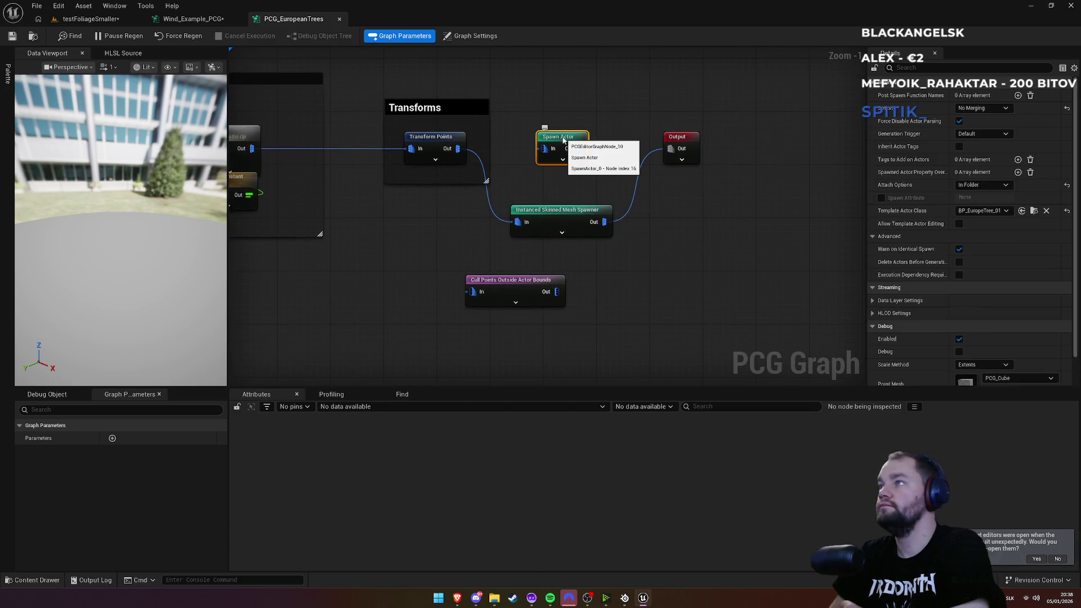
left_click(425, 144)
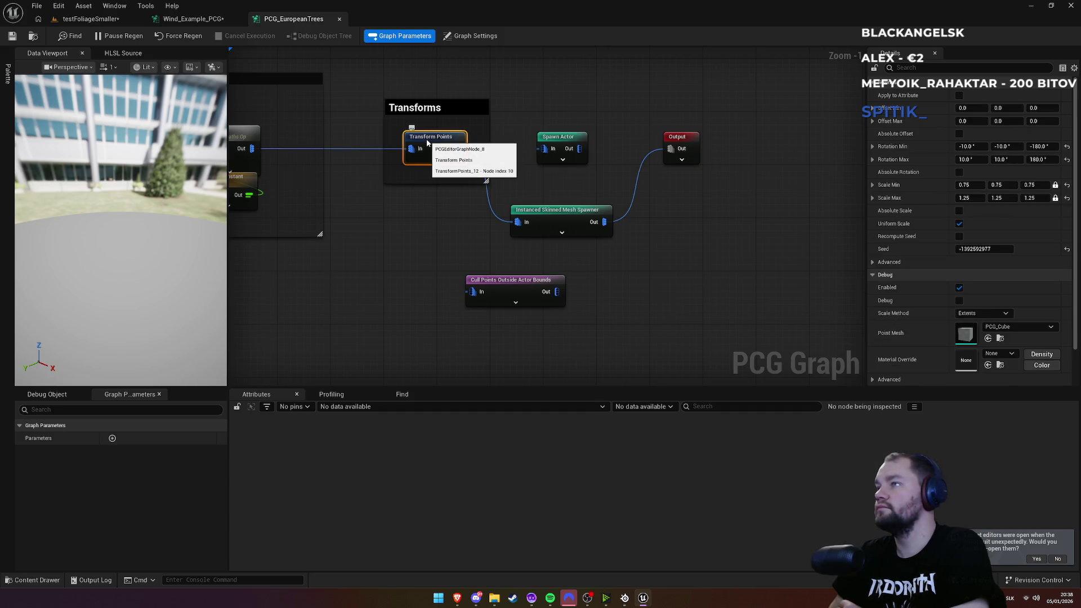
left_click_drag(541, 97, 471, 104)
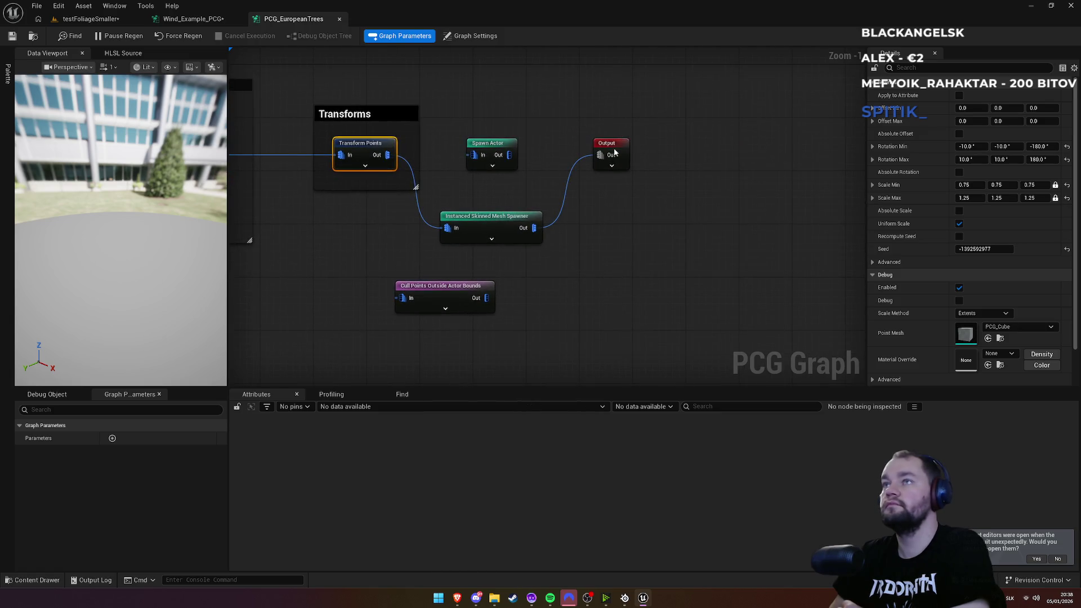
left_click(600, 144)
left_click(872, 95)
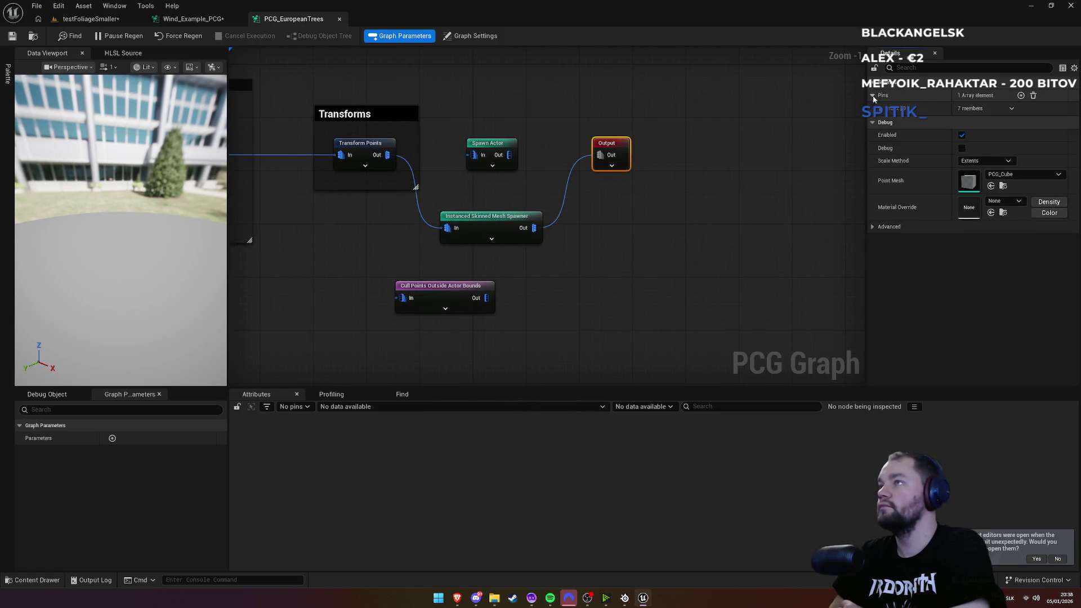
left_click(882, 108)
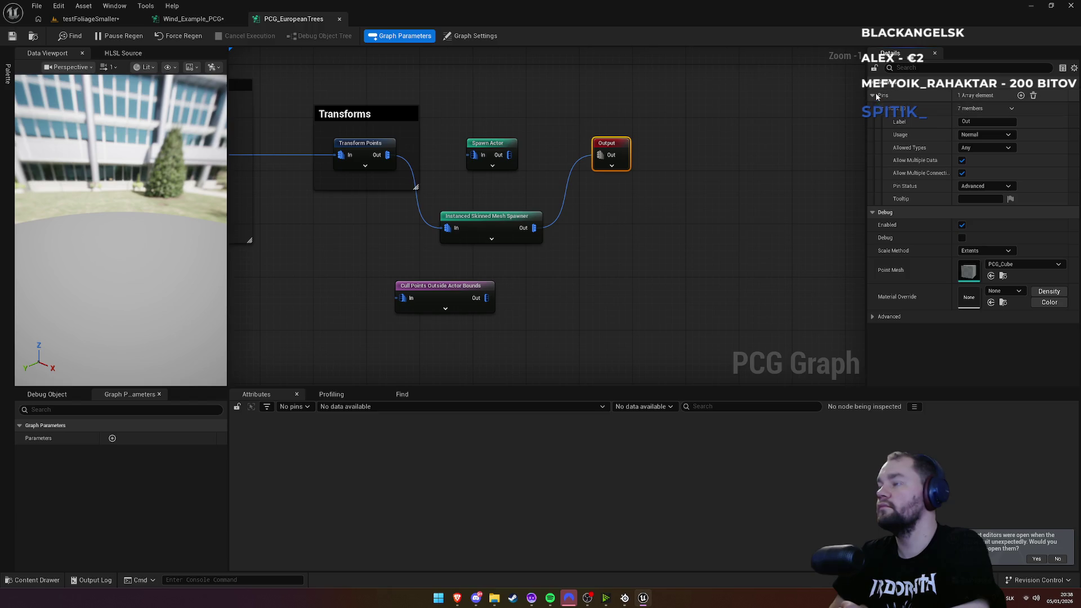
left_click(873, 95)
mouse_move(671, 126)
left_mouse_down()
mouse_move(828, 135)
mouse_move(622, 104)
mouse_move(686, 193)
left_mouse_up()
left_click(684, 193)
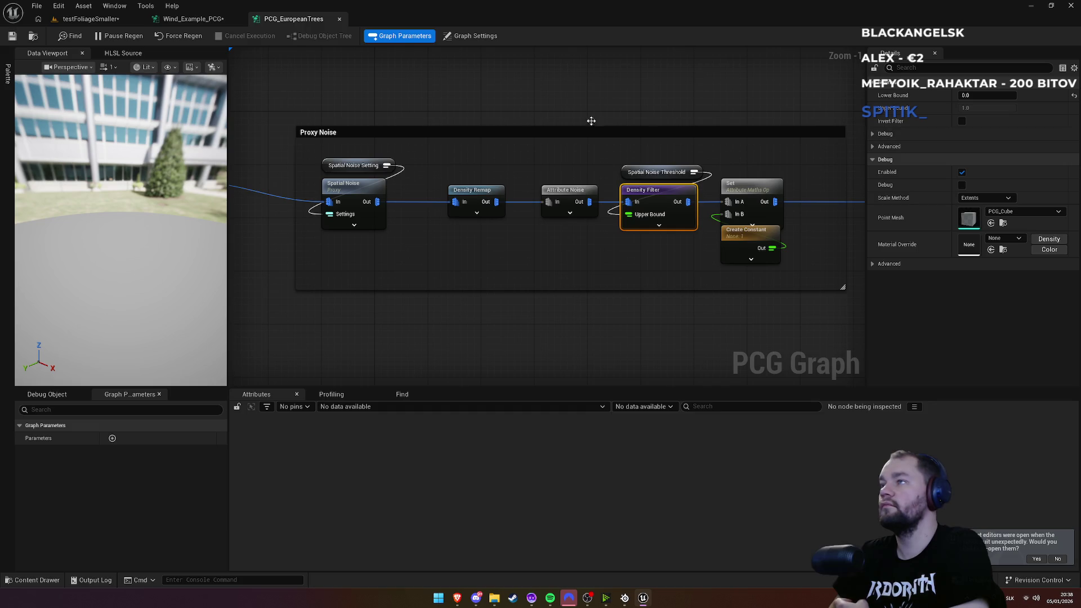
left_click(197, 22)
left_click(239, 18)
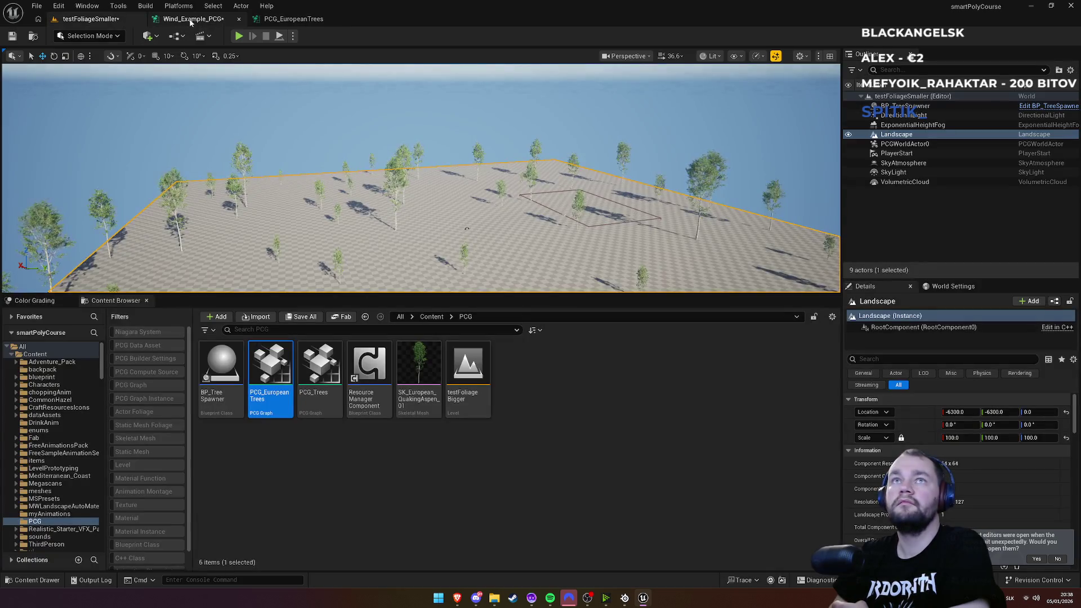
Step: Close the Wind_Example_PCG tab and return to the testFoliageSmaller level
left_click(193, 18)
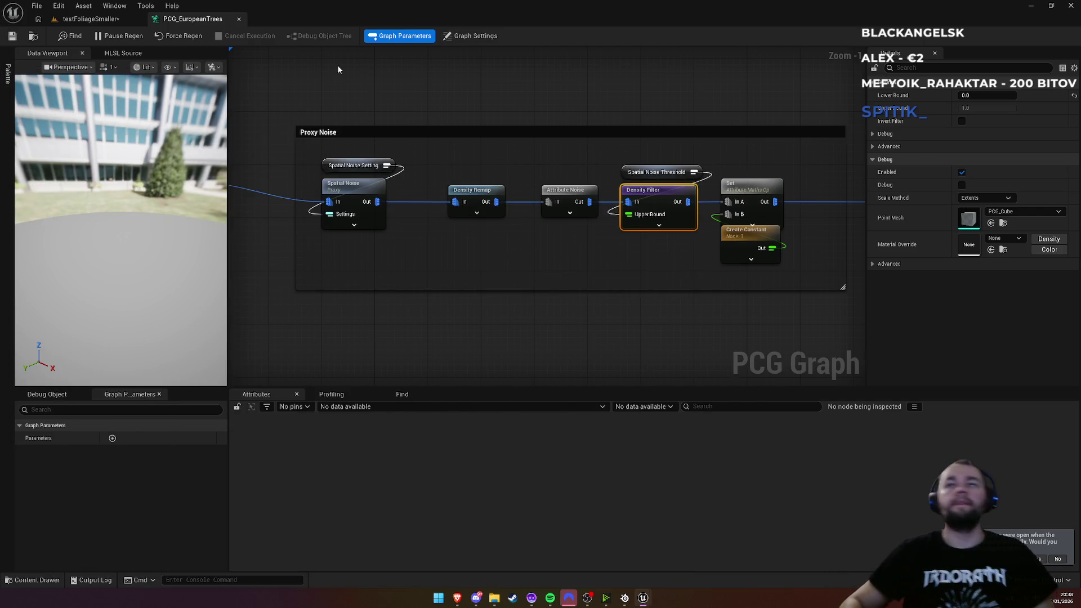
left_click(90, 18)
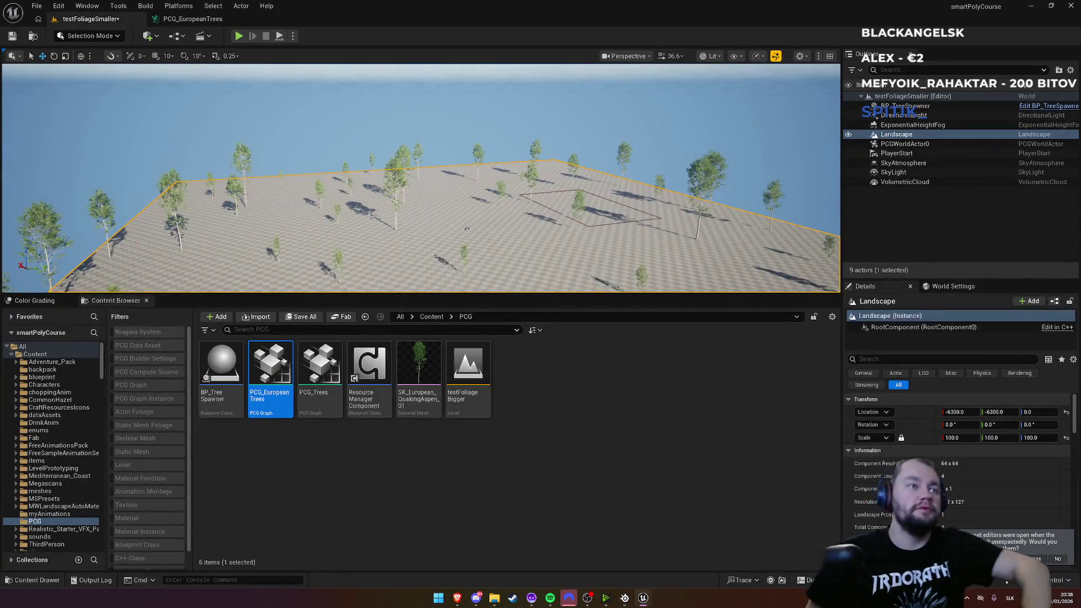
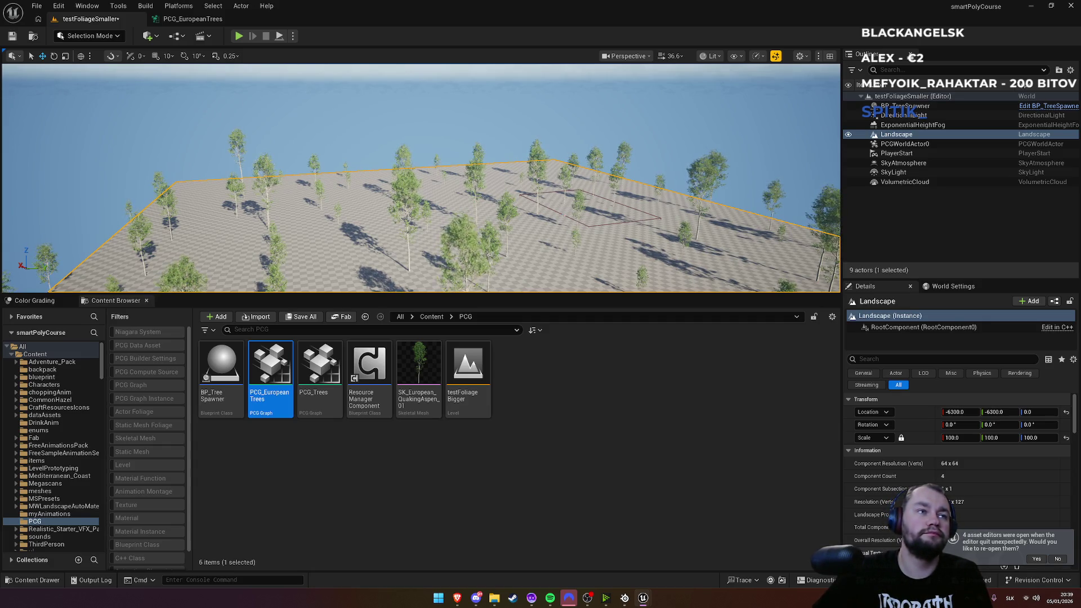
Step: Fly down among the PCG-spawned trees on the landscape, then bring up the PCG_EuropeanTrees graph
mouse_move(540, 125)
left_mouse_down()
mouse_move(523, 79)
mouse_move(509, 105)
left_mouse_up()
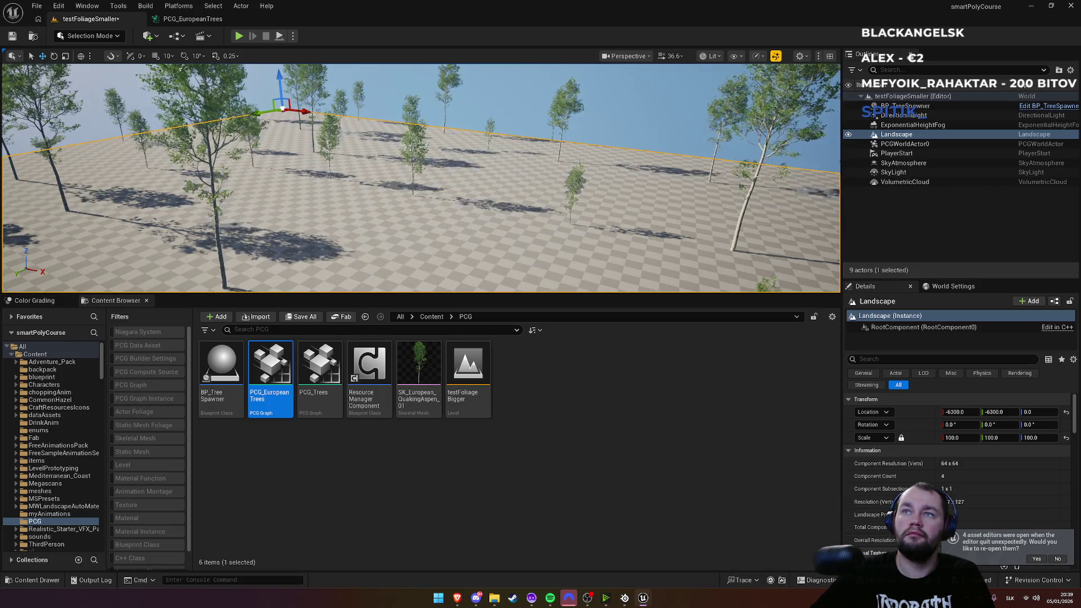
scroll(421, 178, "up", 5)
scroll(420, 178, "down", 5)
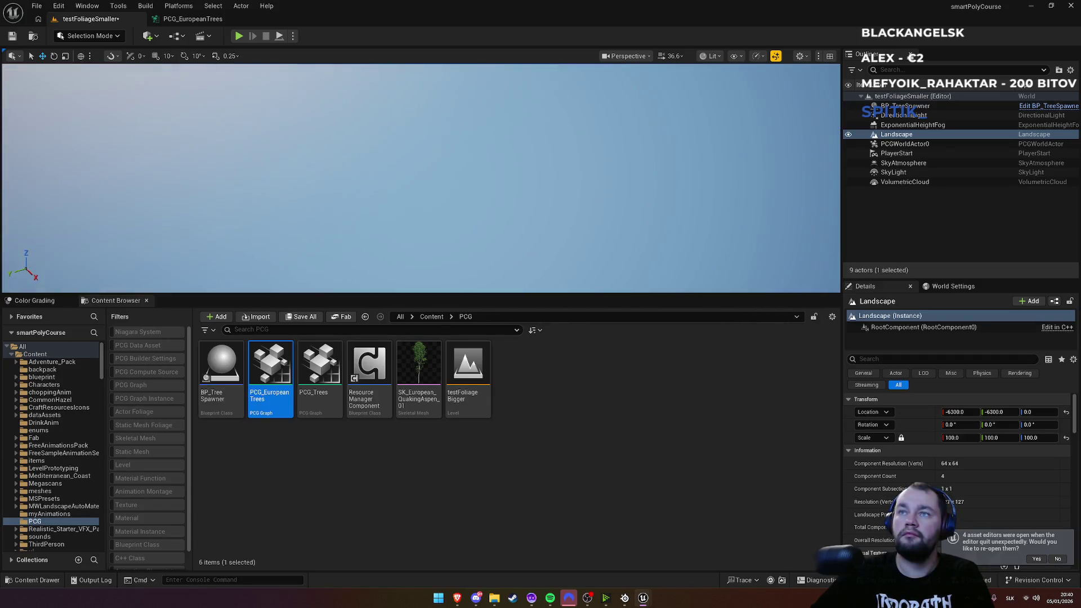
key("w")
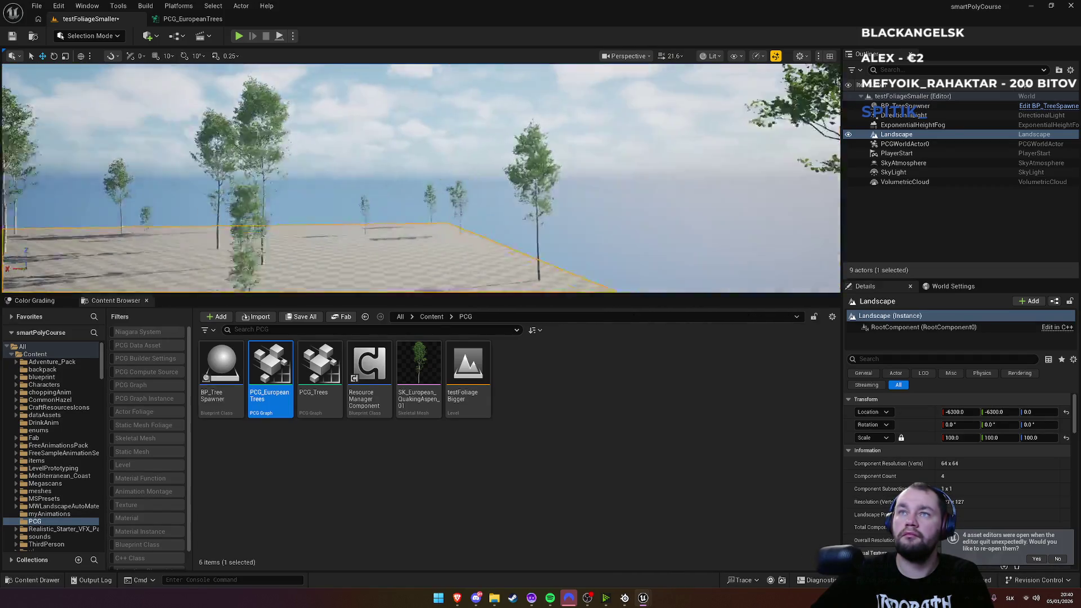
key("s")
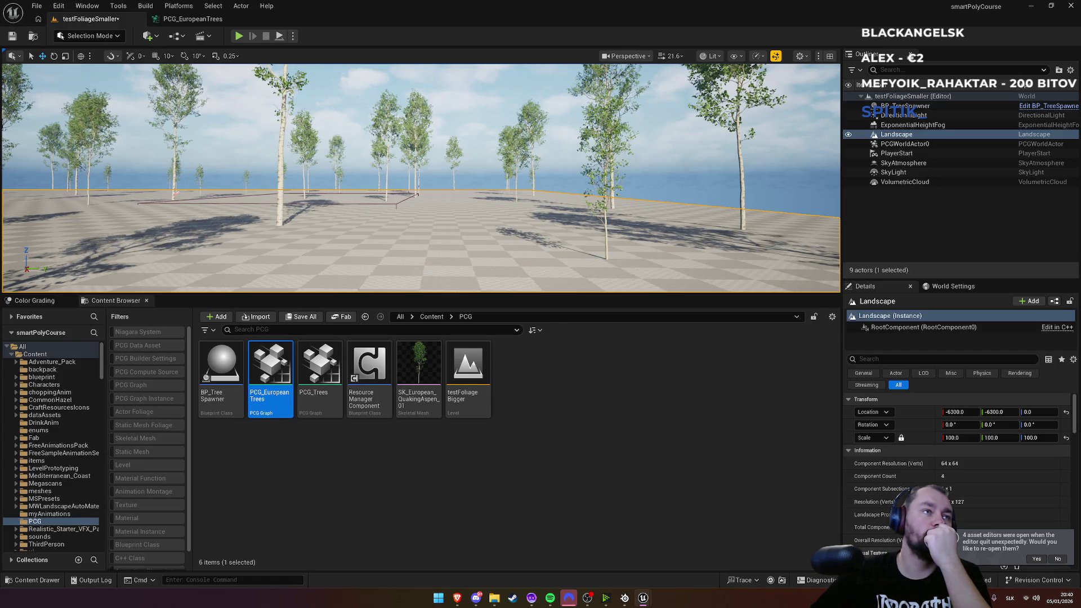
left_click(200, 21)
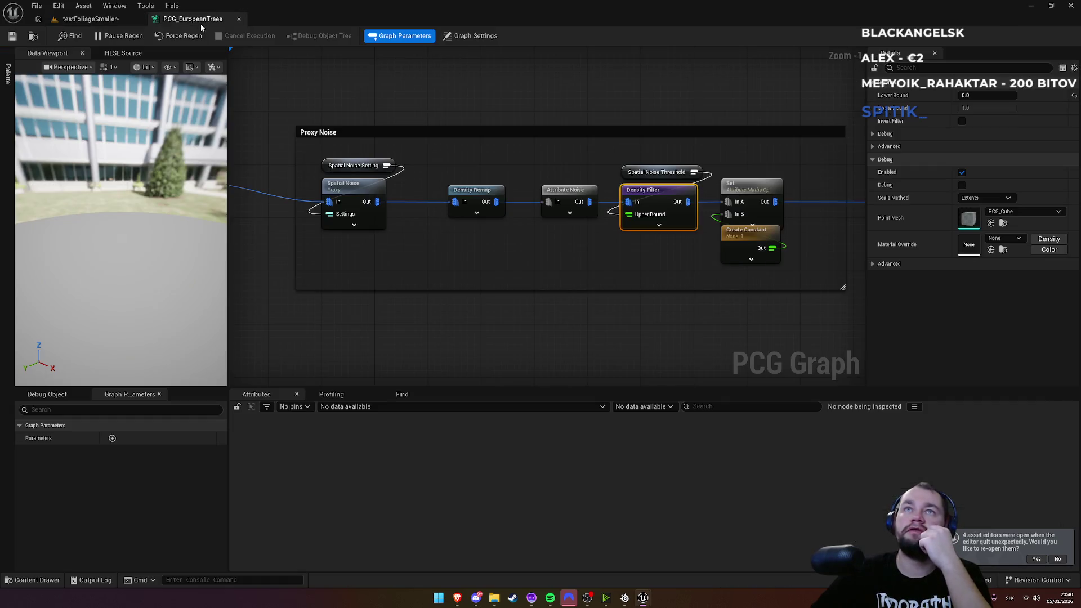
left_click(357, 193)
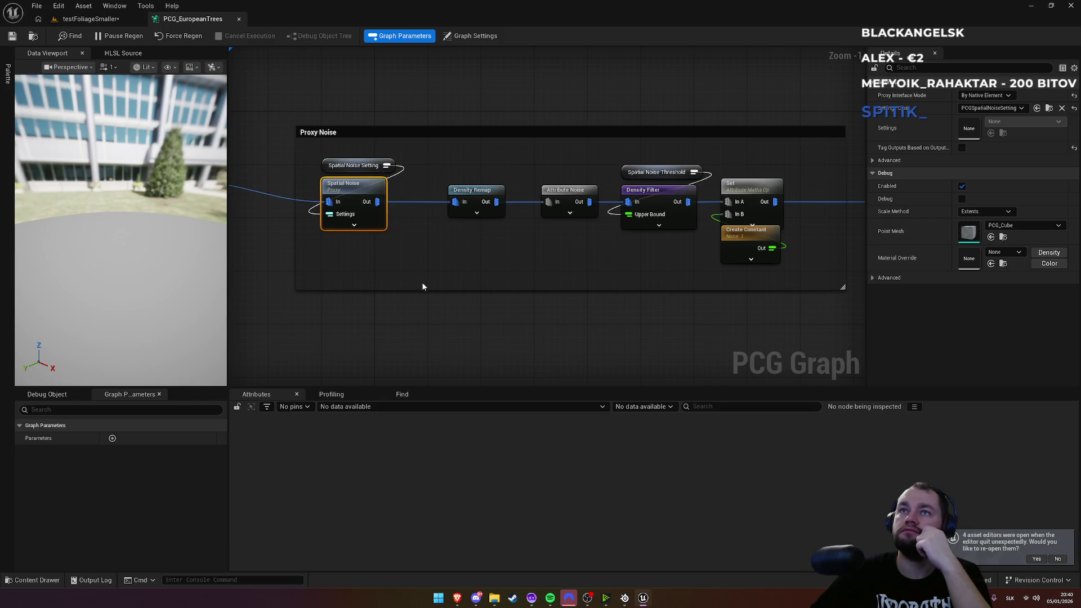
left_click(571, 193)
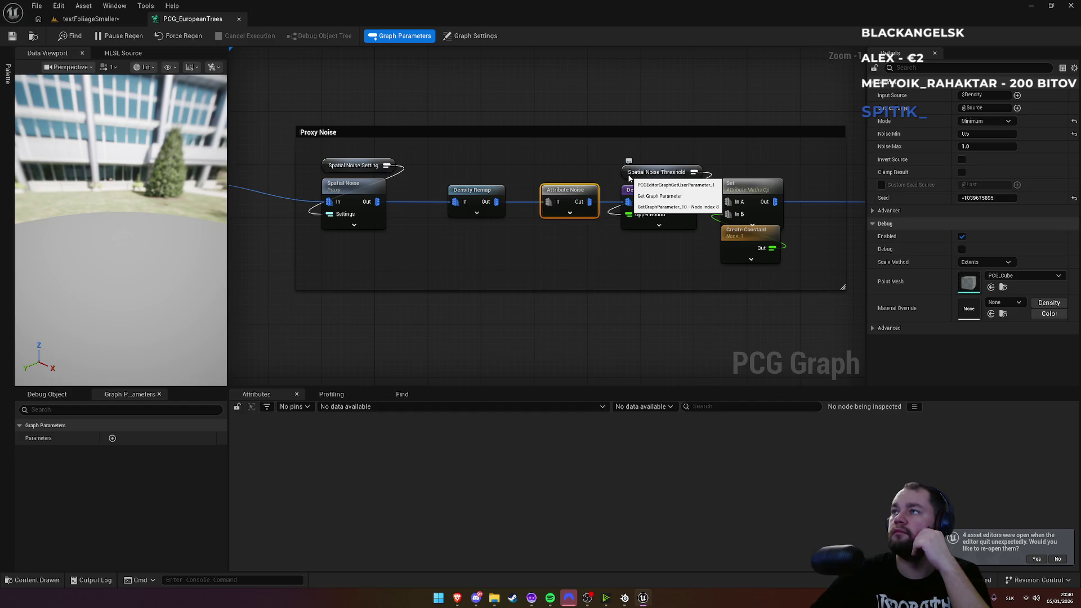
left_click(646, 196)
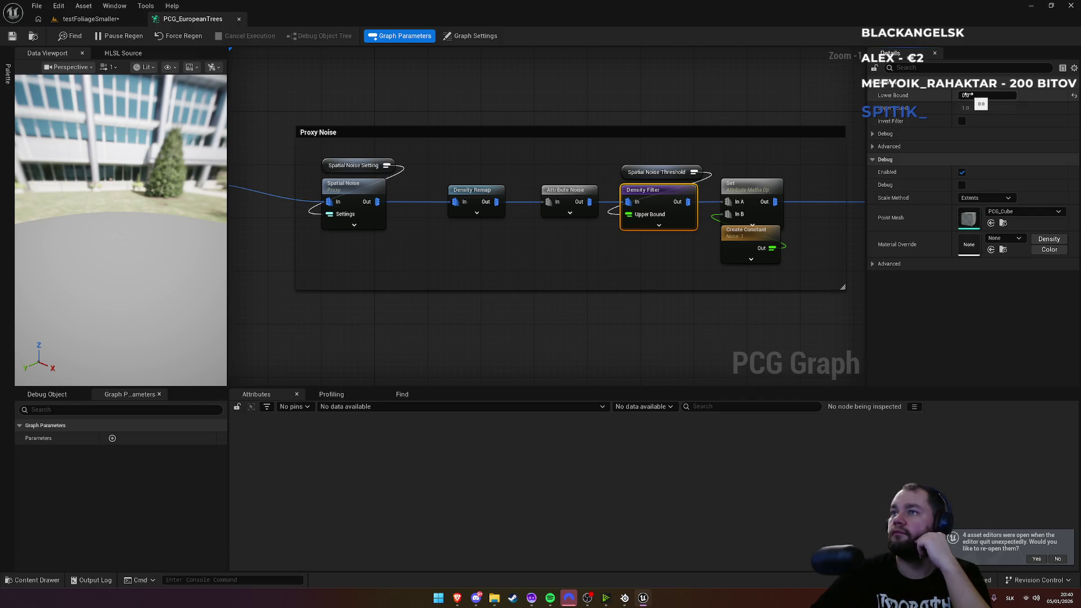
left_click_drag(725, 321, 567, 326)
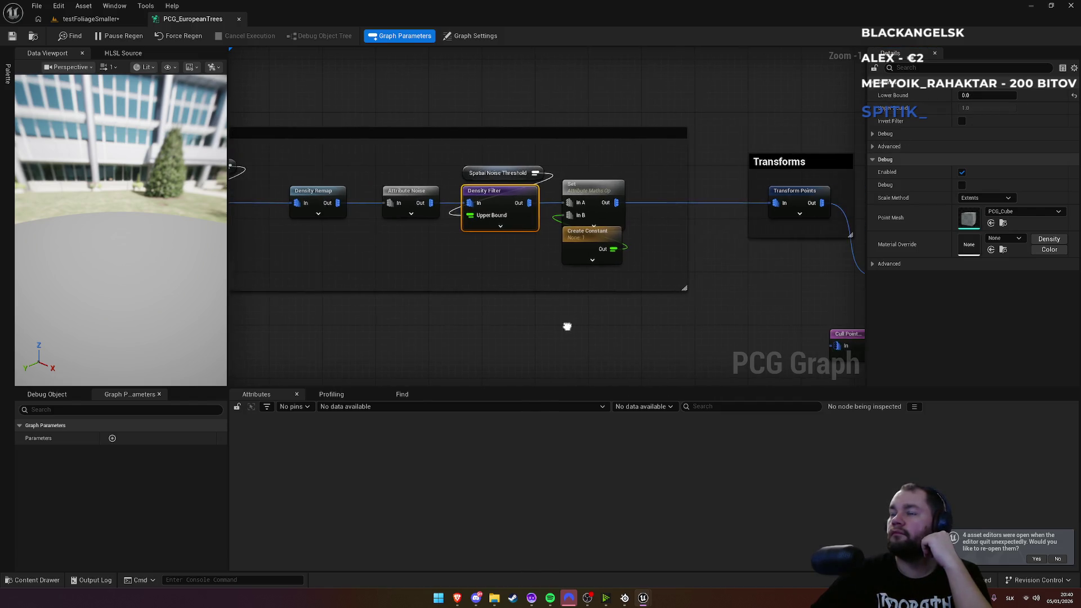
Step: Check the Create Constant node's value type, leaving it as Double
left_click(593, 241)
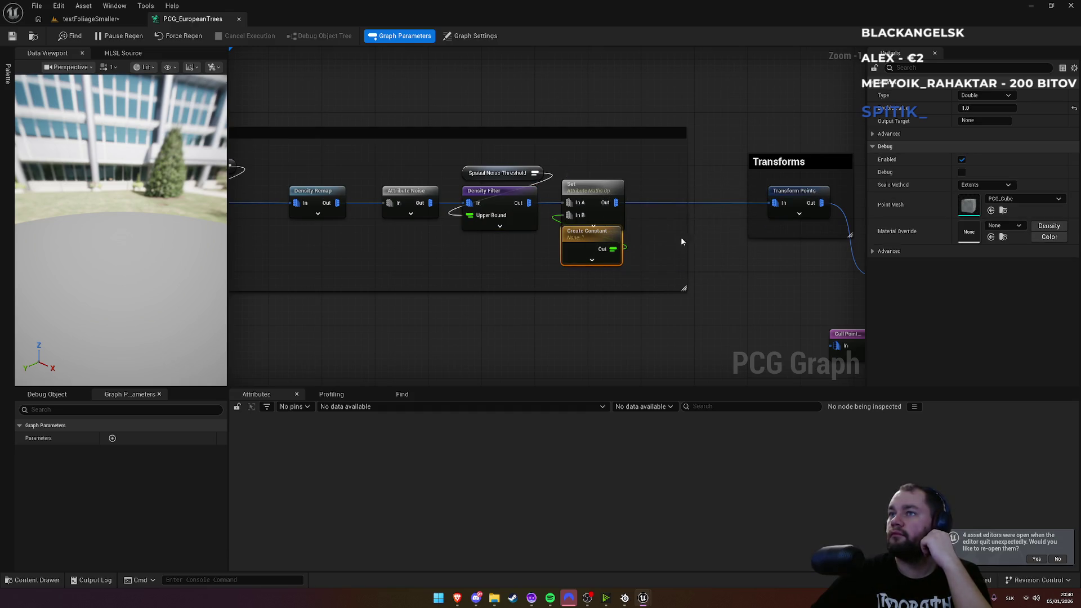
left_click(992, 97)
left_click(993, 97)
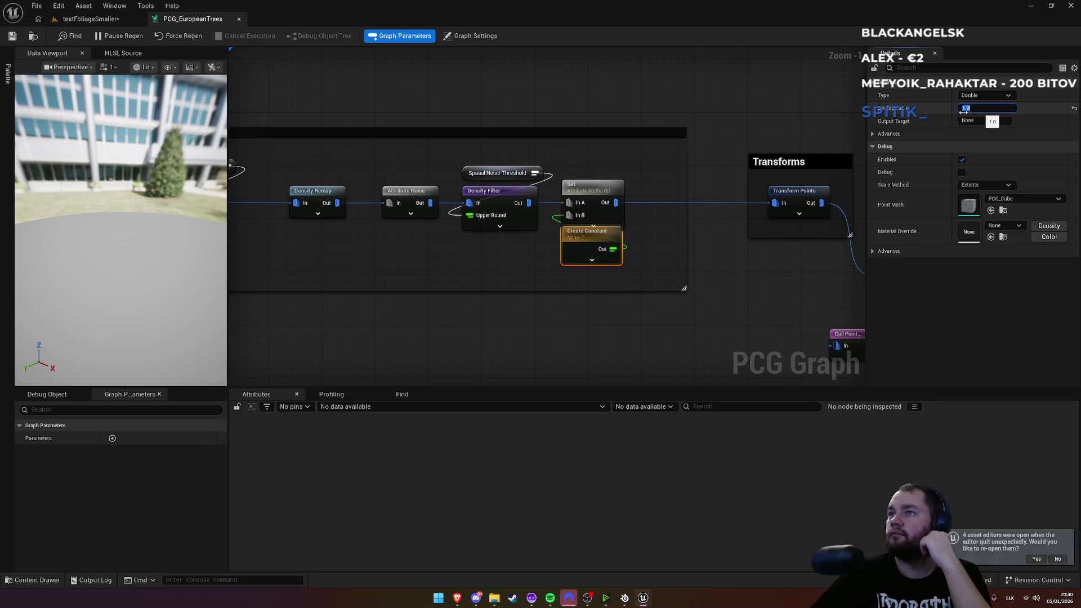
Step: Review Graph Settings and select the Set and Create Constant nodes, then return to testFoliageSmaller
left_click(632, 197)
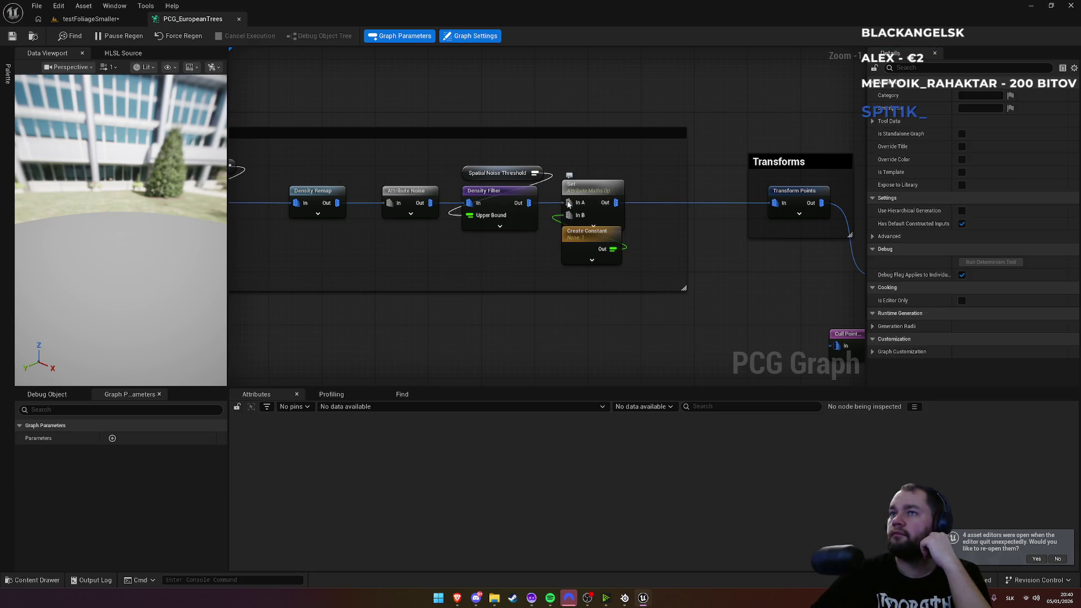
left_click_drag(640, 177, 573, 279)
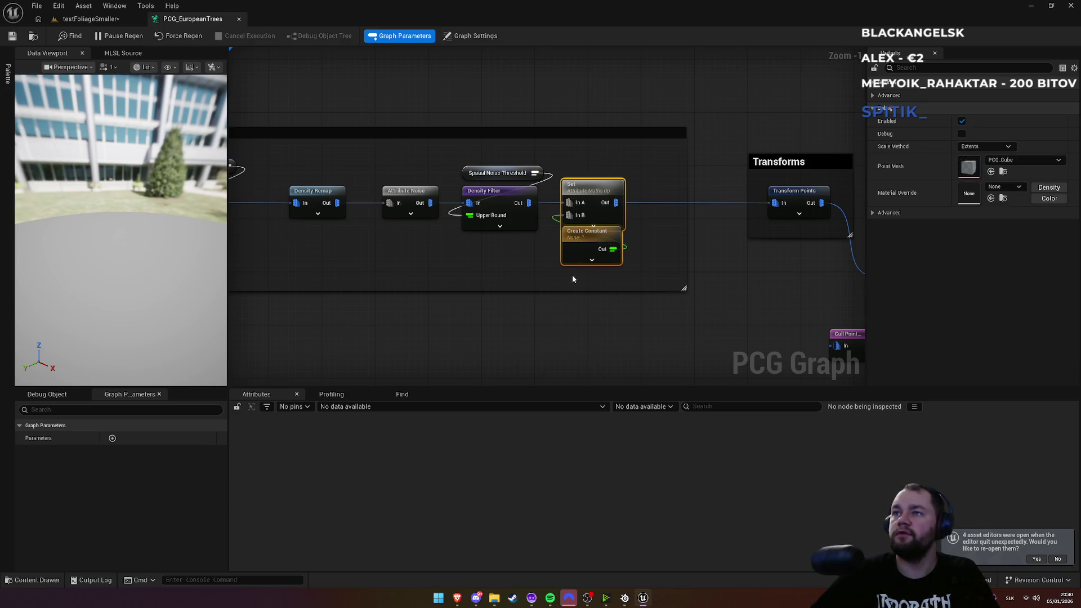
left_click(573, 260)
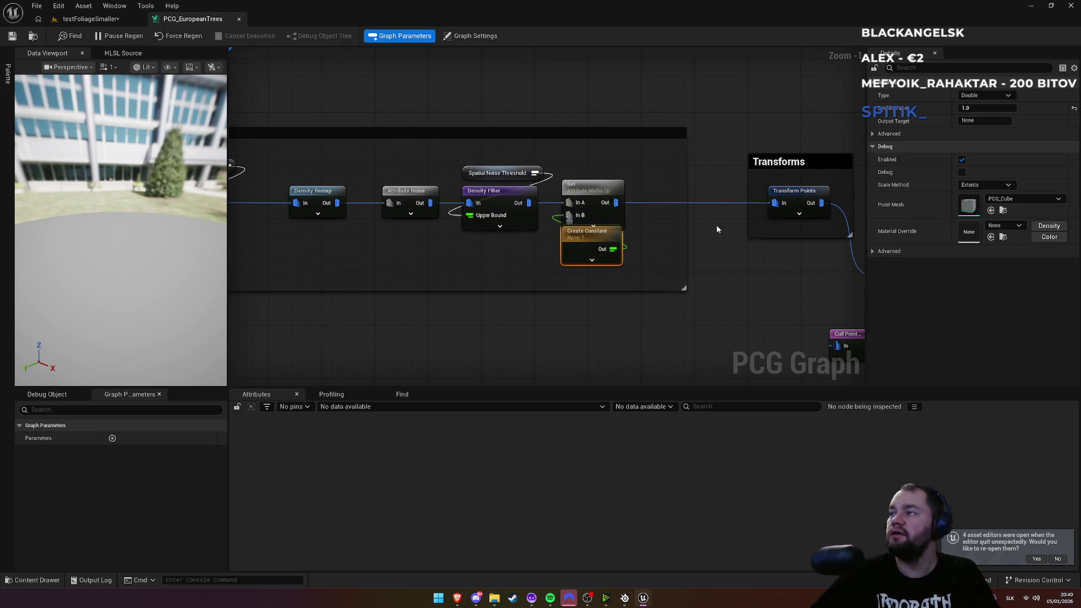
left_click_drag(655, 177, 581, 284)
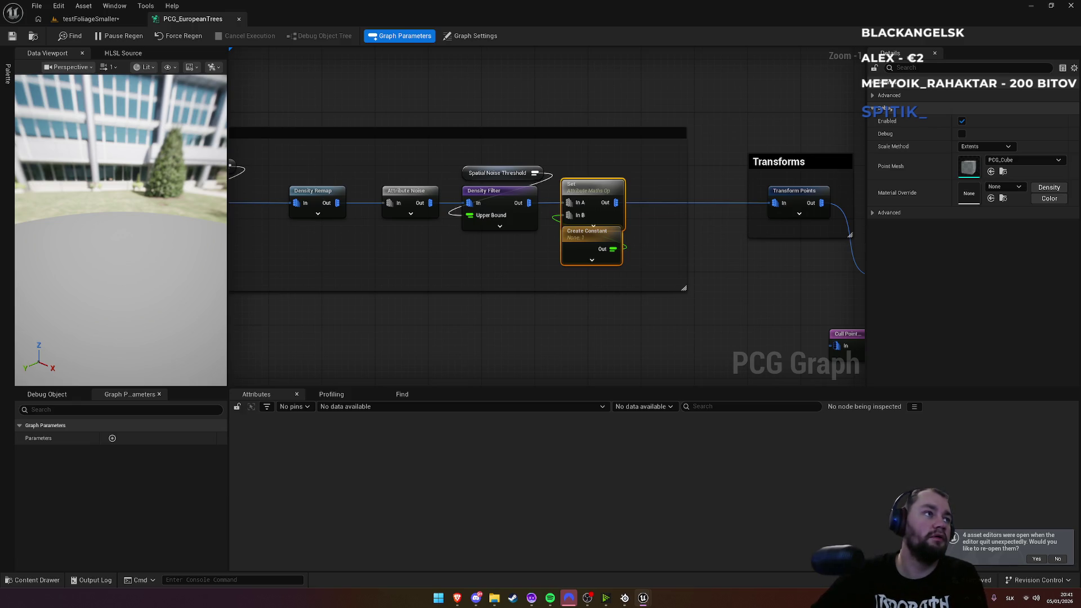
left_click(107, 20)
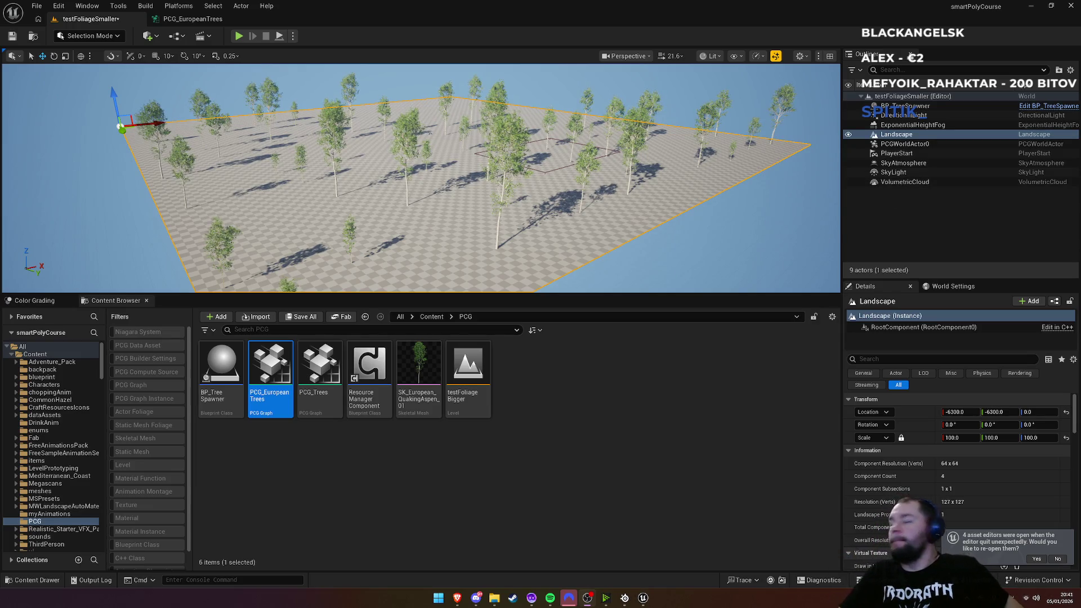
mouse_move(429, 133)
left_mouse_down()
mouse_move(484, 184)
mouse_move(474, 191)
mouse_move(447, 179)
mouse_move(456, 150)
left_mouse_up()
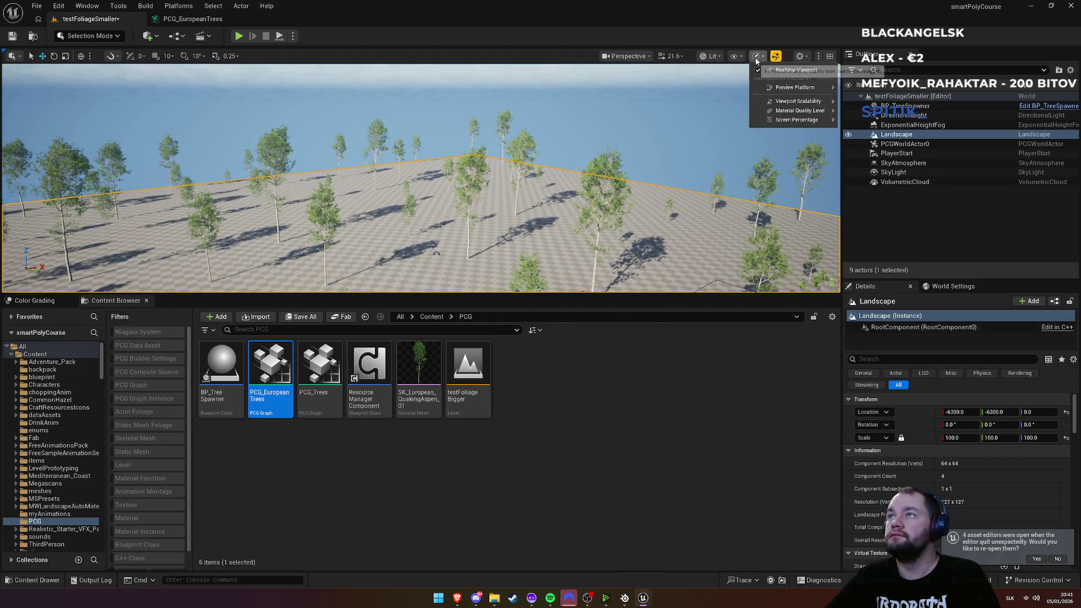
left_click(734, 56)
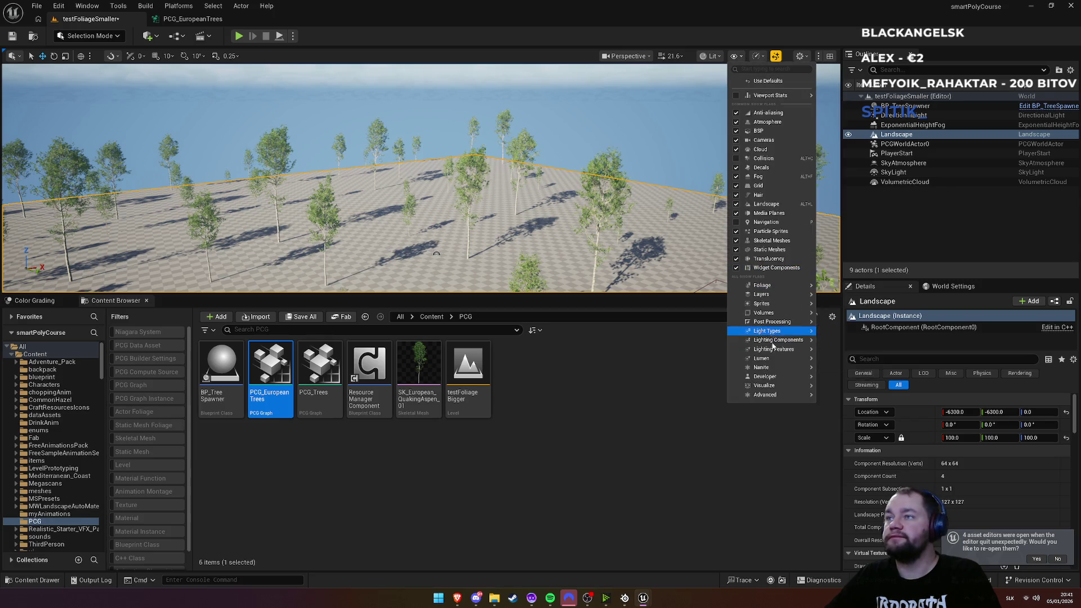
mouse_move(817, 378)
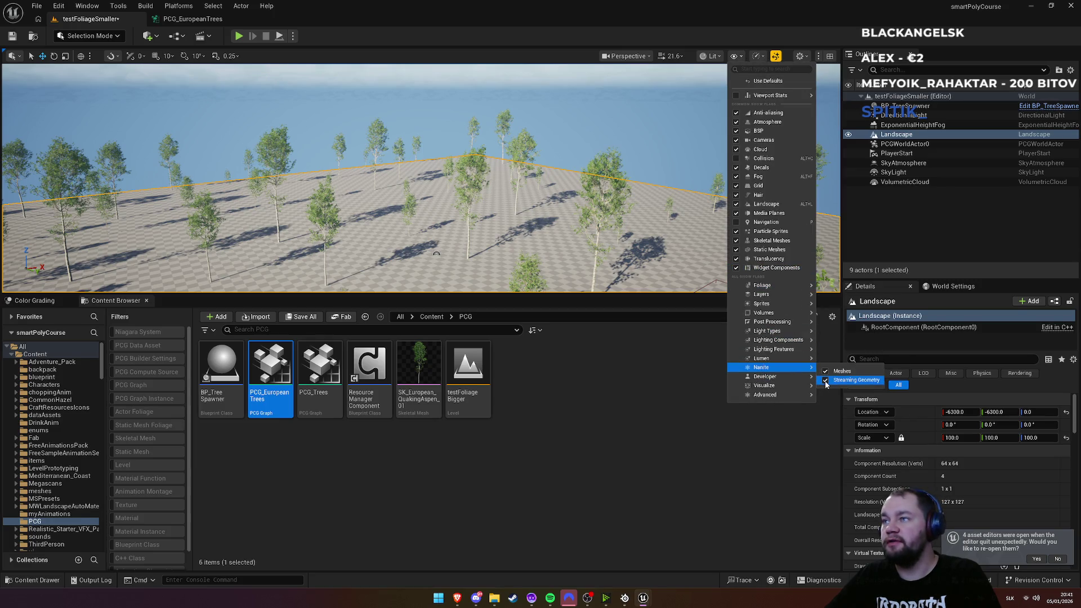
left_click(825, 372)
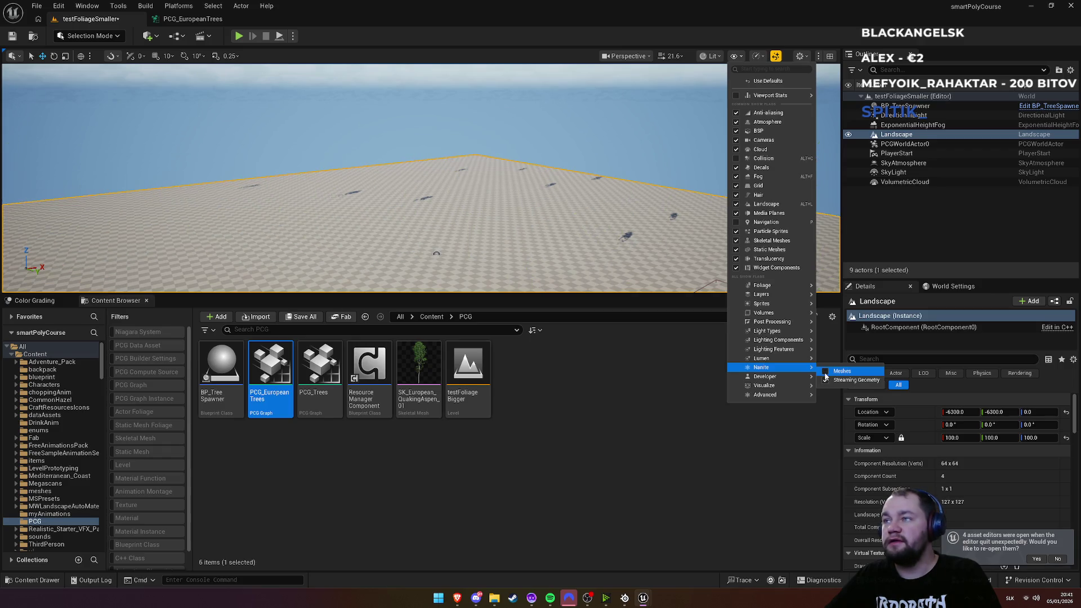
left_click(826, 373)
left_click_drag(379, 125, 379, 157)
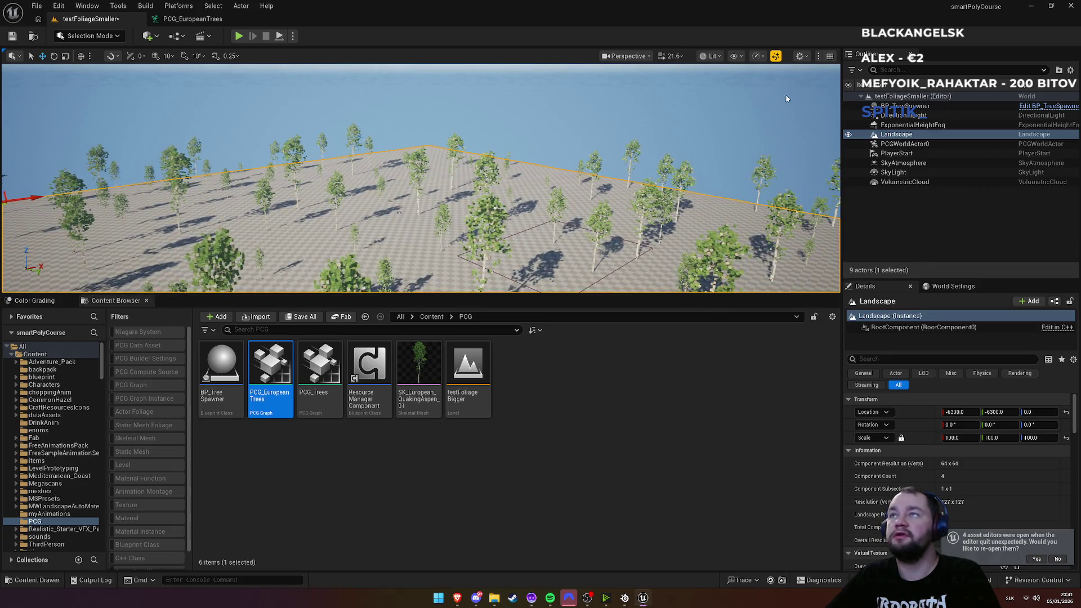
Step: Run the 'stat unit' console command to show frame-timing stats in the viewport
left_click(210, 580)
type("stat")
key("BackSpace")
key("BackSpace")
key("BackSpace")
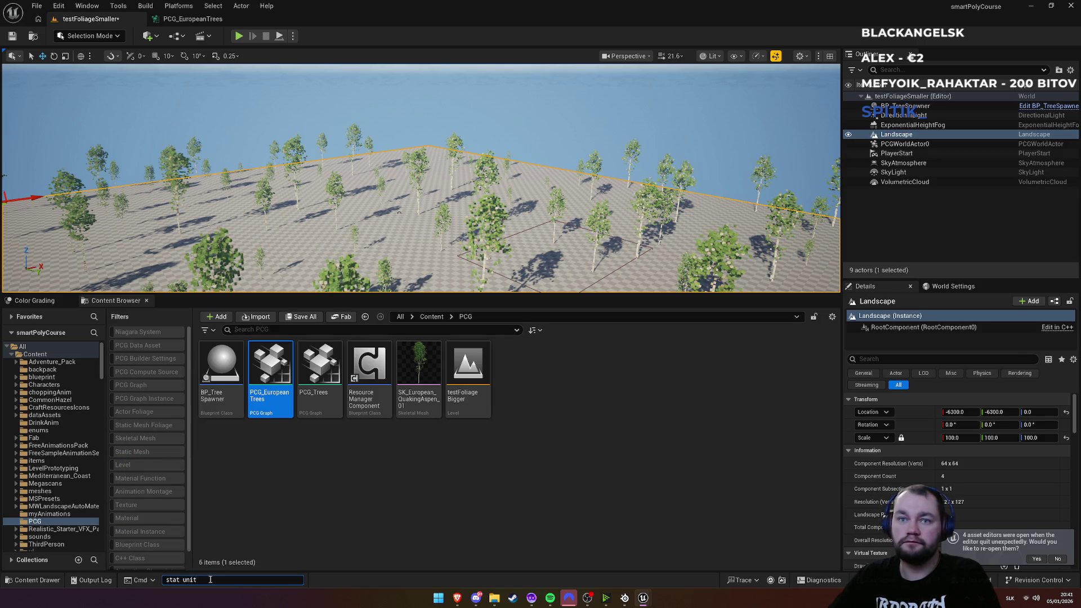
type("tat unit")
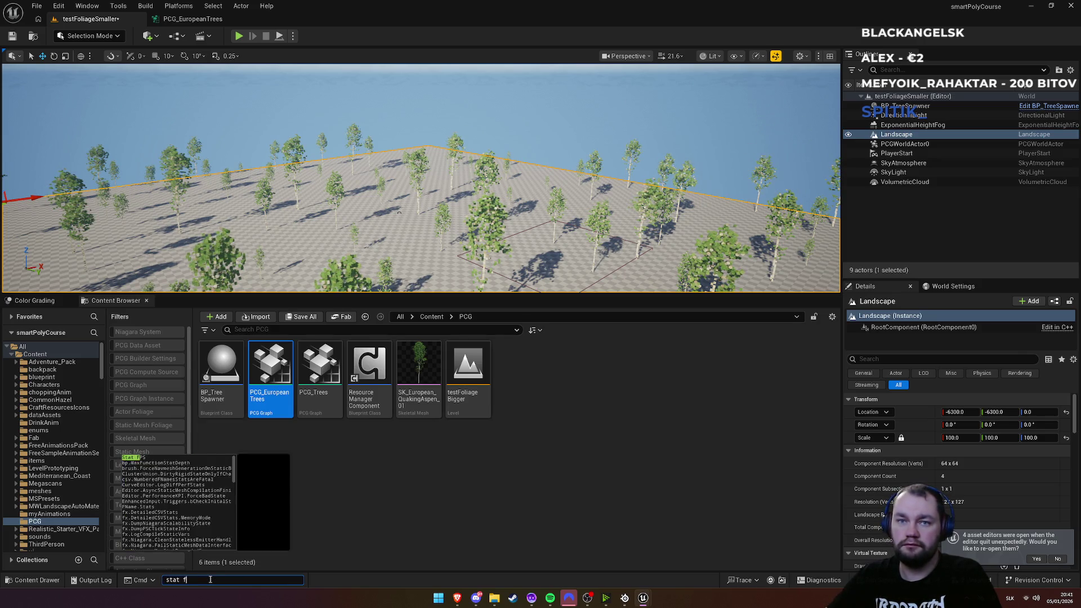
key("Return")
Step: Fly forward over the tree field and Play From Here on the landscape
left_click_drag(399, 213, 440, 129)
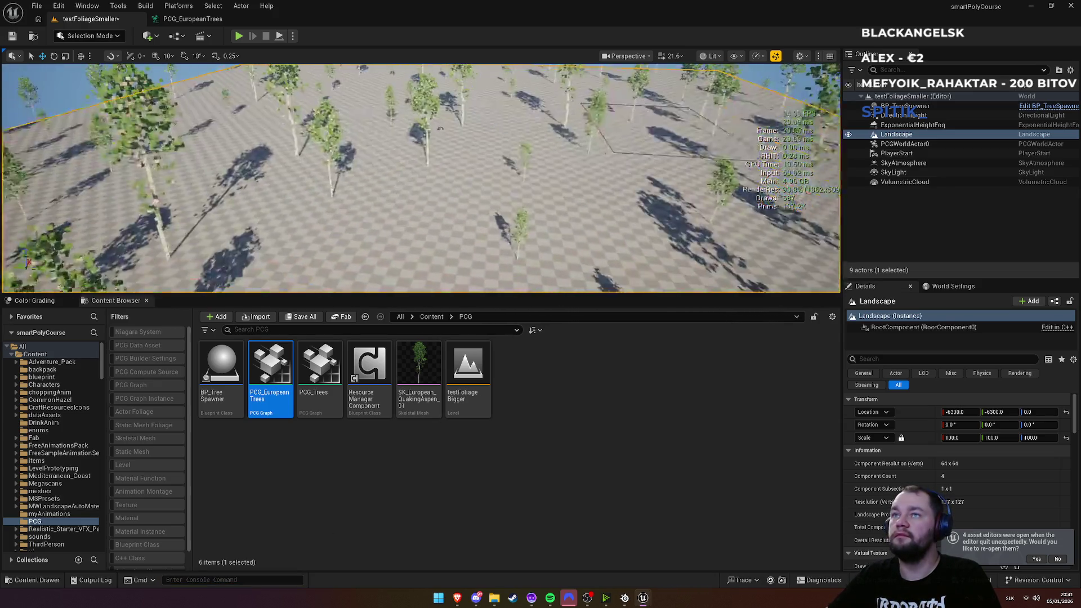
right_click(437, 203)
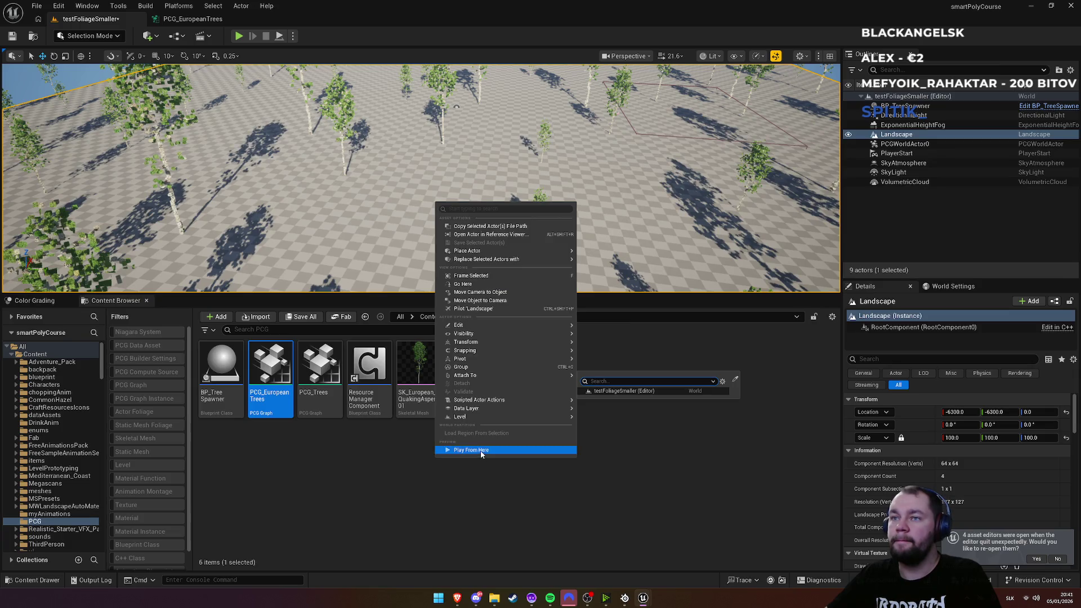
left_click(481, 450)
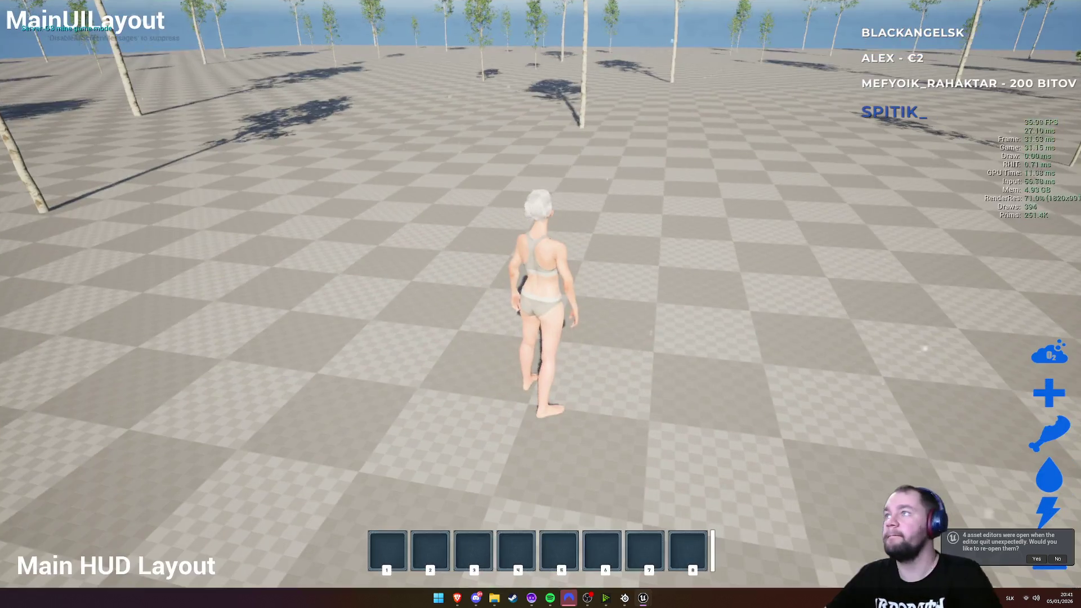
Step: In play mode, pick up and equip a tool, then swing it at a tree repeatedly
key("w")
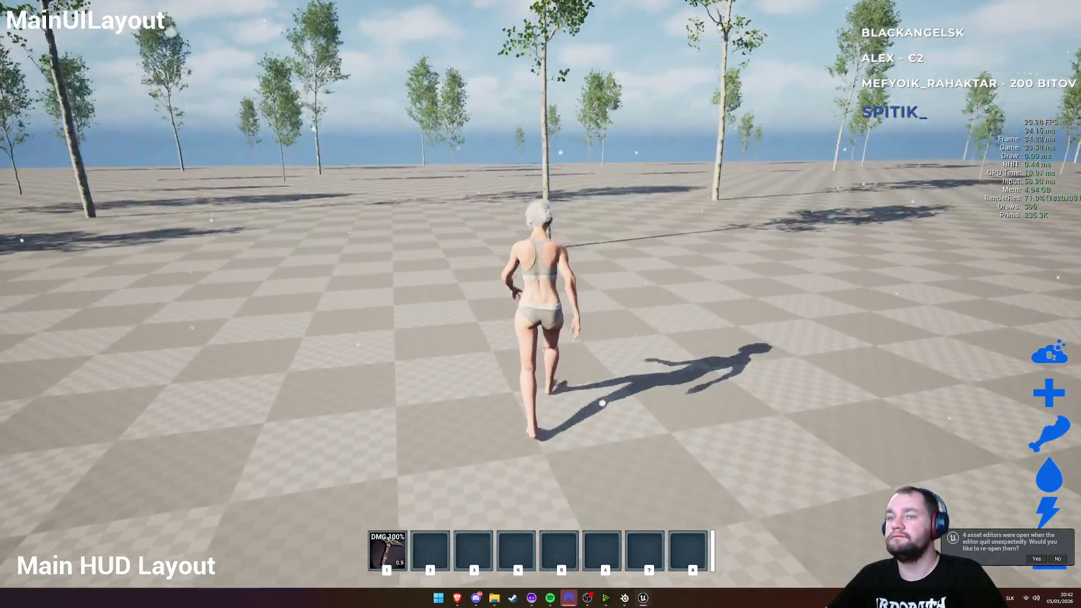
key("1")
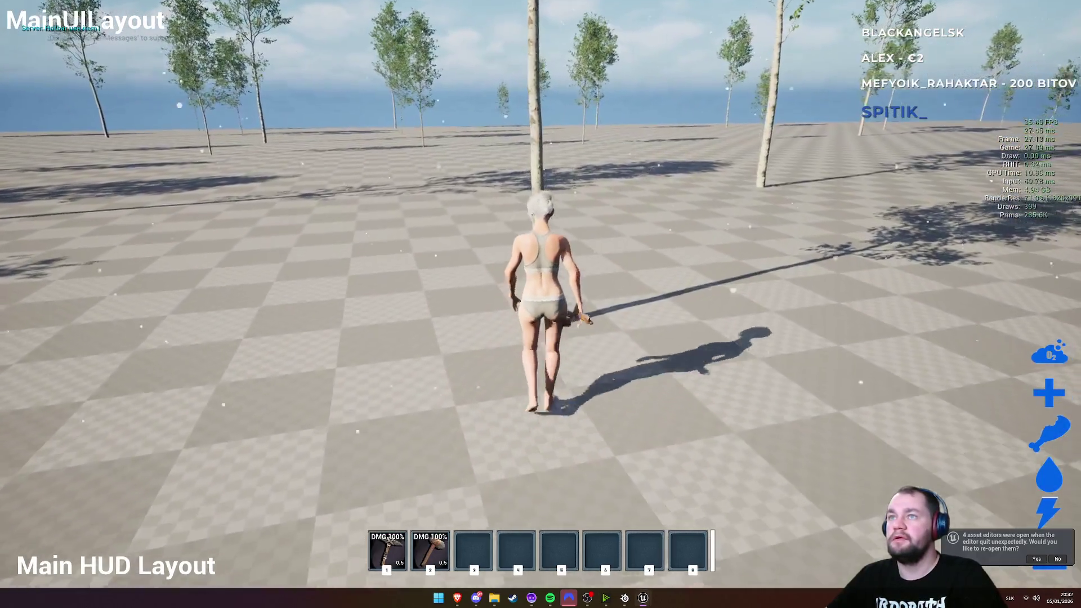
left_click(540, 304)
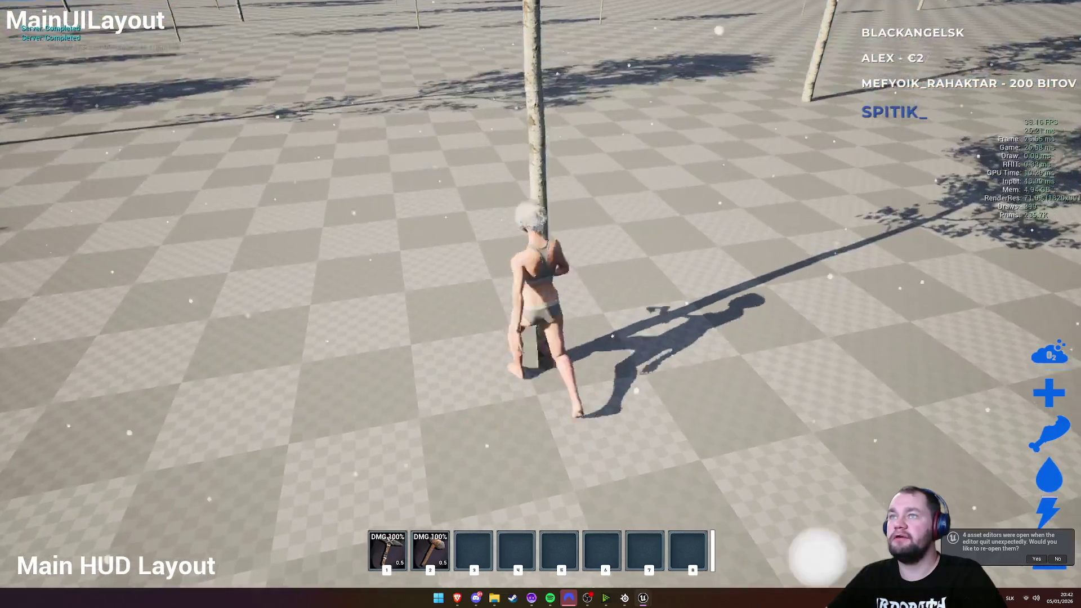
left_click(541, 304)
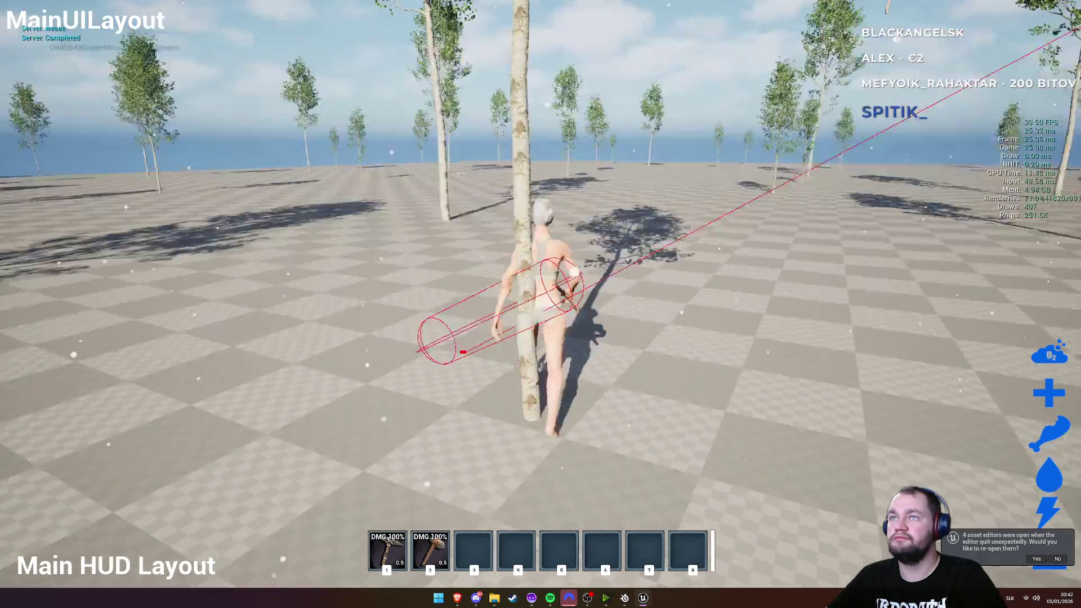
key("w")
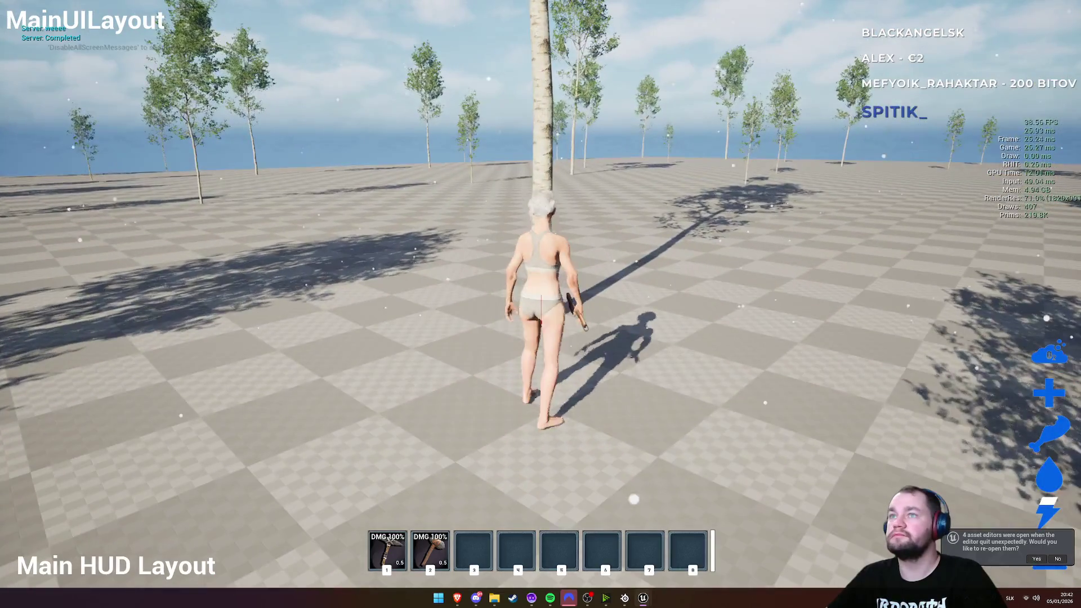
key("w")
left_click(541, 304)
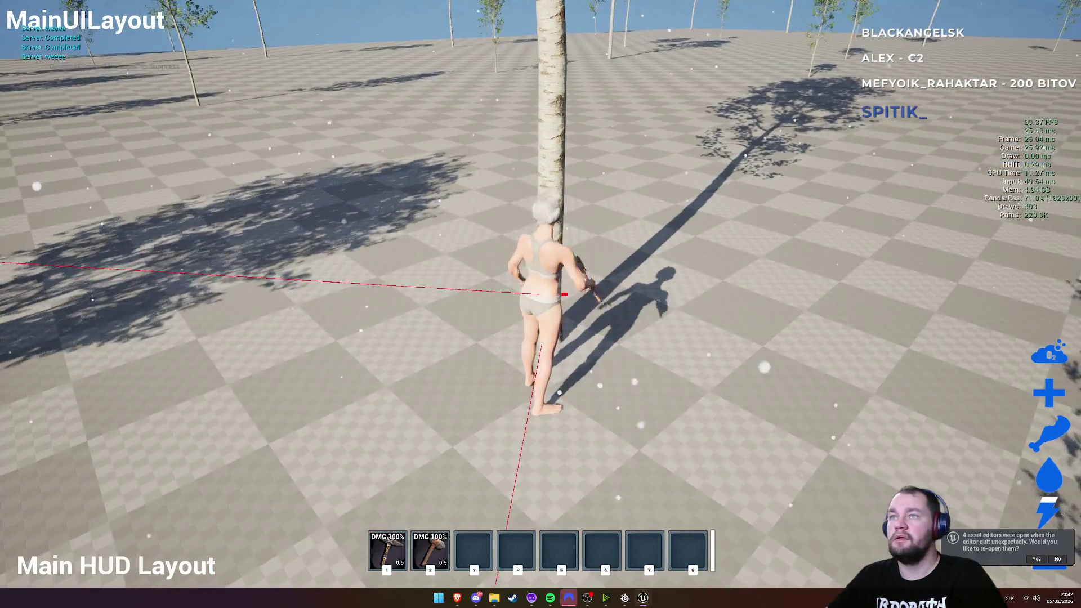
key("w")
left_click(541, 304)
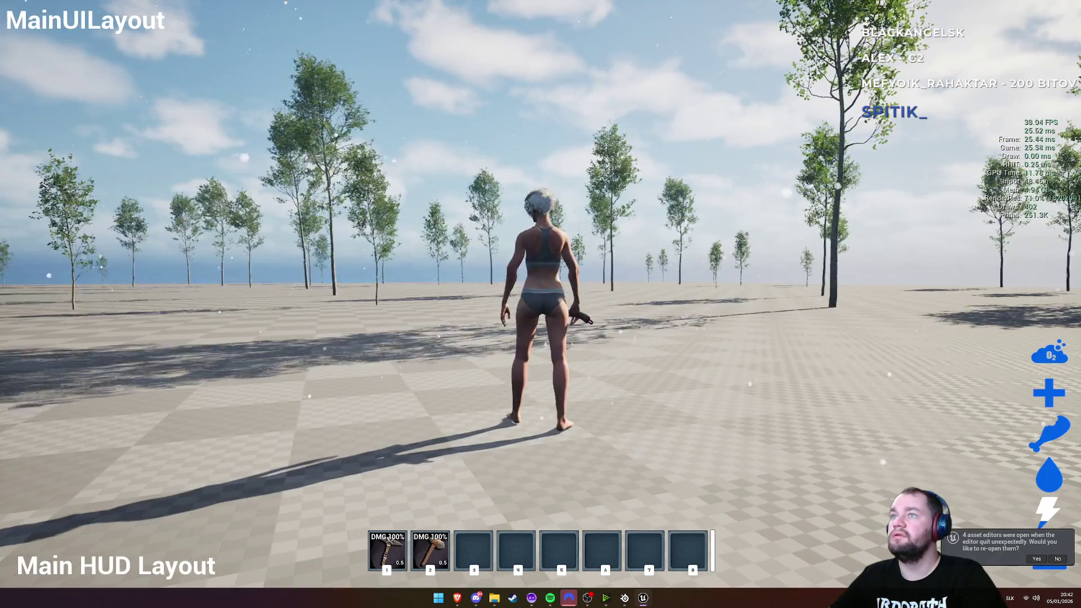
Step: Walk and run the character around the trees, then stop the play session with Esc
key("s")
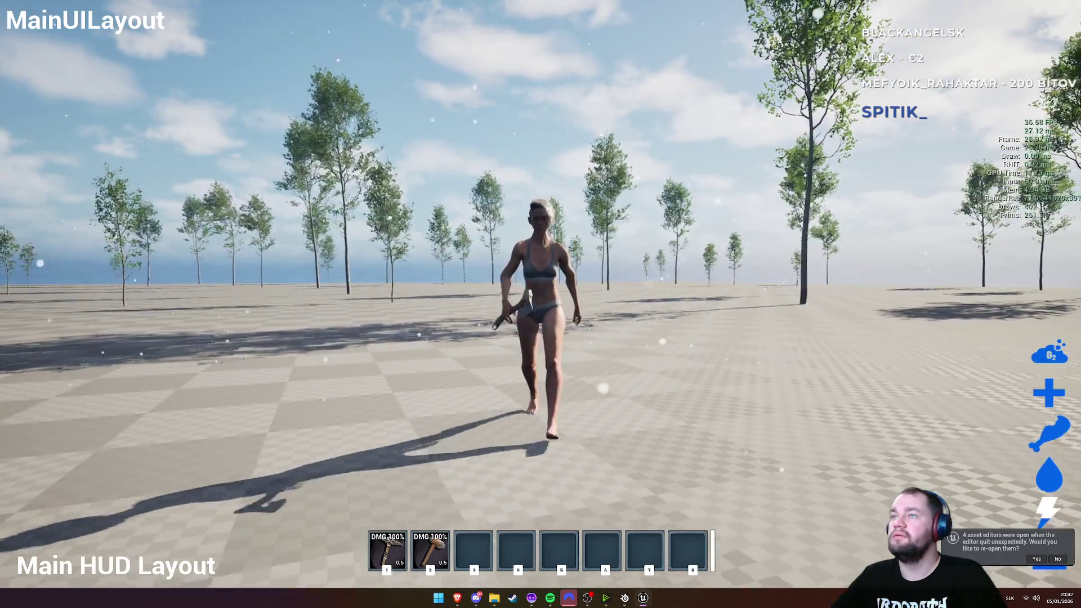
key("s")
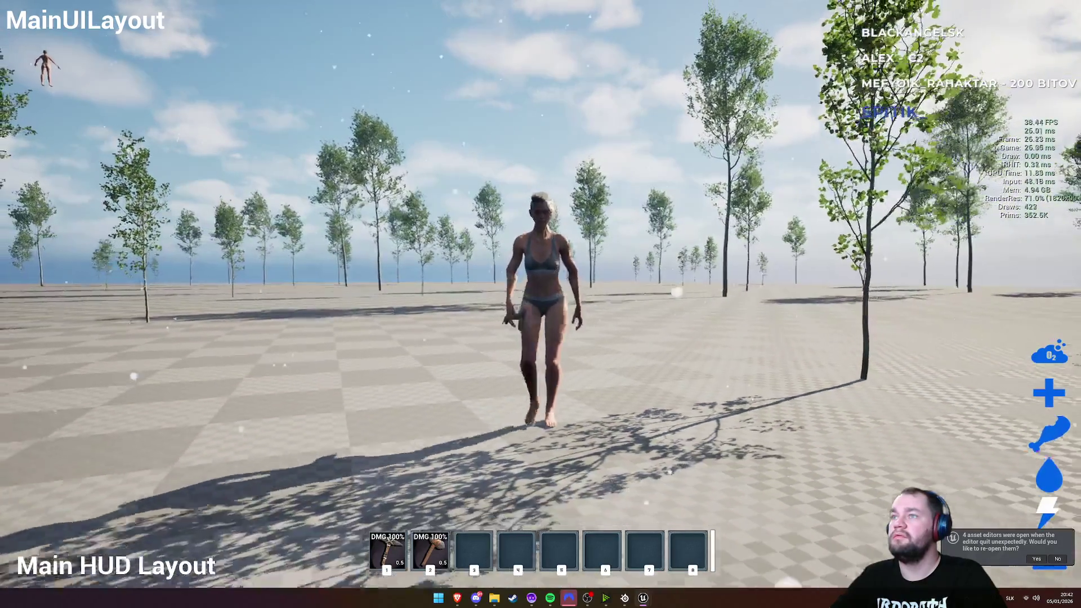
key("shift")
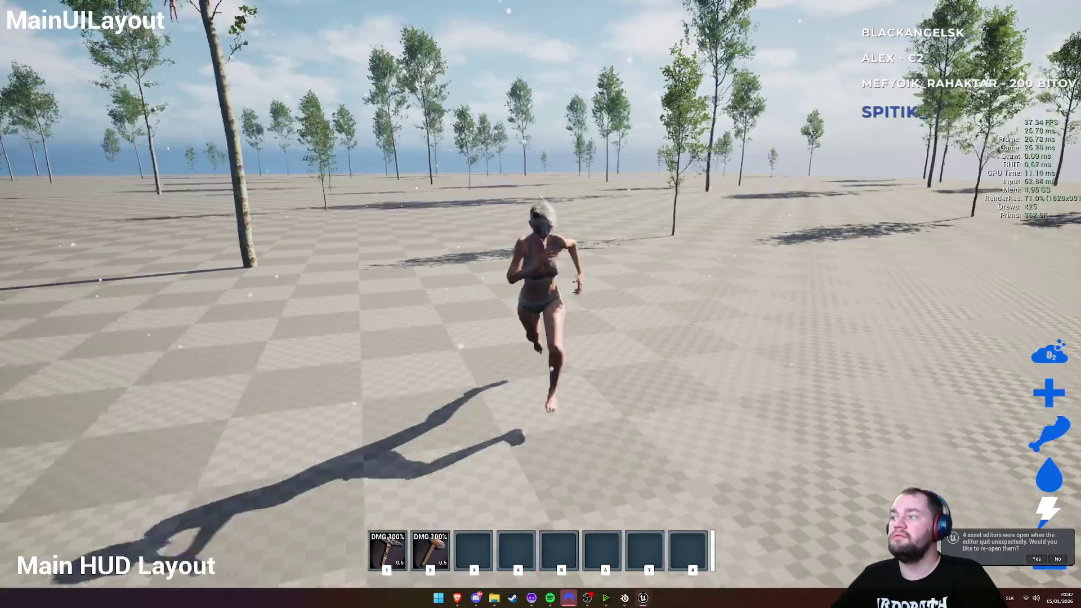
key("a")
key("s")
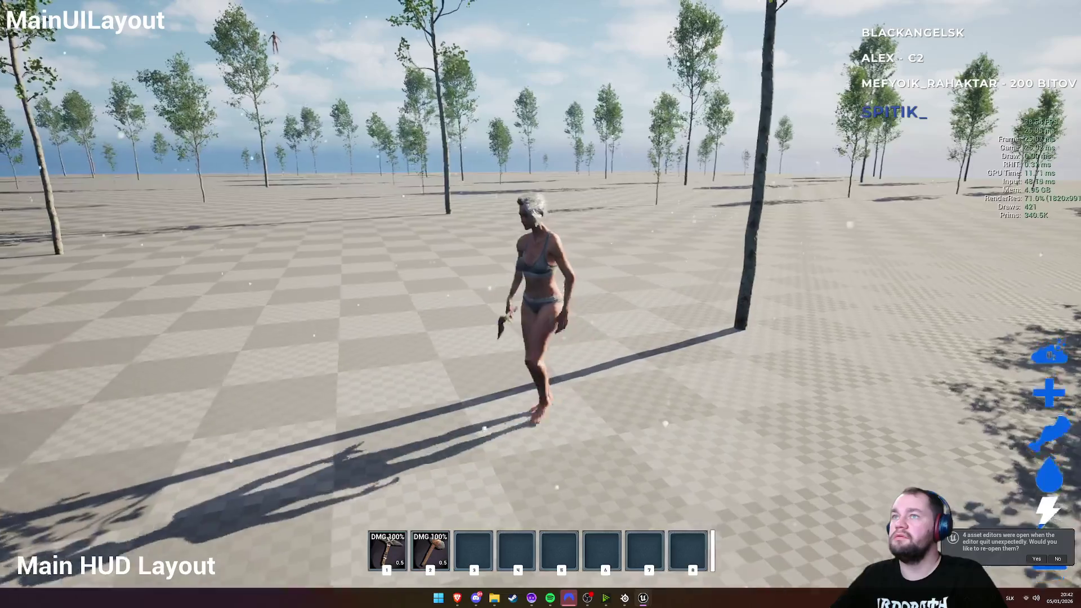
key("a")
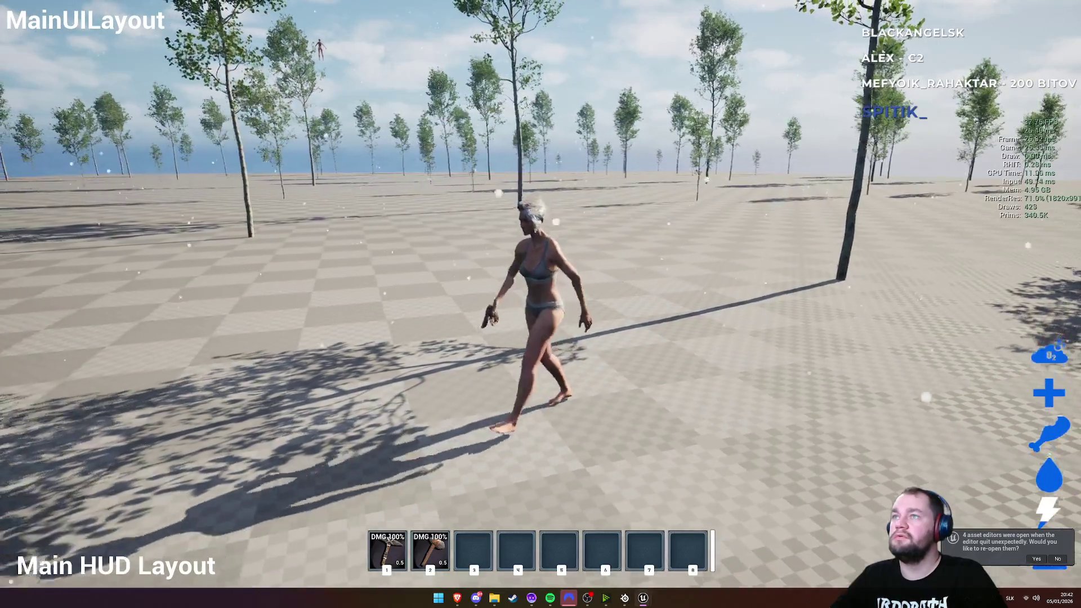
key("Escape")
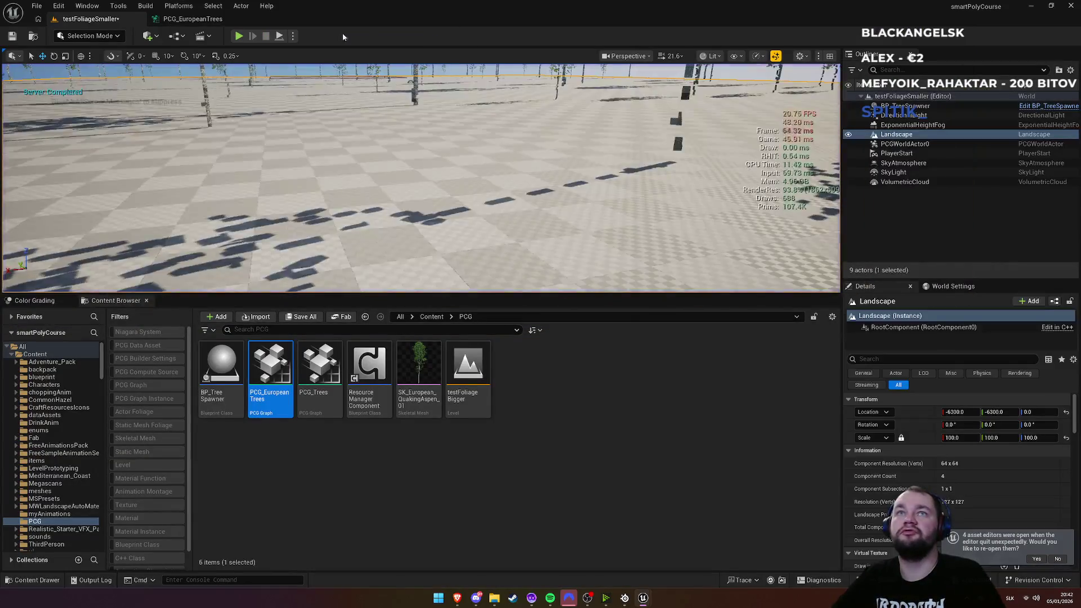
Step: Review the PCG_EuropeanTrees spawner and Output nodes, then Play From Here on testFoliageSmaller
left_click(211, 20)
left_click_drag(711, 164, 502, 169)
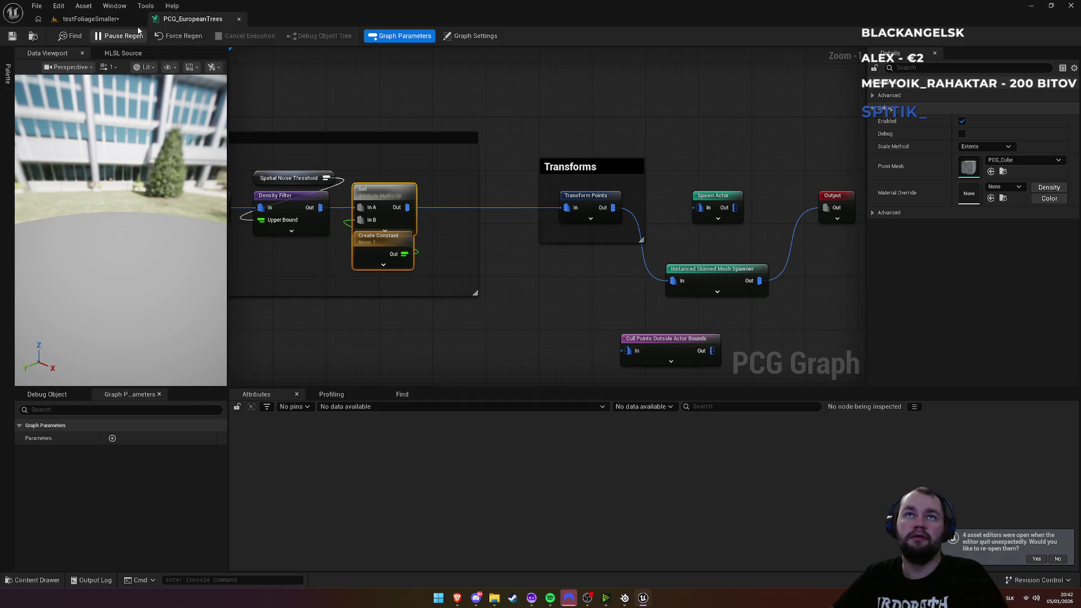
left_click(91, 18)
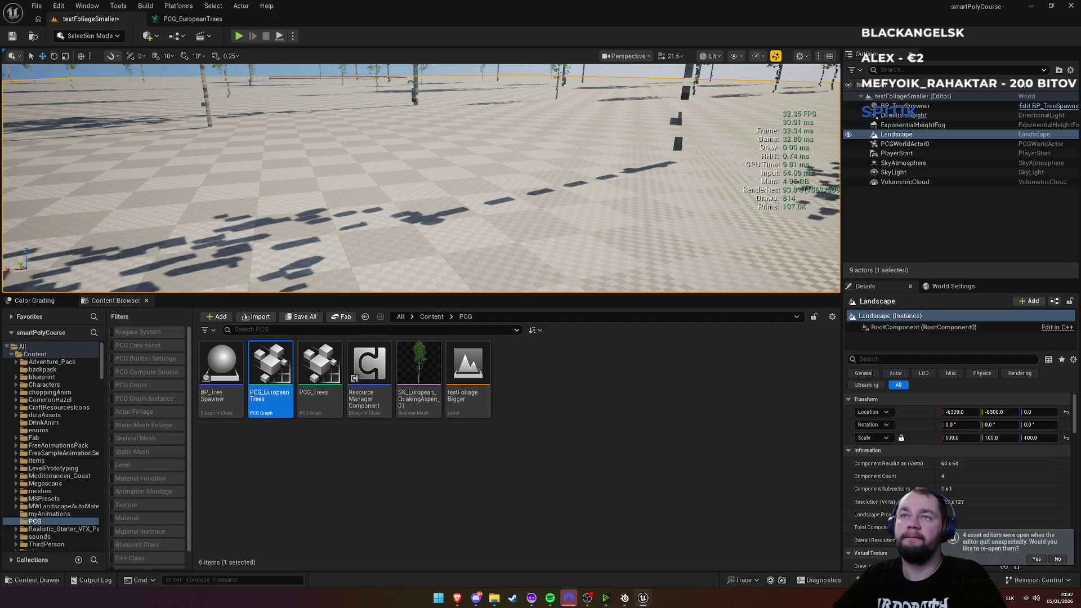
right_click(399, 207)
left_click(441, 455)
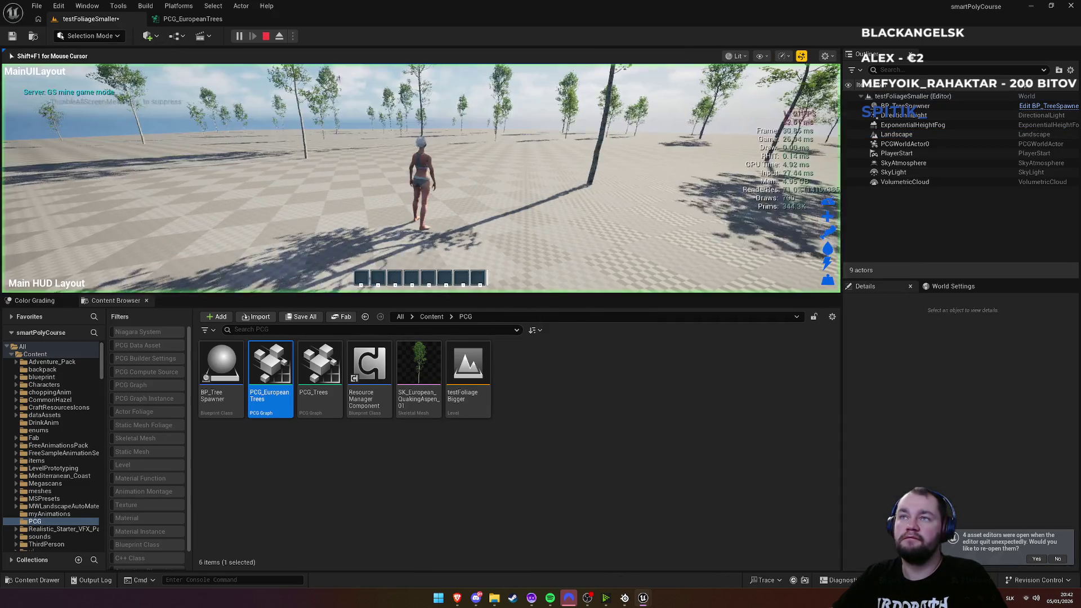
Step: Tilt the game camera to the horizon, toggle immersive fullscreen with F11 twice, and stop playing
key("w")
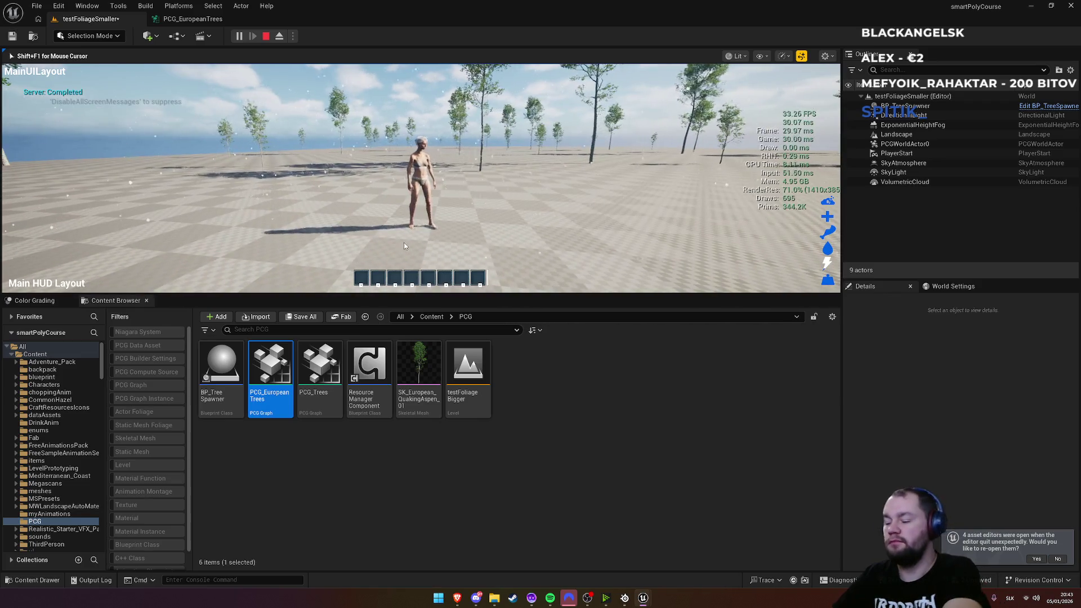
key("F11")
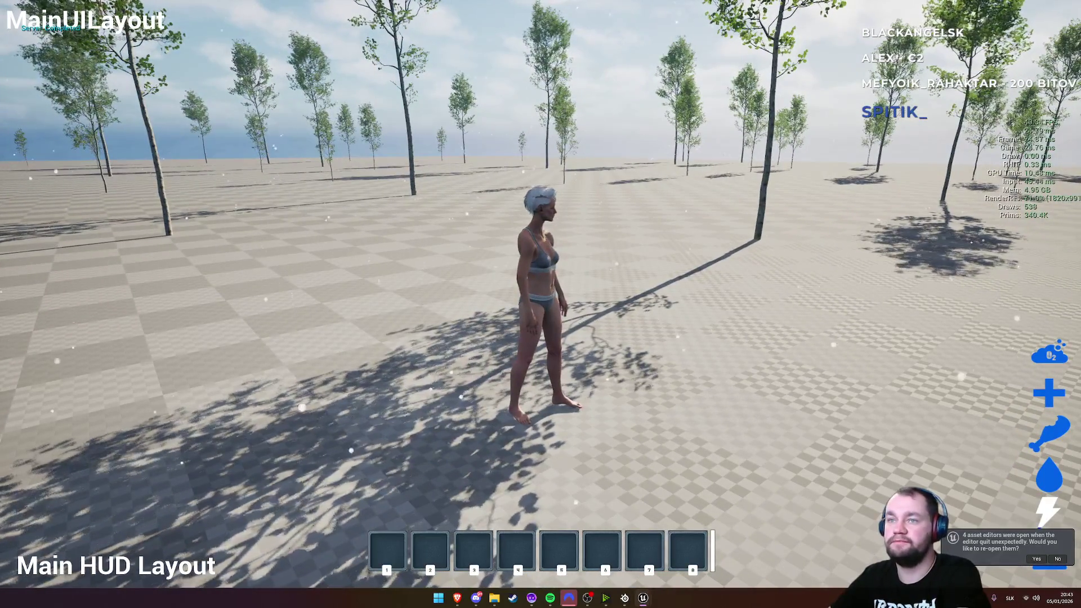
key("F11")
key("Escape")
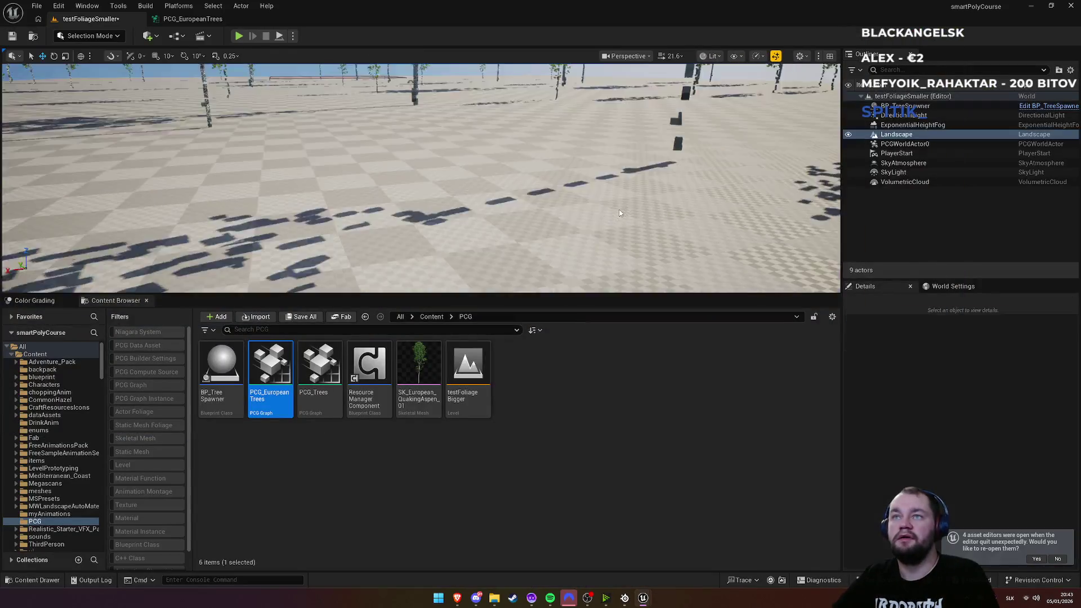
Step: Select the Landscape and look through the viewport Show options
left_click(697, 93)
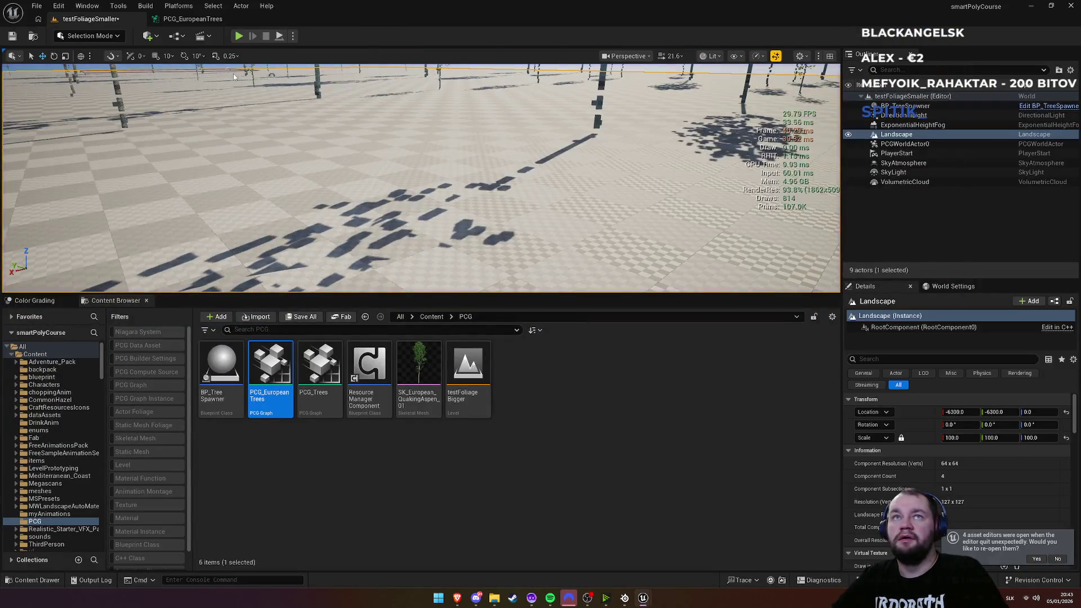
left_click(736, 56)
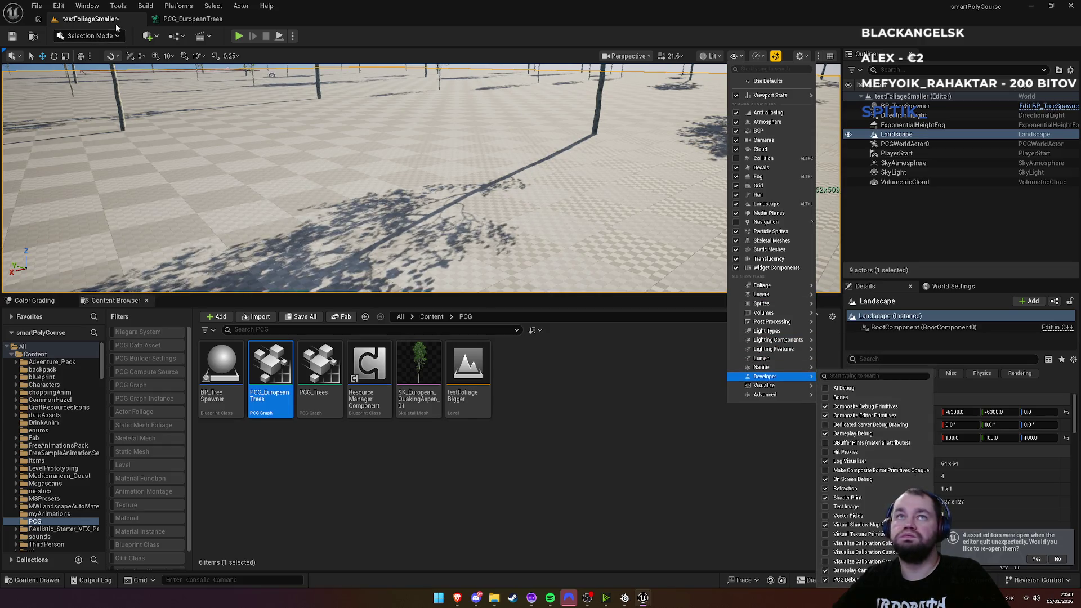
left_click(56, 7)
Step: Open Edit > Project Settings and scroll the settings category list
left_click(57, 7)
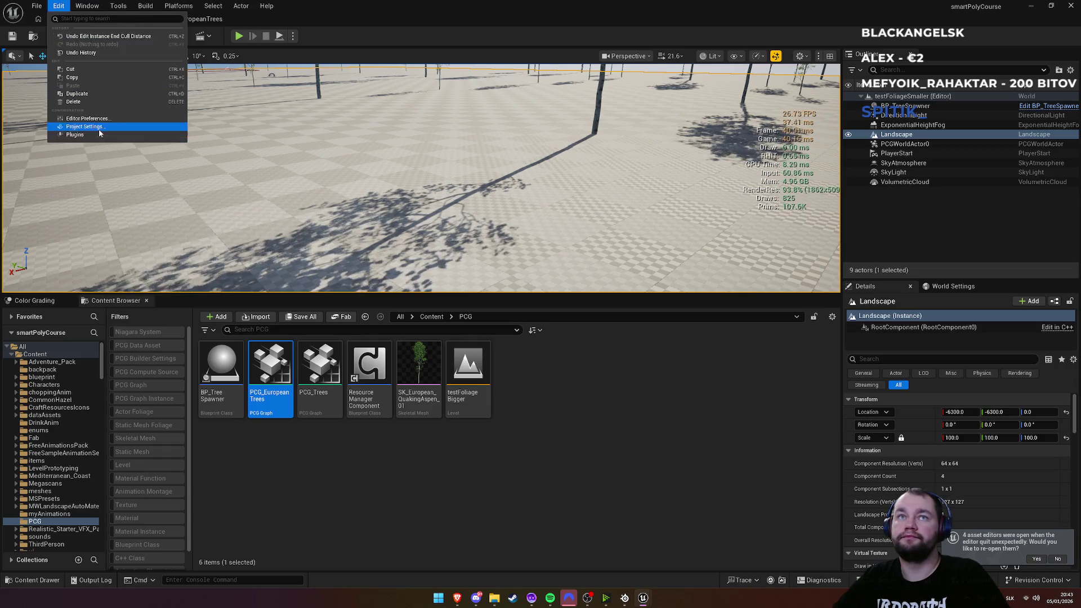
left_click(87, 127)
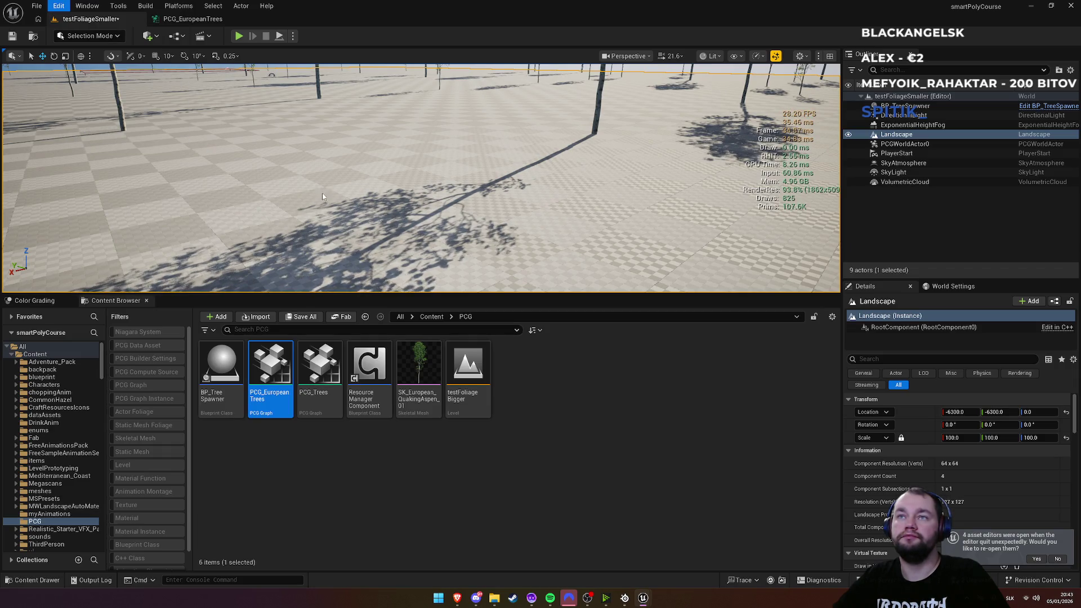
scroll(85, 342, "down", 5)
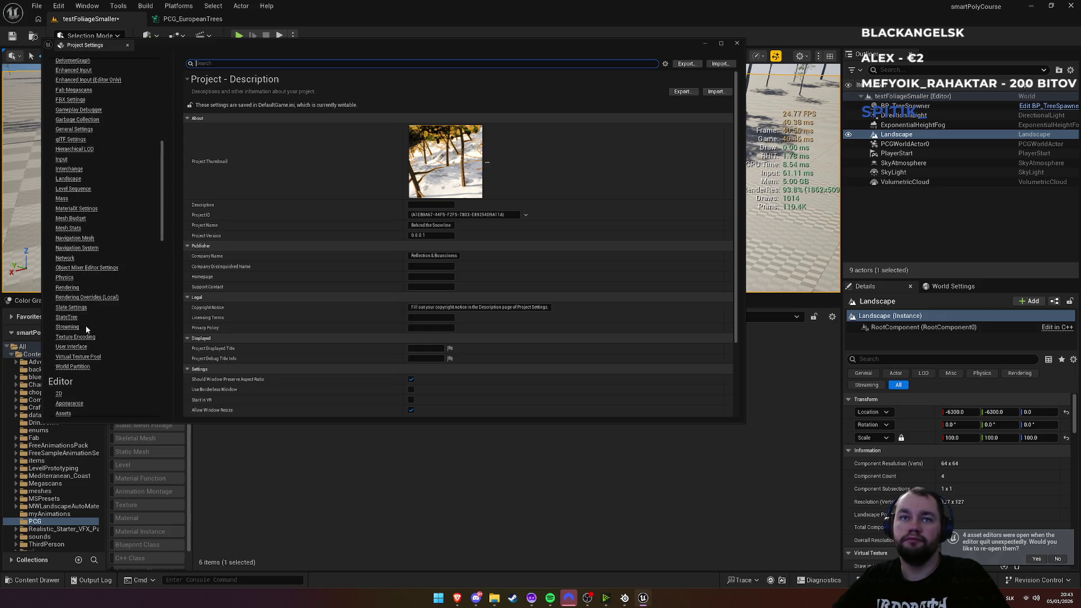